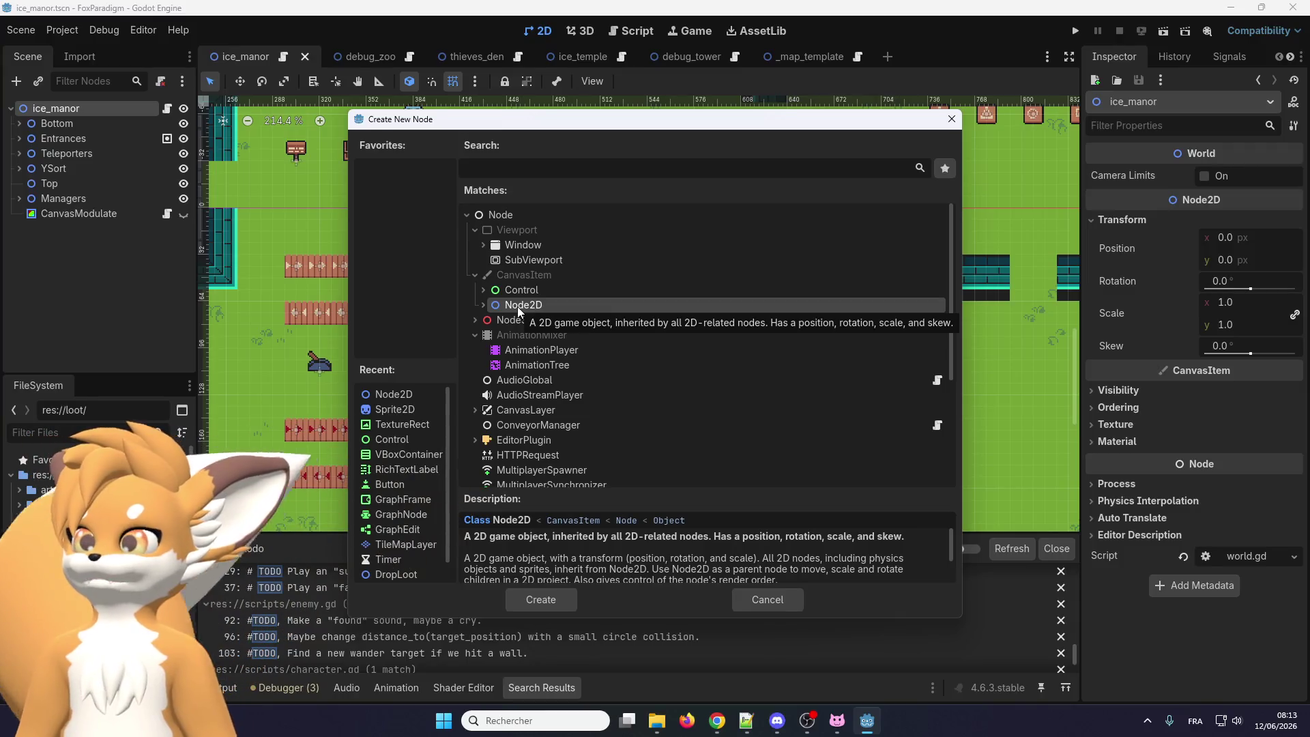
Compare the Node3D and Control type descriptions, then cancel Create New Node
{"action": "left_click", "coordinate": [513, 322]}
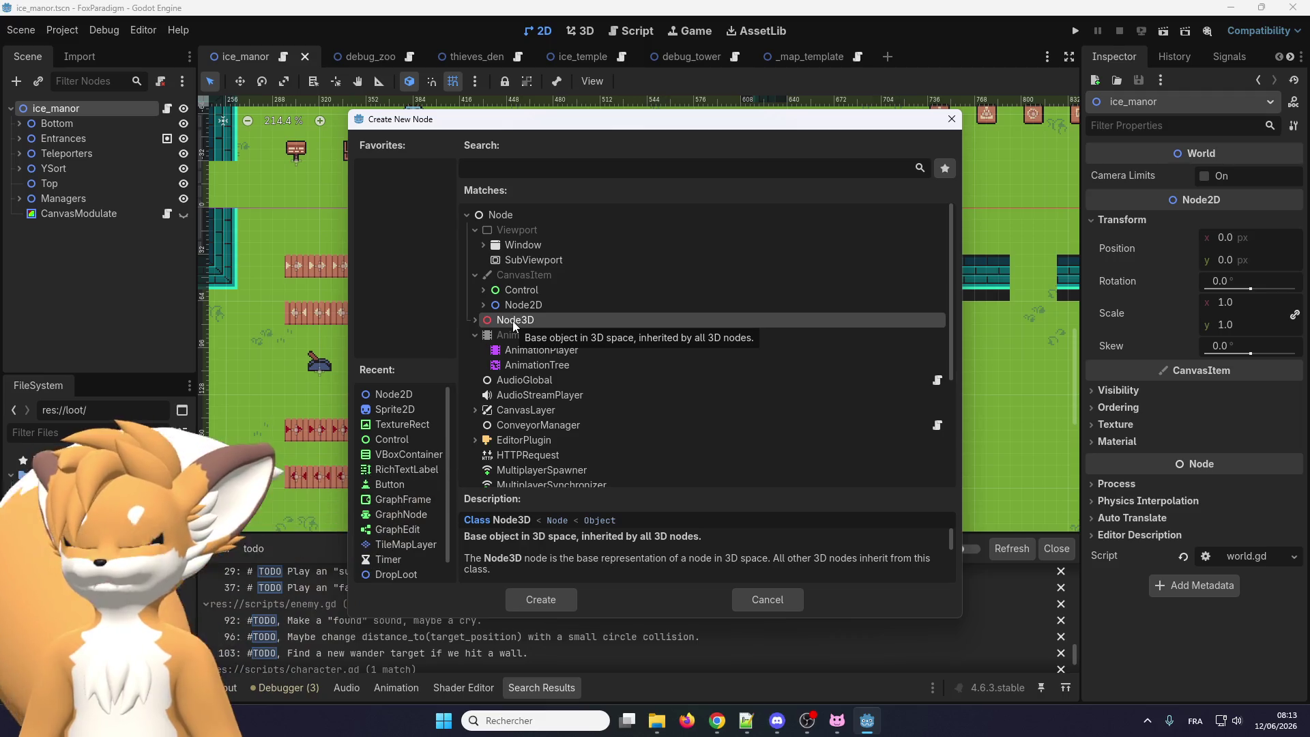
{"action": "left_click", "coordinate": [524, 289]}
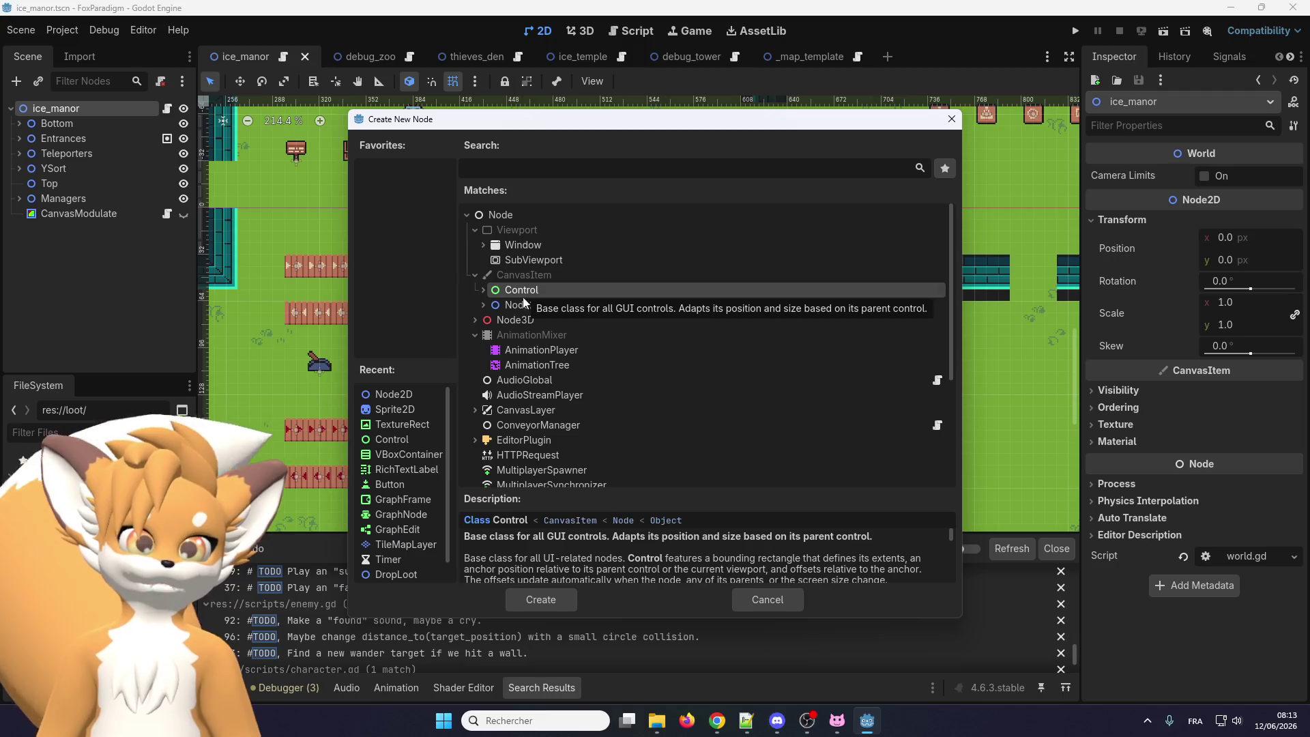
{"action": "left_click", "coordinate": [767, 600]}
Make a trial User Interface scene, close it with Don't Save, and return to ice_manor
{"action": "left_click", "coordinate": [884, 58]}
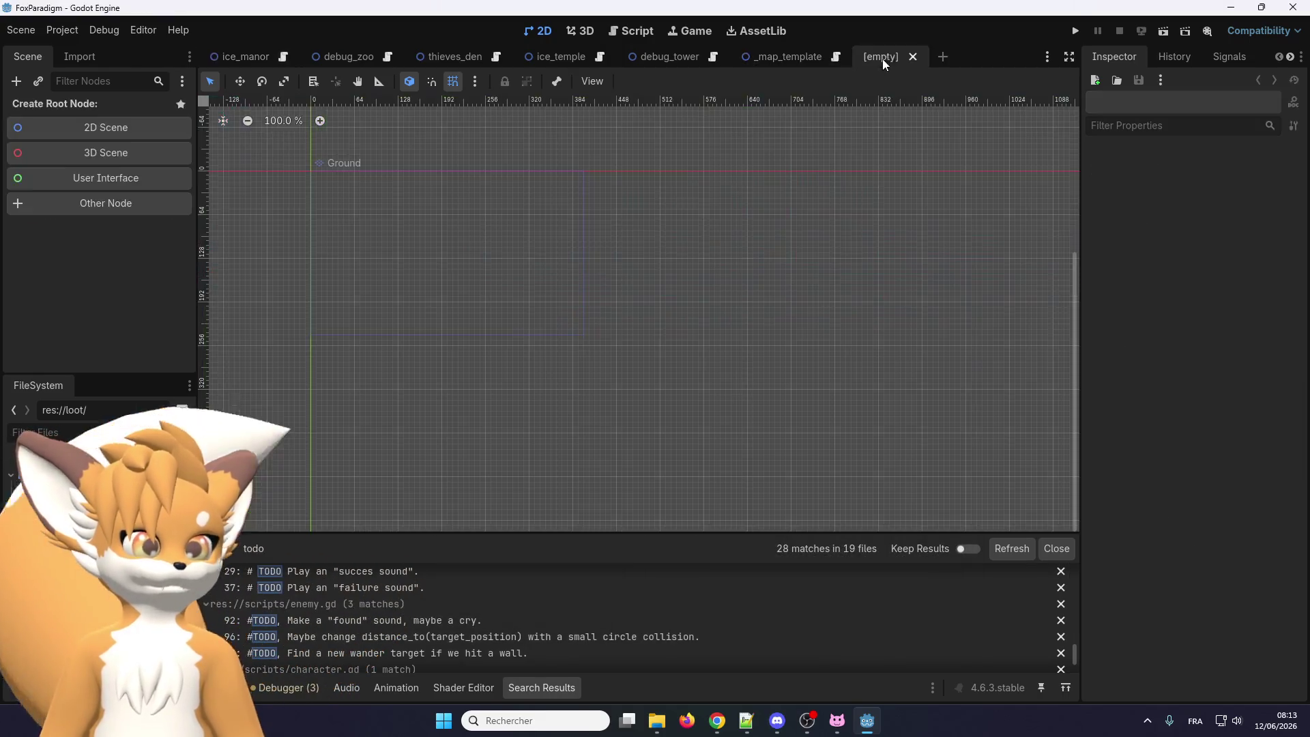
{"action": "left_click", "coordinate": [111, 178]}
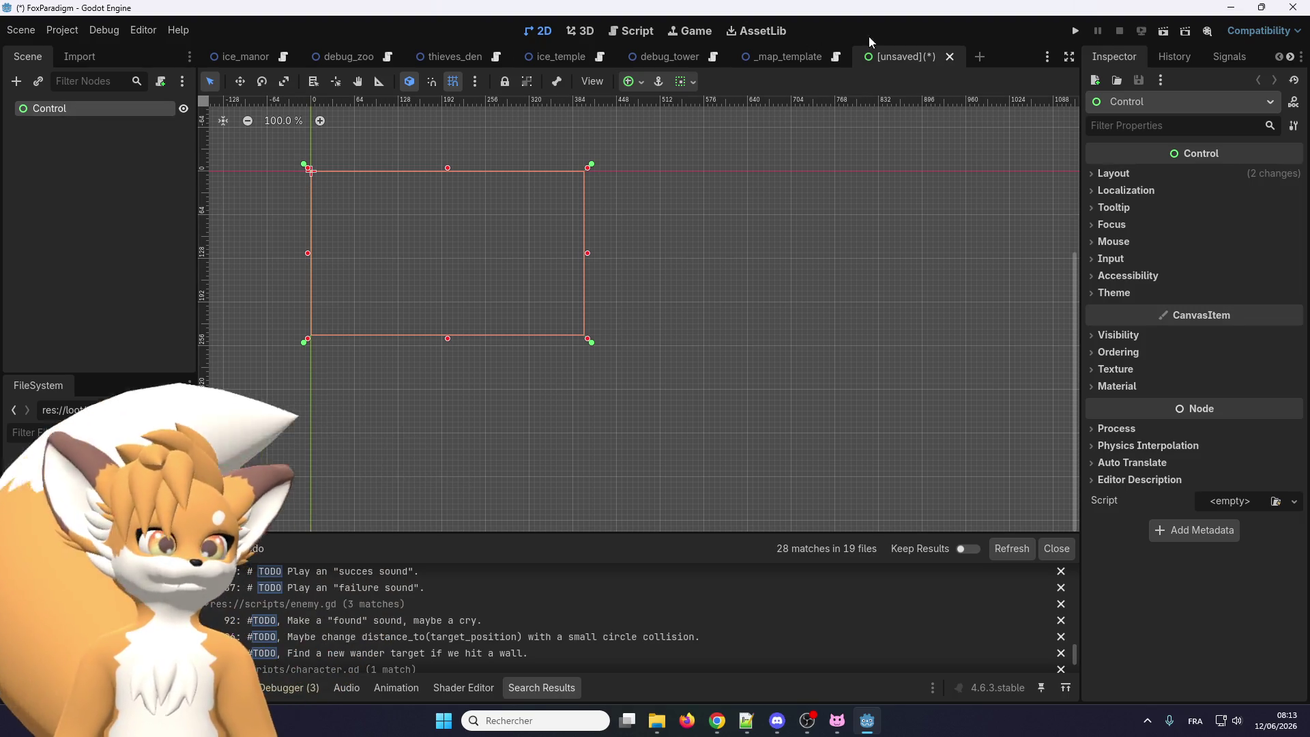
{"action": "left_click", "coordinate": [950, 56]}
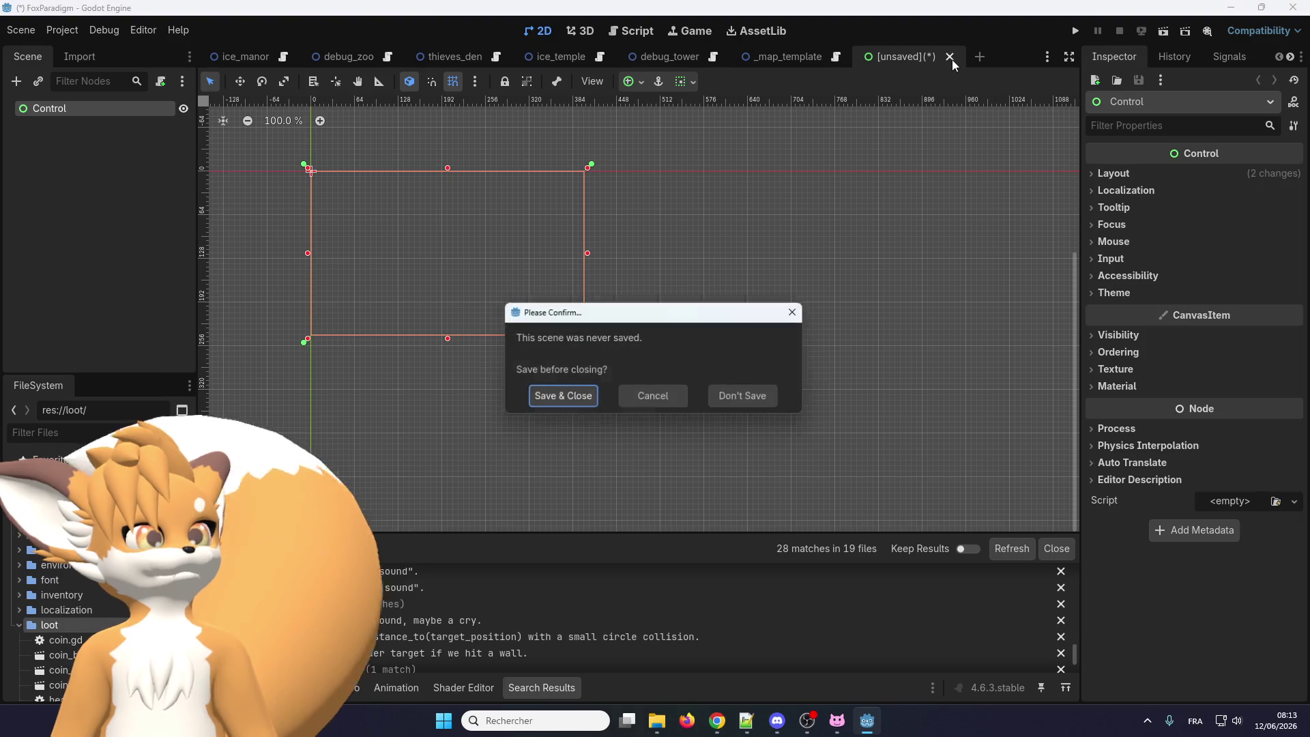
{"action": "left_click", "coordinate": [724, 396]}
{"action": "left_click", "coordinate": [239, 59]}
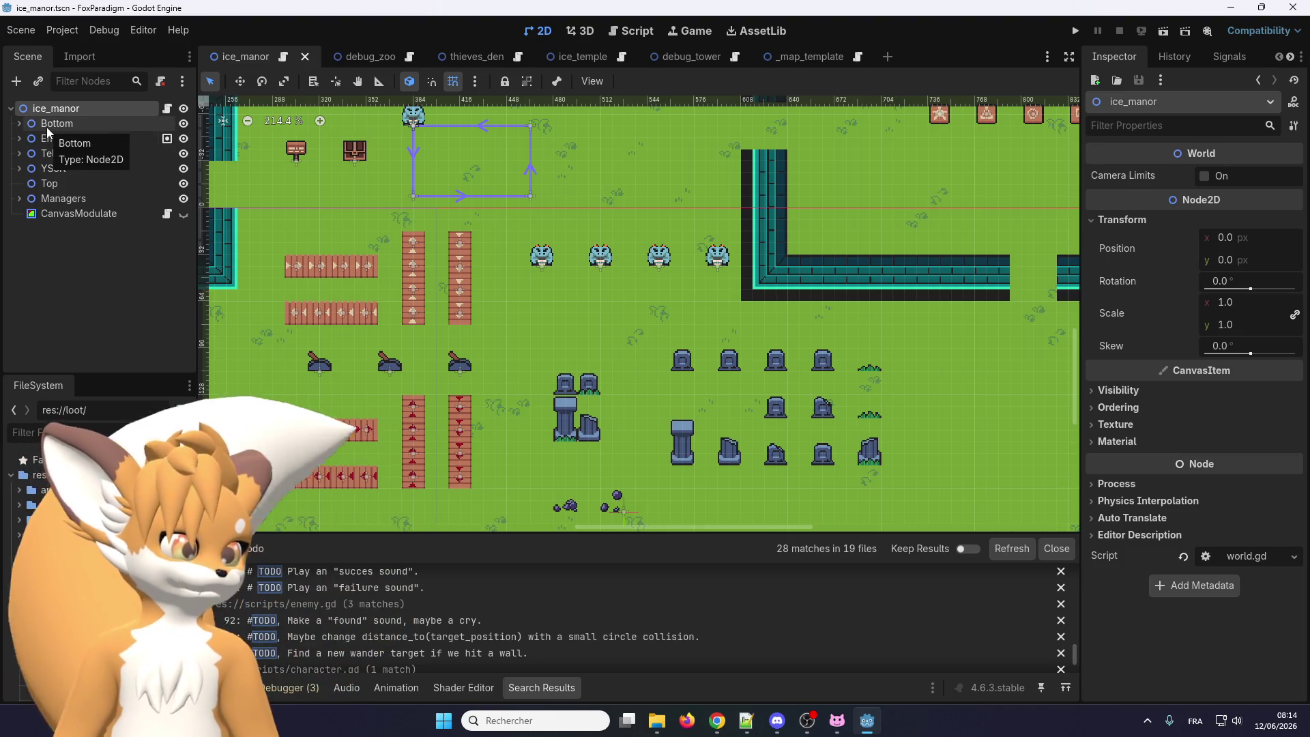
{"action": "left_click", "coordinate": [50, 168]}
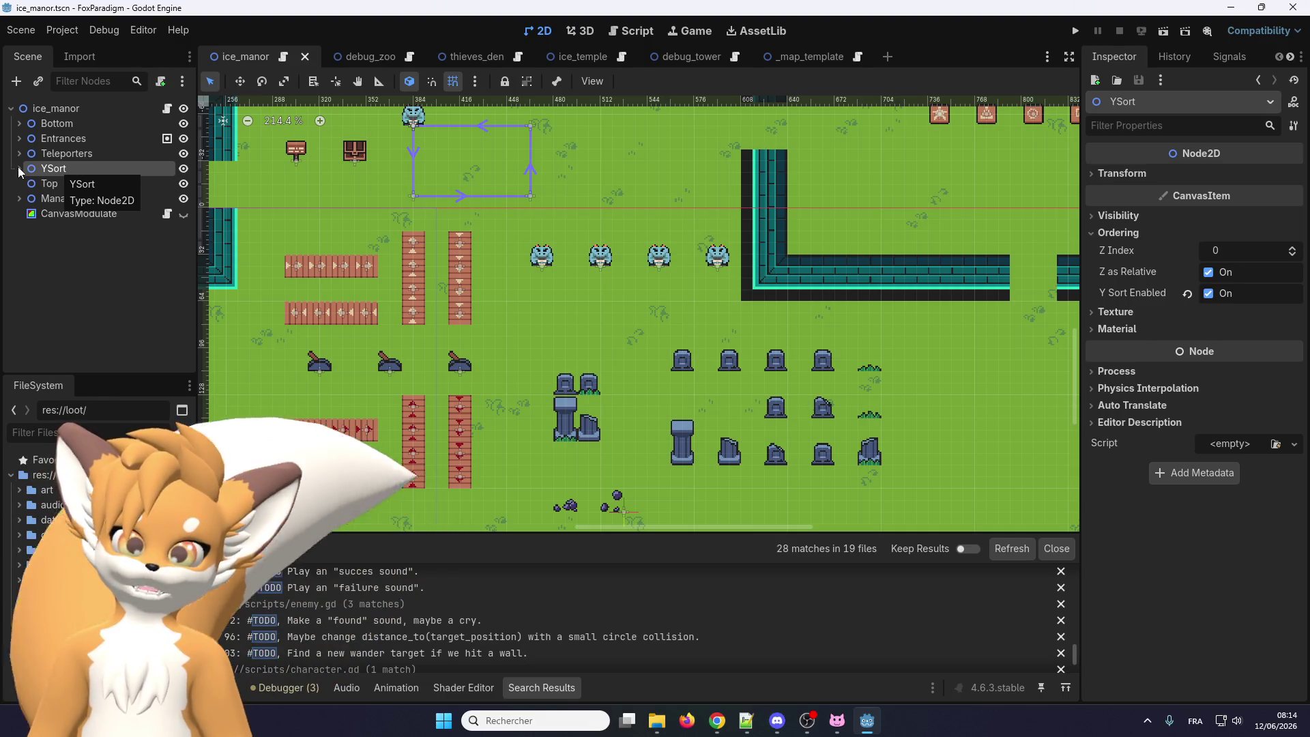
{"action": "left_click", "coordinate": [19, 169]}
{"action": "left_click", "coordinate": [60, 185]}
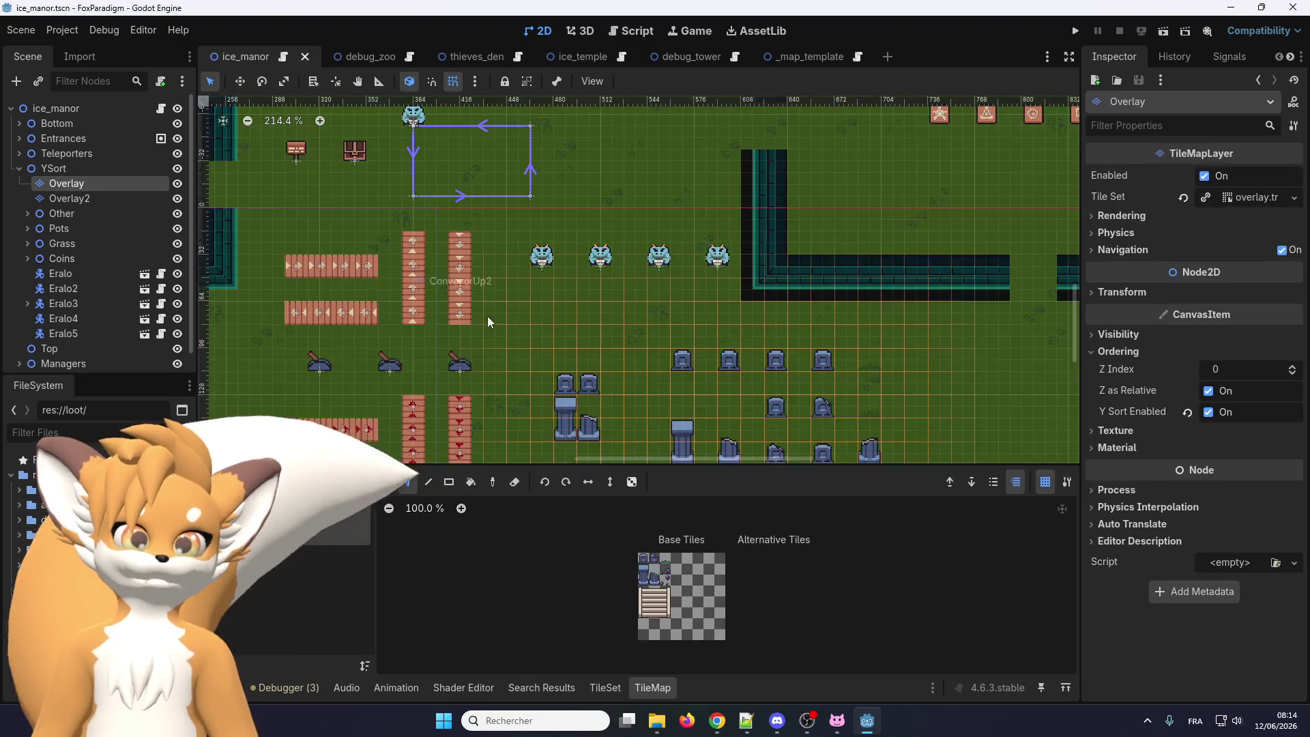
{"action": "scroll", "coordinate": [505, 281], "scroll_direction": "down", "scroll_amount": 6}
{"action": "scroll", "coordinate": [497, 273], "scroll_direction": "up", "scroll_amount": 6}
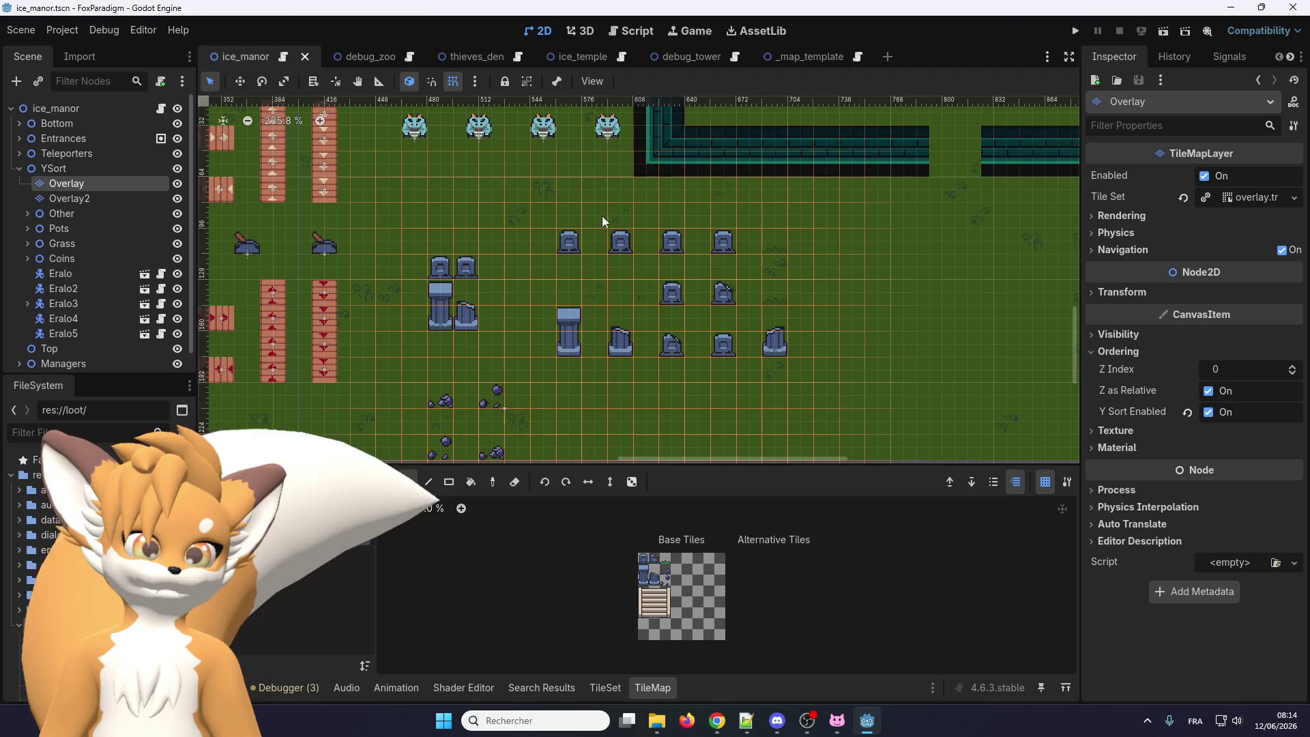
{"action": "left_click", "coordinate": [106, 198]}
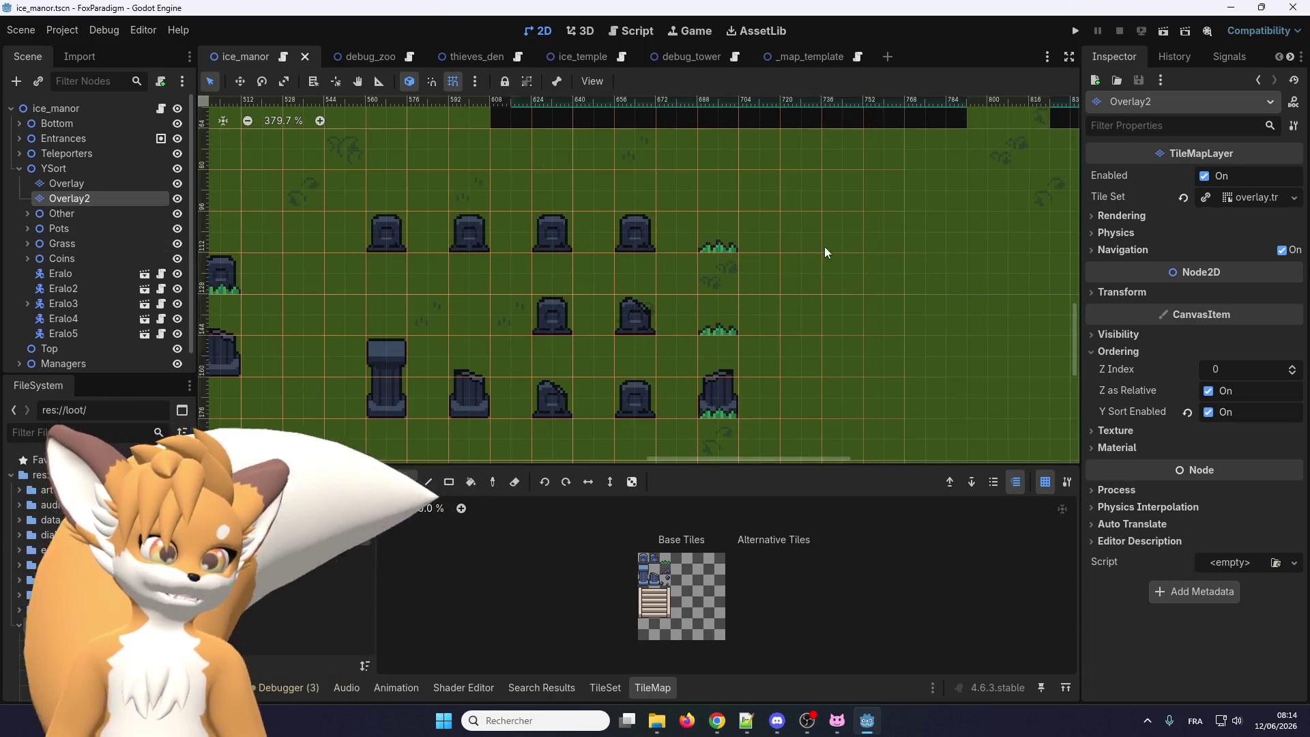
{"action": "scroll", "coordinate": [825, 247], "scroll_direction": "up", "scroll_amount": 1}
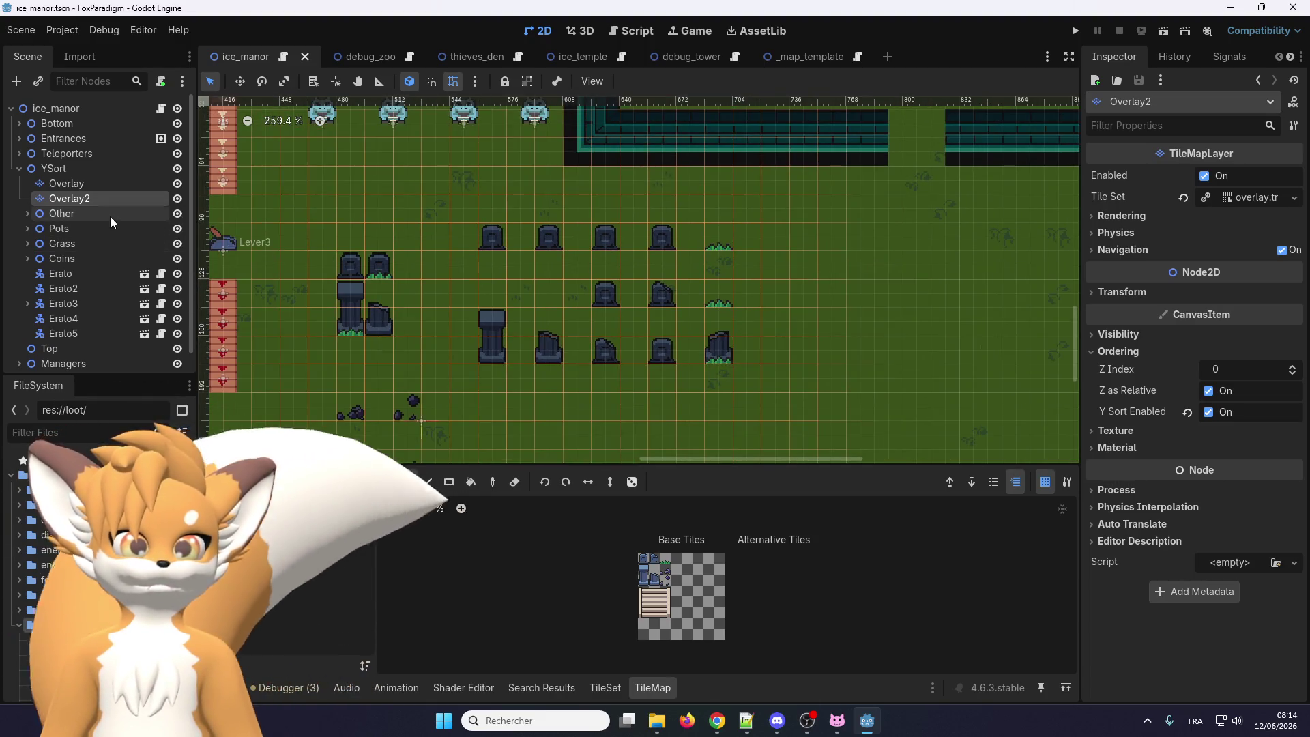
{"action": "left_click", "coordinate": [35, 212]}
{"action": "left_click", "coordinate": [27, 211]}
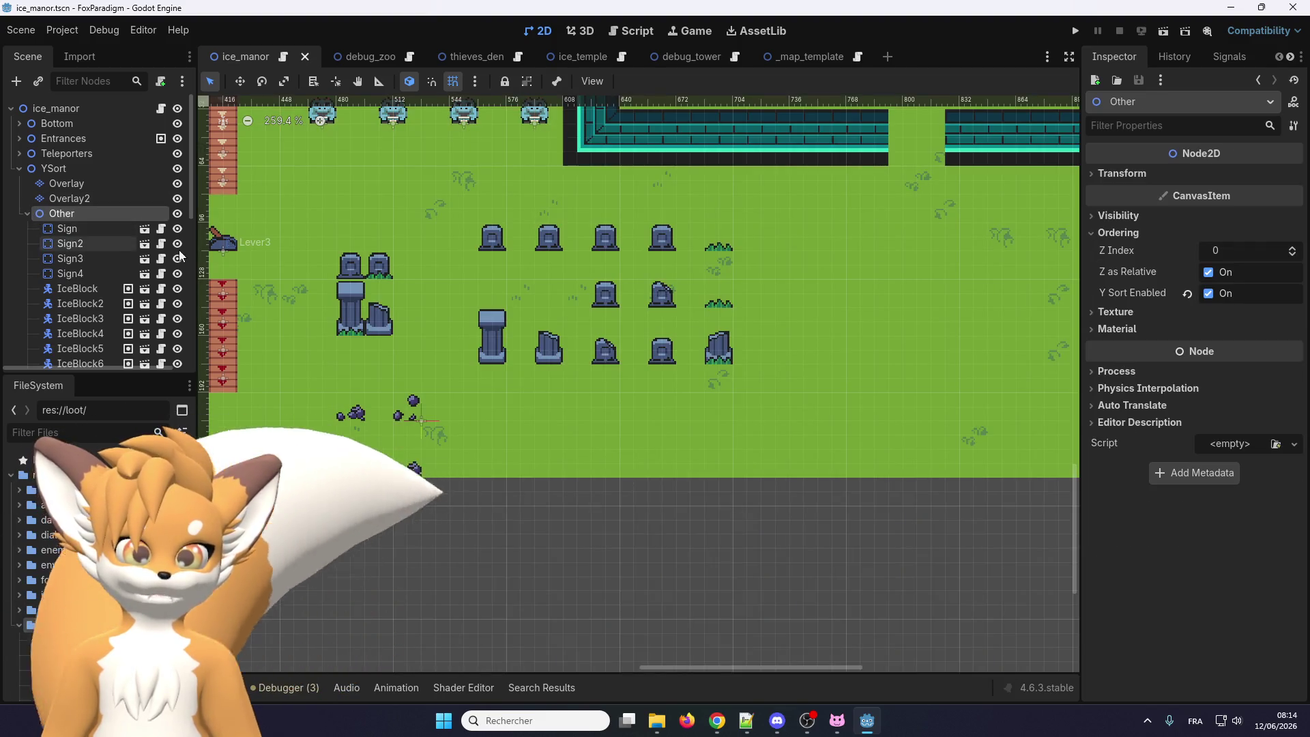
{"action": "scroll", "coordinate": [445, 228], "scroll_direction": "down", "scroll_amount": 4}
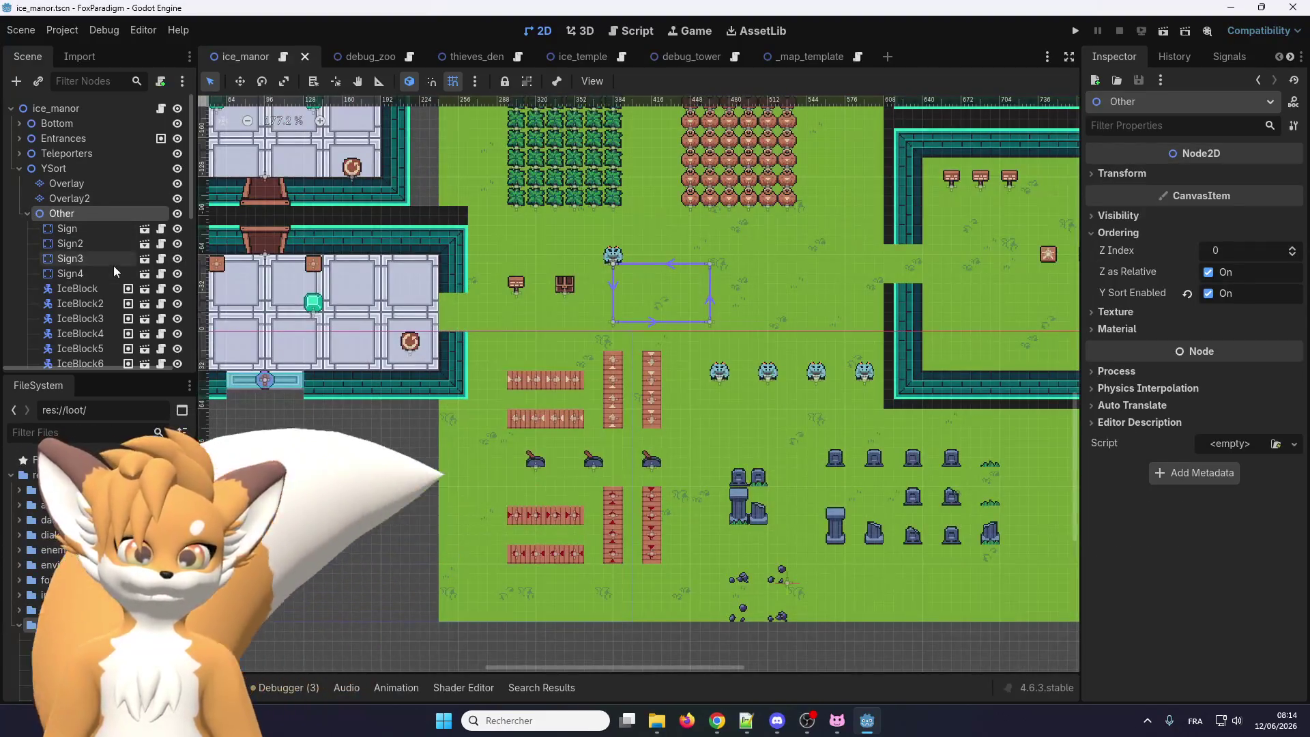
{"action": "left_click", "coordinate": [82, 290]}
{"action": "scroll", "coordinate": [82, 290], "scroll_direction": "down", "scroll_amount": 5}
{"action": "scroll", "coordinate": [90, 284], "scroll_direction": "up", "scroll_amount": 3}
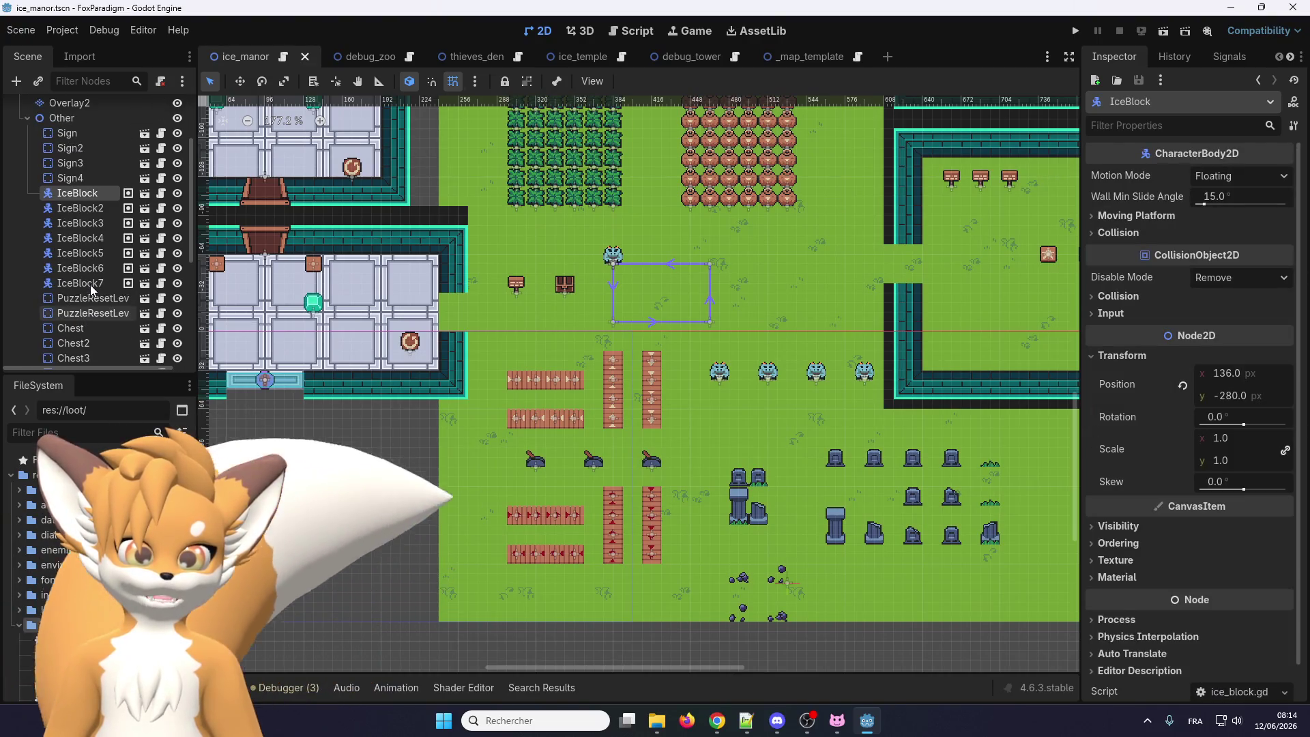
{"action": "left_click", "coordinate": [27, 151]}
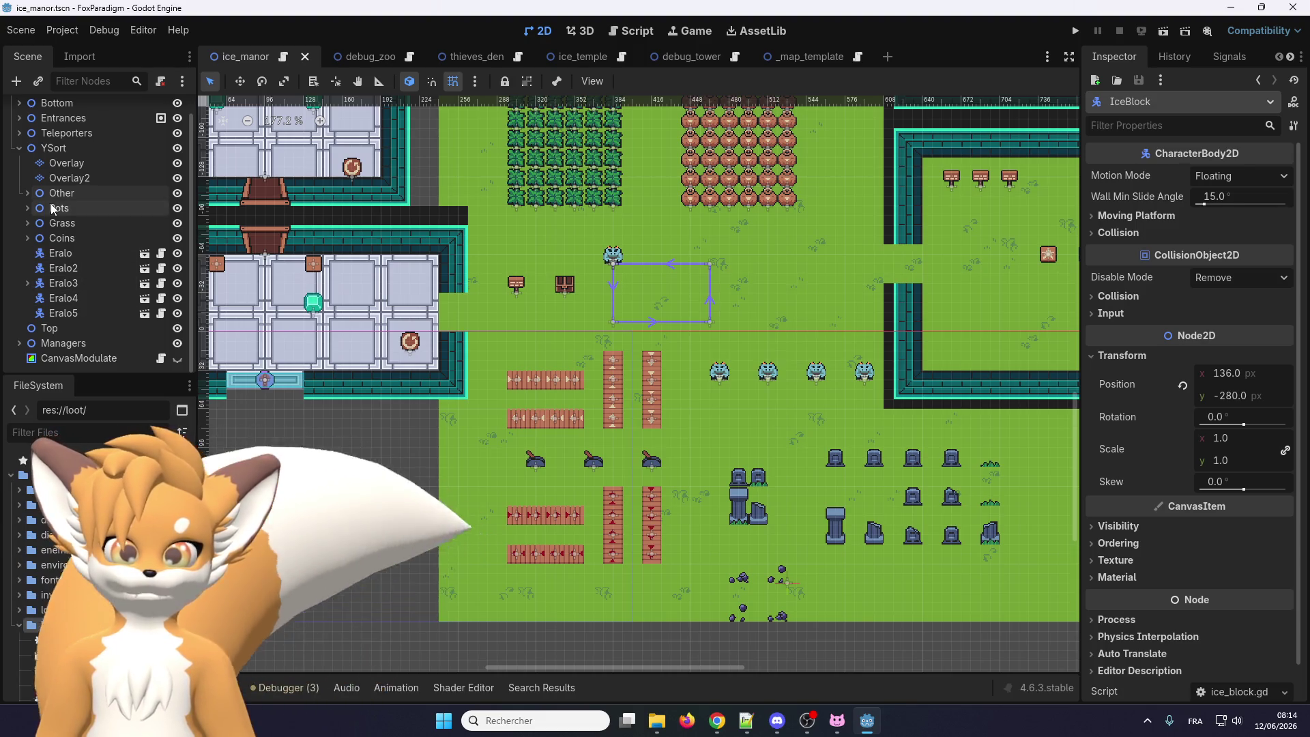
{"action": "left_click", "coordinate": [19, 149]}
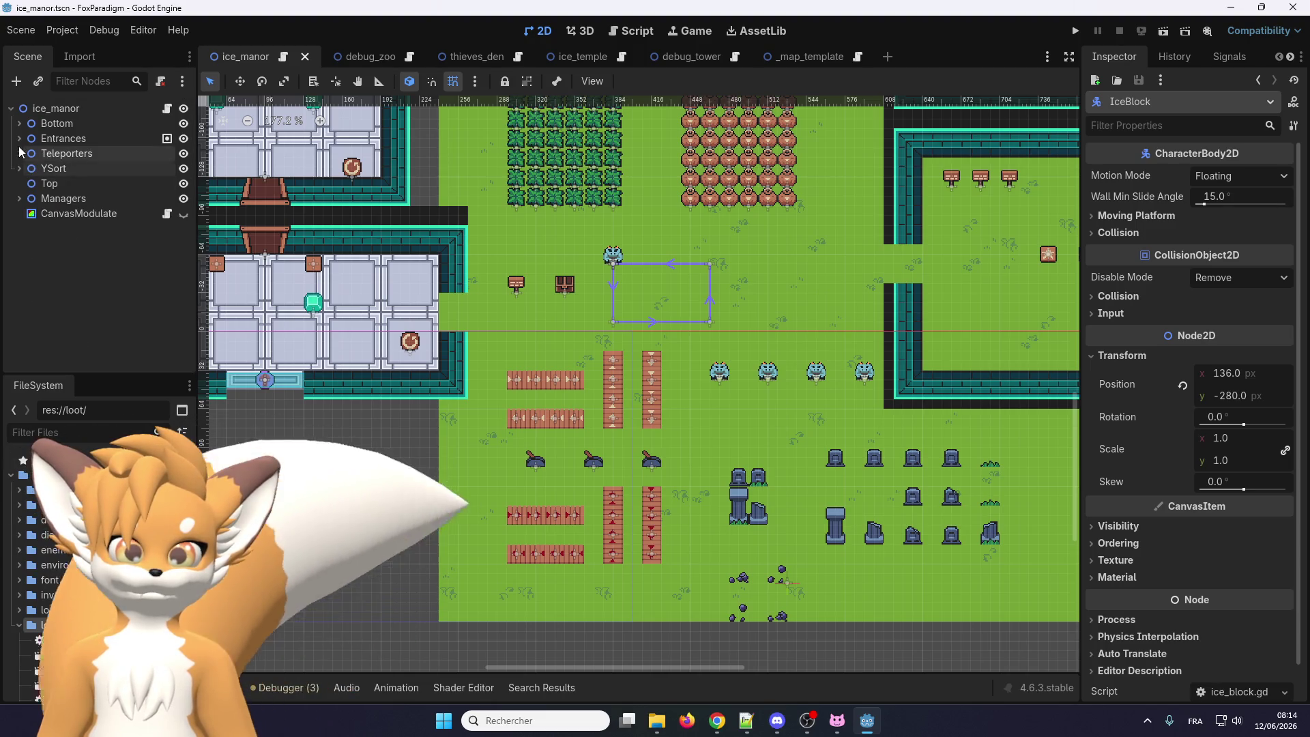
Browse the Top and Managers nodes, then select the CanvasModulate node
{"action": "left_click", "coordinate": [44, 183]}
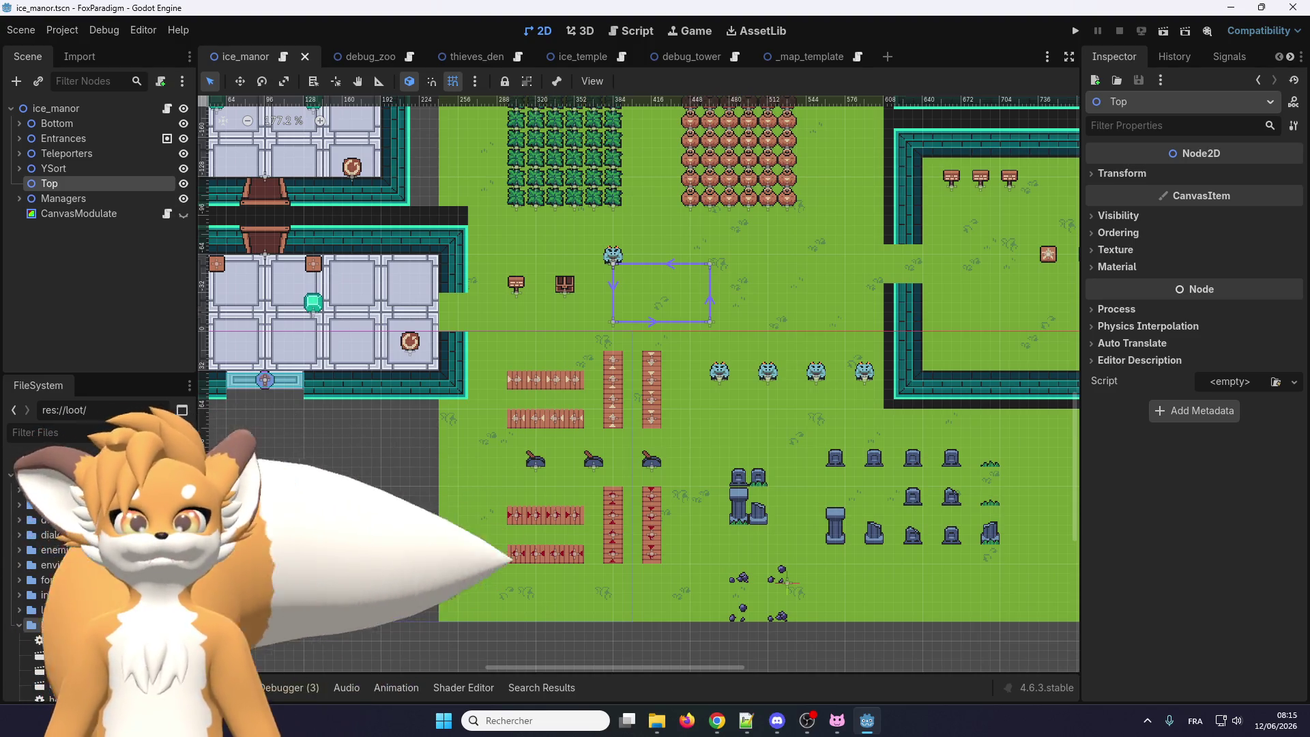
{"action": "left_click", "coordinate": [23, 198]}
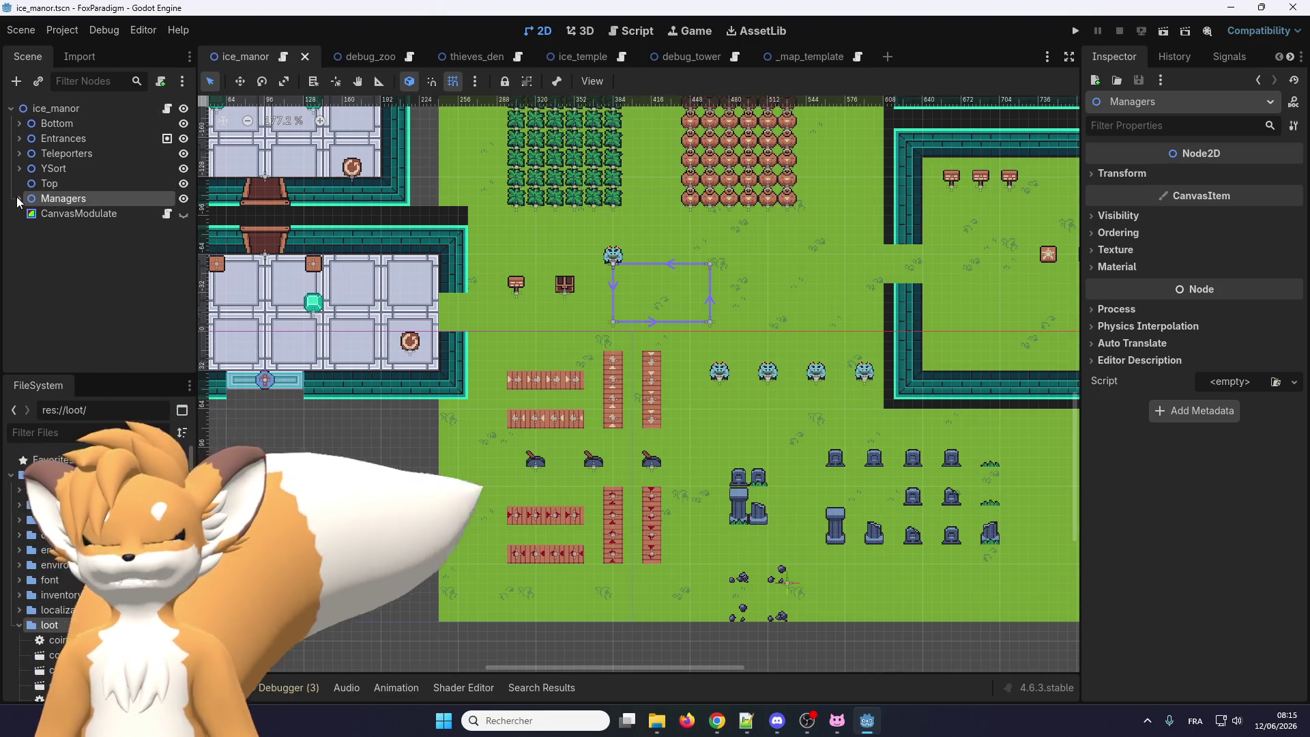
{"action": "left_click", "coordinate": [20, 198]}
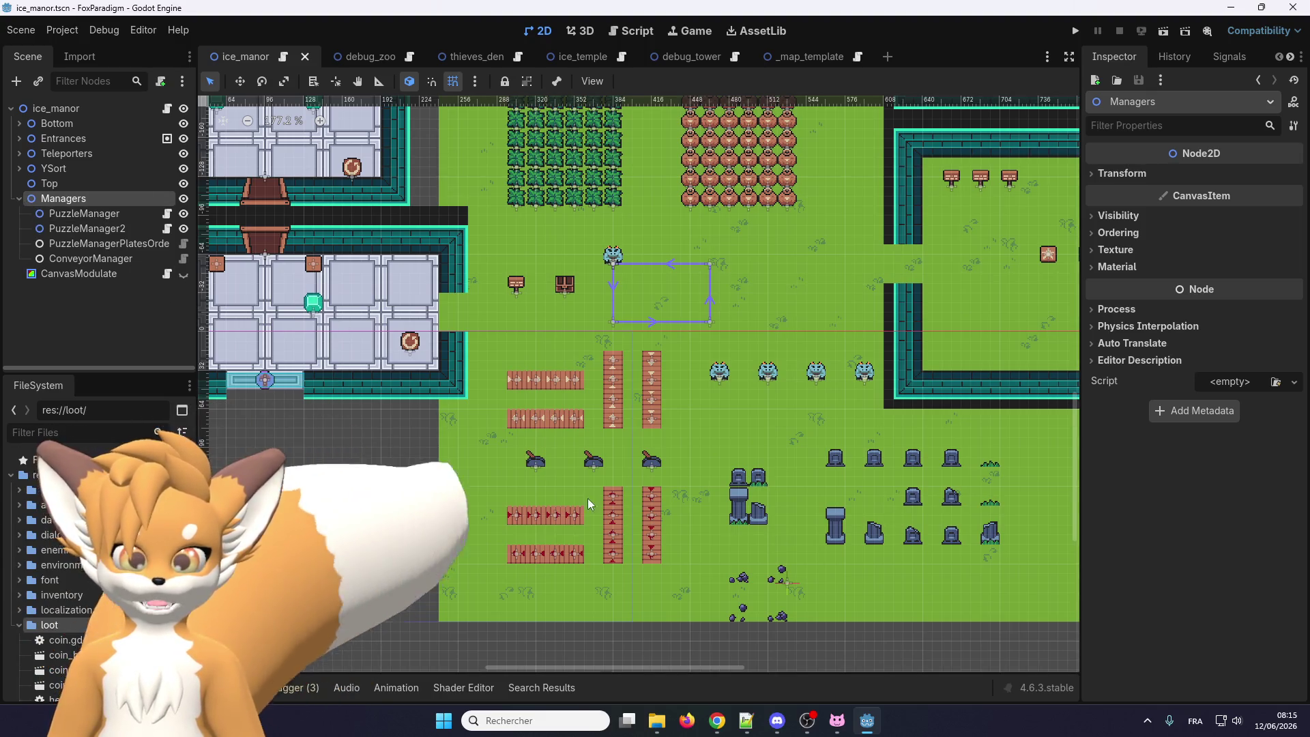
{"action": "left_click", "coordinate": [18, 199]}
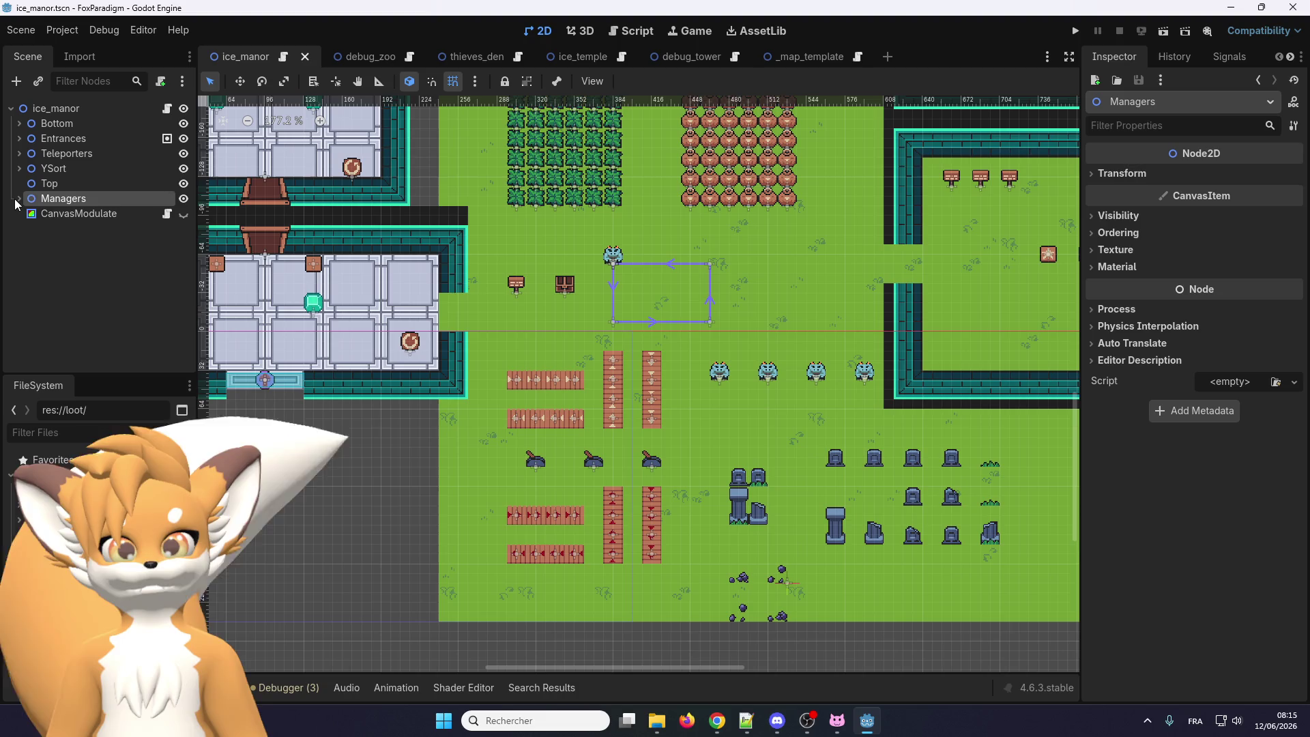
{"action": "left_click", "coordinate": [74, 213]}
Show and then hide the CanvasModulate tint, and reselect the ice_manor root node
{"action": "left_click", "coordinate": [180, 215]}
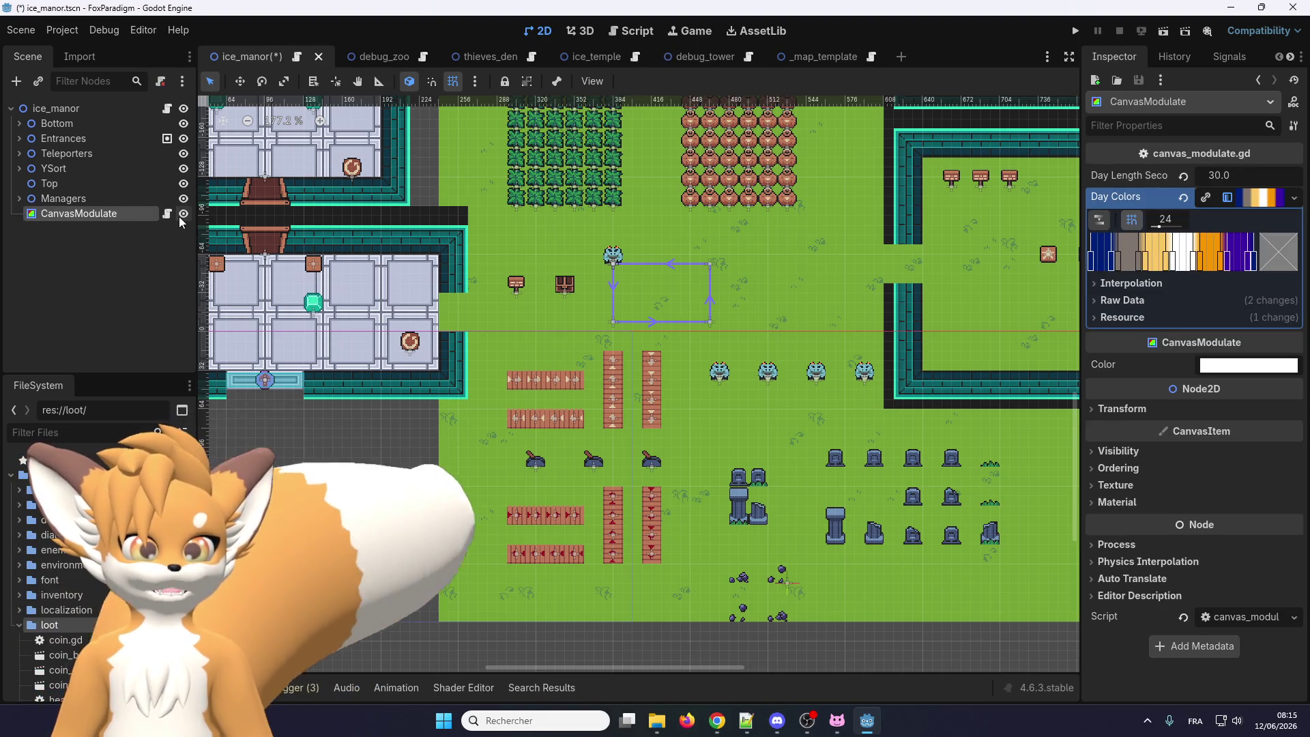
{"action": "left_click", "coordinate": [180, 216]}
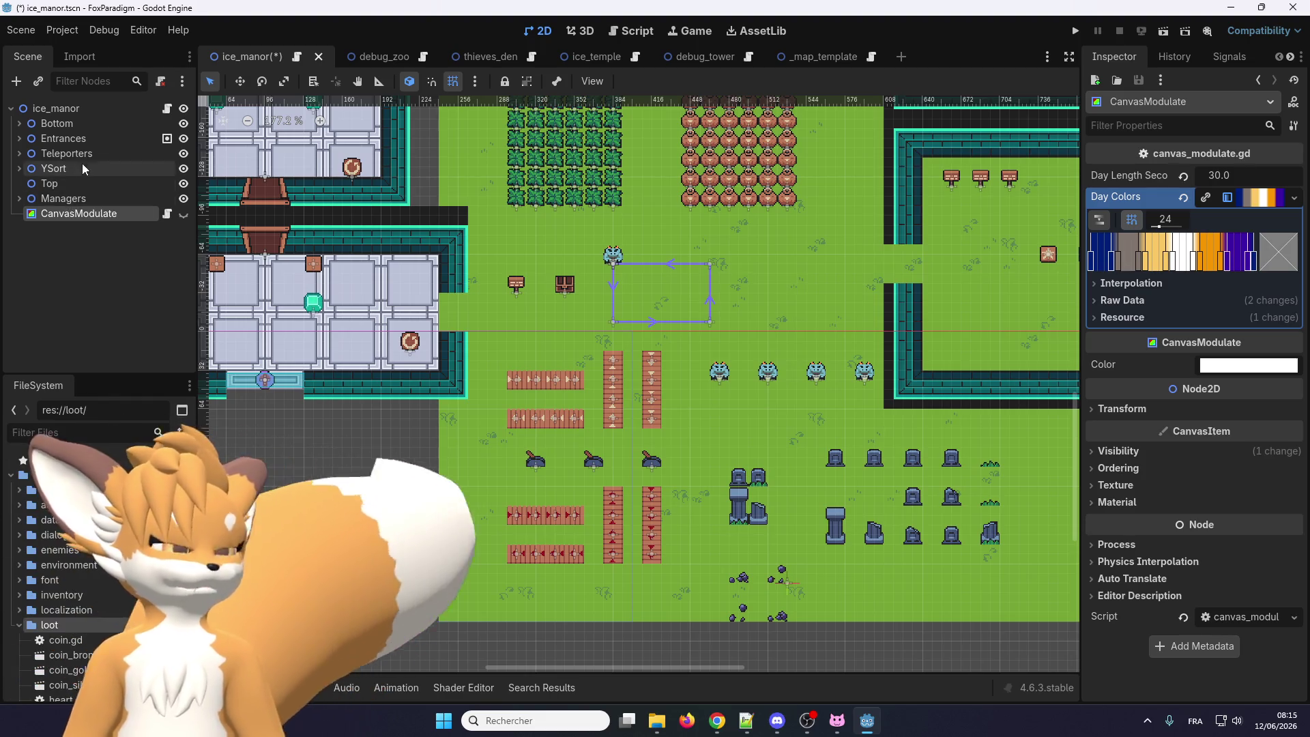
{"action": "left_click", "coordinate": [87, 106]}
{"action": "scroll", "coordinate": [351, 228], "scroll_direction": "down", "scroll_amount": 2}
{"action": "scroll", "coordinate": [527, 285], "scroll_direction": "up", "scroll_amount": 2}
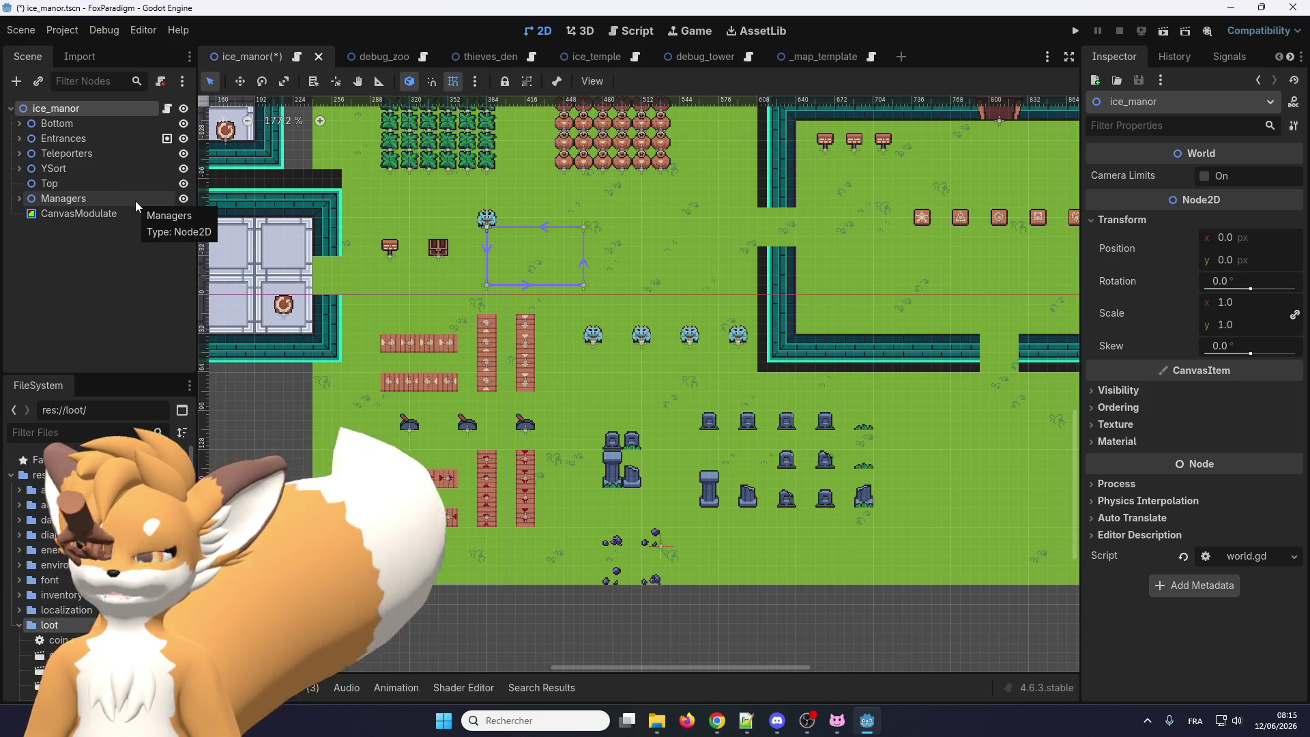
Select the Top node, check the browser, then return to Godot's FileSystem filter
{"action": "left_click", "coordinate": [48, 184]}
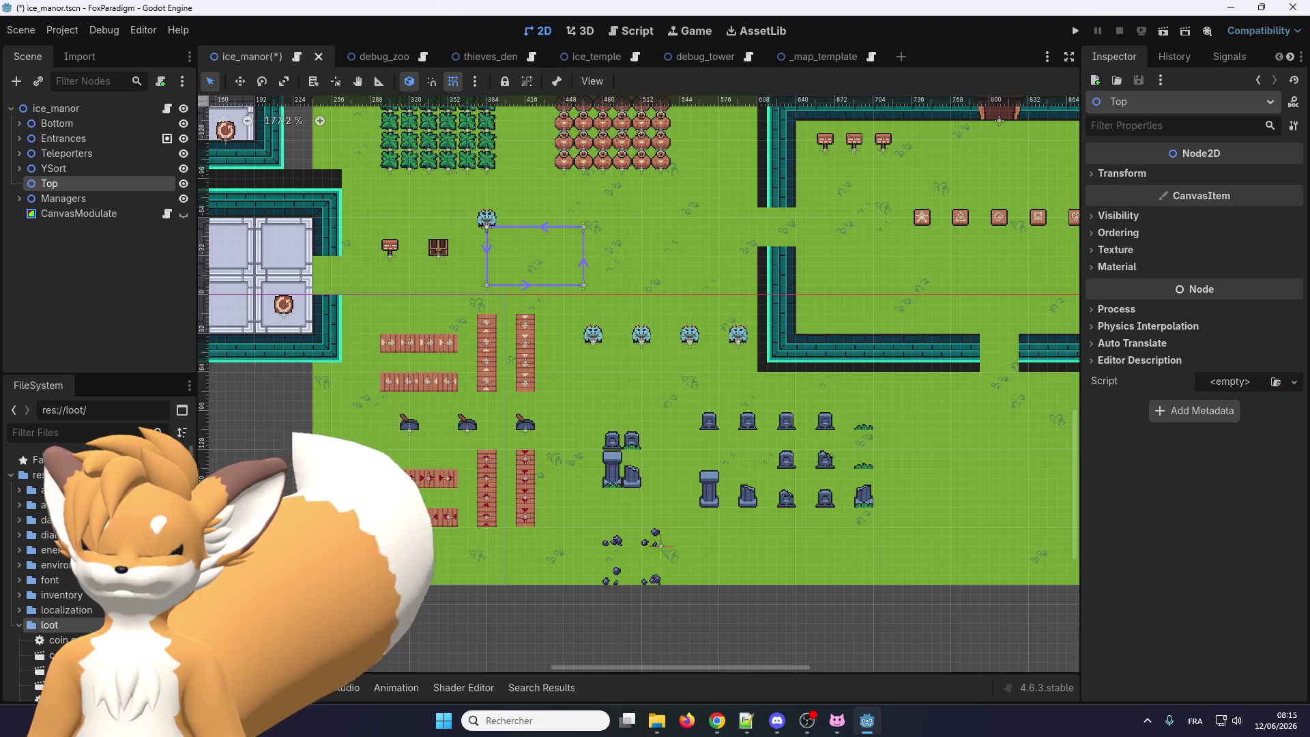
{"action": "key", "text": "alt+Tab"}
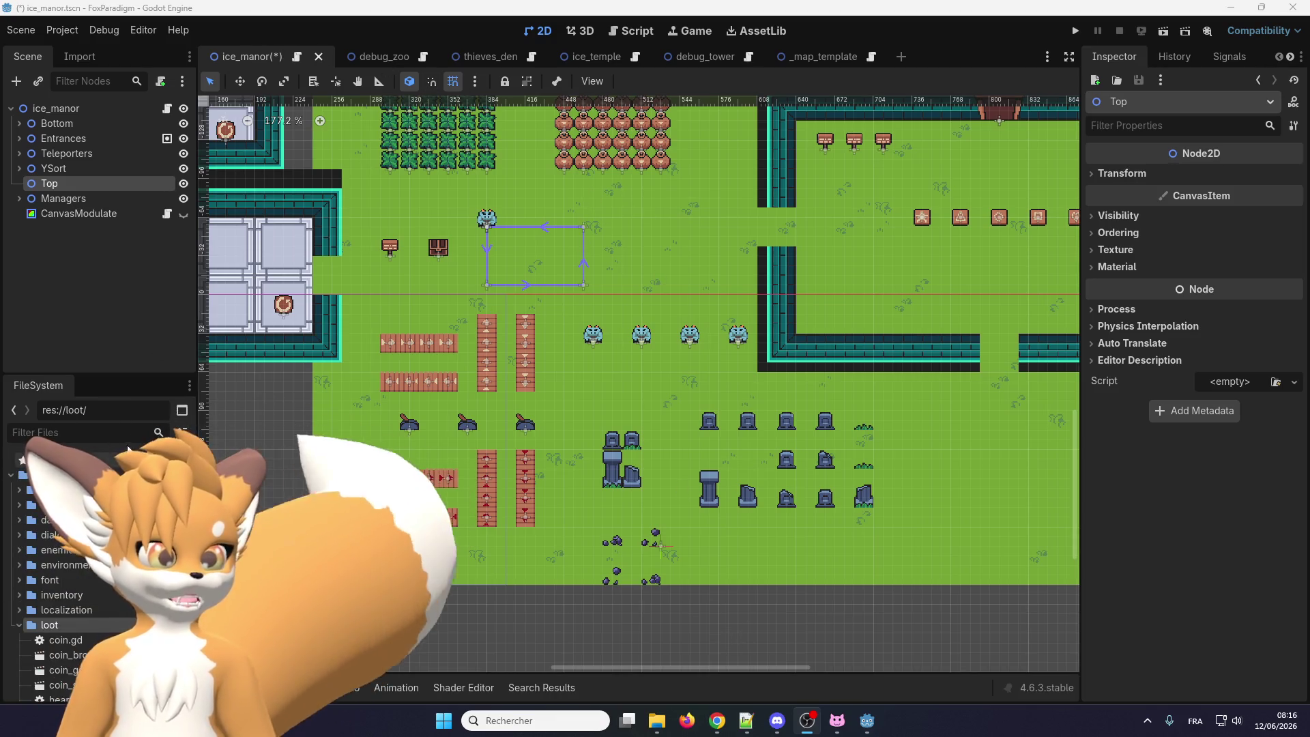
{"action": "left_click", "coordinate": [68, 432]}
Filter files by 'player', open player.tscn, and inspect the AudioListener2D node without renaming it
{"action": "type", "text": "player"}
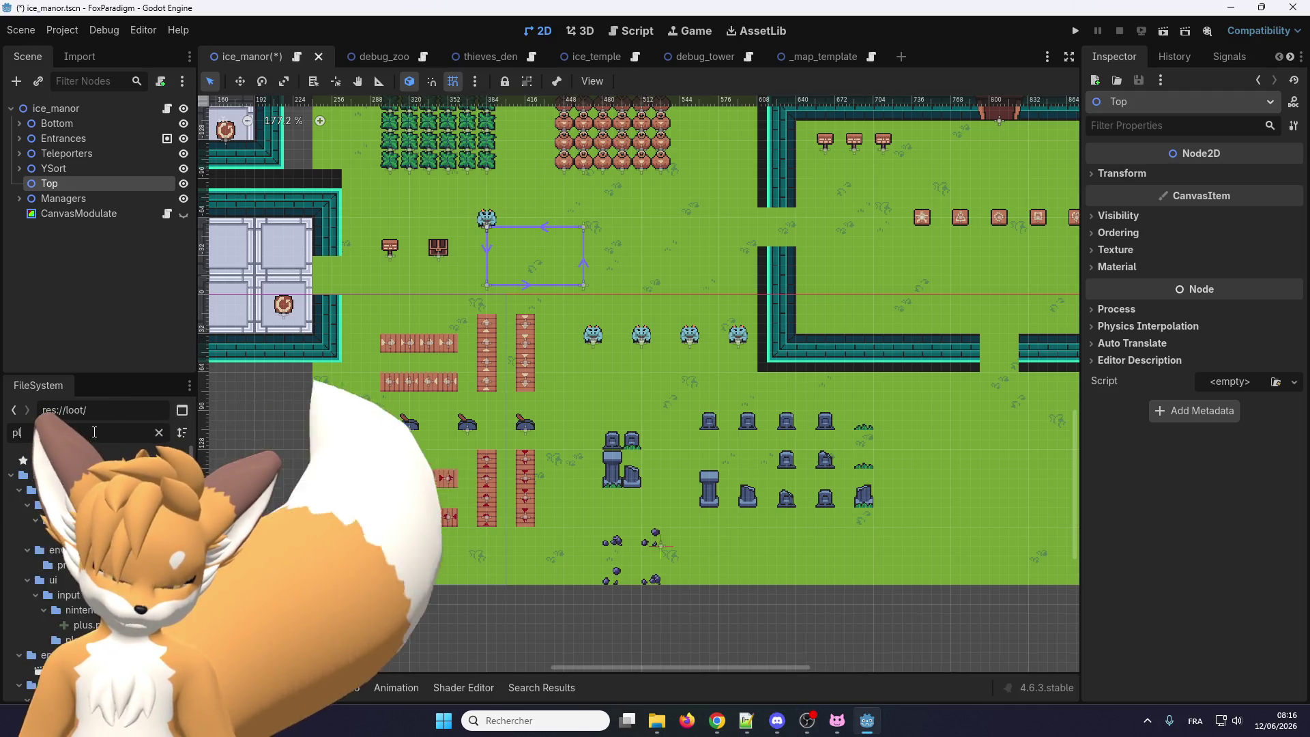
{"action": "key", "text": "Return"}
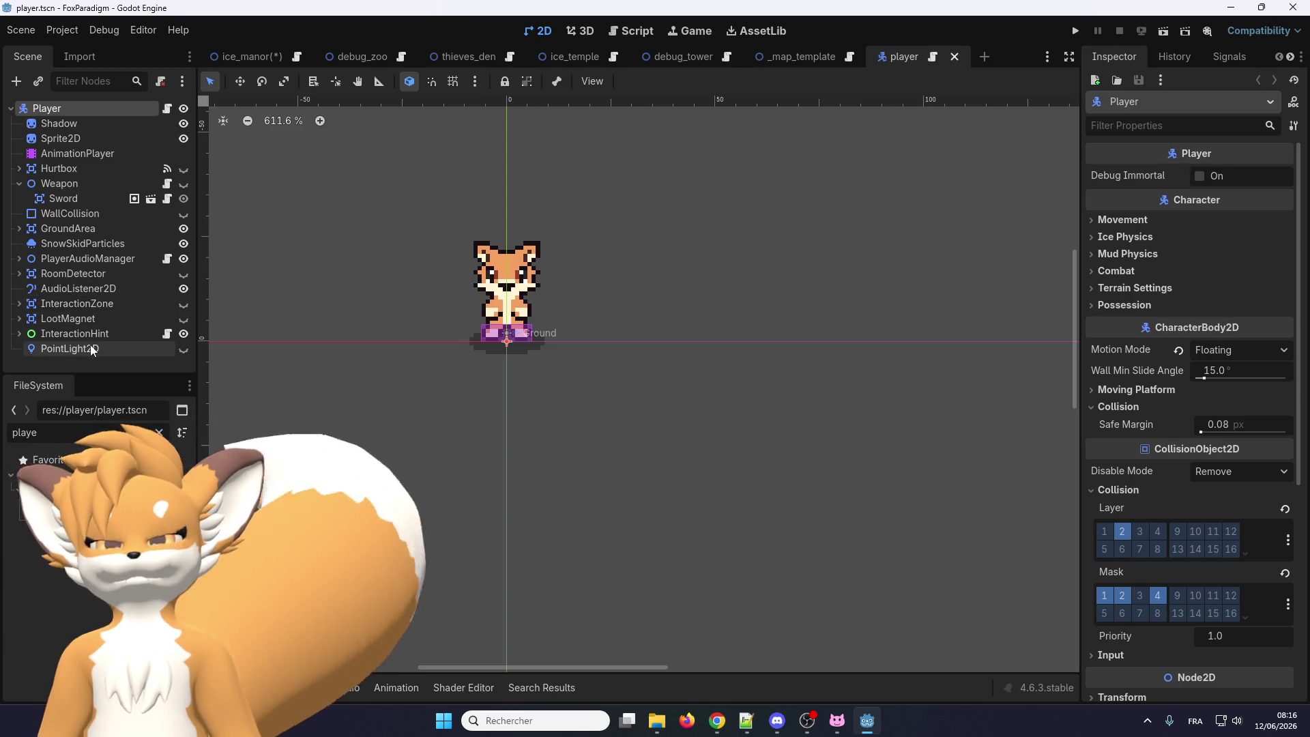
{"action": "left_click", "coordinate": [89, 287]}
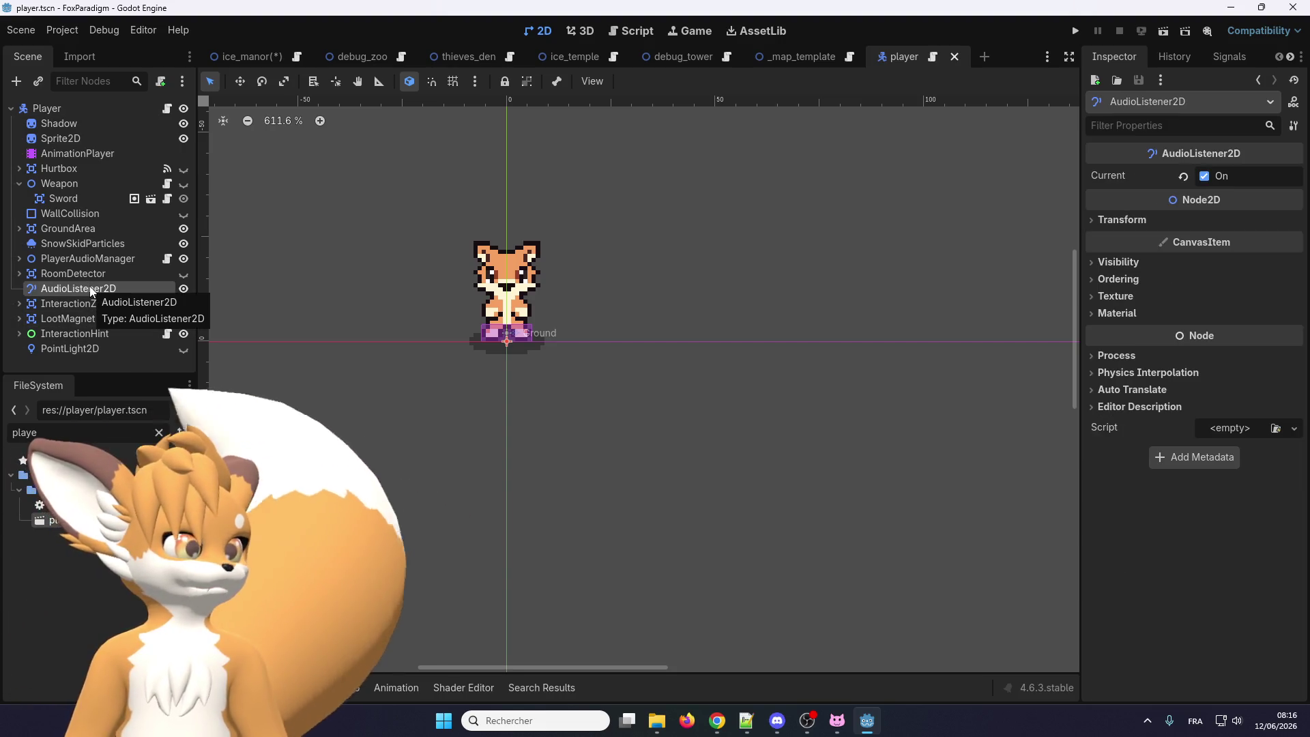
{"action": "left_click", "coordinate": [89, 287]}
{"action": "left_click_drag", "start_coordinate": [116, 287], "coordinate": [52, 285]}
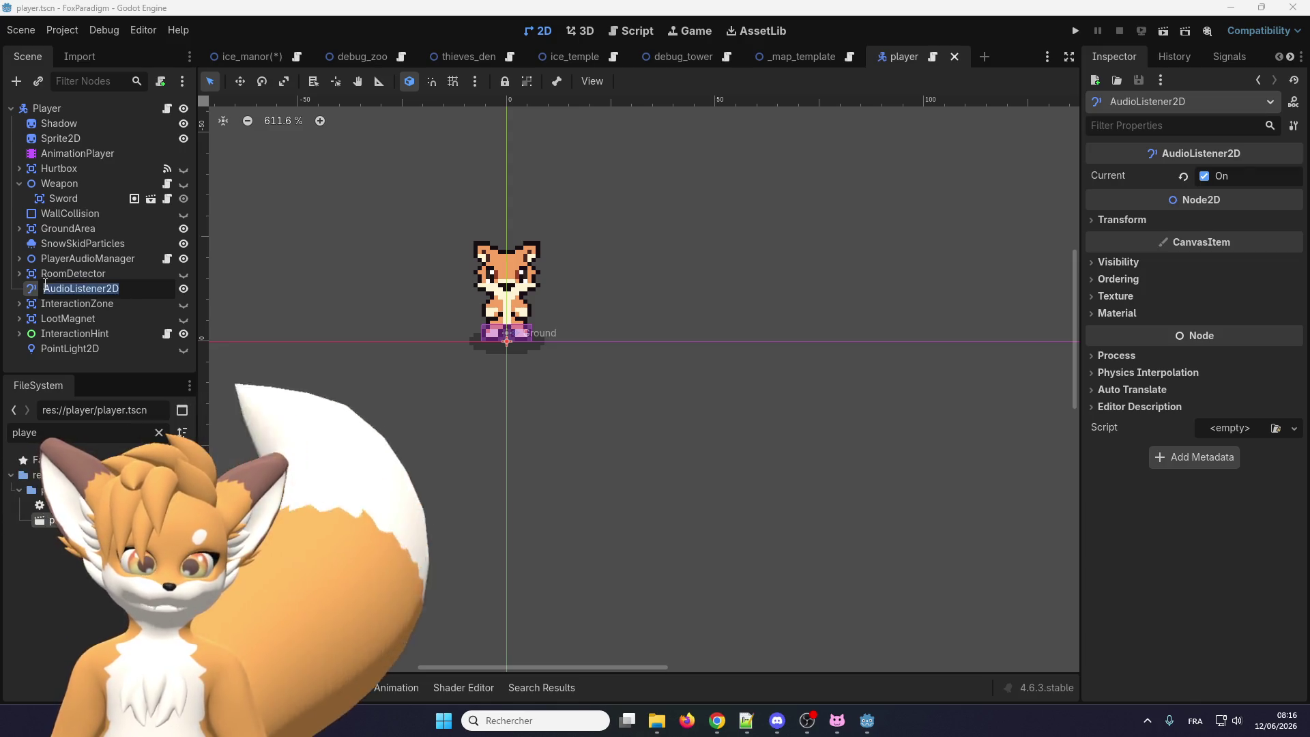
{"action": "key", "text": "Escape"}
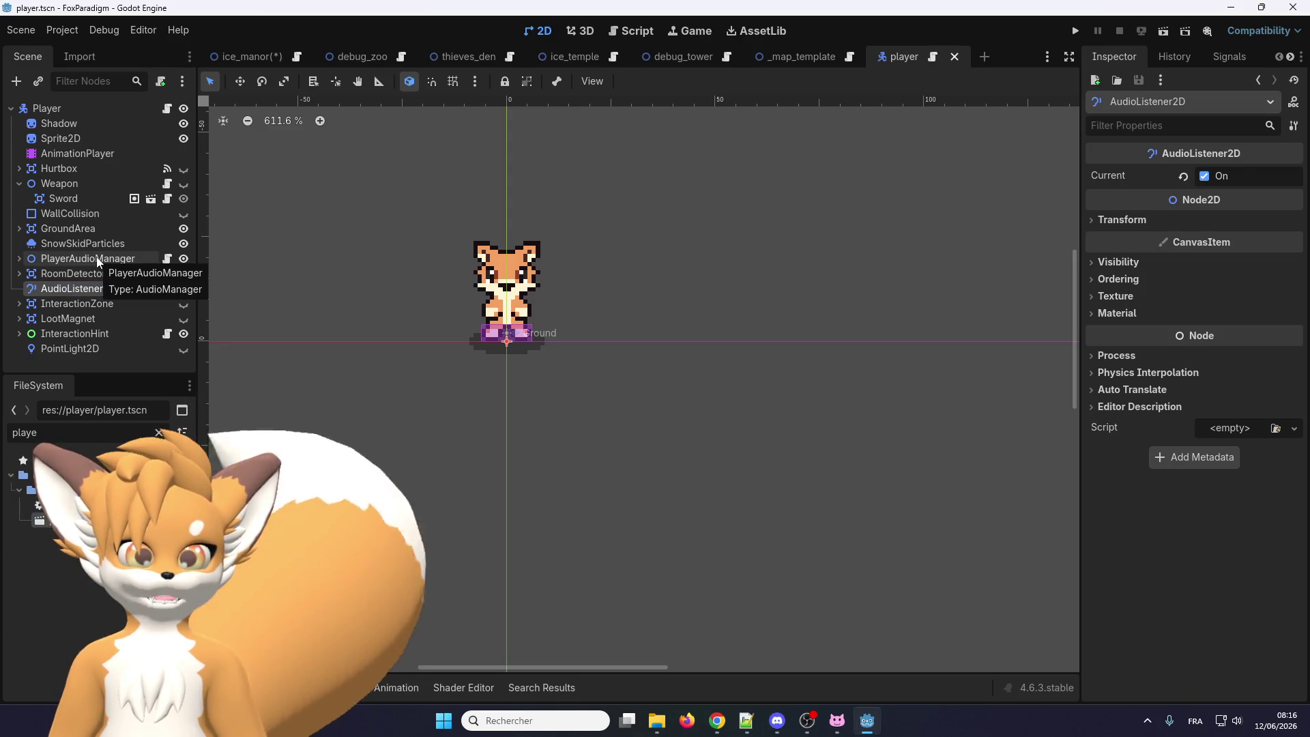
Select PlayerAudioManager, leaving its name unchanged, and expand it to show its sound children
{"action": "left_click", "coordinate": [96, 257]}
{"action": "left_click", "coordinate": [140, 260]}
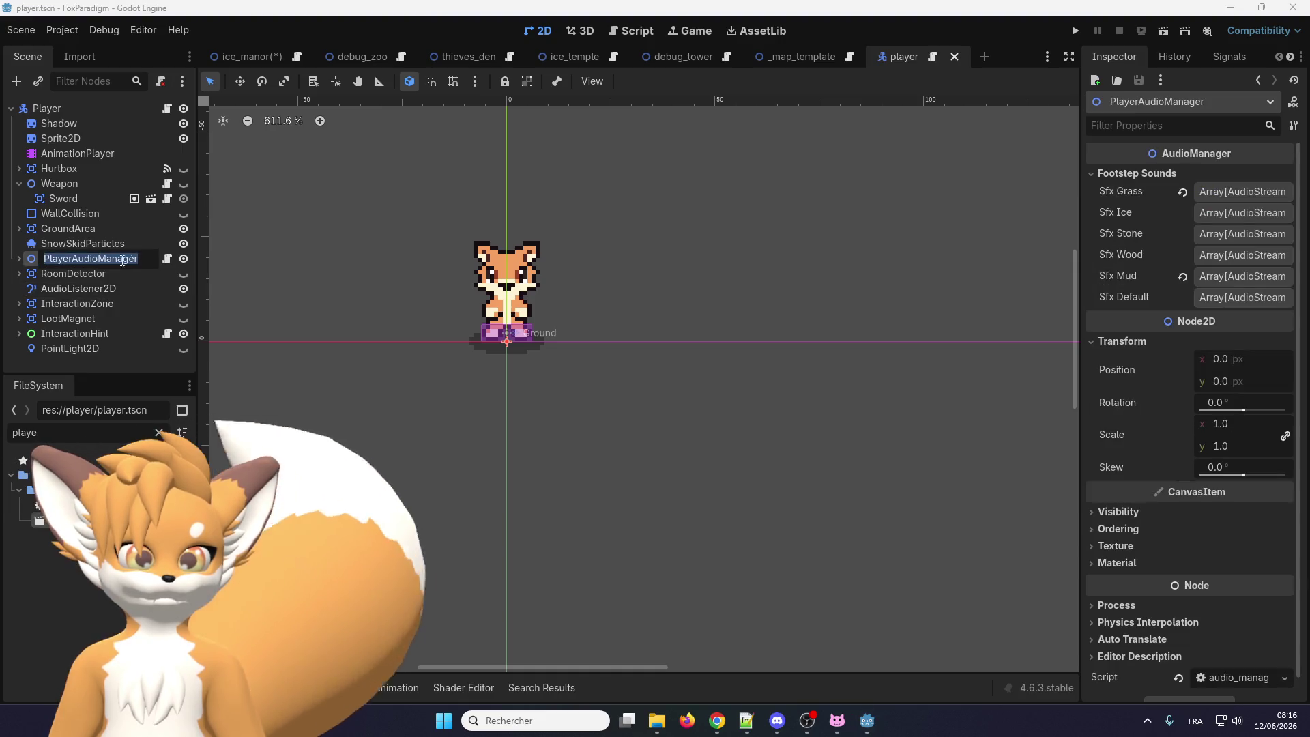
{"action": "key", "text": "Escape"}
{"action": "left_click", "coordinate": [18, 258]}
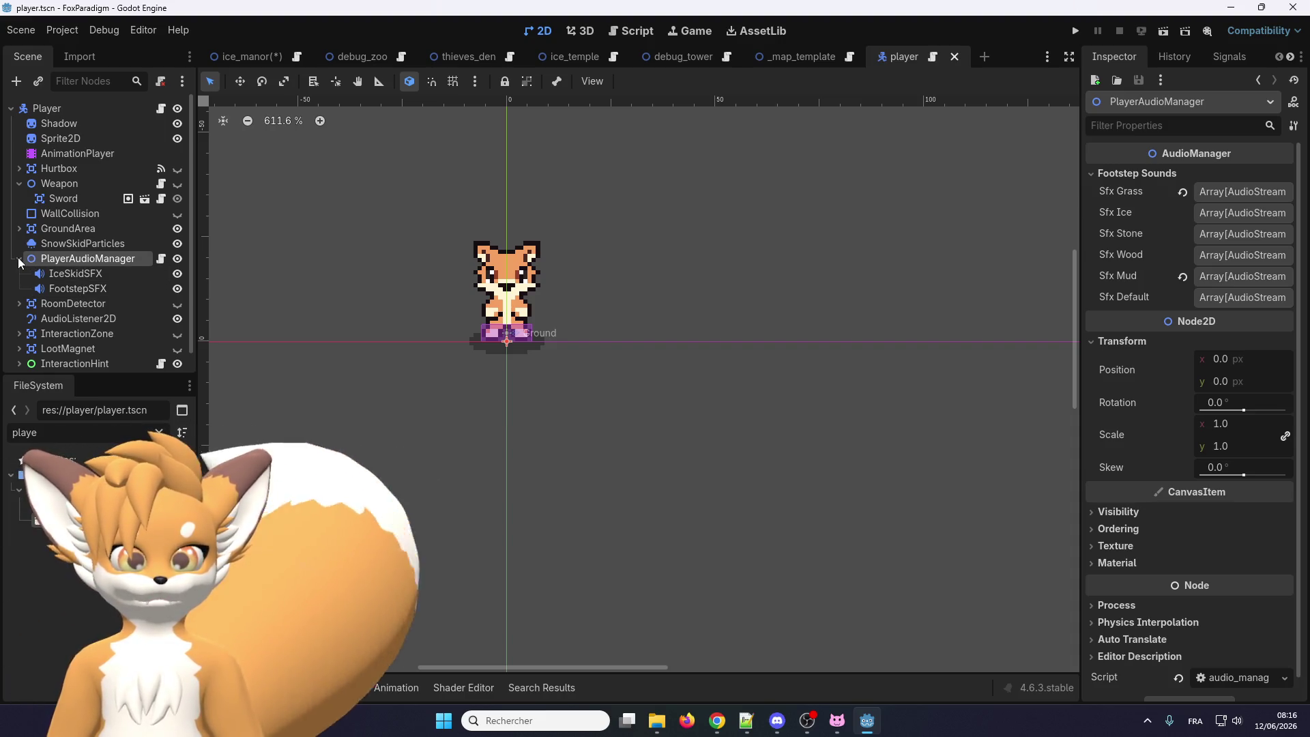
Open audio_manager.gd from PlayerAudioManager and scroll through its footstep code
{"action": "left_click", "coordinate": [161, 260]}
{"action": "scroll", "coordinate": [558, 361], "scroll_direction": "up", "scroll_amount": 4}
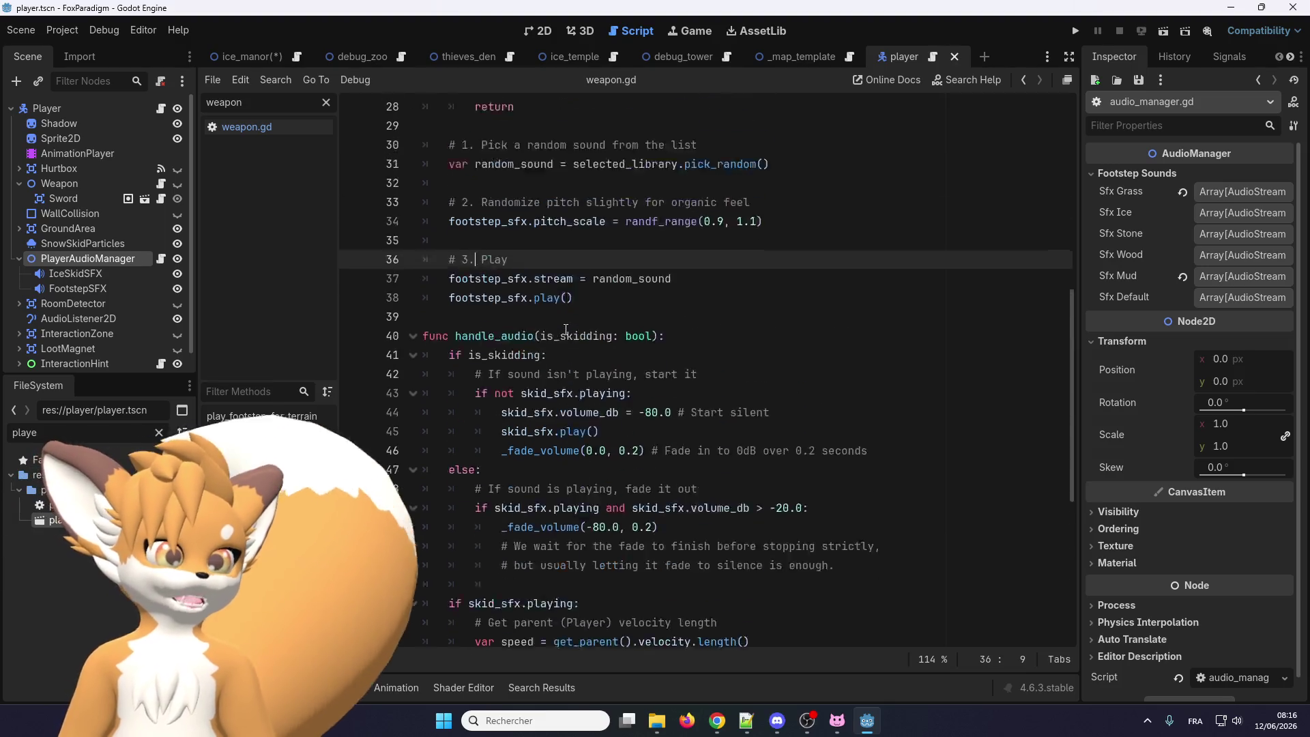
{"action": "scroll", "coordinate": [559, 363], "scroll_direction": "up", "scroll_amount": 3}
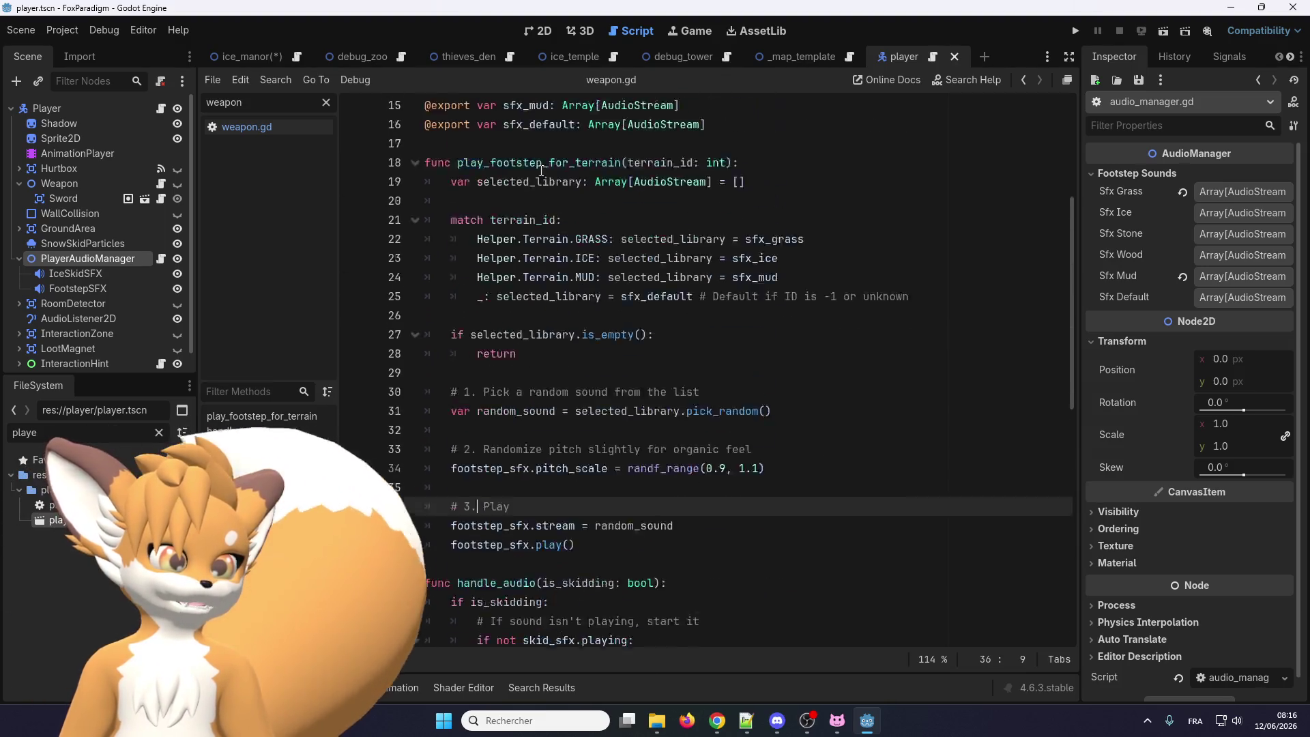
{"action": "scroll", "coordinate": [502, 247], "scroll_direction": "down", "scroll_amount": 3}
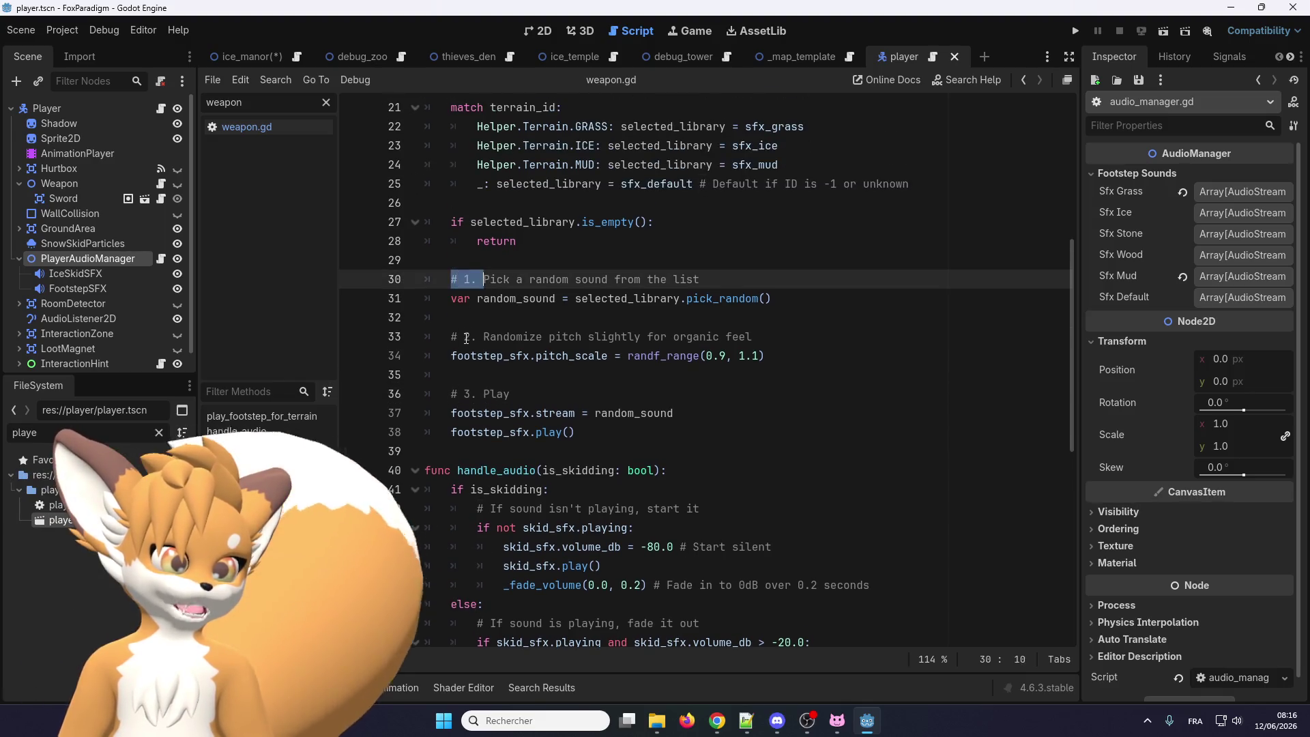
{"action": "left_click", "coordinate": [546, 318]}
{"action": "scroll", "coordinate": [549, 313], "scroll_direction": "down", "scroll_amount": 4}
{"action": "scroll", "coordinate": [549, 312], "scroll_direction": "down", "scroll_amount": 4}
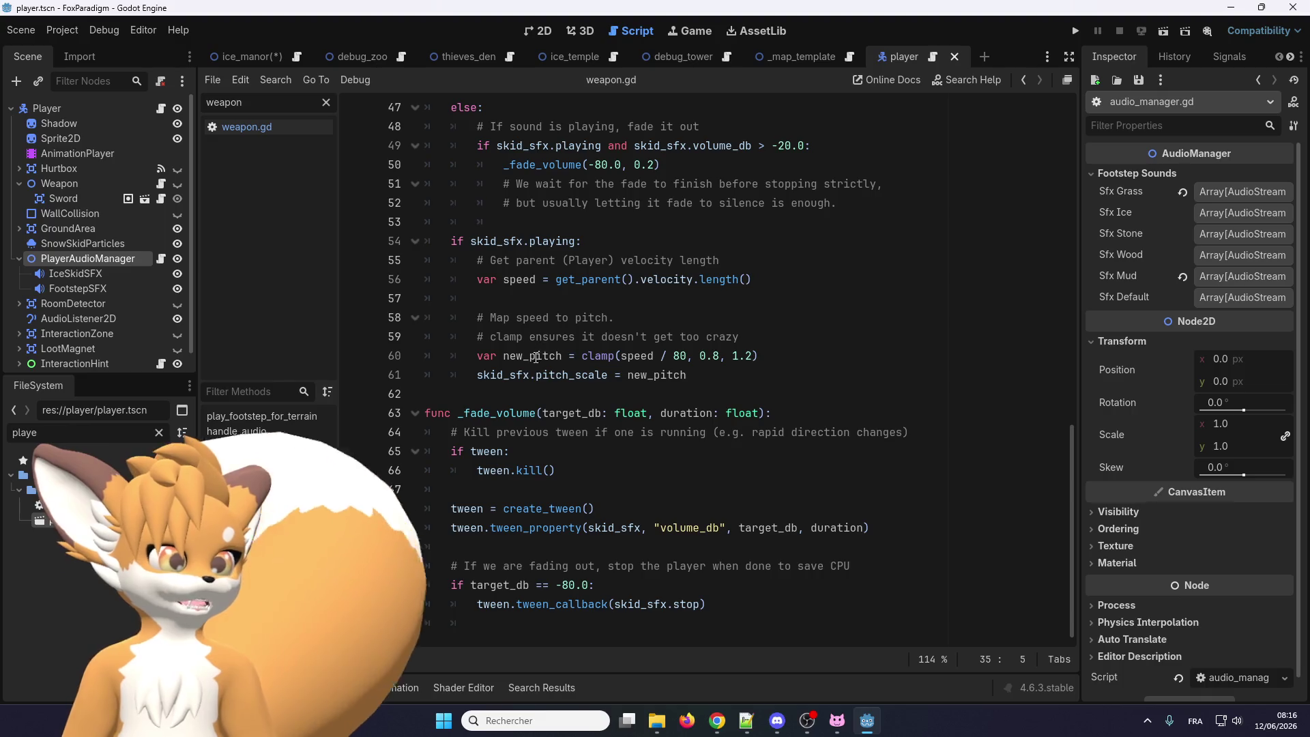
{"action": "scroll", "coordinate": [533, 381], "scroll_direction": "up", "scroll_amount": 10}
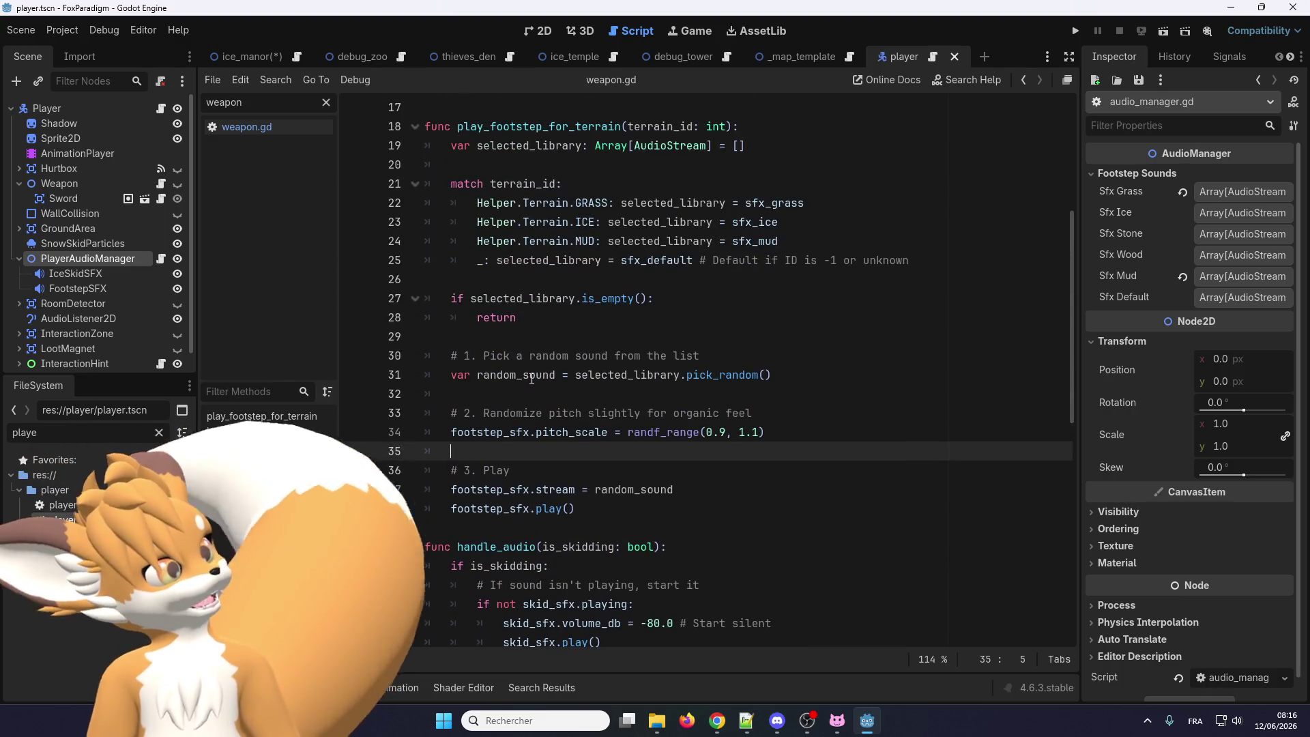
{"action": "scroll", "coordinate": [531, 379], "scroll_direction": "up", "scroll_amount": 3}
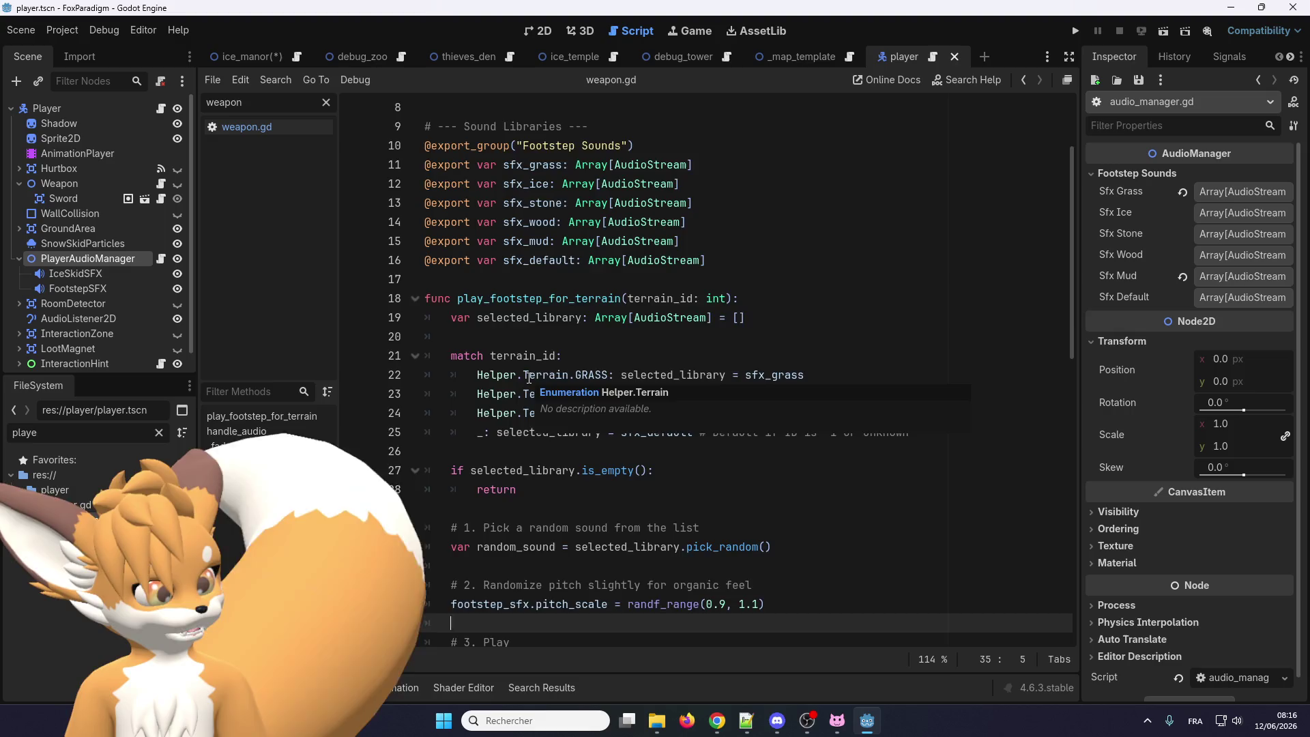
{"action": "scroll", "coordinate": [529, 377], "scroll_direction": "up", "scroll_amount": 3}
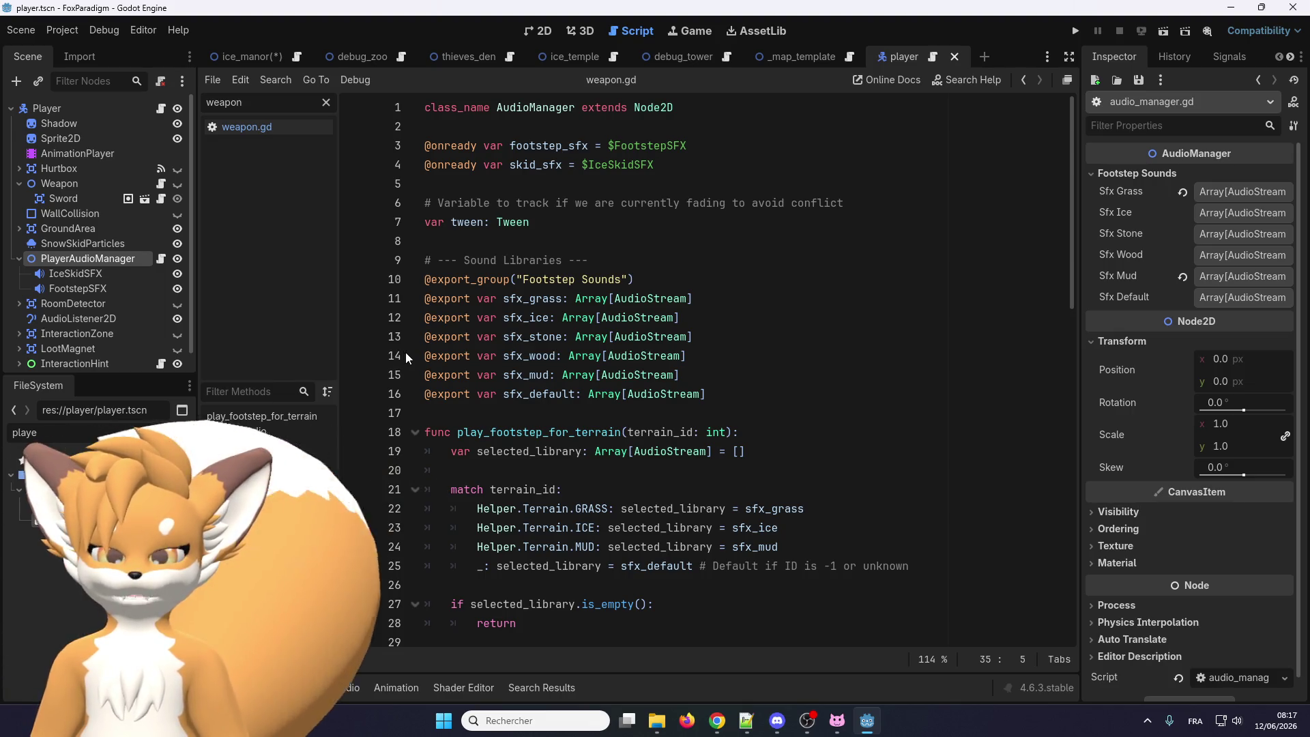
{"action": "scroll", "coordinate": [437, 395], "scroll_direction": "down", "scroll_amount": 1}
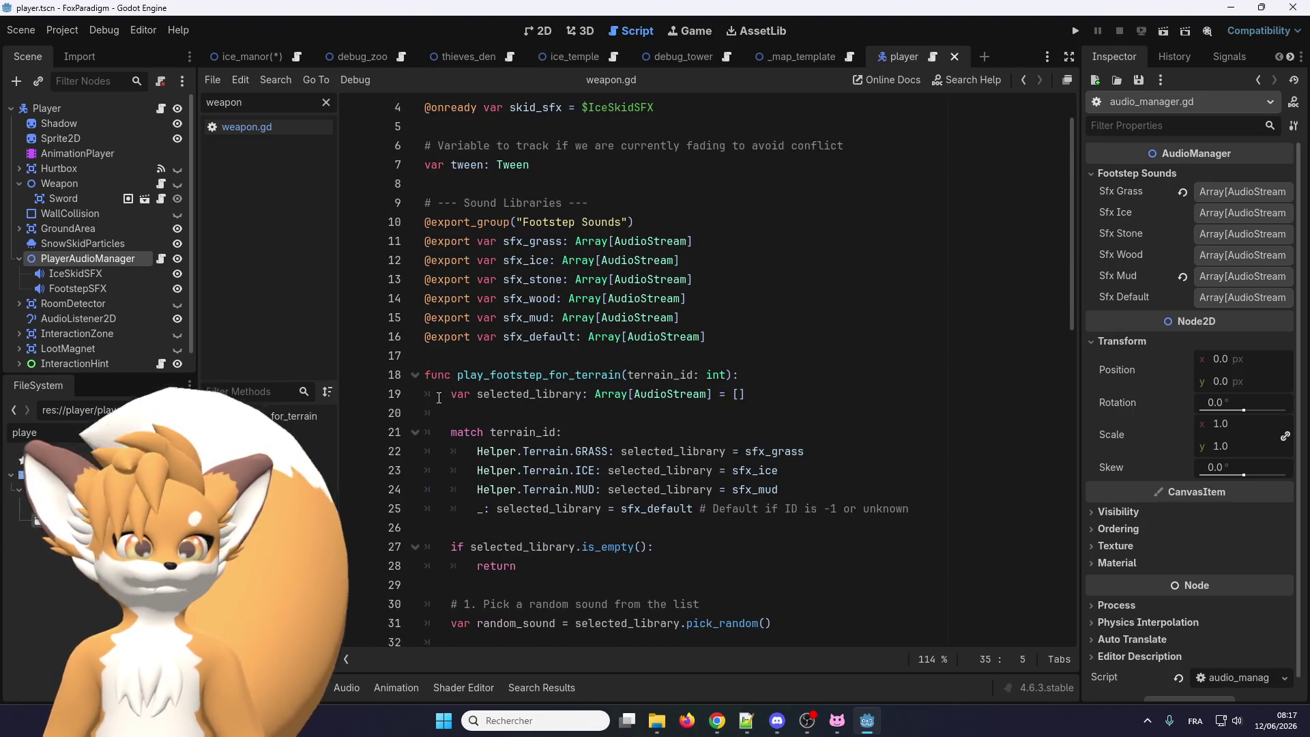
{"action": "scroll", "coordinate": [439, 397], "scroll_direction": "up", "scroll_amount": 1}
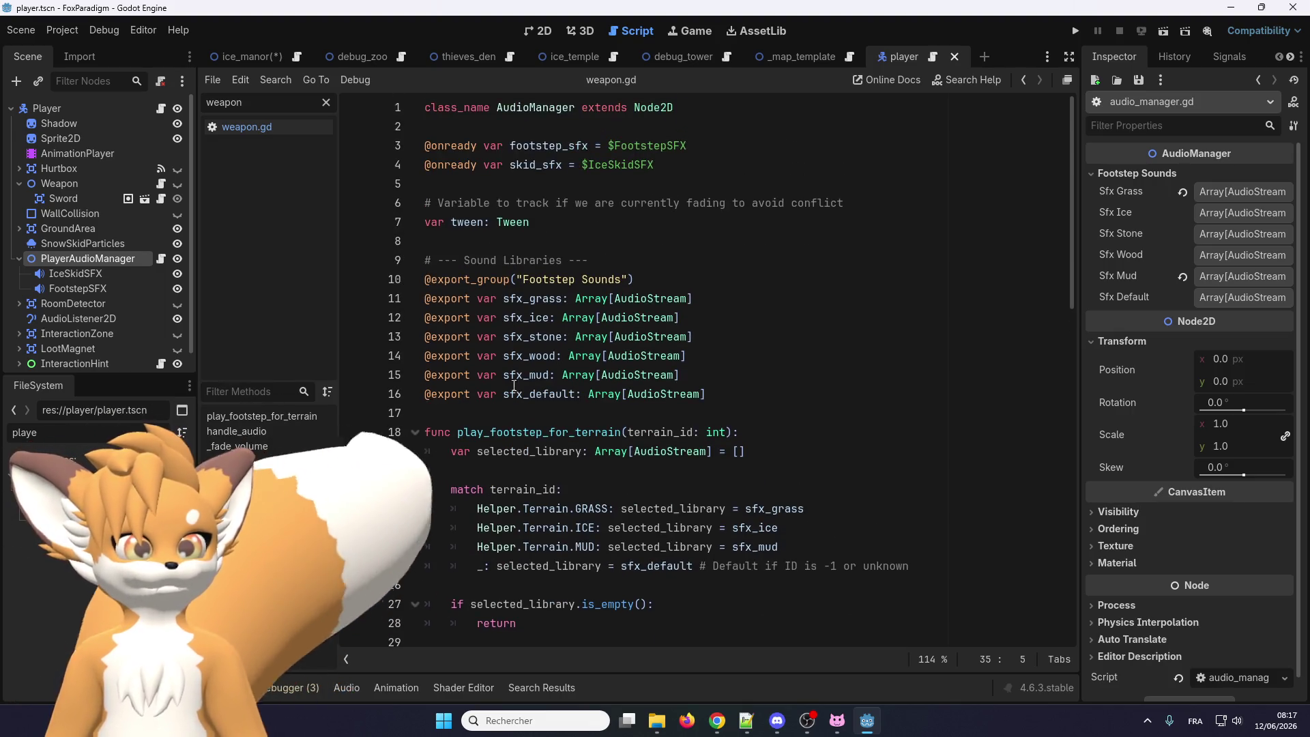
Keep reviewing the script, ending with the caret before AudioManager in the class name
{"action": "left_click", "coordinate": [550, 231]}
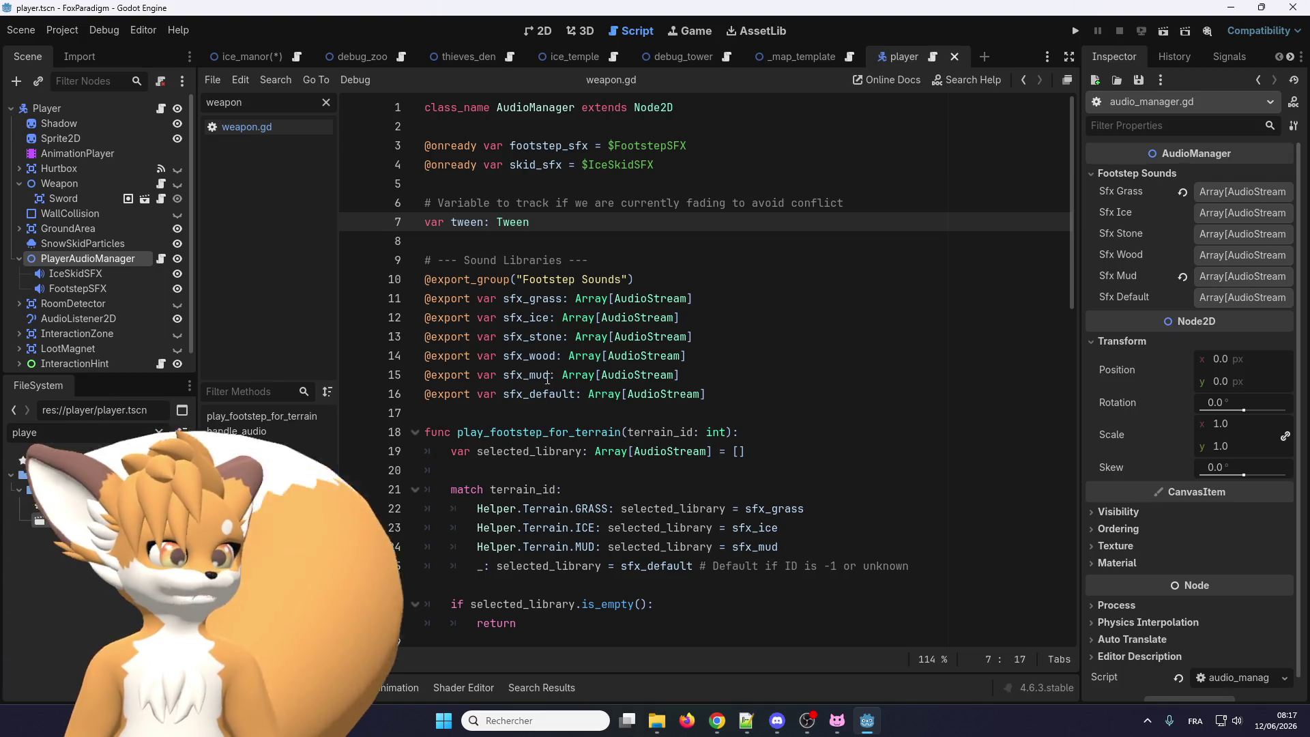
{"action": "scroll", "coordinate": [547, 379], "scroll_direction": "down", "scroll_amount": 5}
{"action": "scroll", "coordinate": [483, 514], "scroll_direction": "up", "scroll_amount": 5}
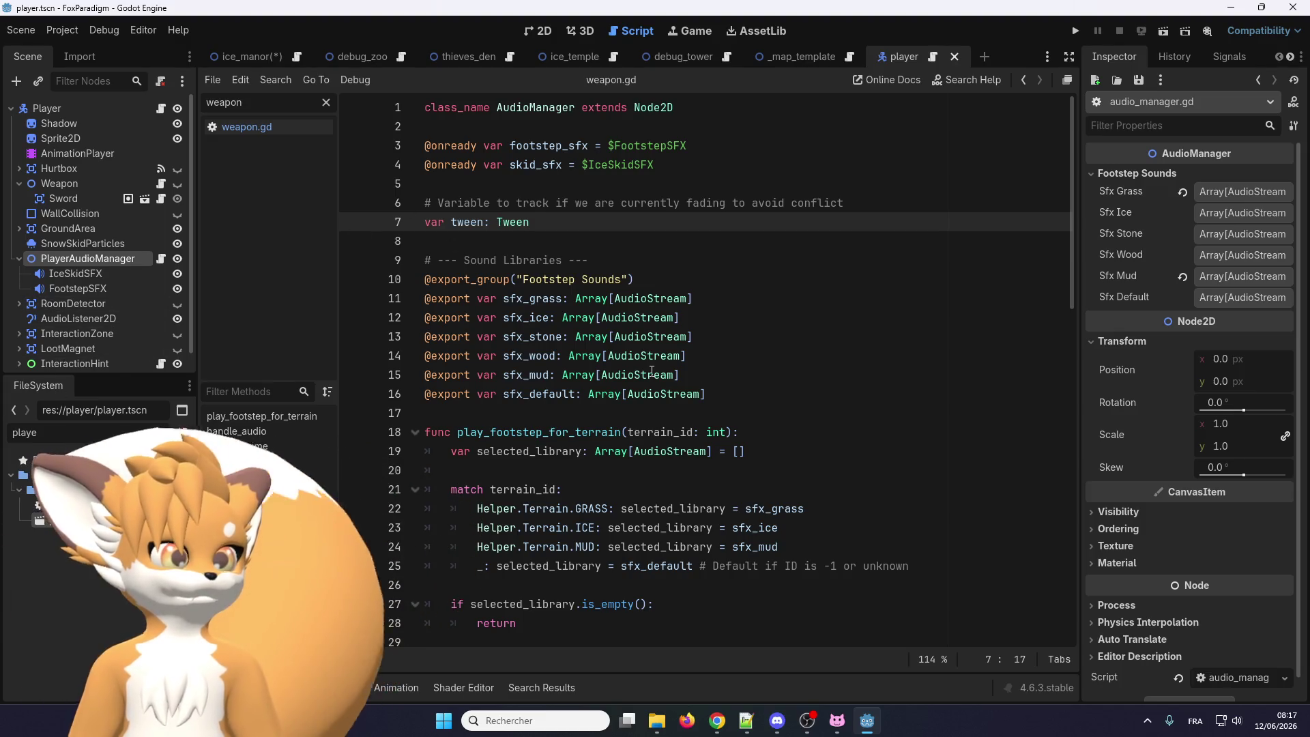
{"action": "mouse_move", "coordinate": [652, 371]}
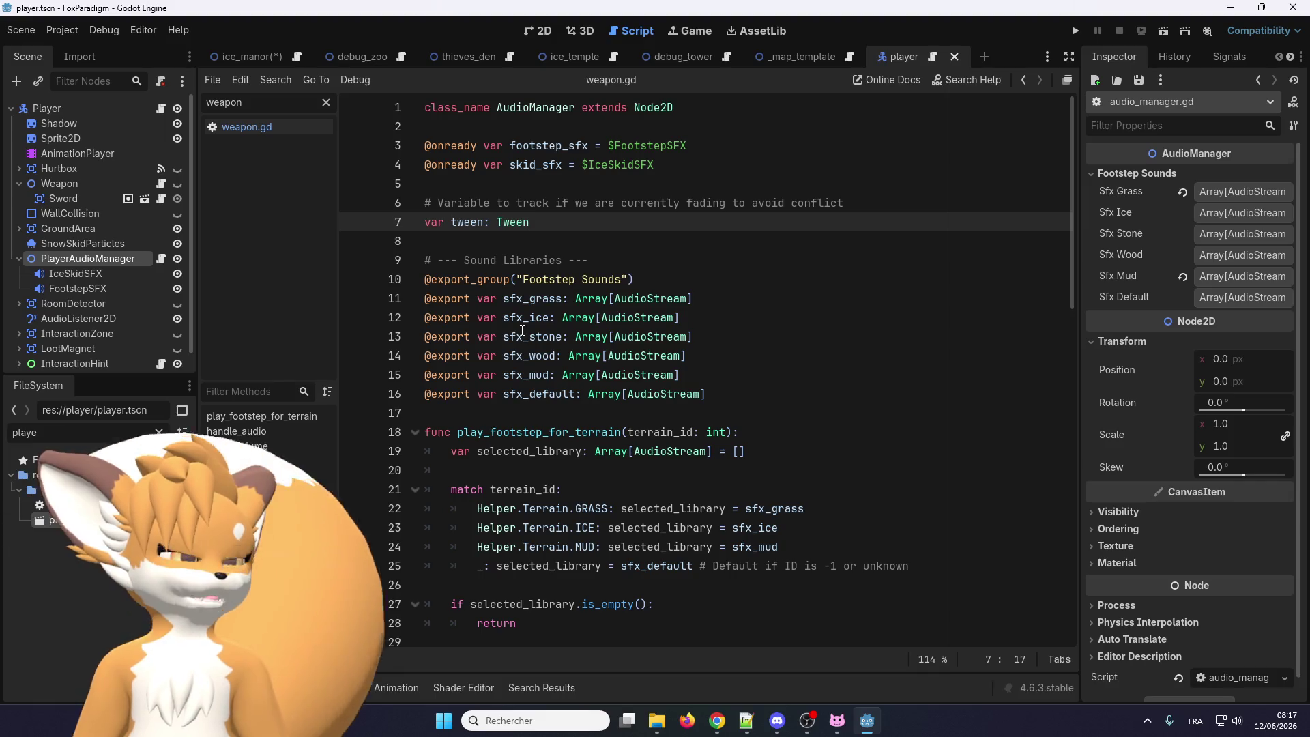
{"action": "scroll", "coordinate": [522, 330], "scroll_direction": "down", "scroll_amount": 3}
{"action": "scroll", "coordinate": [522, 330], "scroll_direction": "up", "scroll_amount": 3}
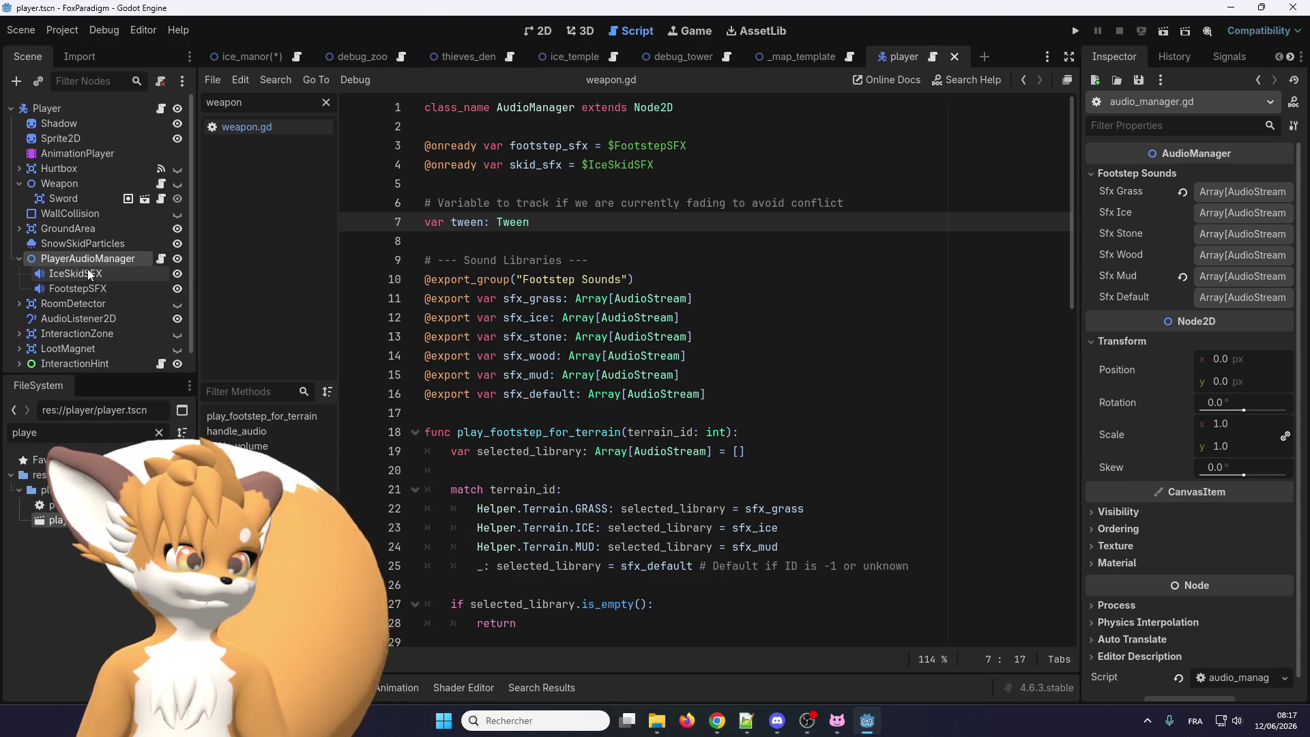
{"action": "scroll", "coordinate": [486, 330], "scroll_direction": "down", "scroll_amount": 1}
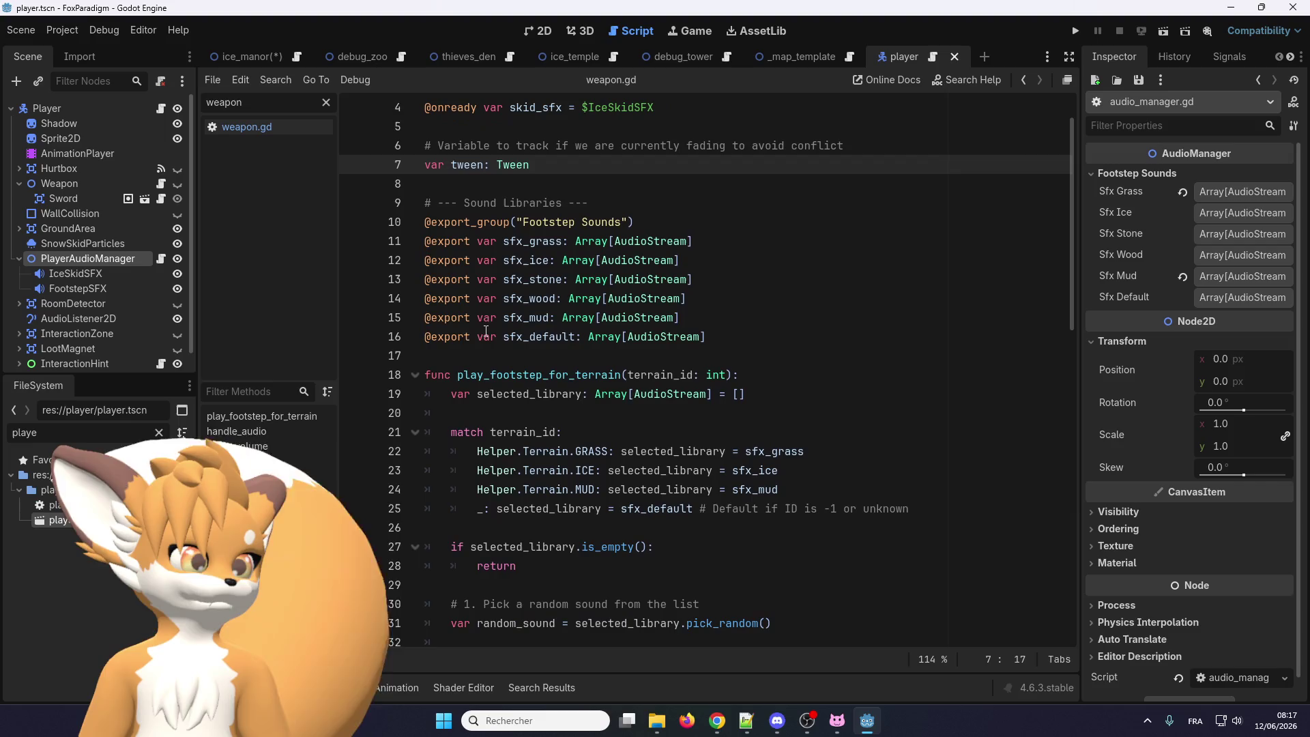
{"action": "scroll", "coordinate": [437, 348], "scroll_direction": "up", "scroll_amount": 1}
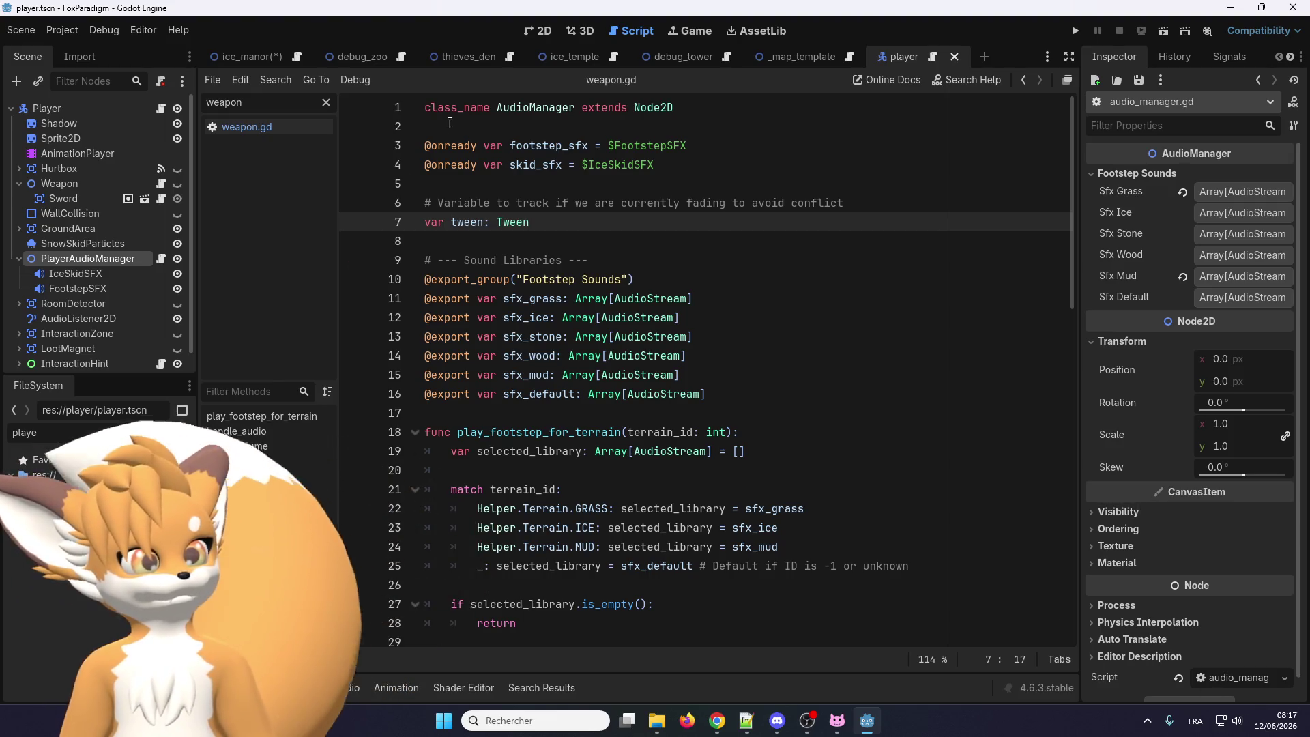
{"action": "left_click", "coordinate": [497, 108]}
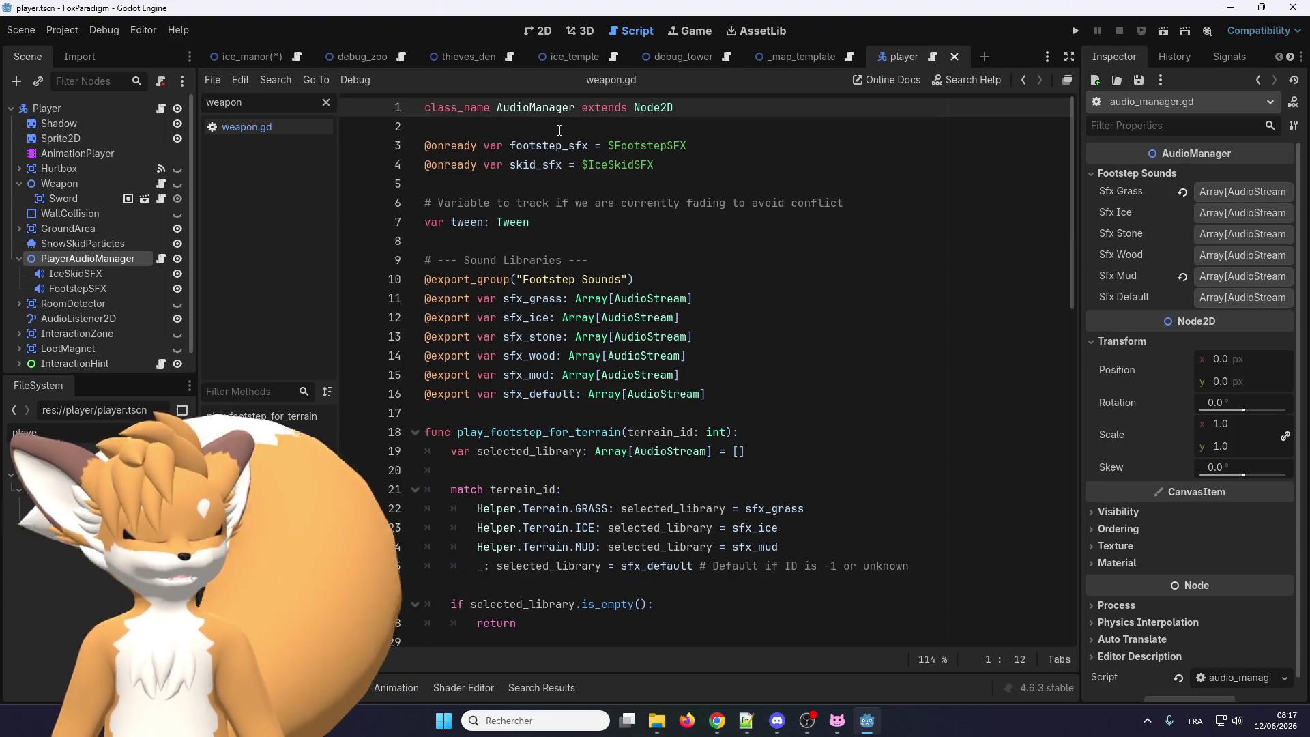
Change the class name to PlayerAudioManager and save
{"action": "type", "text": "Player"}
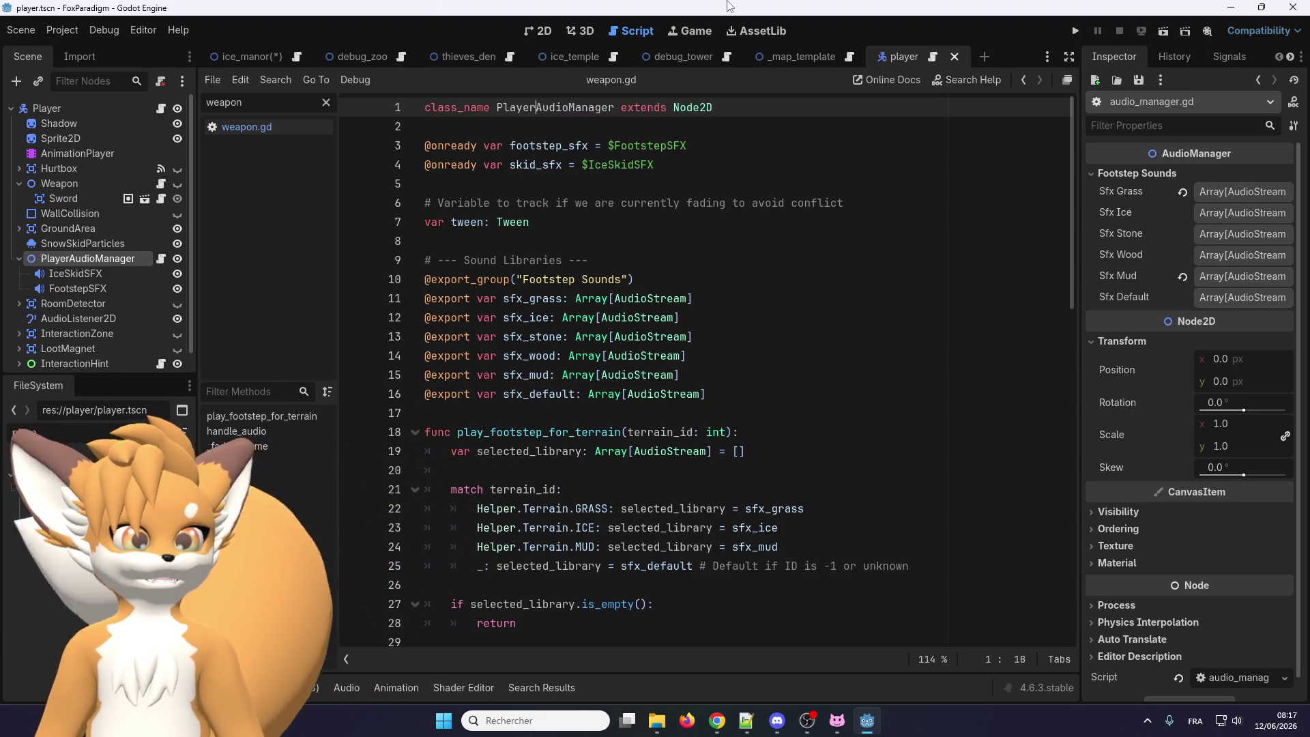
{"action": "double_click", "coordinate": [555, 108]}
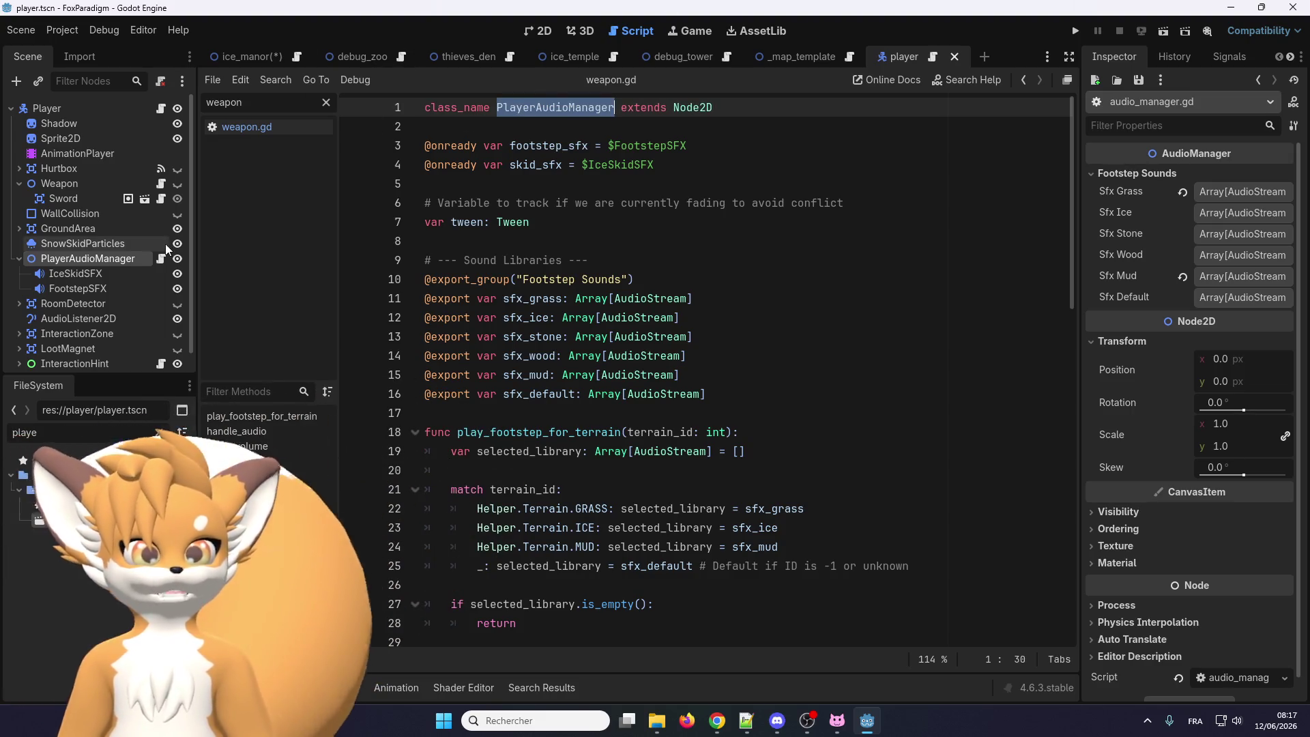
{"action": "left_click", "coordinate": [523, 140]}
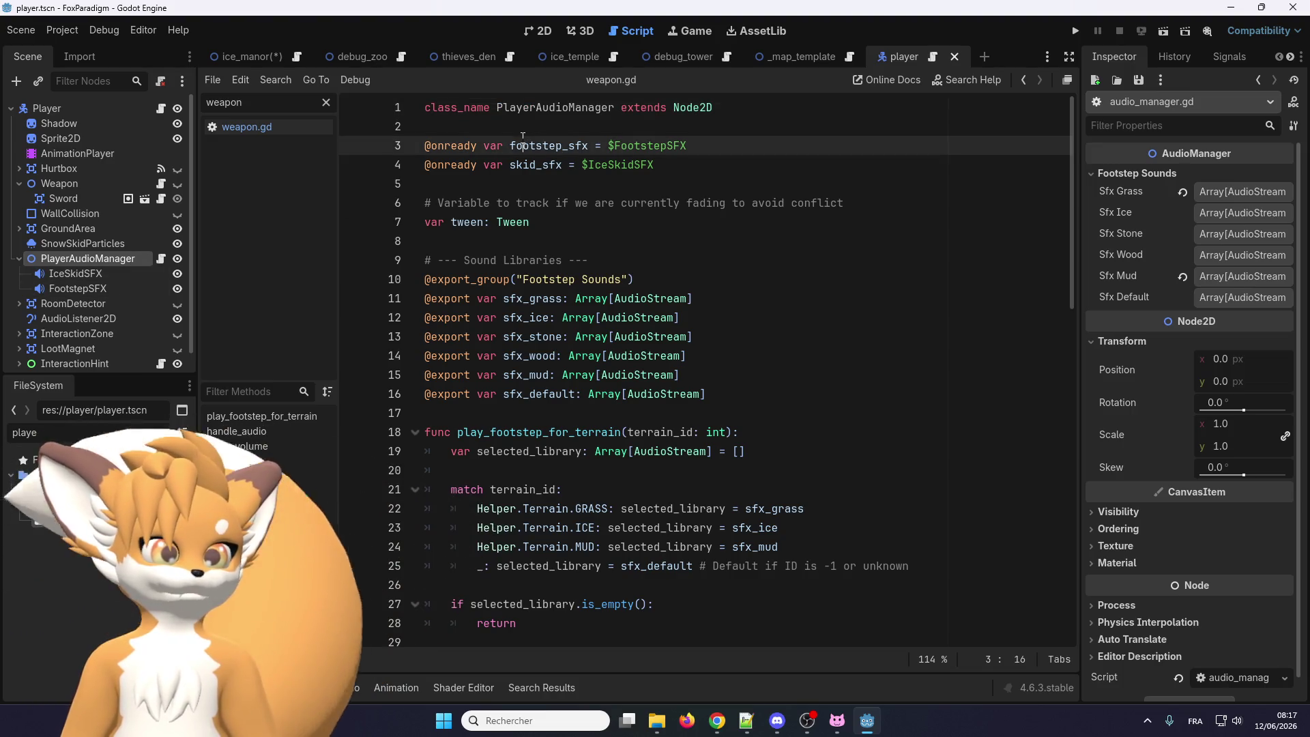
{"action": "left_click", "coordinate": [508, 126]}
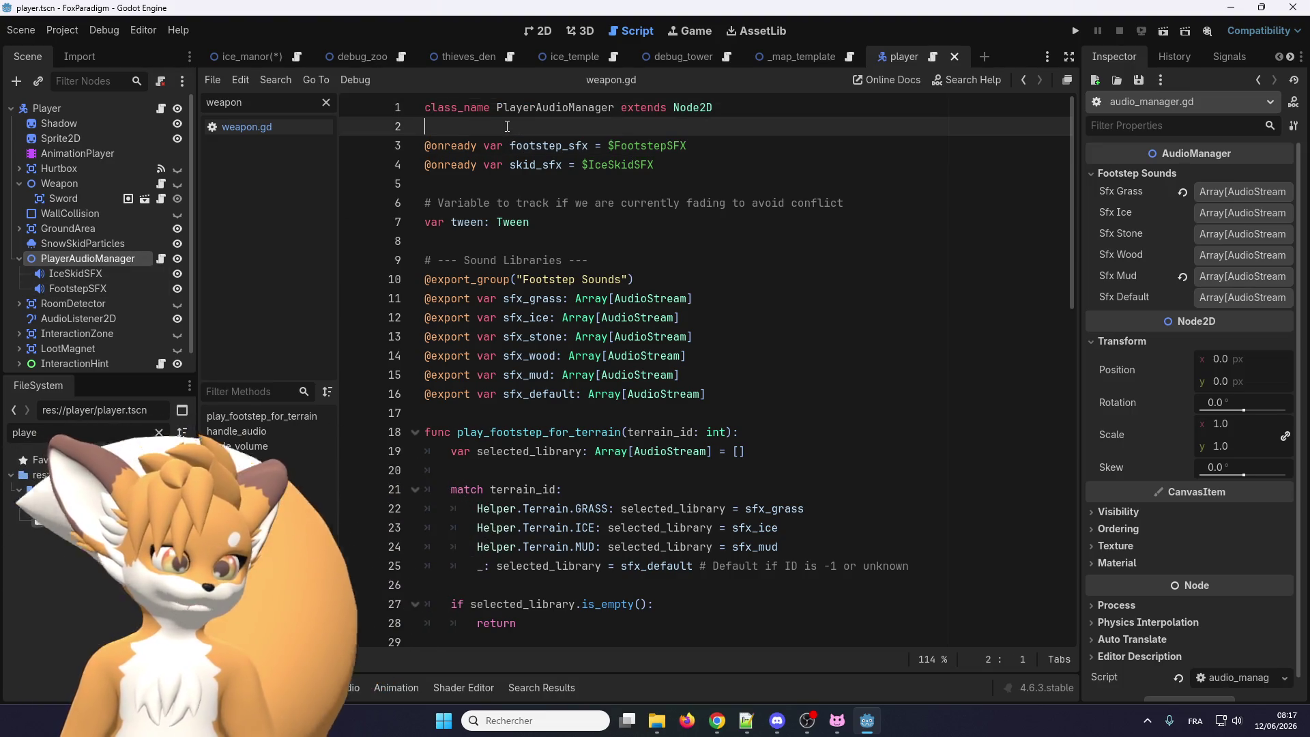
{"action": "key", "text": "ctrl+s"}
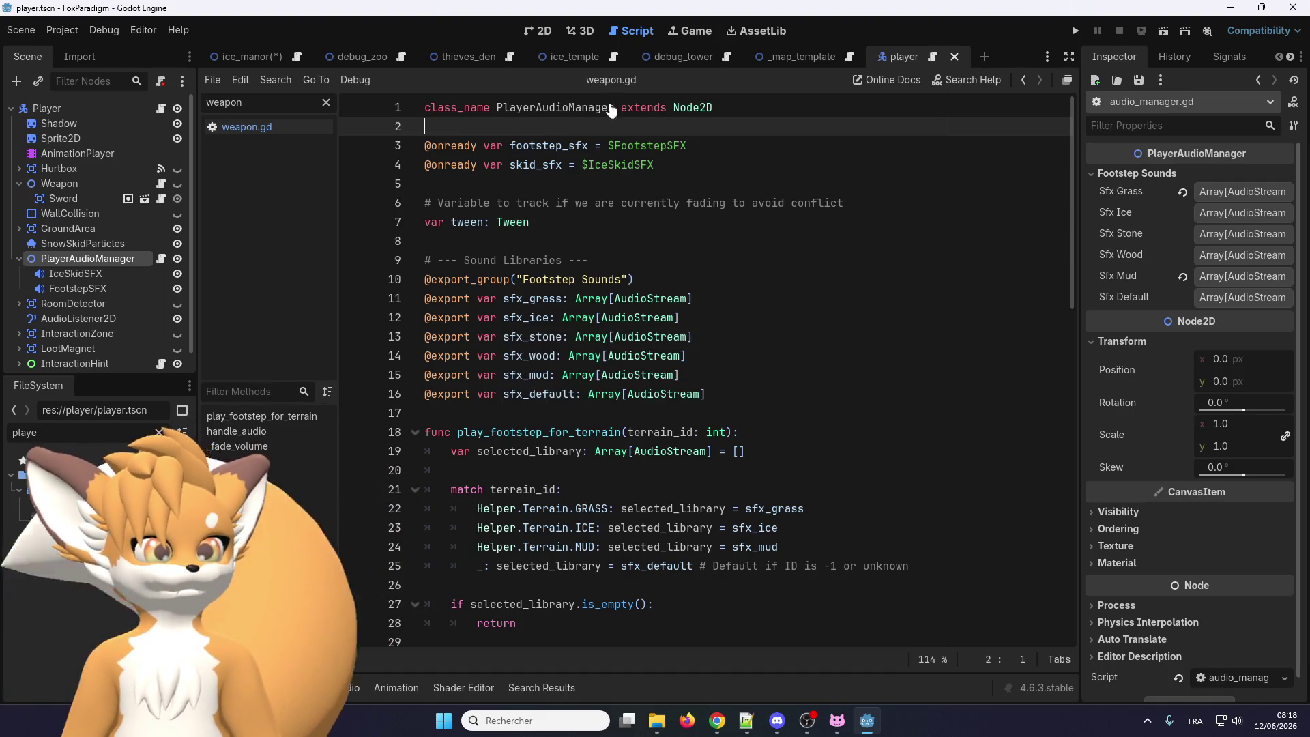
Search all project files for AudioManager and open the WorldAudioManager match
{"action": "left_click_drag", "start_coordinate": [612, 107], "coordinate": [537, 110]}
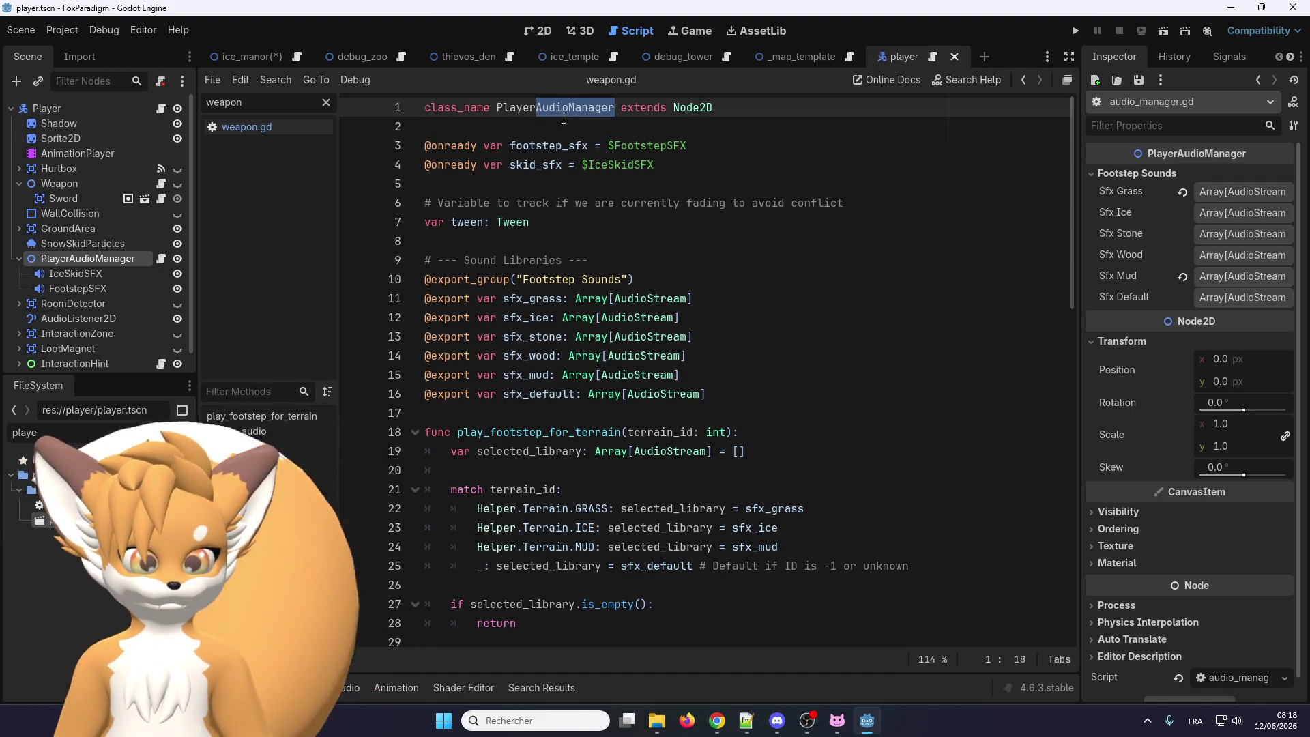
{"action": "key", "text": "ctrl+shift+f"}
{"action": "left_click", "coordinate": [650, 437]}
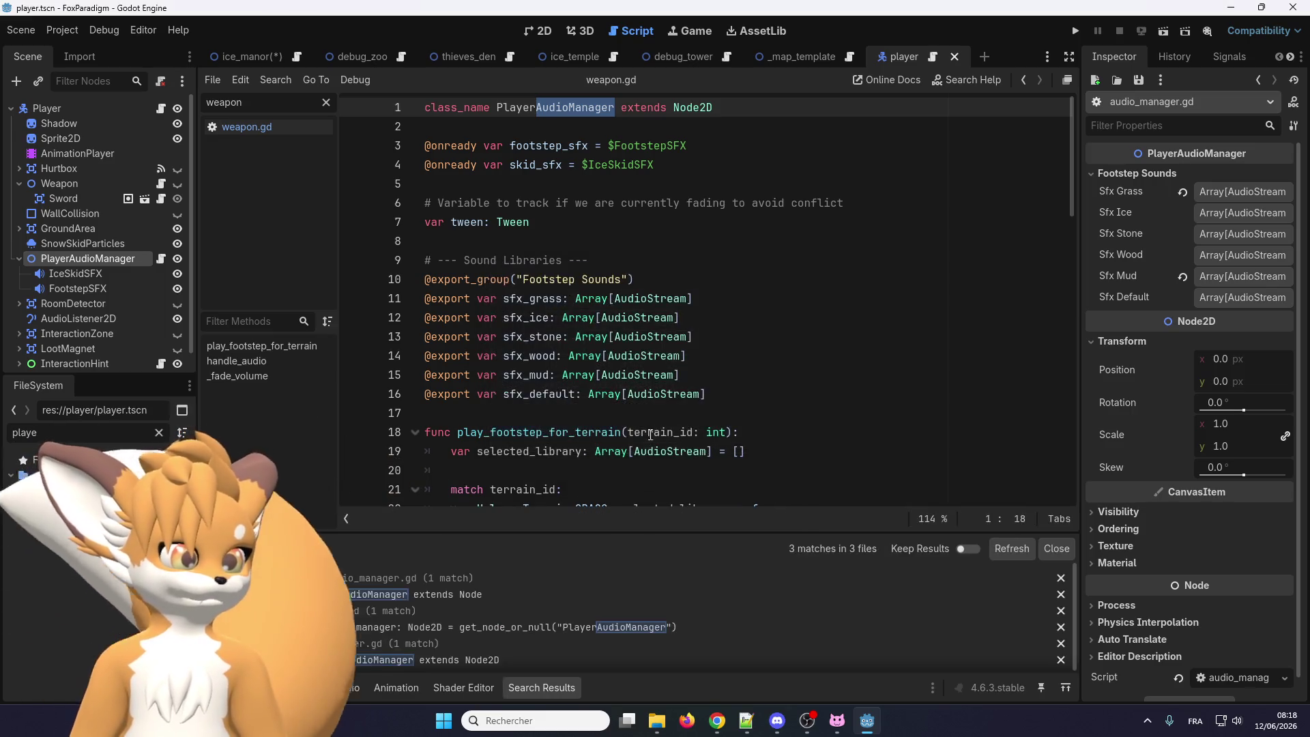
{"action": "left_click", "coordinate": [354, 595]}
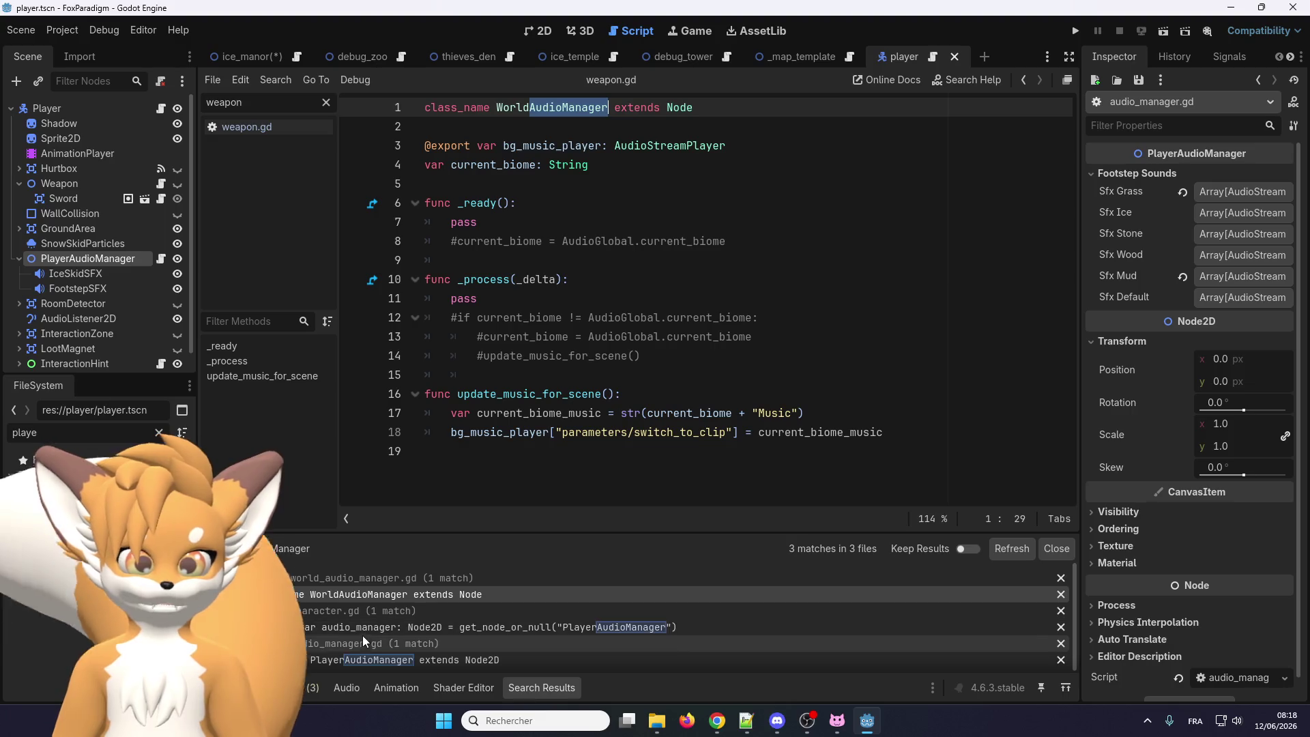
Go to character.gd line 86 and change audio_manager's type from Node2D to PlayerAudioManager
{"action": "left_click", "coordinate": [350, 627]}
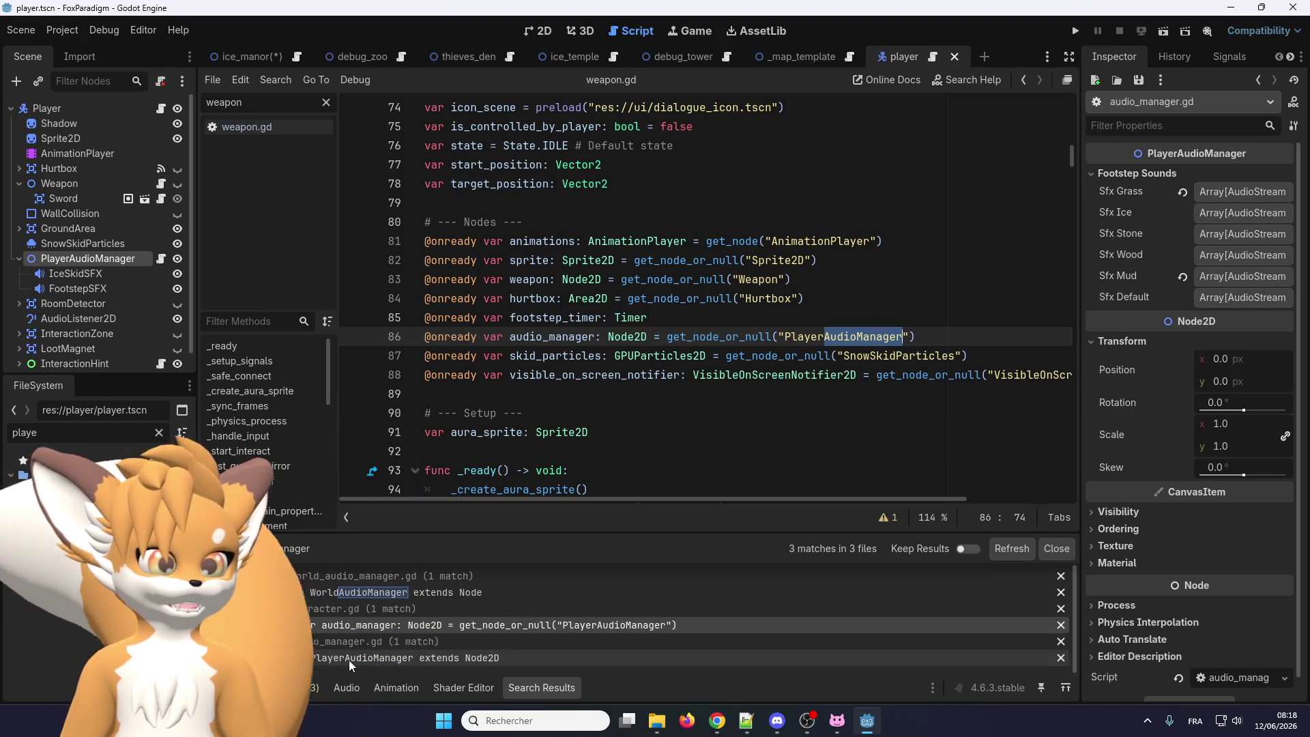
{"action": "left_click", "coordinate": [320, 658]}
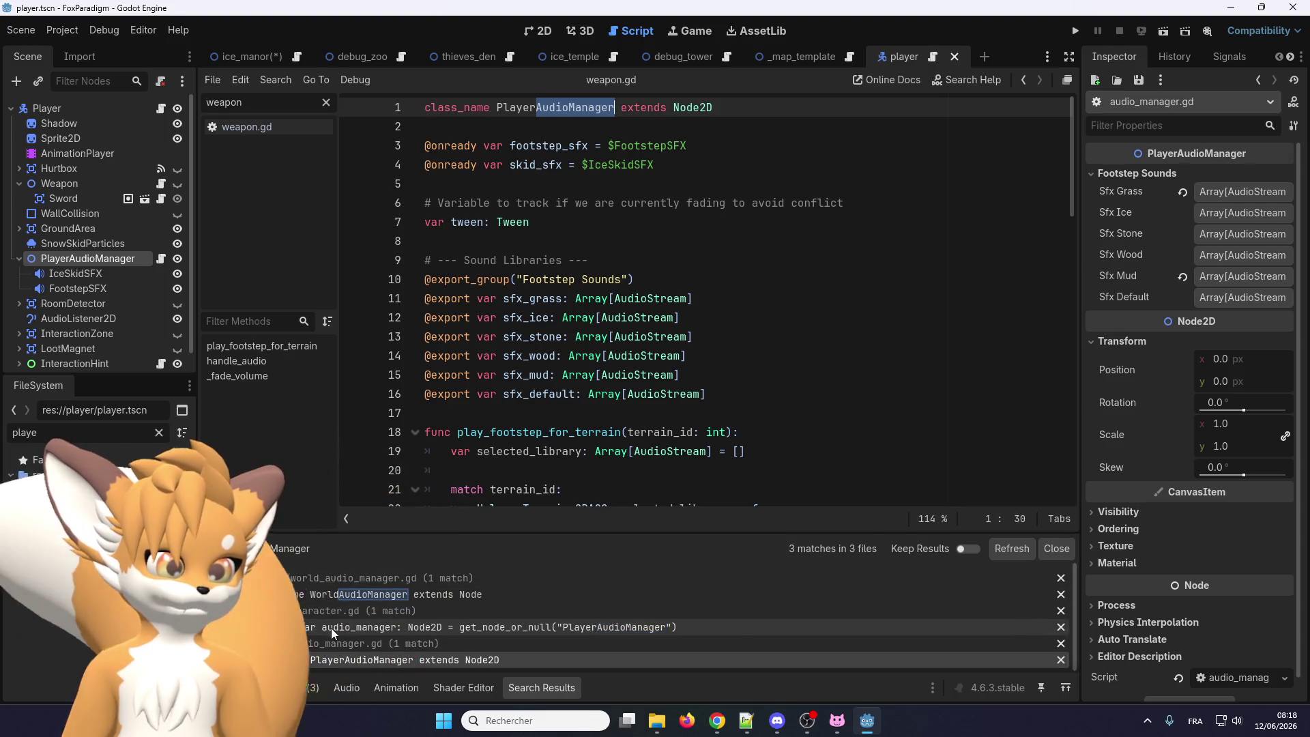
{"action": "left_click", "coordinate": [330, 627]}
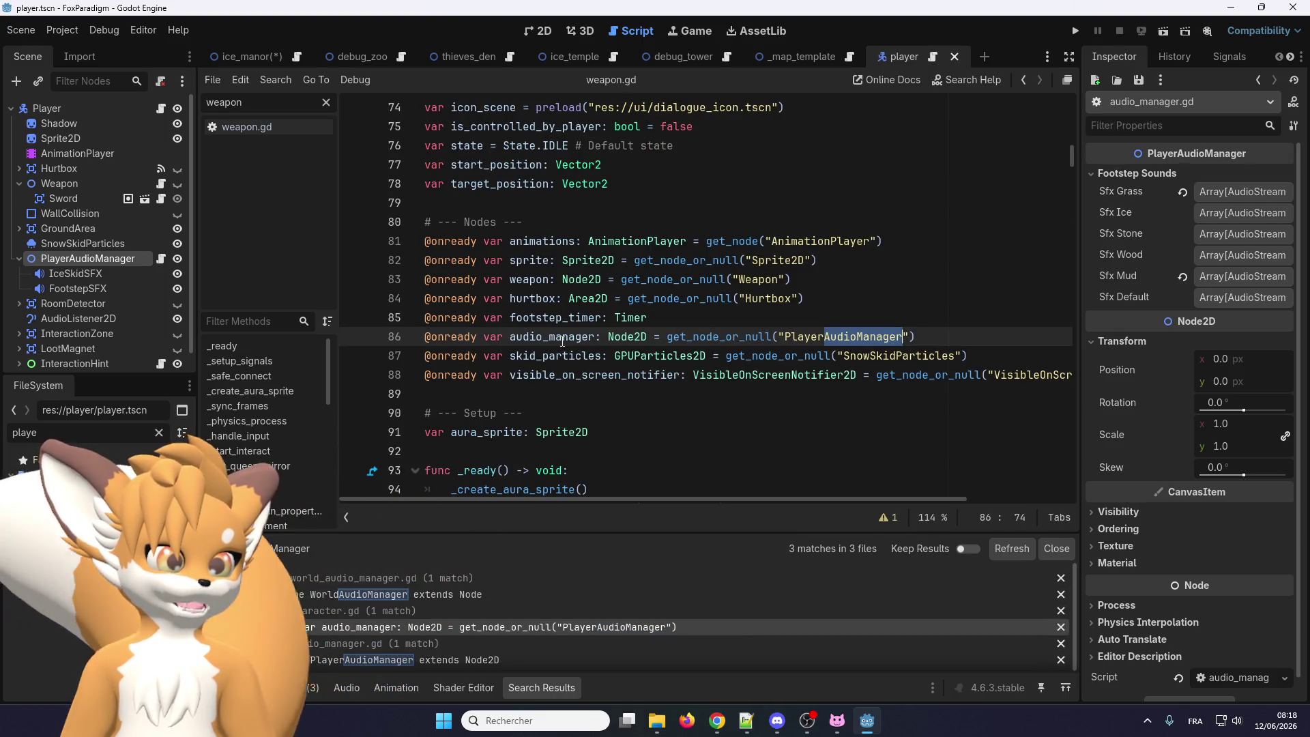
{"action": "double_click", "coordinate": [626, 337]}
{"action": "type", "text": "PlayerAudioManager"}
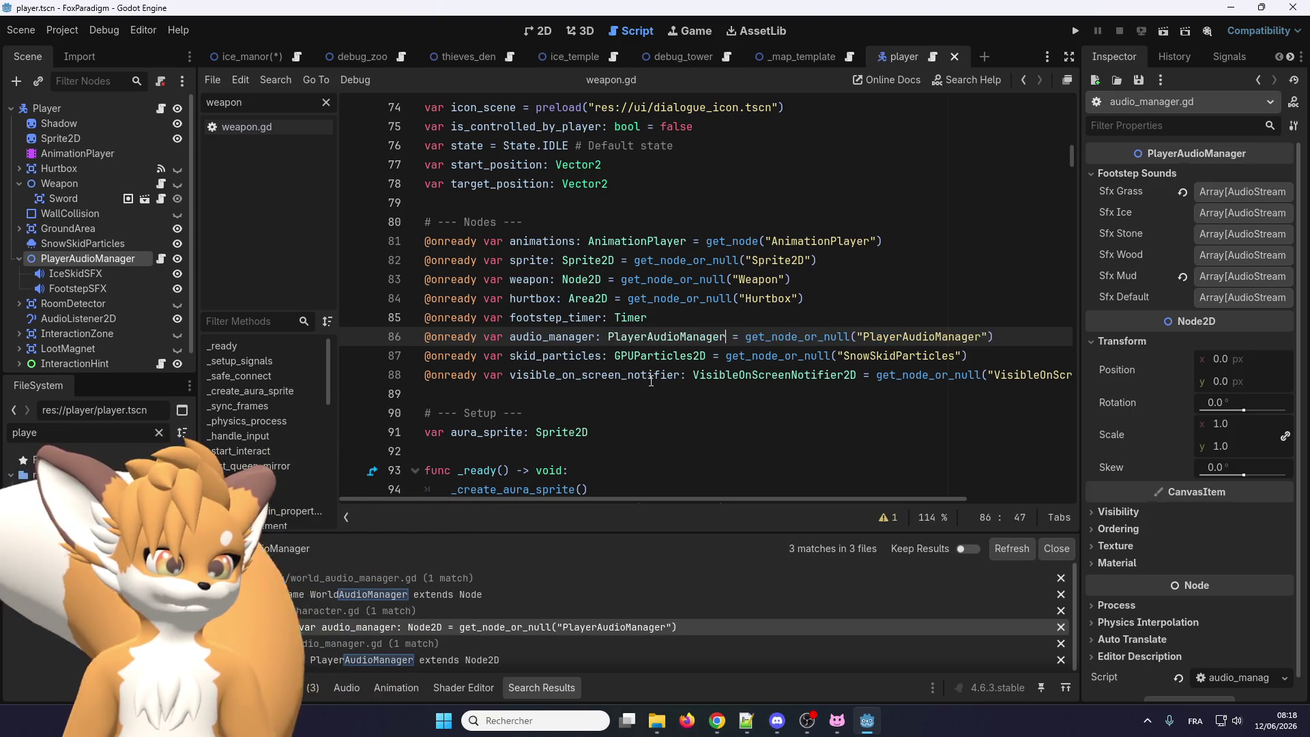
{"action": "left_click", "coordinate": [519, 336]}
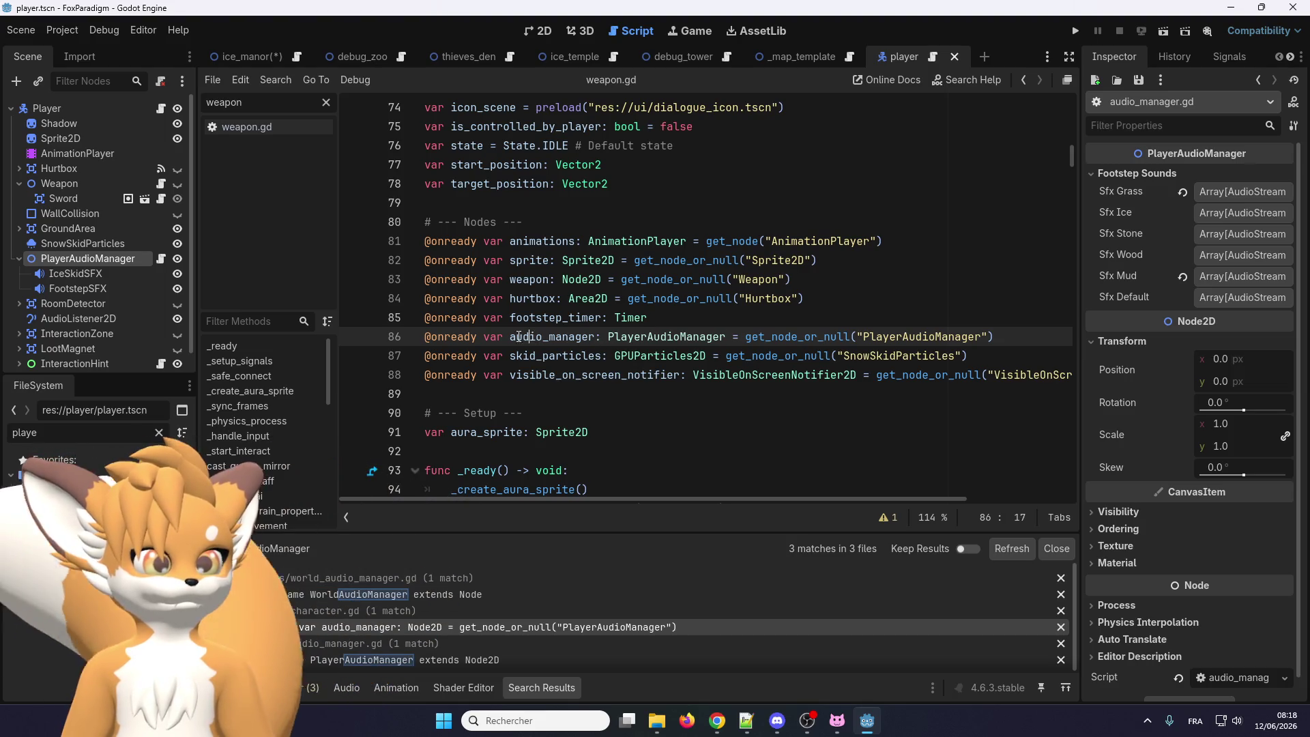
{"action": "key", "text": "ctrl+Left"}
{"action": "type", "text": "p"}
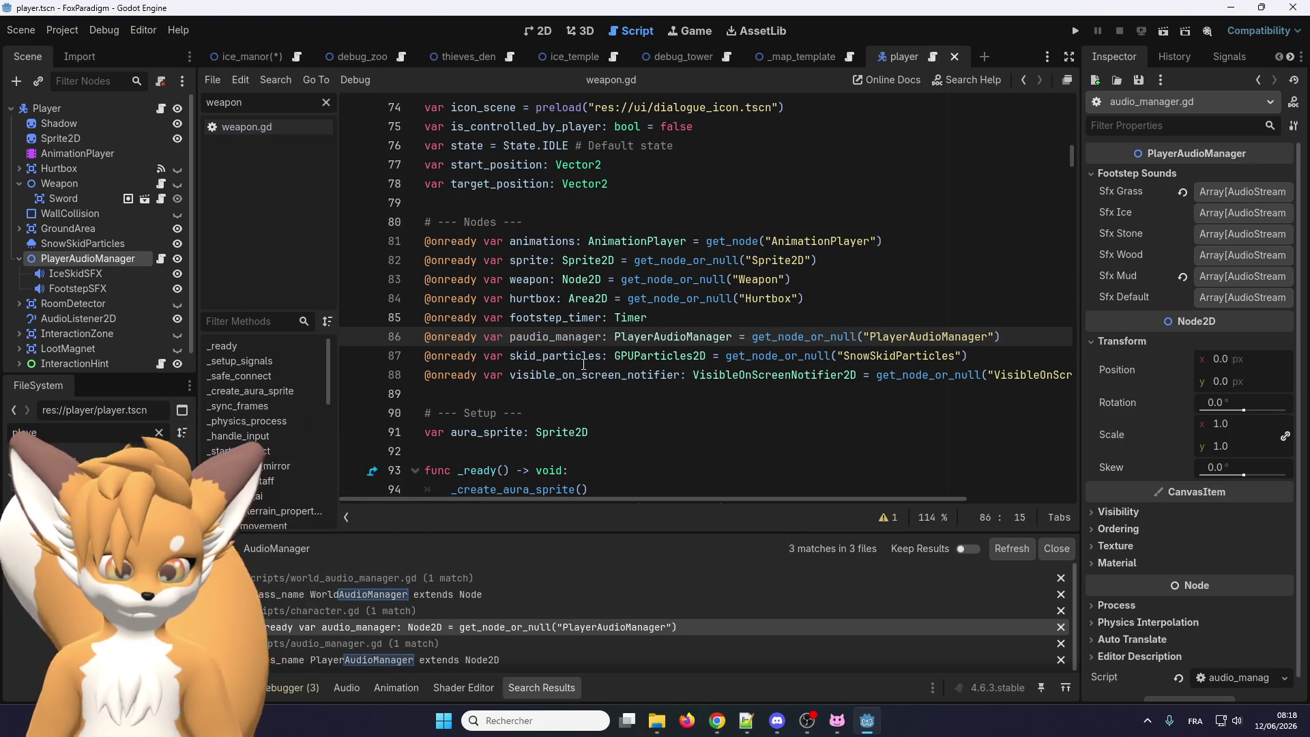
{"action": "key", "text": "BackSpace"}
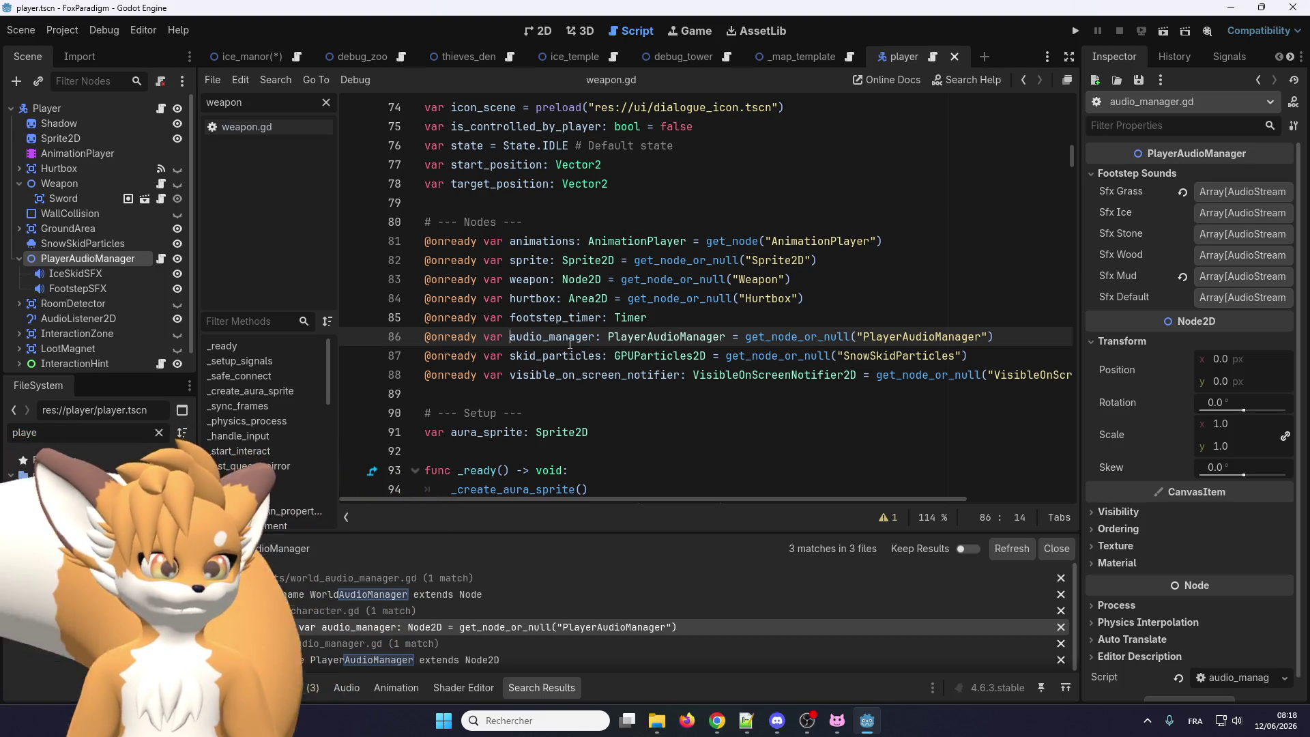
Search the whole project for every audio_manager reference
{"action": "double_click", "coordinate": [570, 341]}
{"action": "key", "text": "ctrl+shift+f"}
{"action": "left_click", "coordinate": [657, 436]}
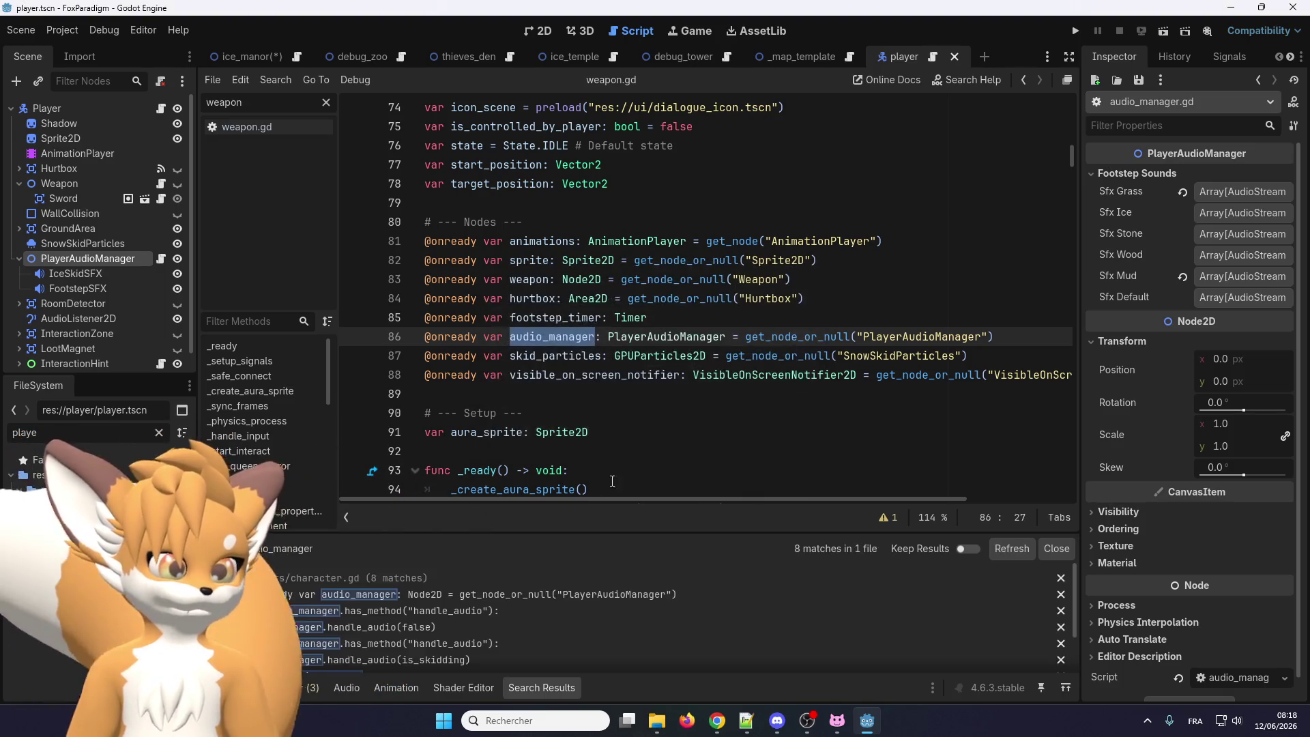
{"action": "scroll", "coordinate": [386, 597], "scroll_direction": "down", "scroll_amount": 3}
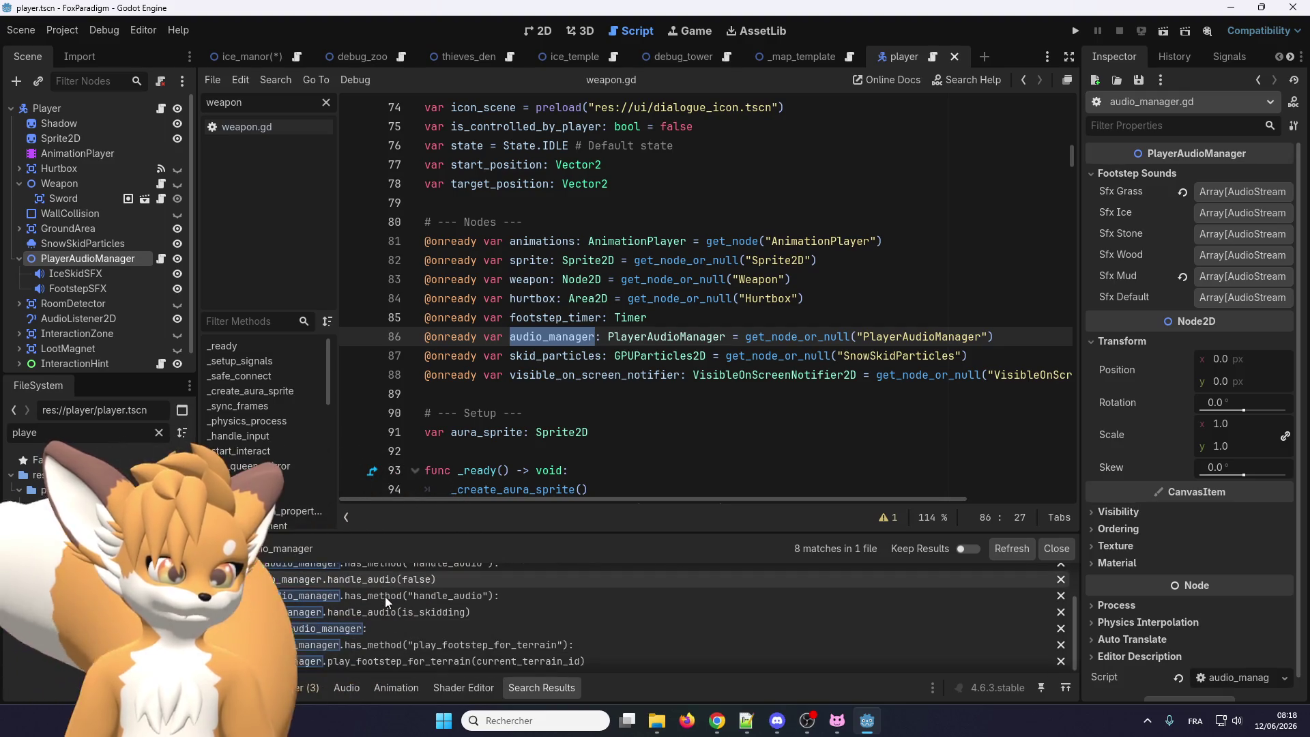
{"action": "scroll", "coordinate": [384, 596], "scroll_direction": "up", "scroll_amount": 3}
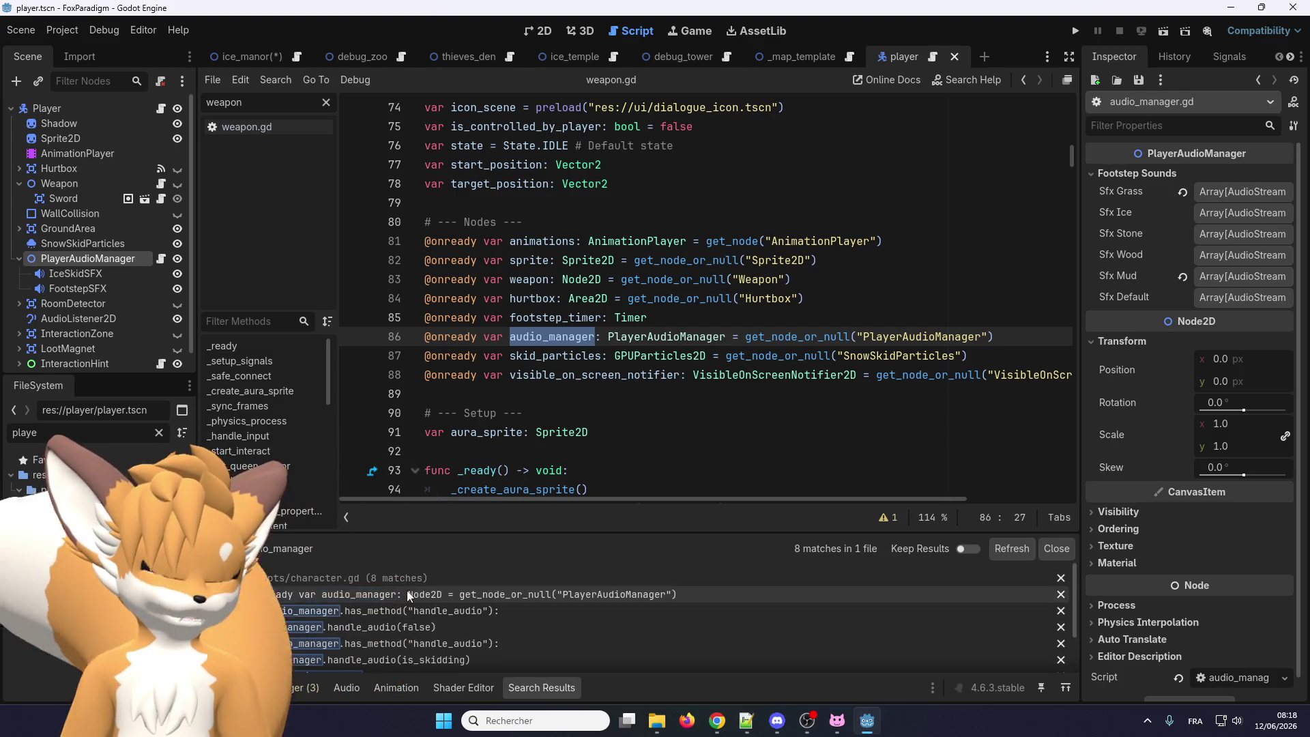
Rename the line 86 variable to player_audio_manager
{"action": "left_click", "coordinate": [518, 394]}
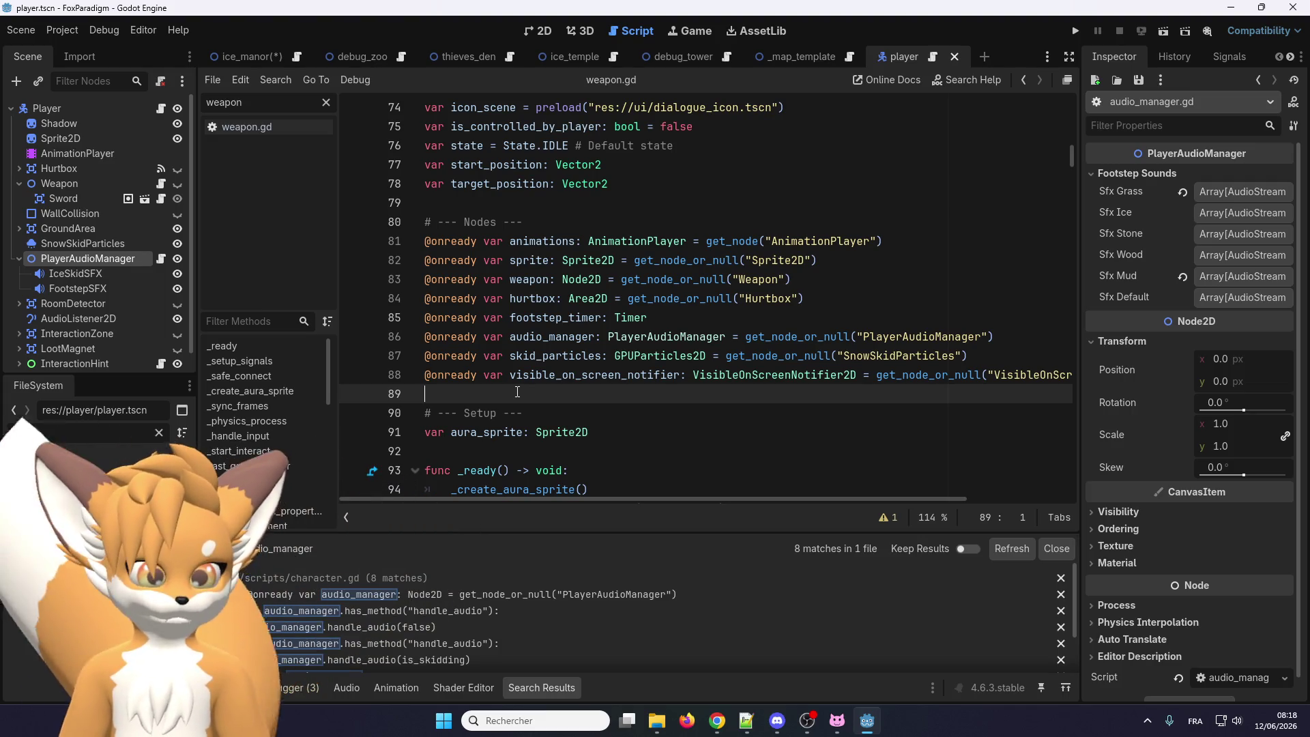
{"action": "left_click", "coordinate": [511, 337]}
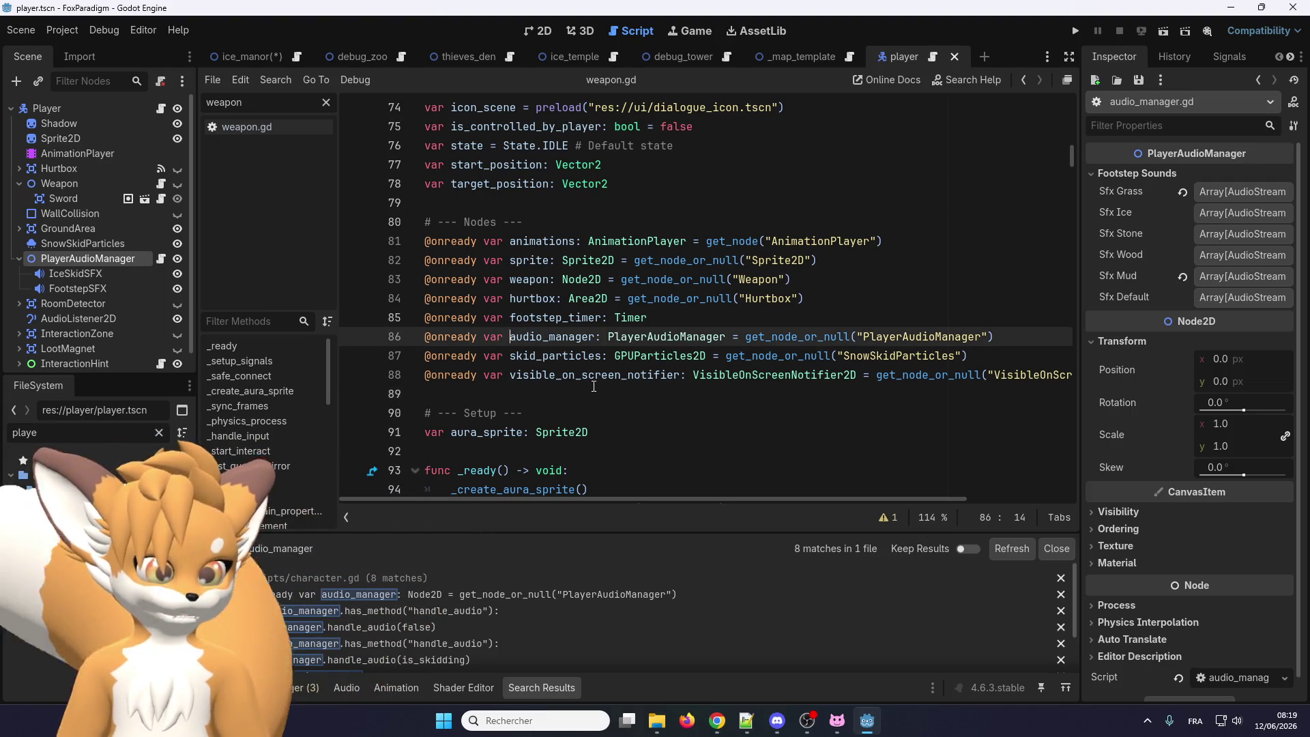
{"action": "type", "text": "player"}
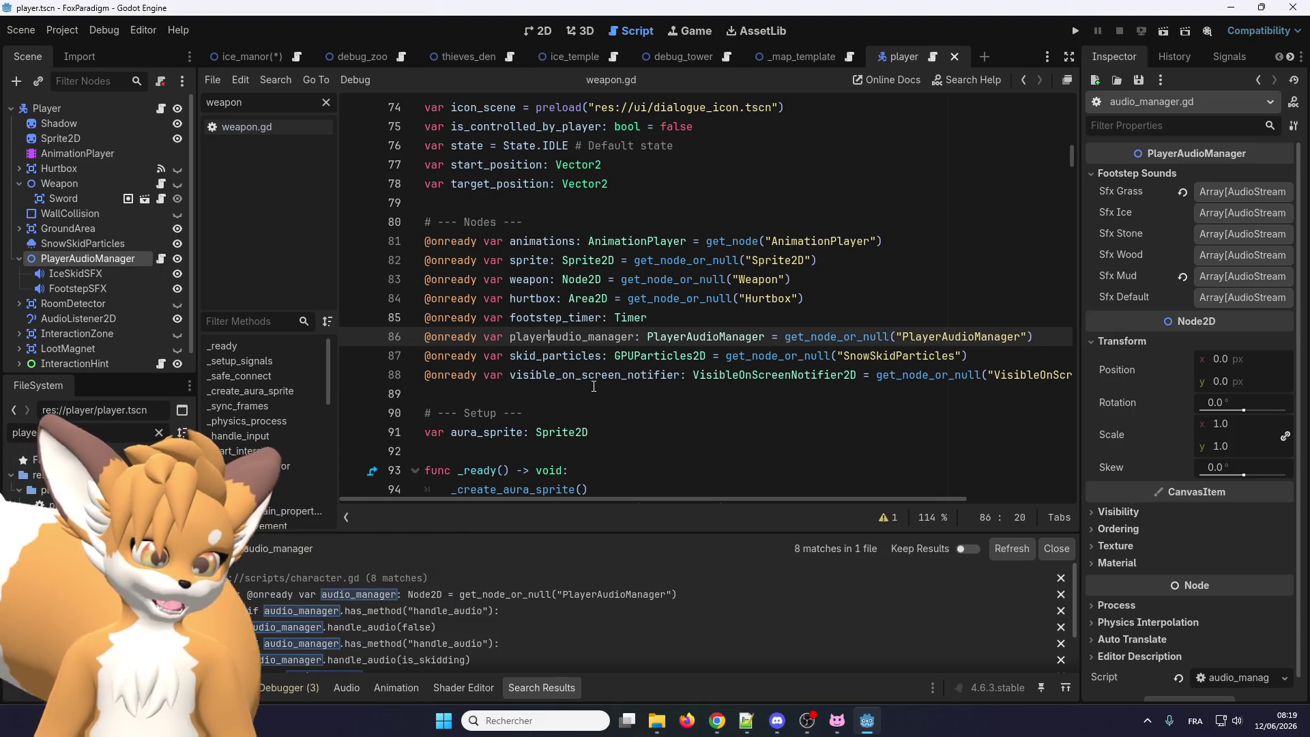
{"action": "type", "text": "_"}
{"action": "double_click", "coordinate": [579, 337]}
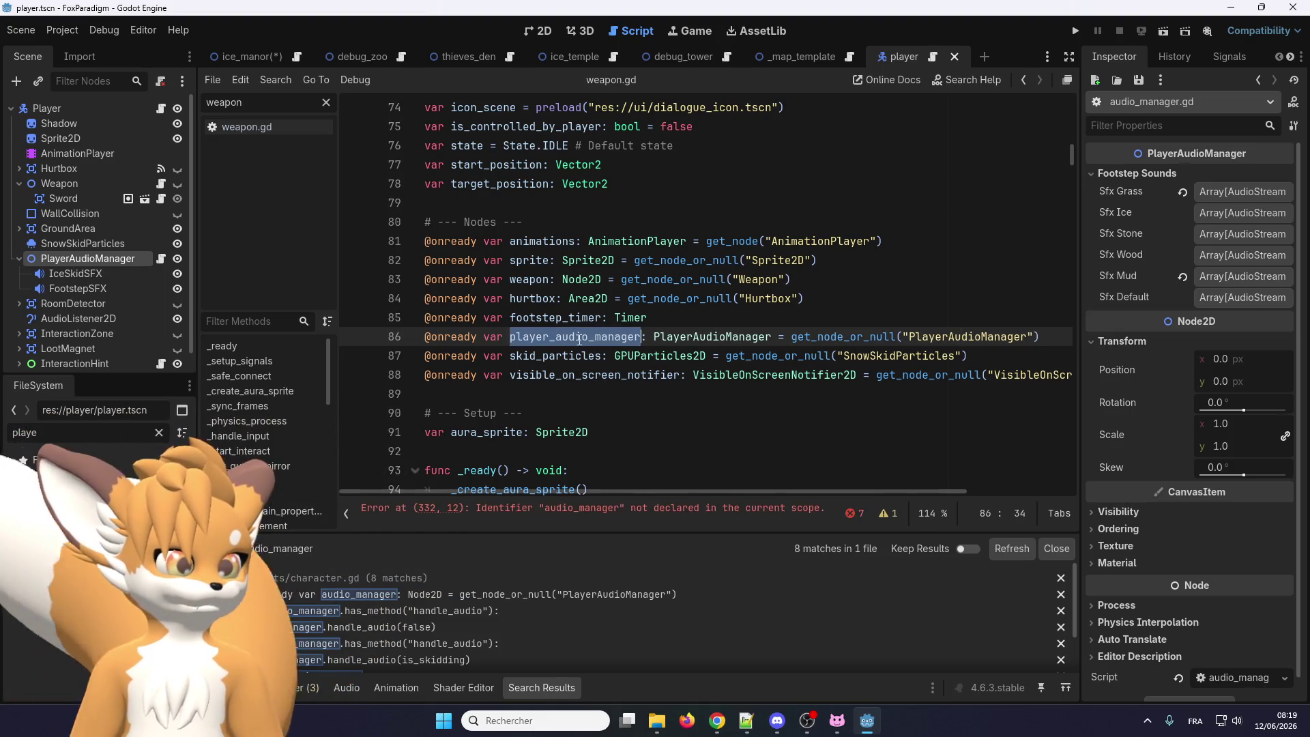
{"action": "left_click_drag", "start_coordinate": [642, 337], "coordinate": [556, 337]}
Prefix player_ to the audio_manager references on lines 333 through 348
{"action": "key", "text": "ctrl+f"}
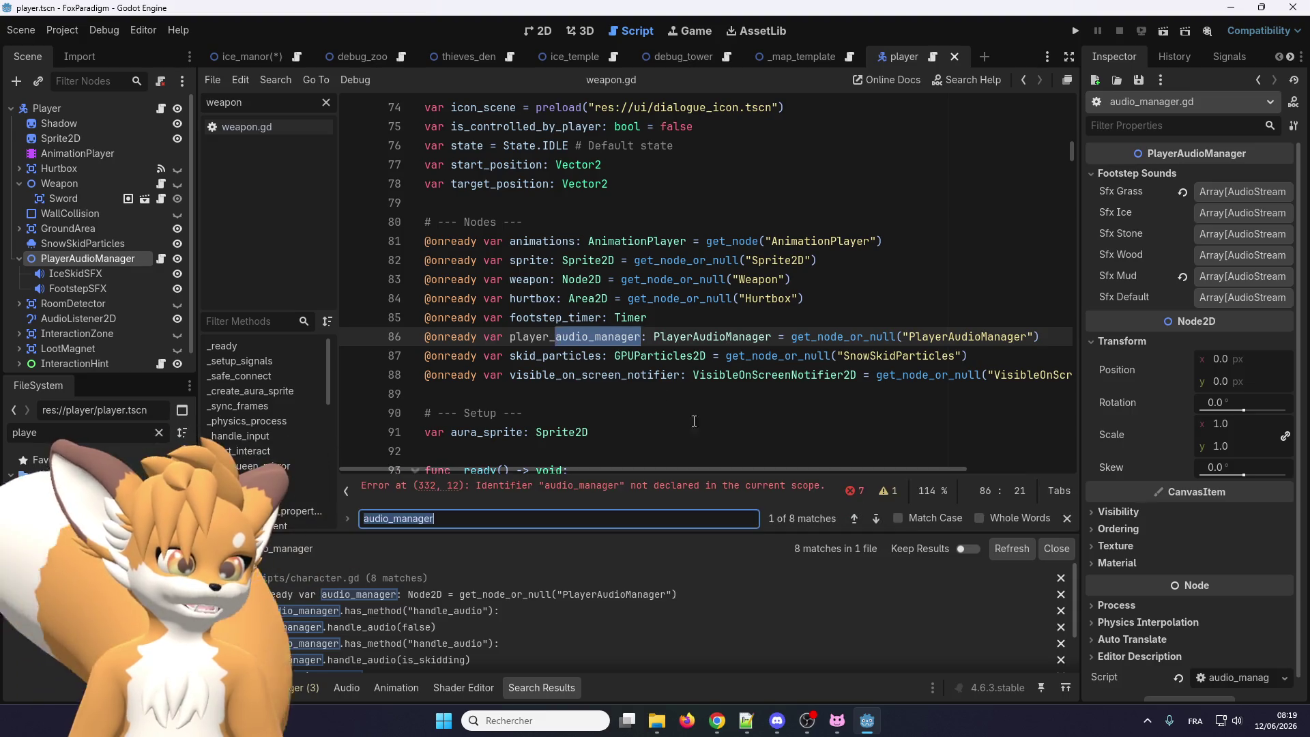
{"action": "left_click", "coordinate": [874, 519]}
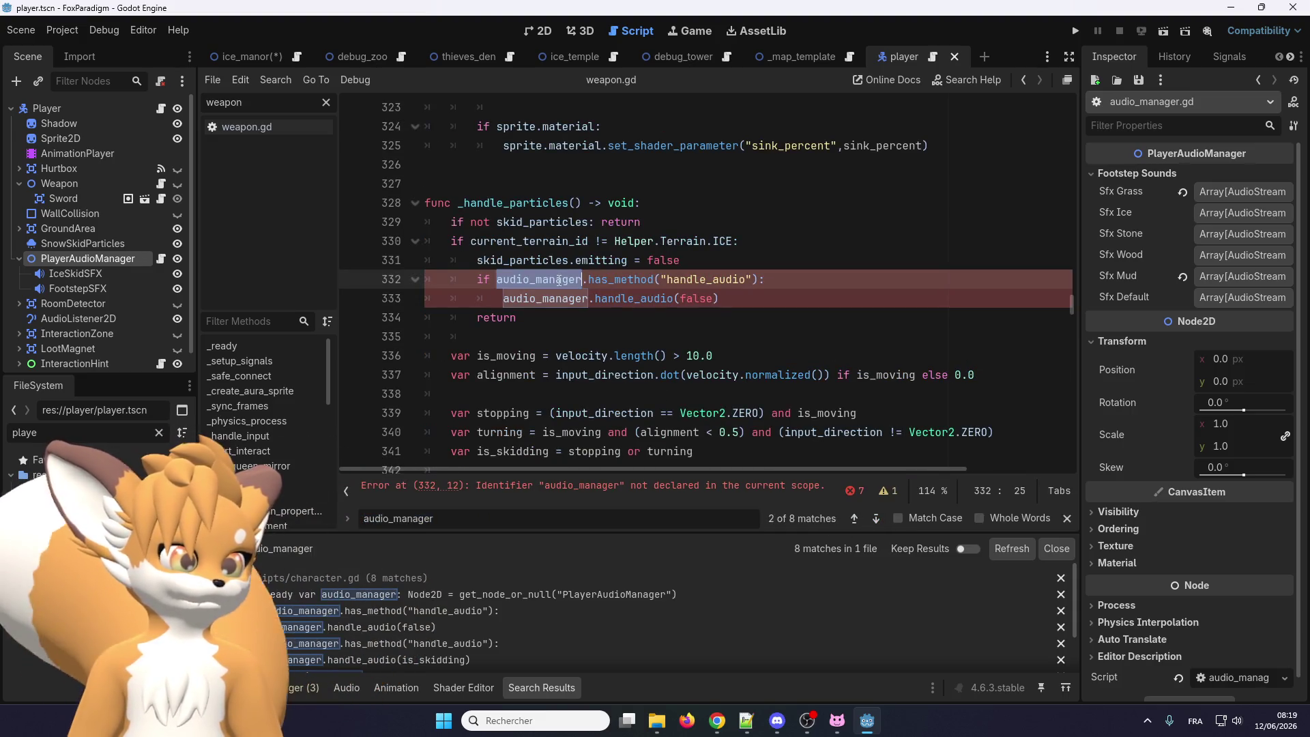
{"action": "key", "text": "Left"}
{"action": "type", "text": "player_"}
{"action": "left_click", "coordinate": [876, 519]}
{"action": "key", "text": "Left"}
{"action": "type", "text": "player_"}
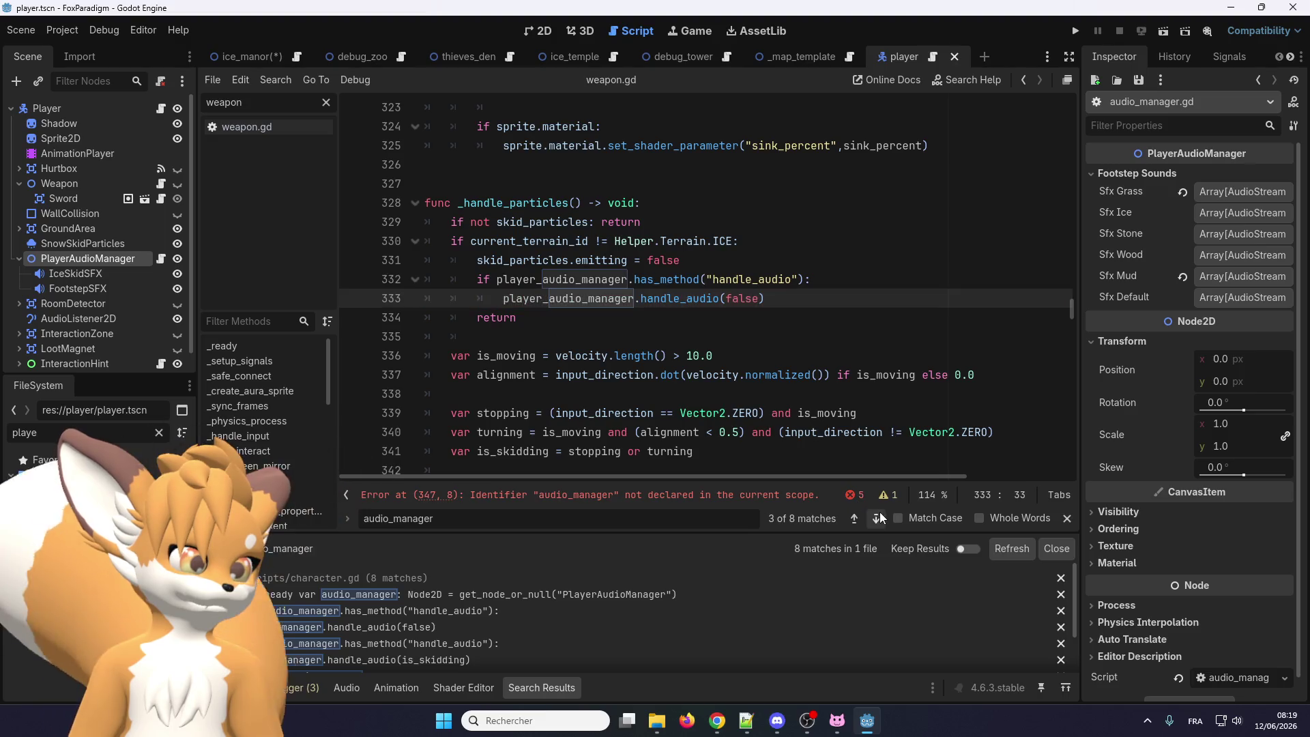
{"action": "left_click", "coordinate": [877, 517]}
{"action": "key", "text": "Left"}
{"action": "type", "text": "player_"}
{"action": "left_click", "coordinate": [876, 518]}
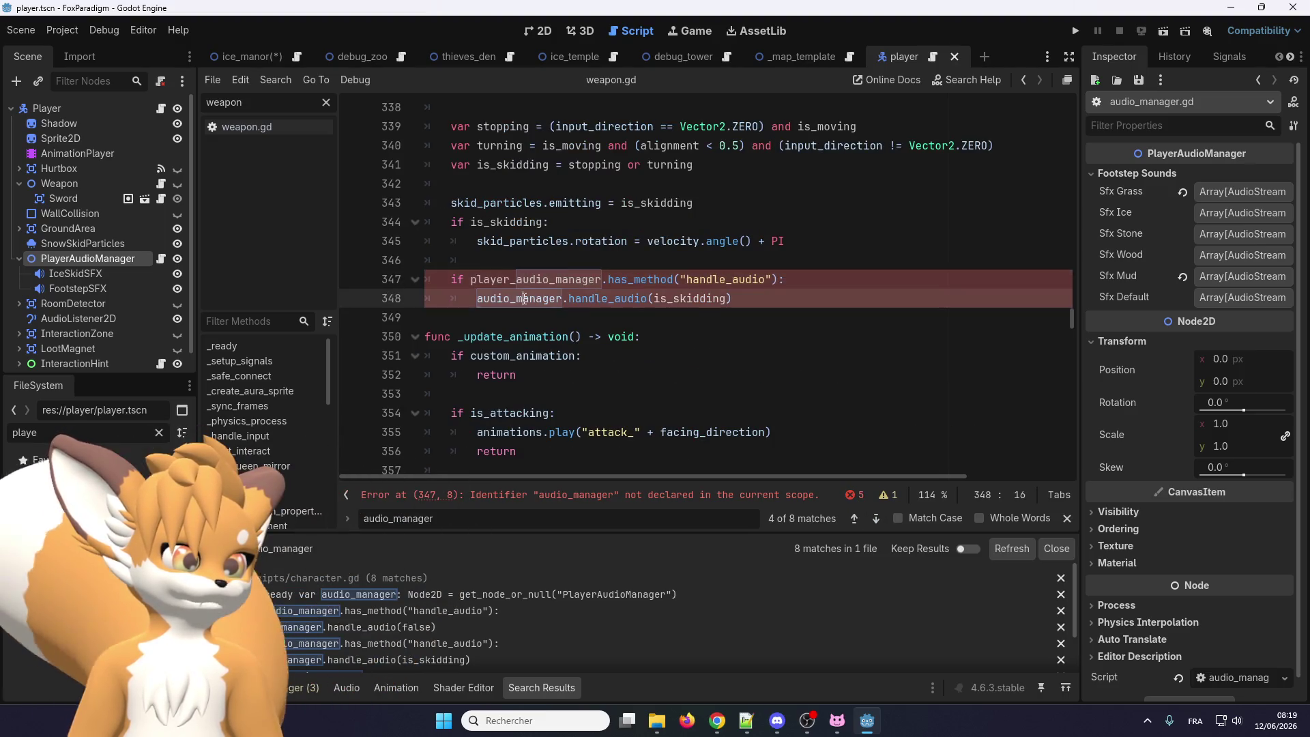
{"action": "key", "text": "Left"}
{"action": "type", "text": "player_"}
Prefix player_ to the references on lines 441, 452 and 453, then check remaining matches
{"action": "left_click", "coordinate": [875, 518]}
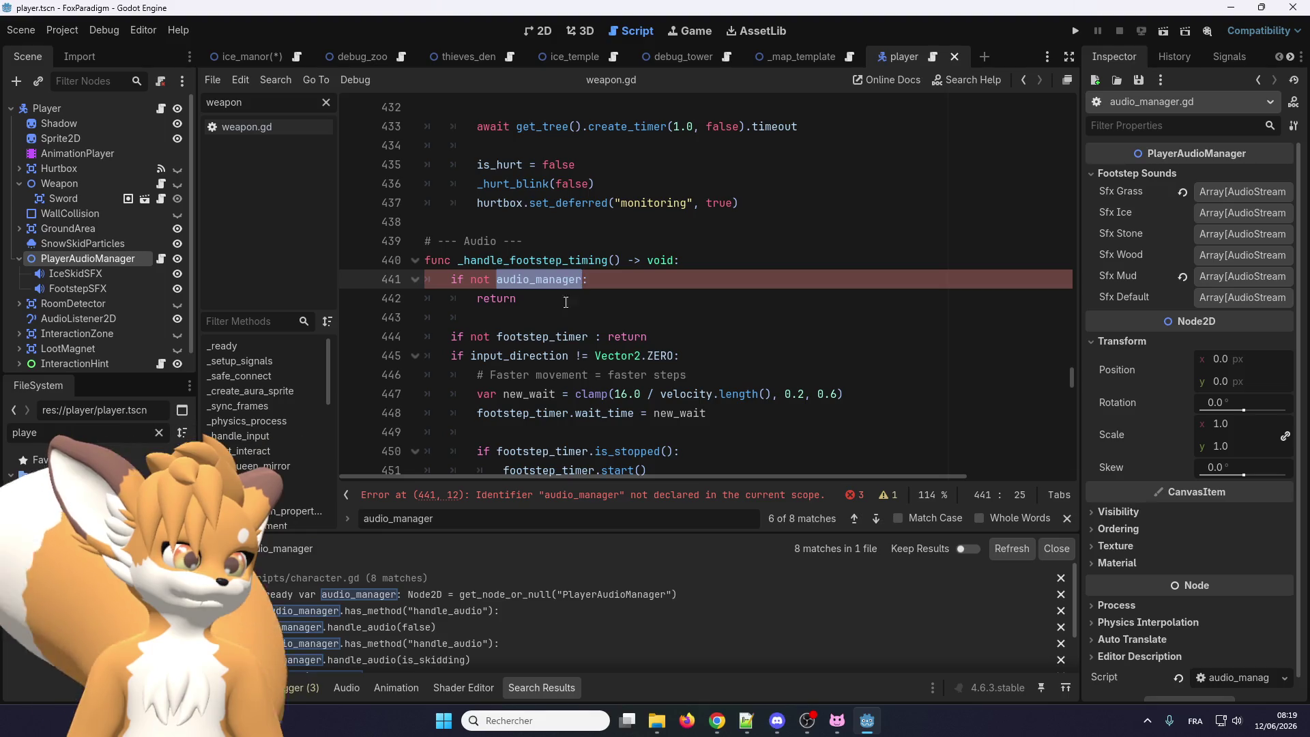
{"action": "key", "text": "Left"}
{"action": "type", "text": "player_"}
{"action": "left_click", "coordinate": [877, 518]}
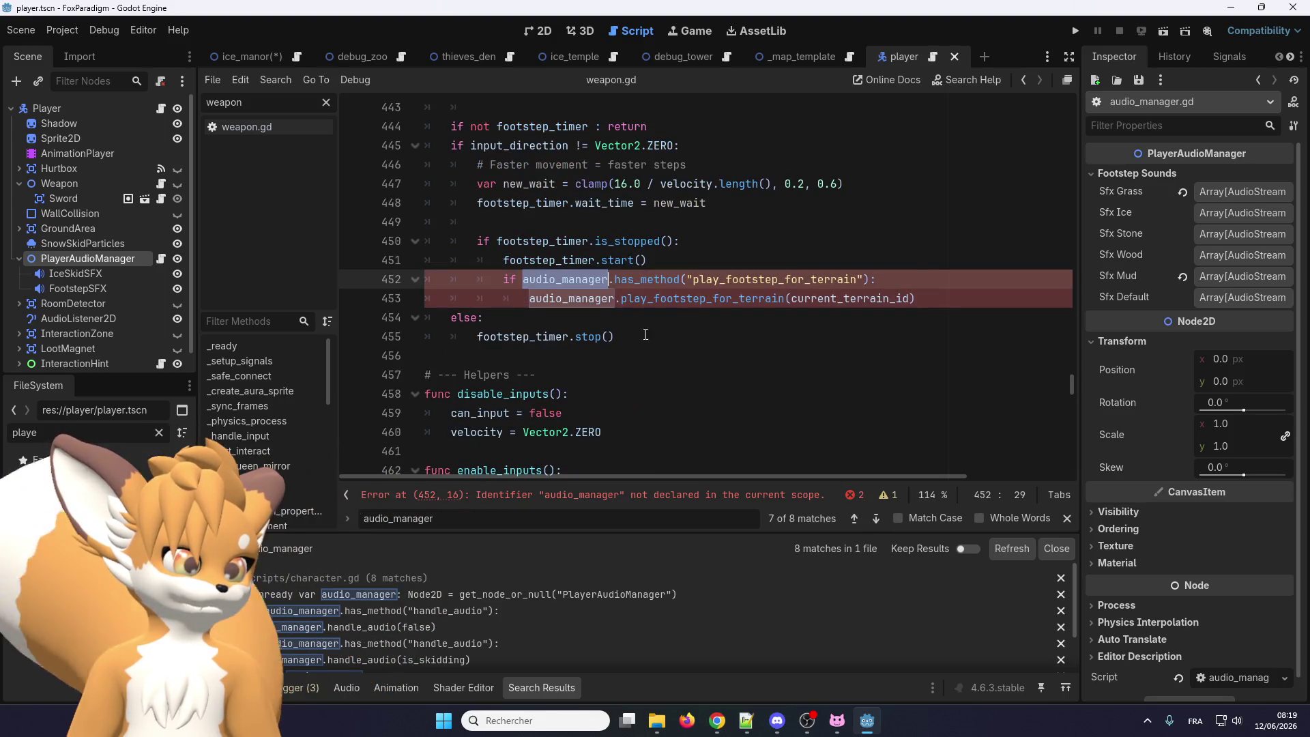
{"action": "key", "text": "Left"}
{"action": "type", "text": "player_"}
{"action": "key", "text": "F3"}
{"action": "key", "text": "Left"}
{"action": "type", "text": "player_"}
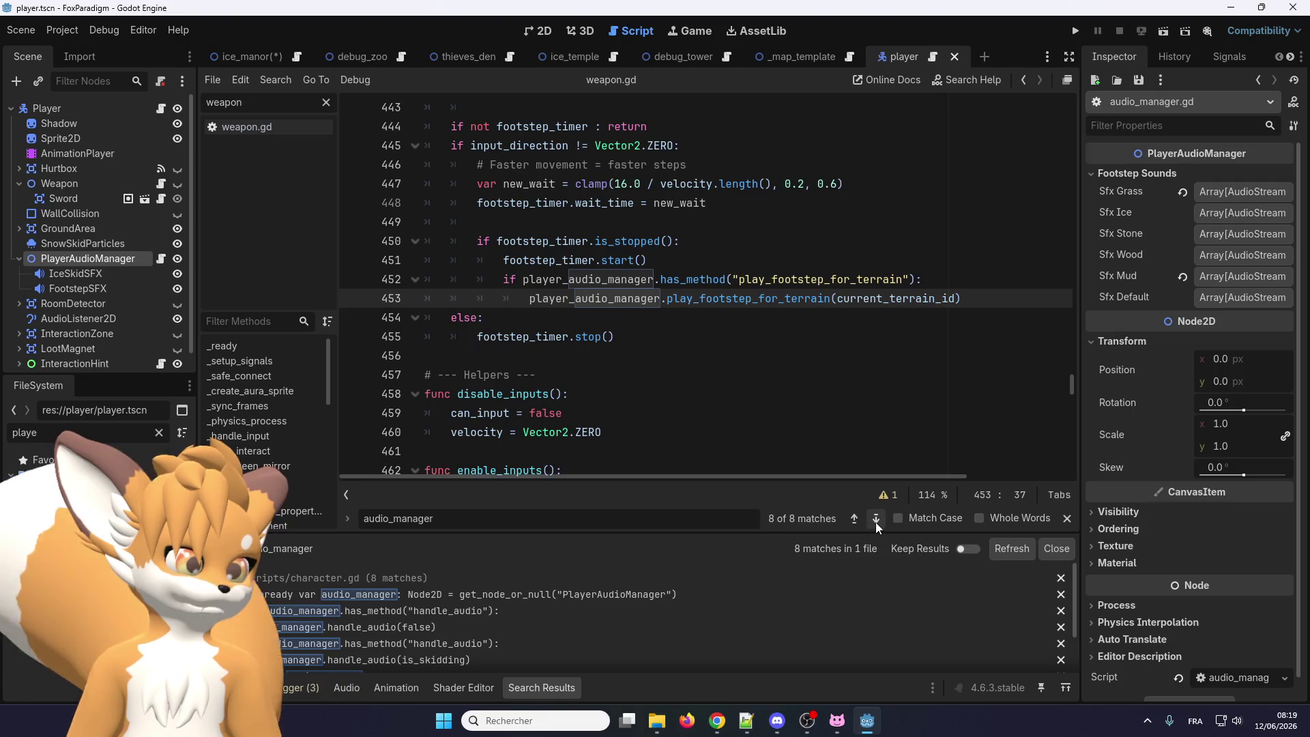
{"action": "left_click", "coordinate": [877, 518]}
{"action": "left_click", "coordinate": [876, 518]}
{"action": "left_click", "coordinate": [876, 518]}
Save the script and filter the FileSystem dock by 'audio'
{"action": "left_click", "coordinate": [723, 342]}
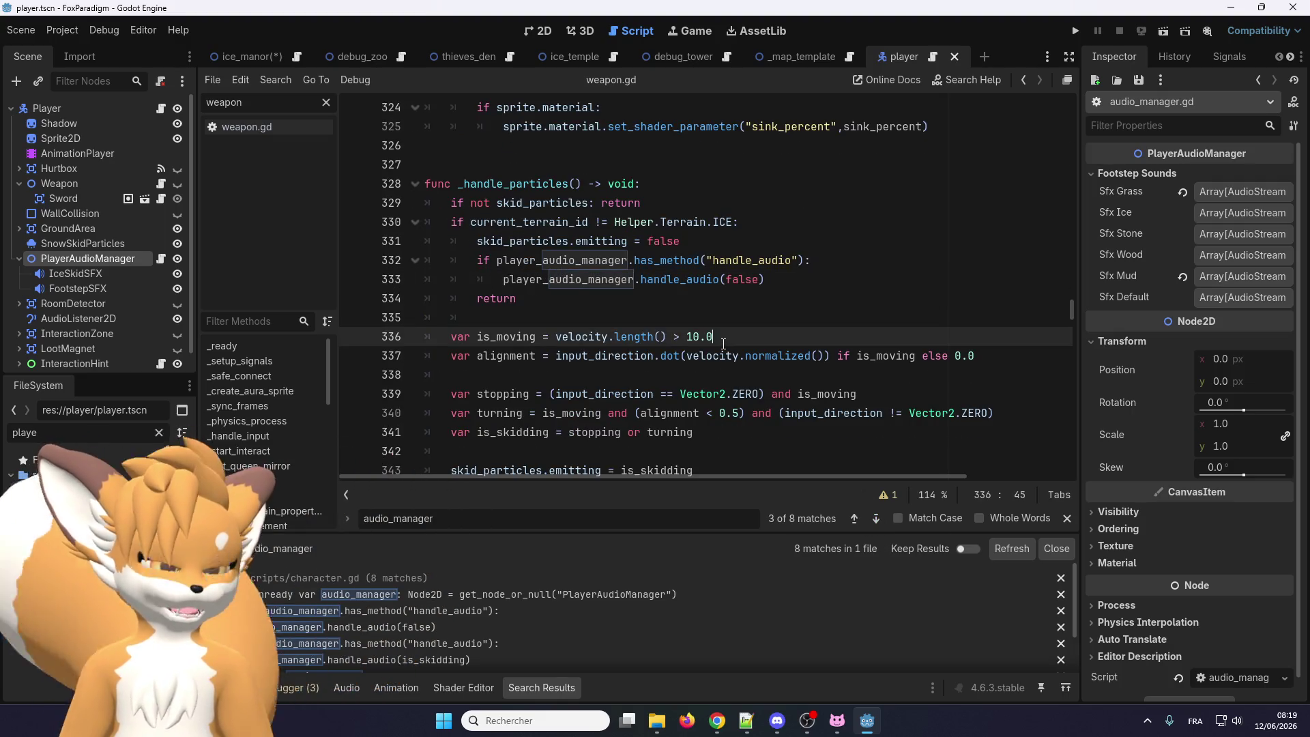
{"action": "key", "text": "ctrl+s"}
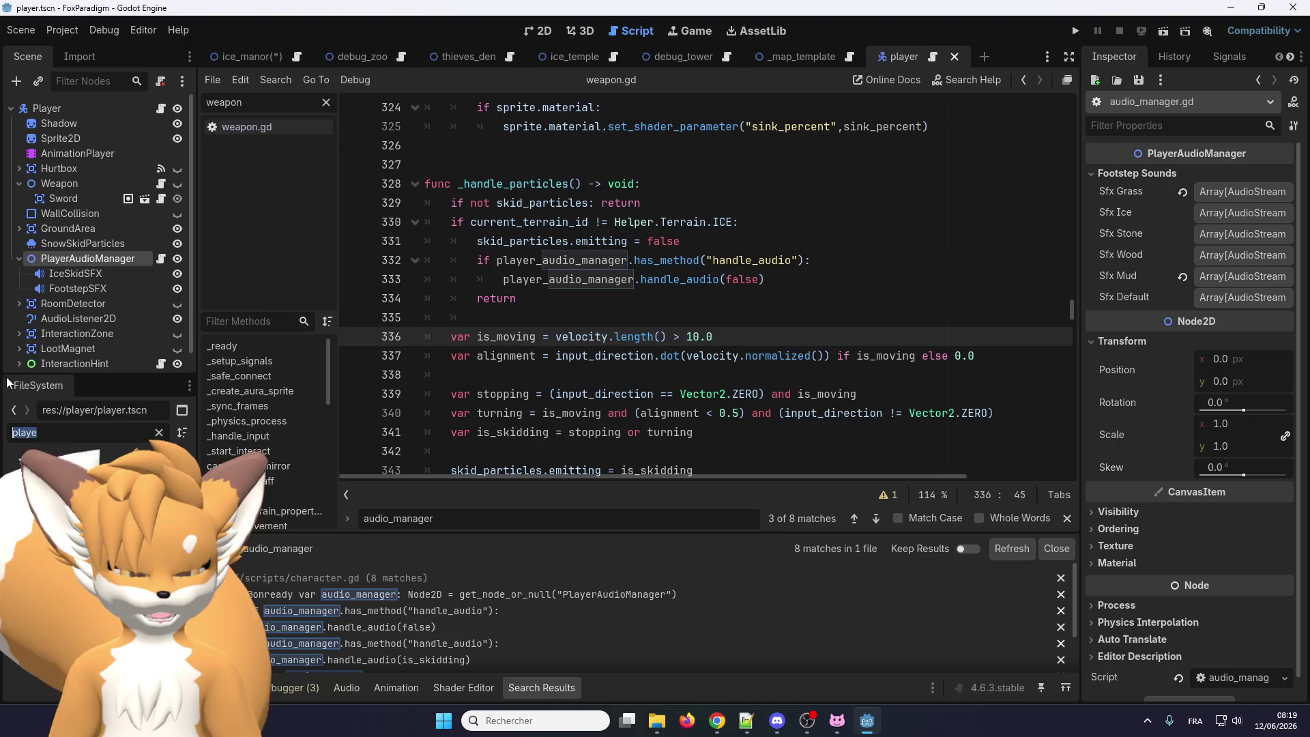
{"action": "type", "text": "audio"}
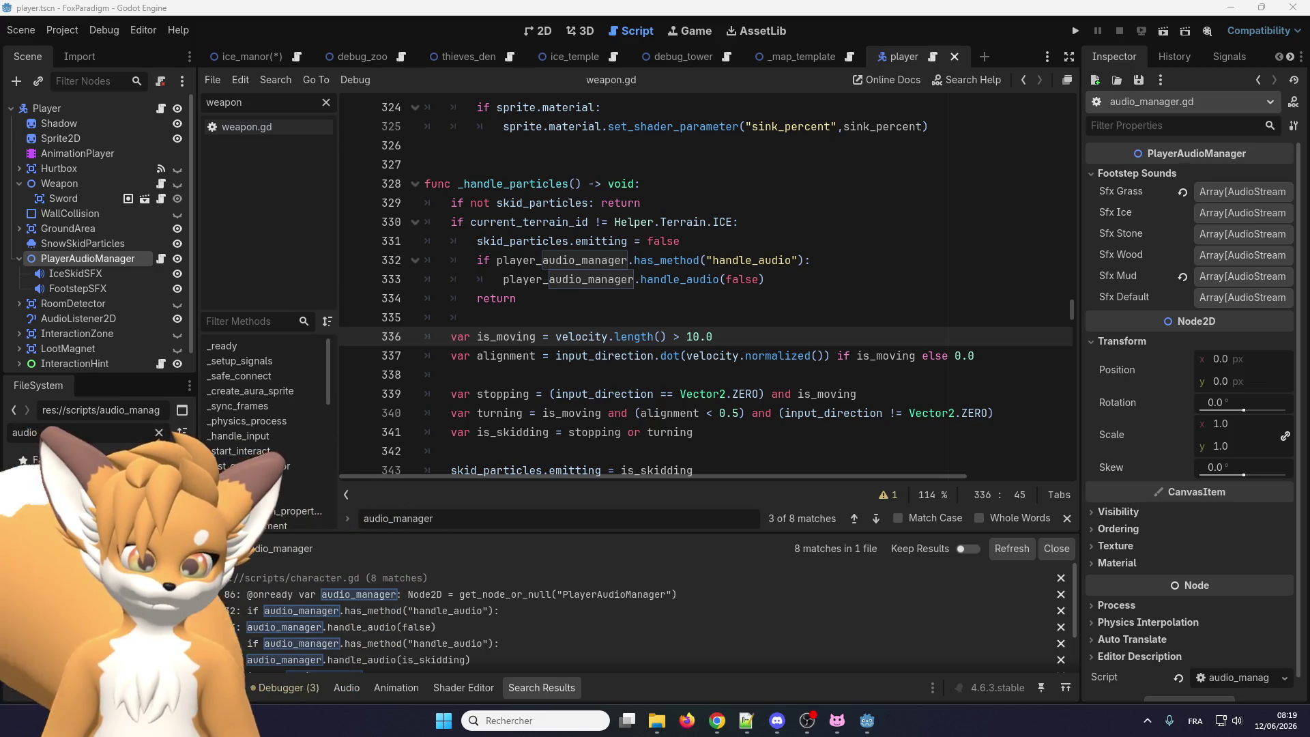
Confirm the script's new name, open audio_global.gd, and search the project for AudioGlobal
{"action": "key", "text": "Return"}
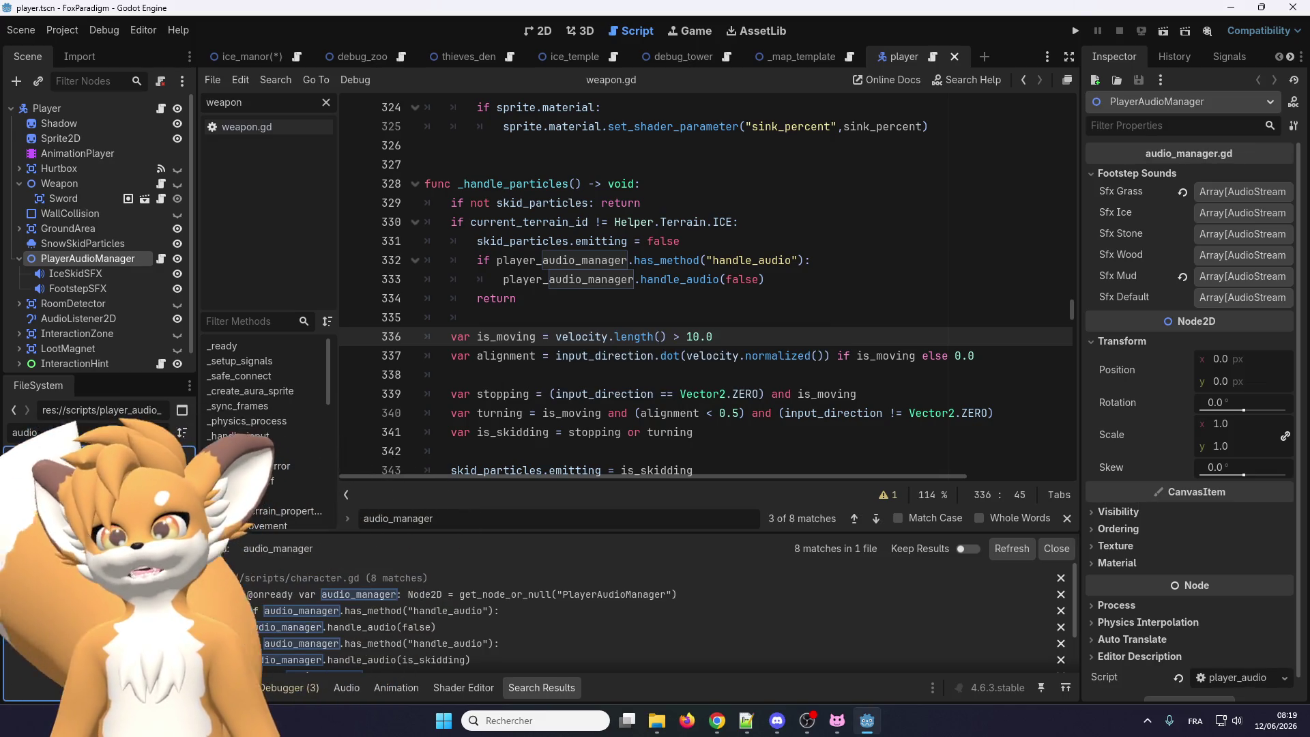
{"action": "double_click", "coordinate": [62, 535]}
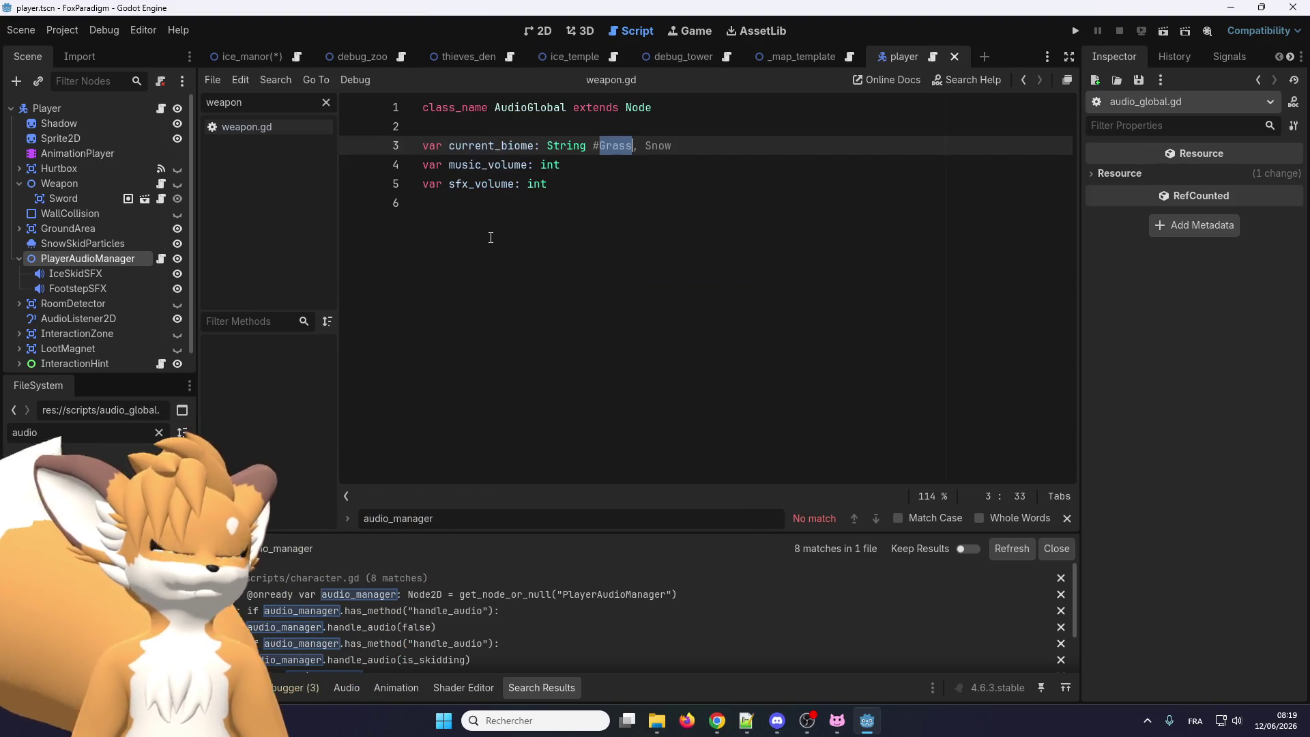
{"action": "left_click", "coordinate": [481, 215]}
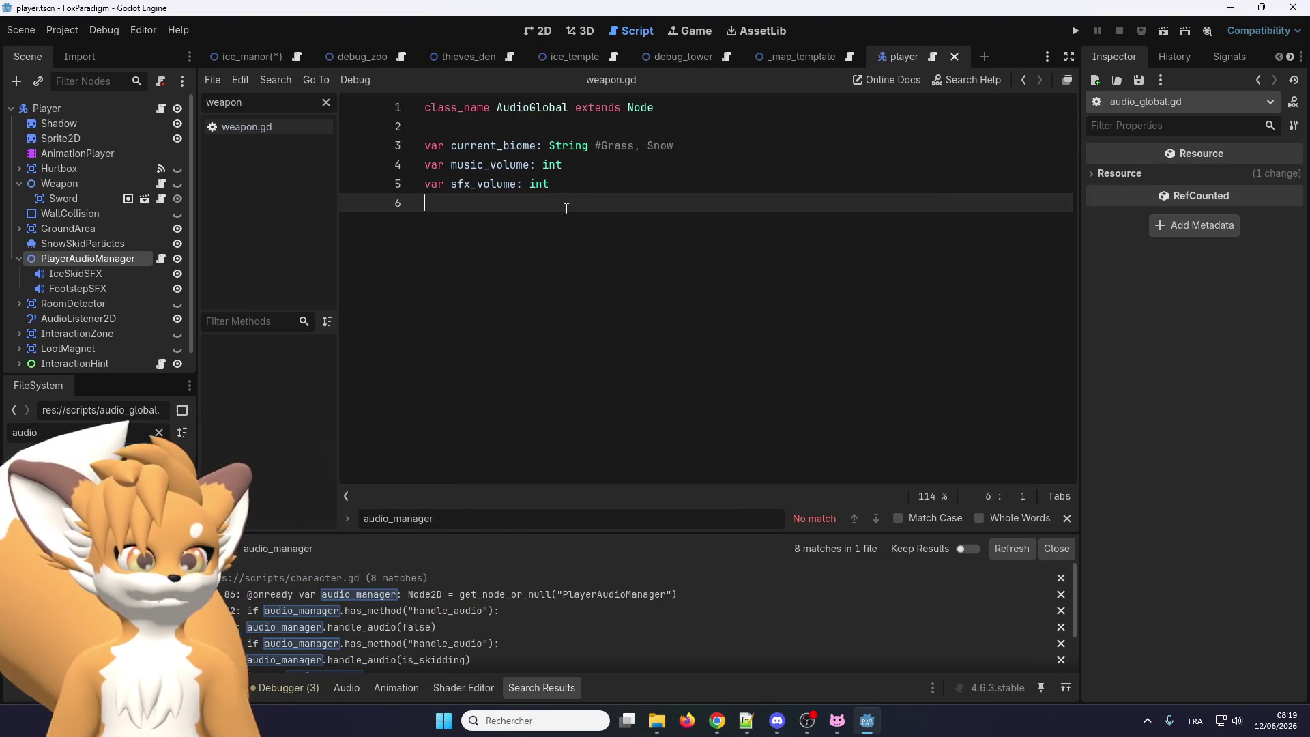
{"action": "double_click", "coordinate": [532, 107]}
{"action": "key", "text": "ctrl+shift+f"}
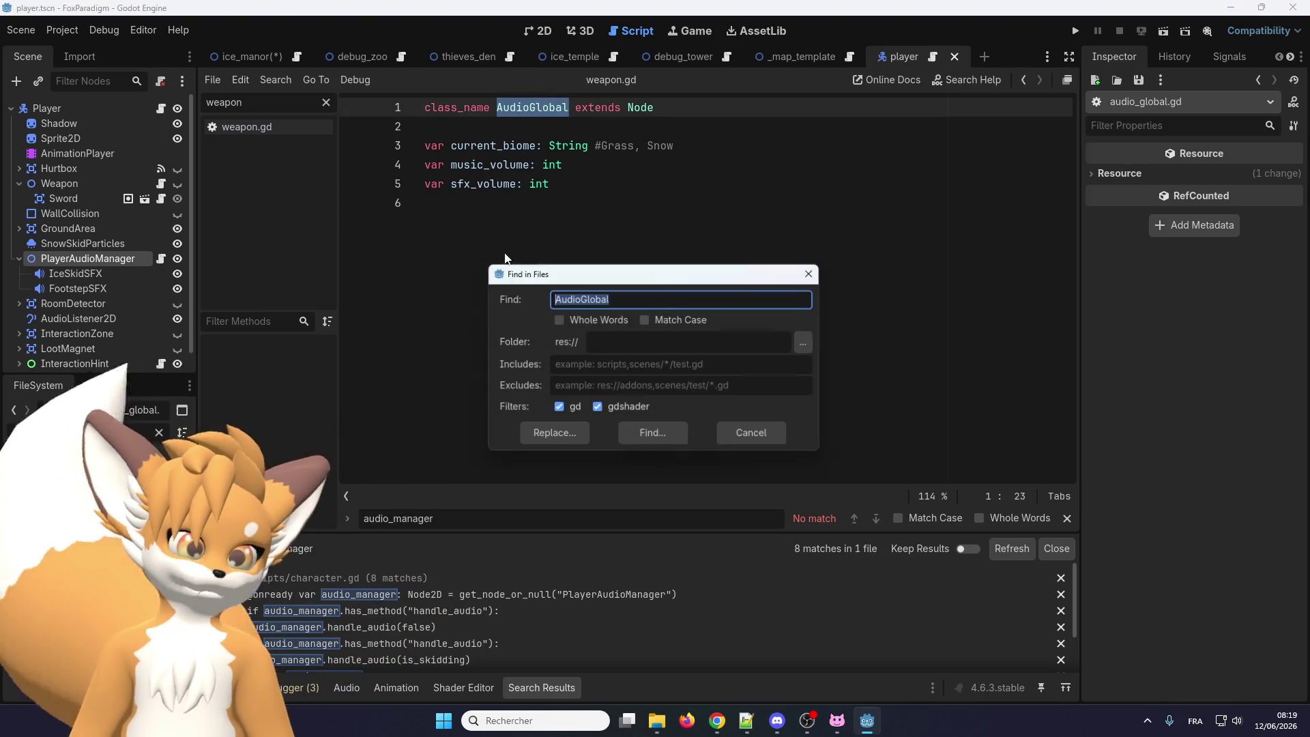
{"action": "left_click", "coordinate": [661, 428]}
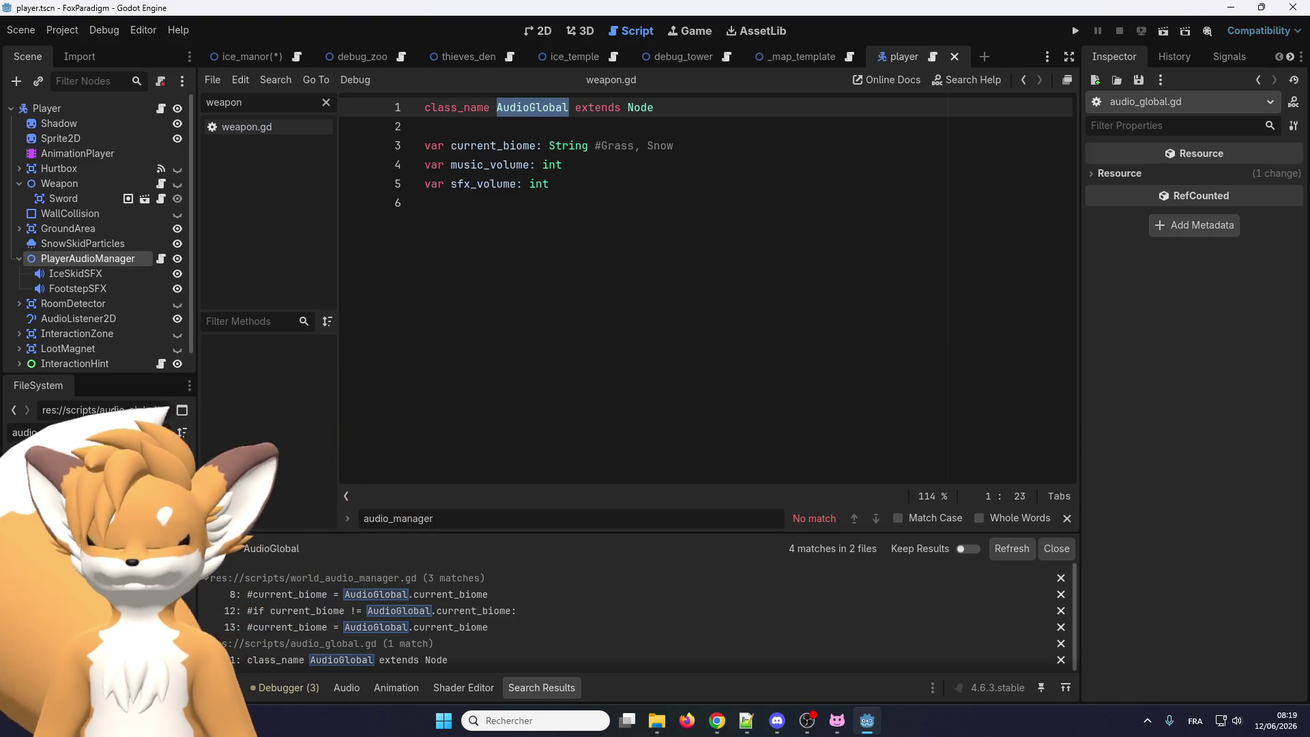
Review the commented-out AudioGlobal.current_biome lines 8 and 13 in world_audio_manager.gd, checking the browser meanwhile
{"action": "scroll", "coordinate": [421, 608], "scroll_direction": "down", "scroll_amount": 1}
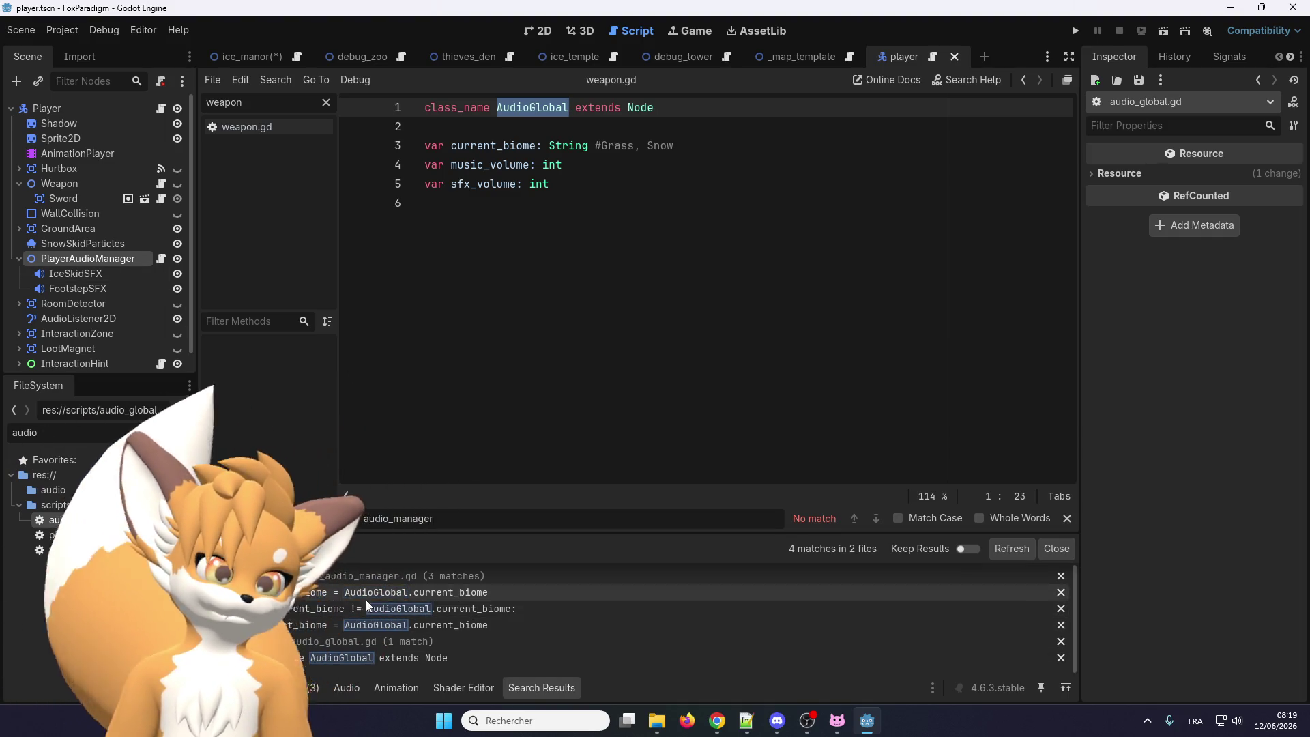
{"action": "scroll", "coordinate": [423, 594], "scroll_direction": "up", "scroll_amount": 1}
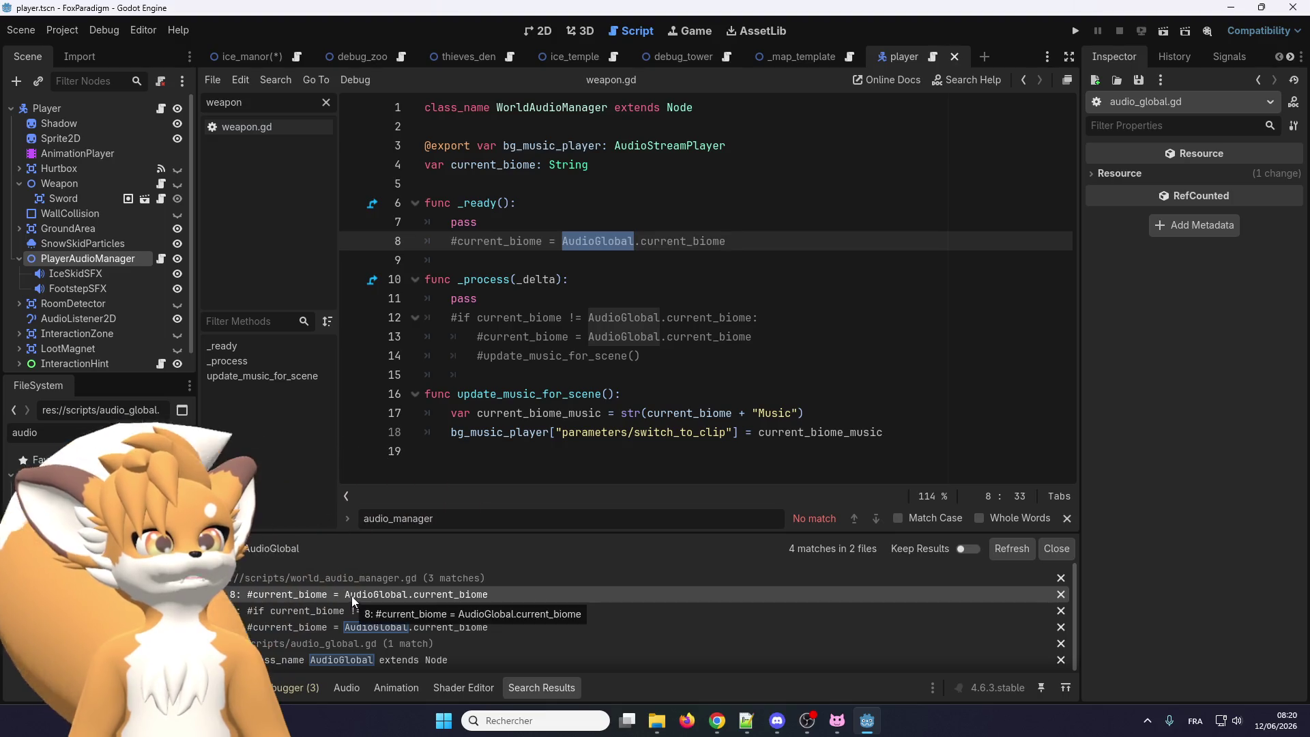
{"action": "left_click", "coordinate": [403, 610]}
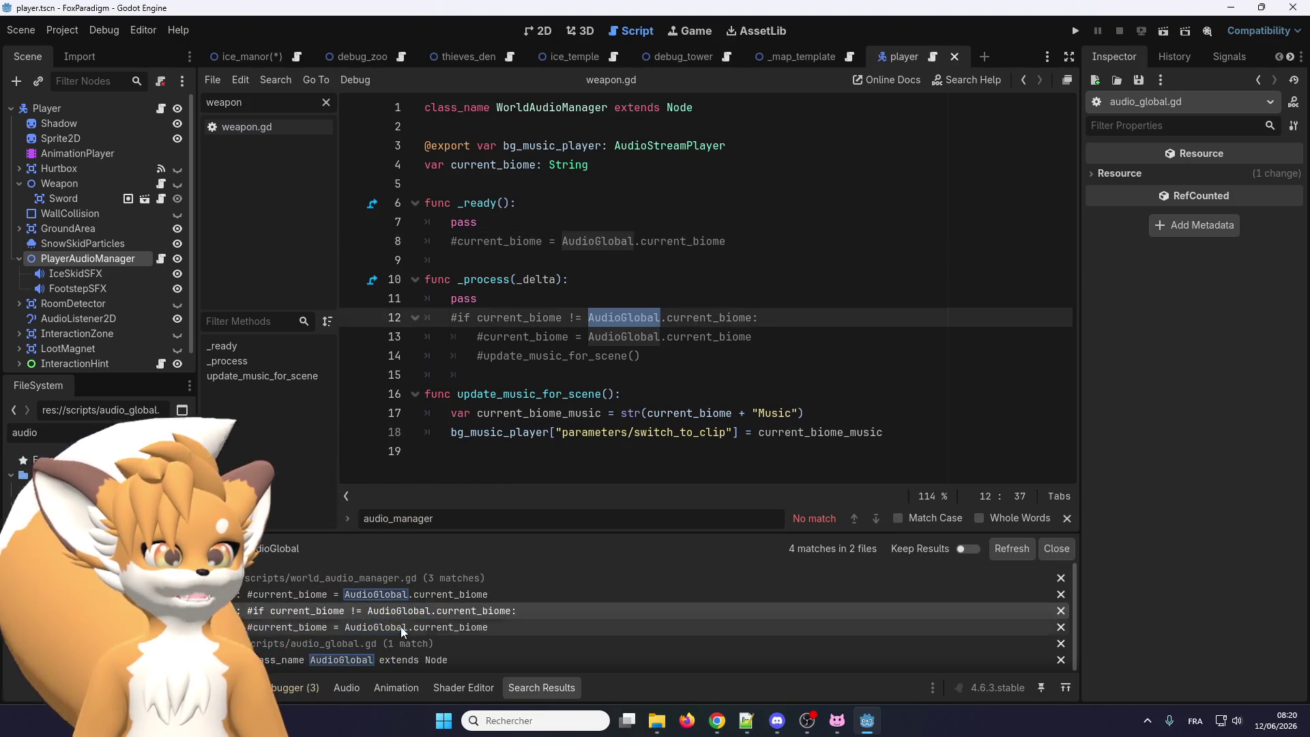
{"action": "left_click", "coordinate": [400, 628]}
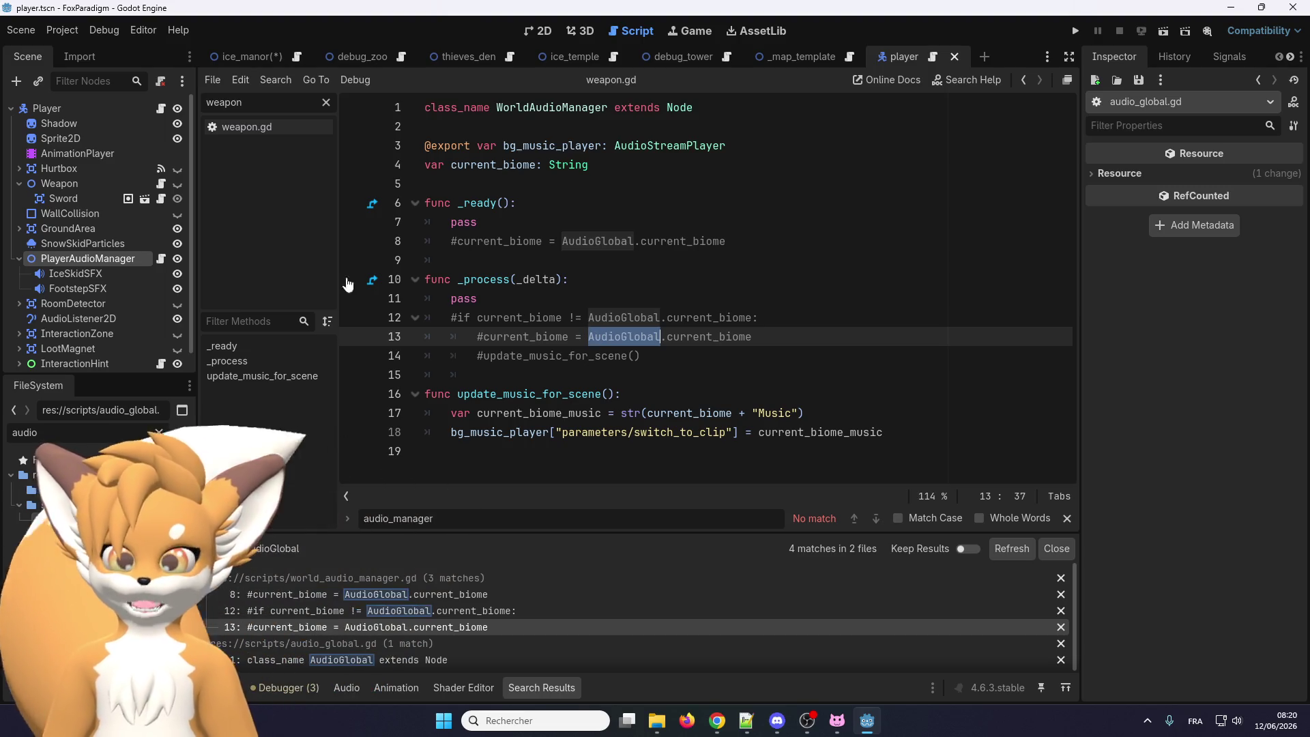
{"action": "key", "text": "alt+Tab"}
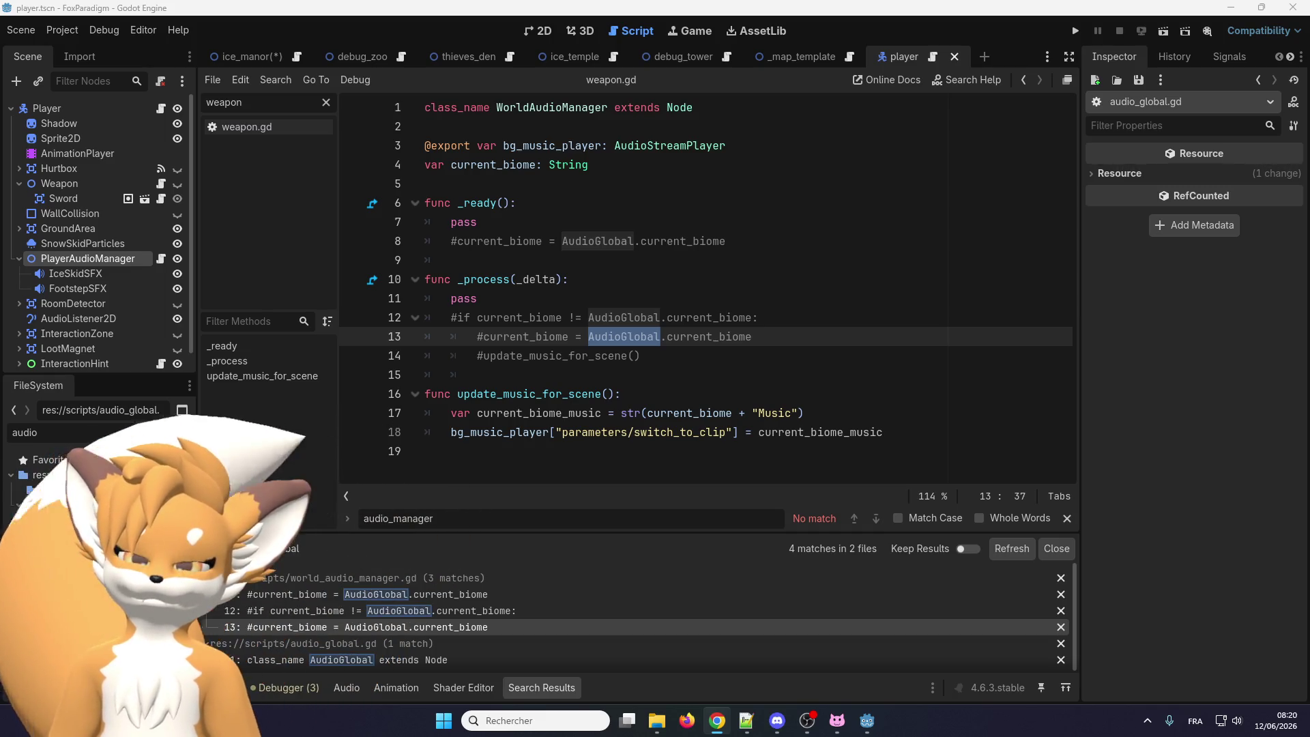
{"action": "left_click", "coordinate": [669, 248]}
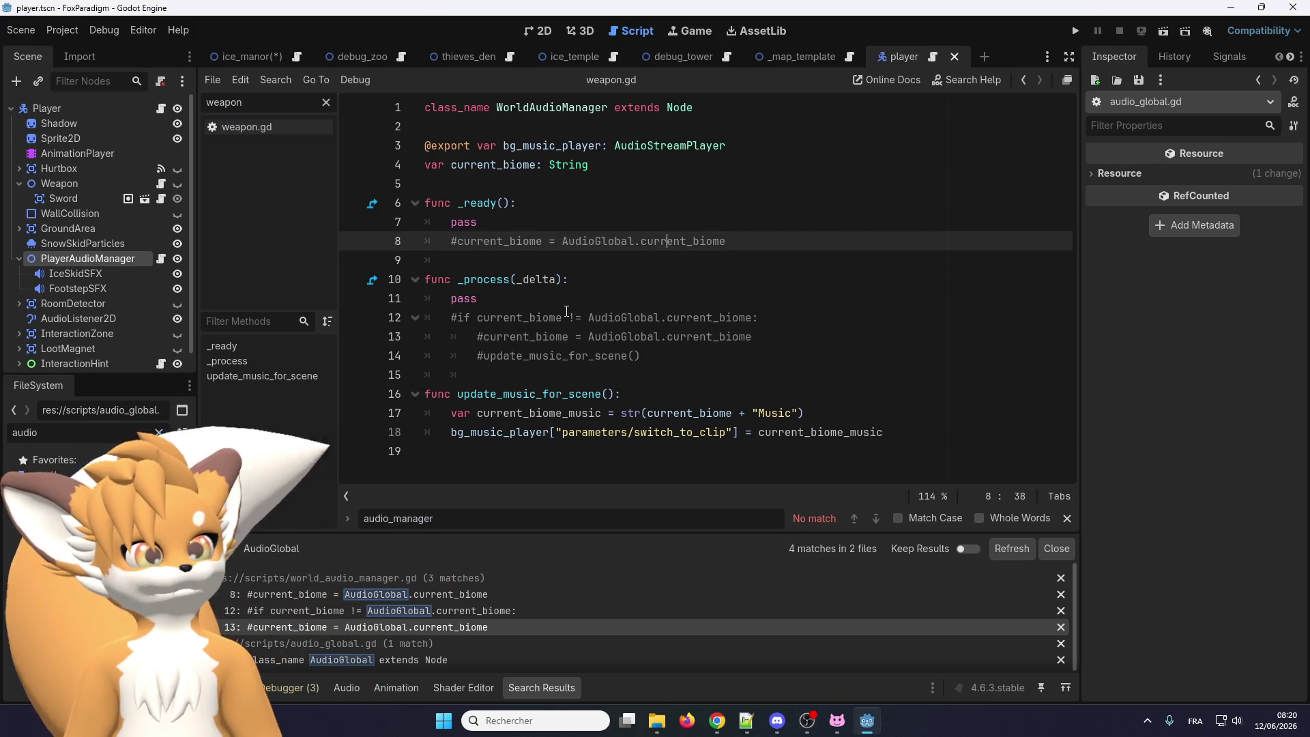
Switch to the ice_manor scene and save it
{"action": "left_click", "coordinate": [245, 56]}
{"action": "left_click", "coordinate": [20, 30]}
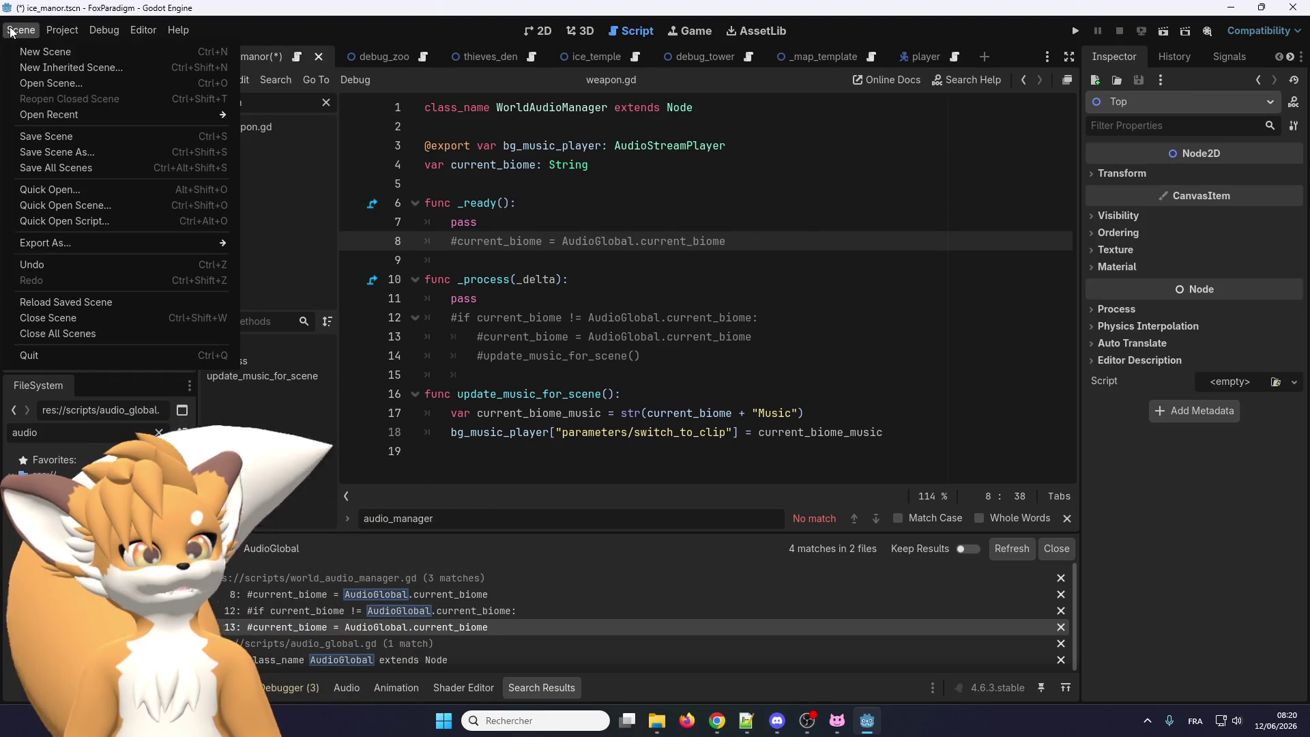
{"action": "left_click", "coordinate": [61, 137]}
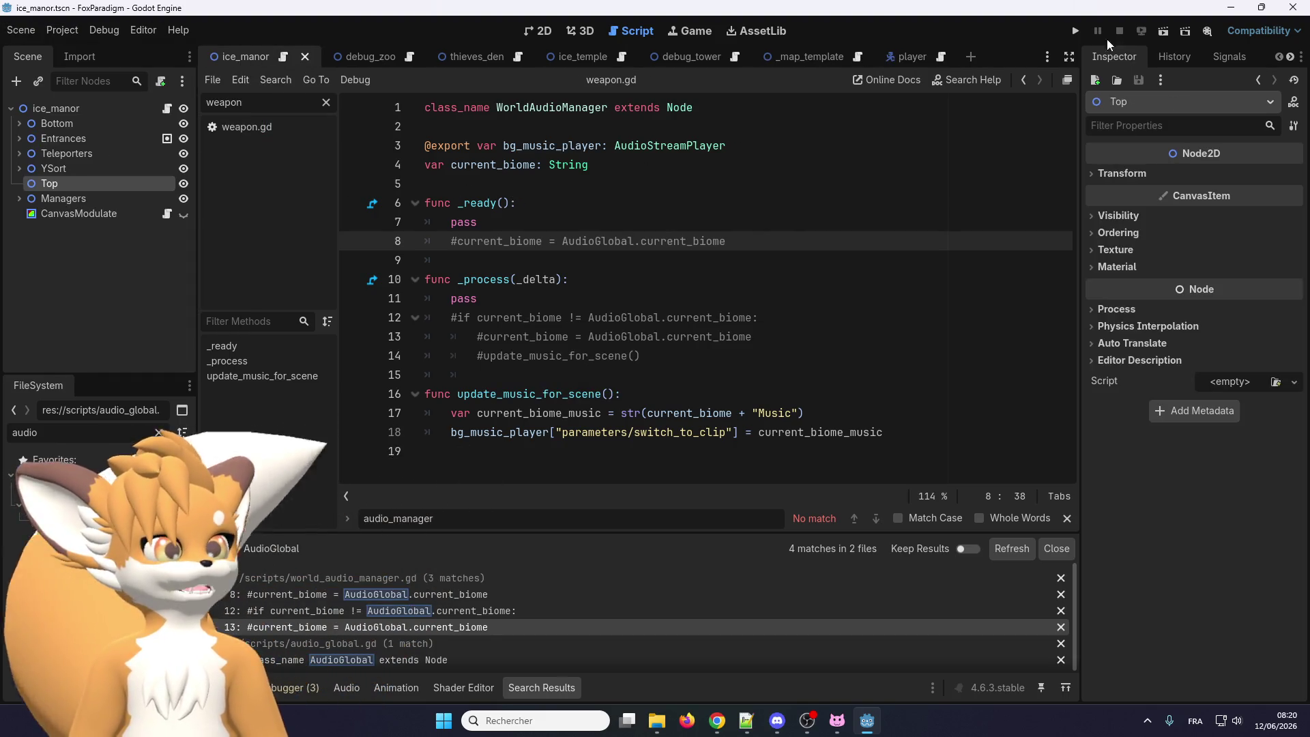
Run the game, start from the title screen, and walk the fox left, down, then up
{"action": "left_click", "coordinate": [1076, 31]}
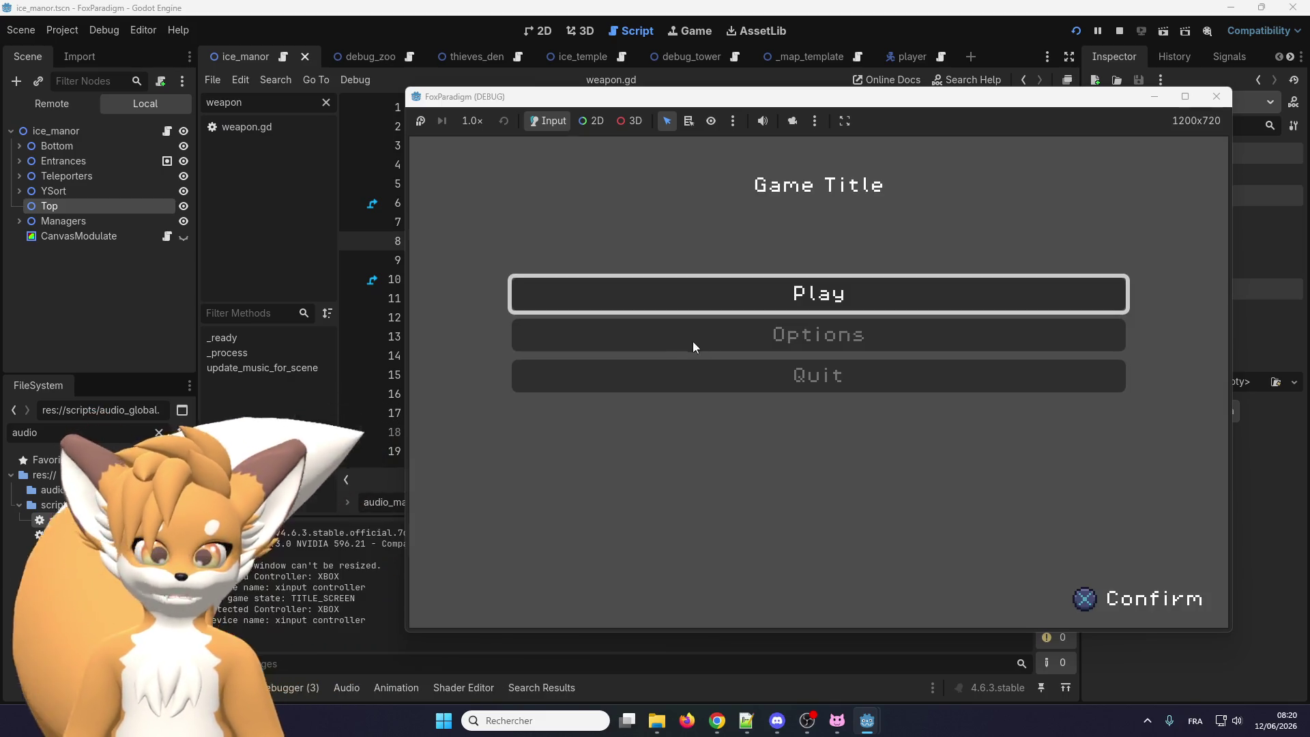
{"action": "key", "text": "Return"}
{"action": "key", "text": "Return"}
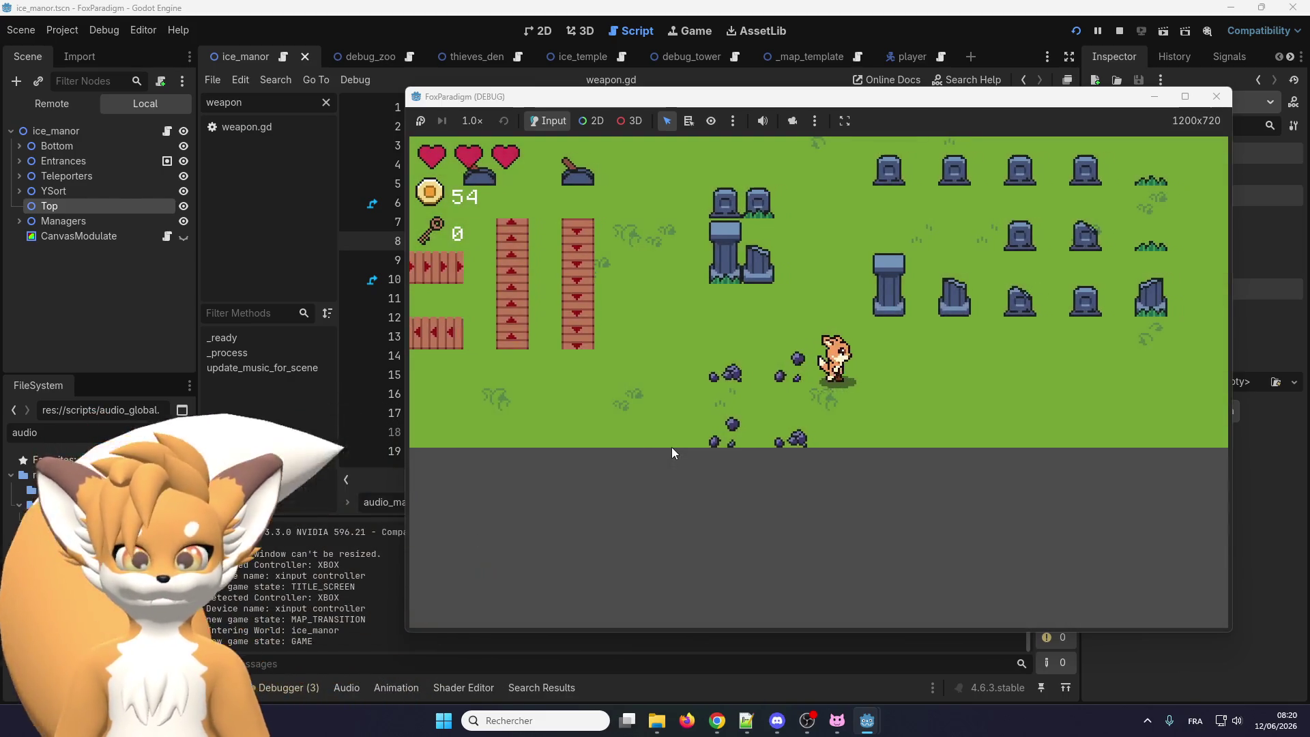
{"action": "key", "text": "Left"}
{"action": "key", "text": "Down"}
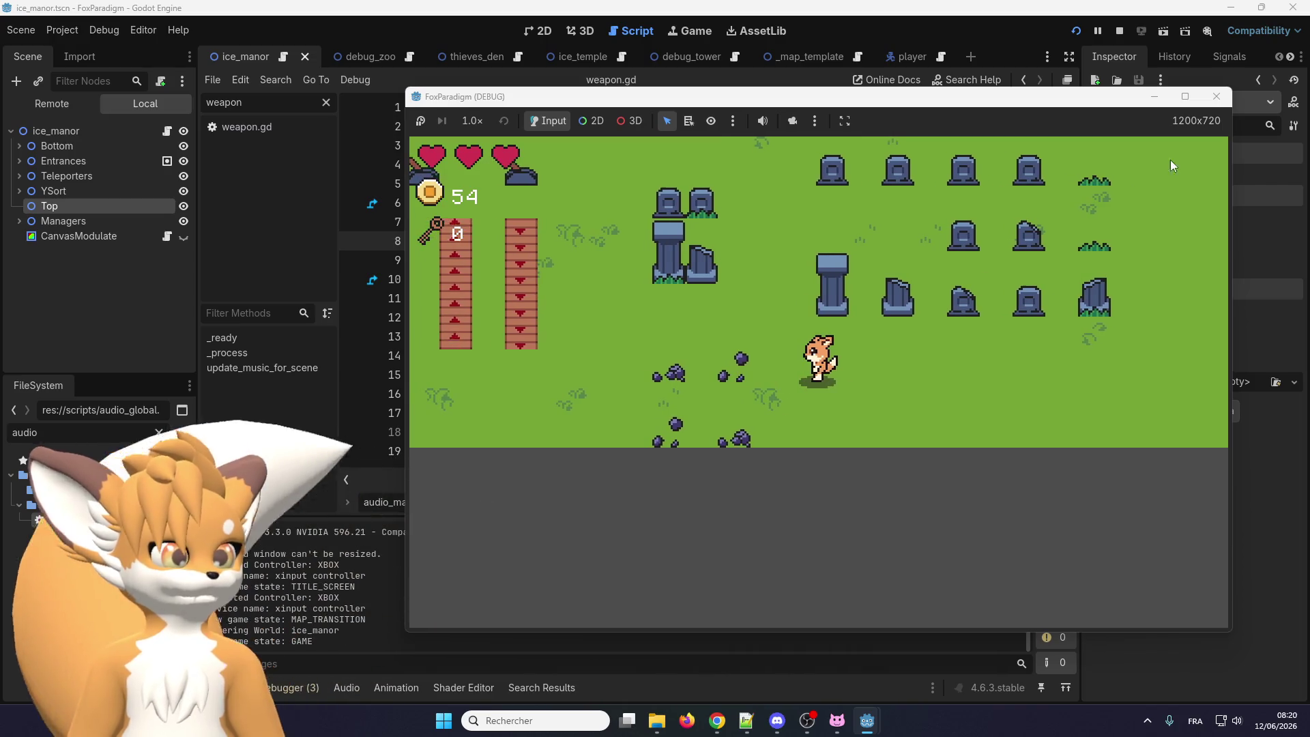
{"action": "key", "text": "Up"}
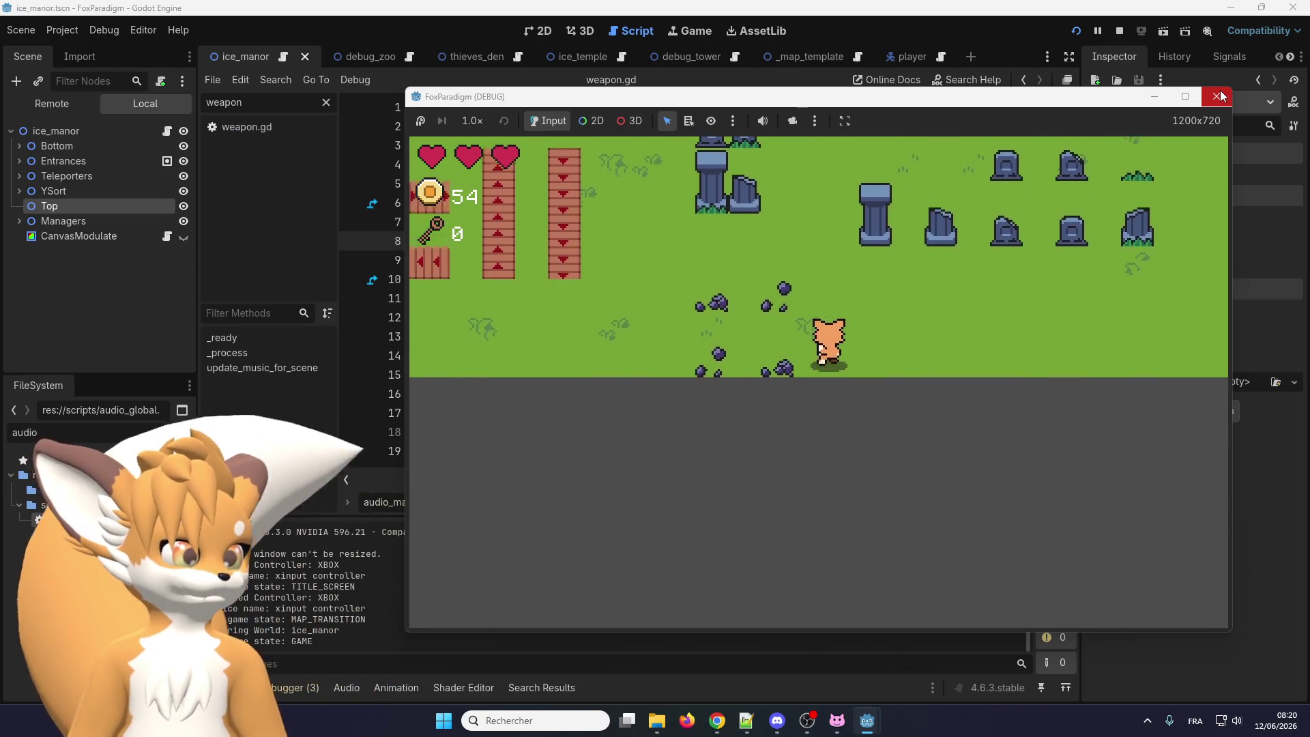
Stop the test game, close the player scene, and filter the FileSystem by 'sword'
{"action": "left_click", "coordinate": [1218, 96]}
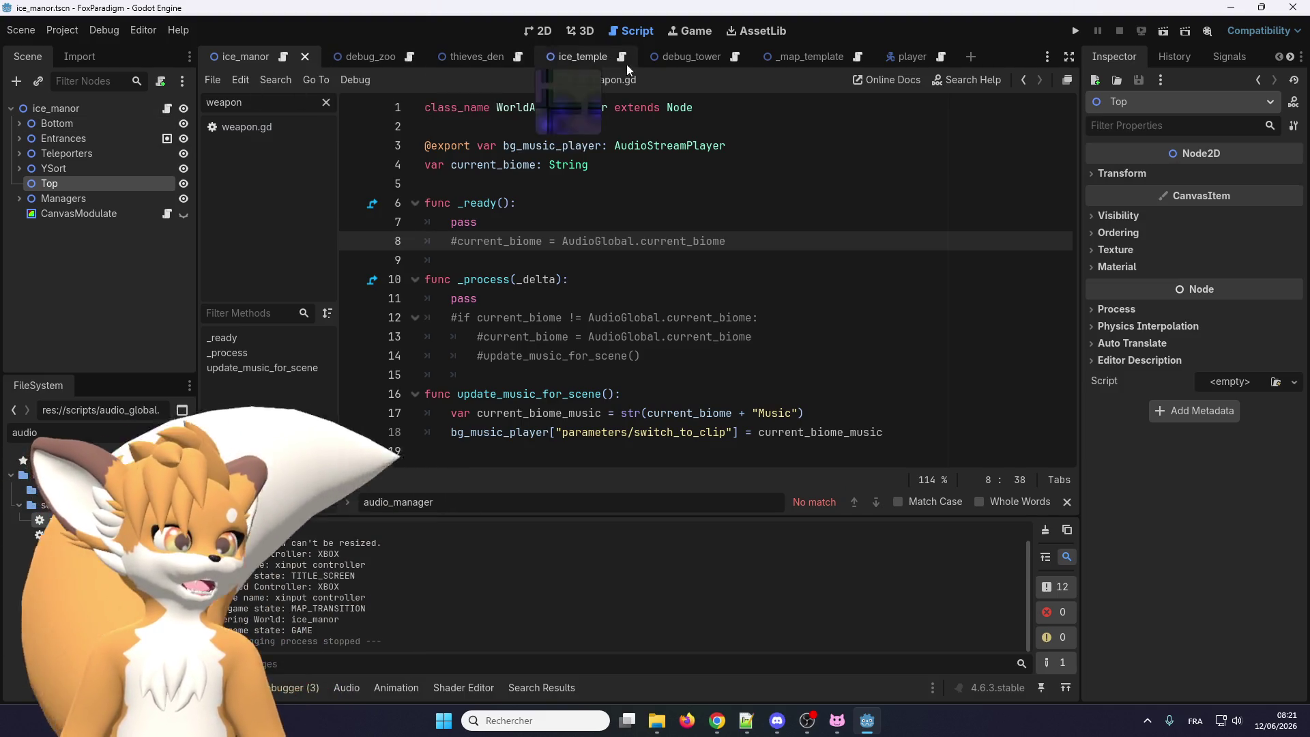
{"action": "left_click", "coordinate": [911, 55]}
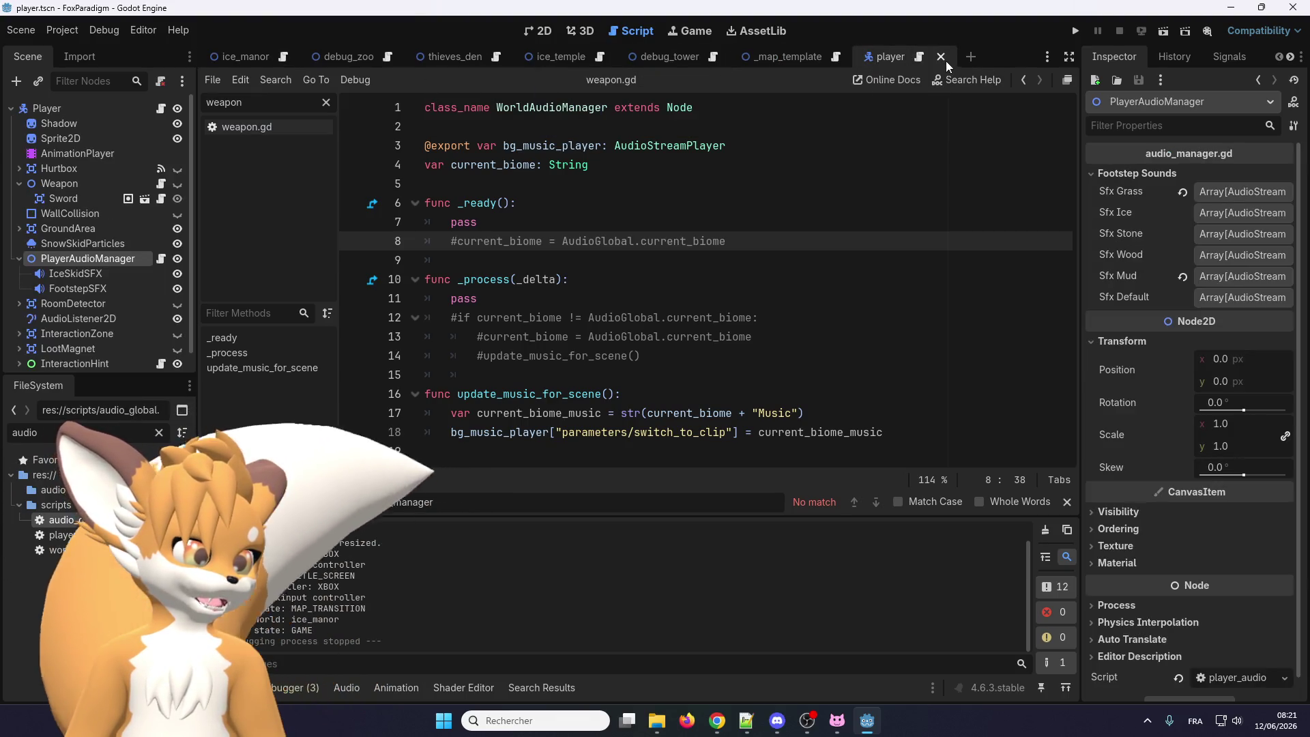
{"action": "left_click", "coordinate": [941, 57]}
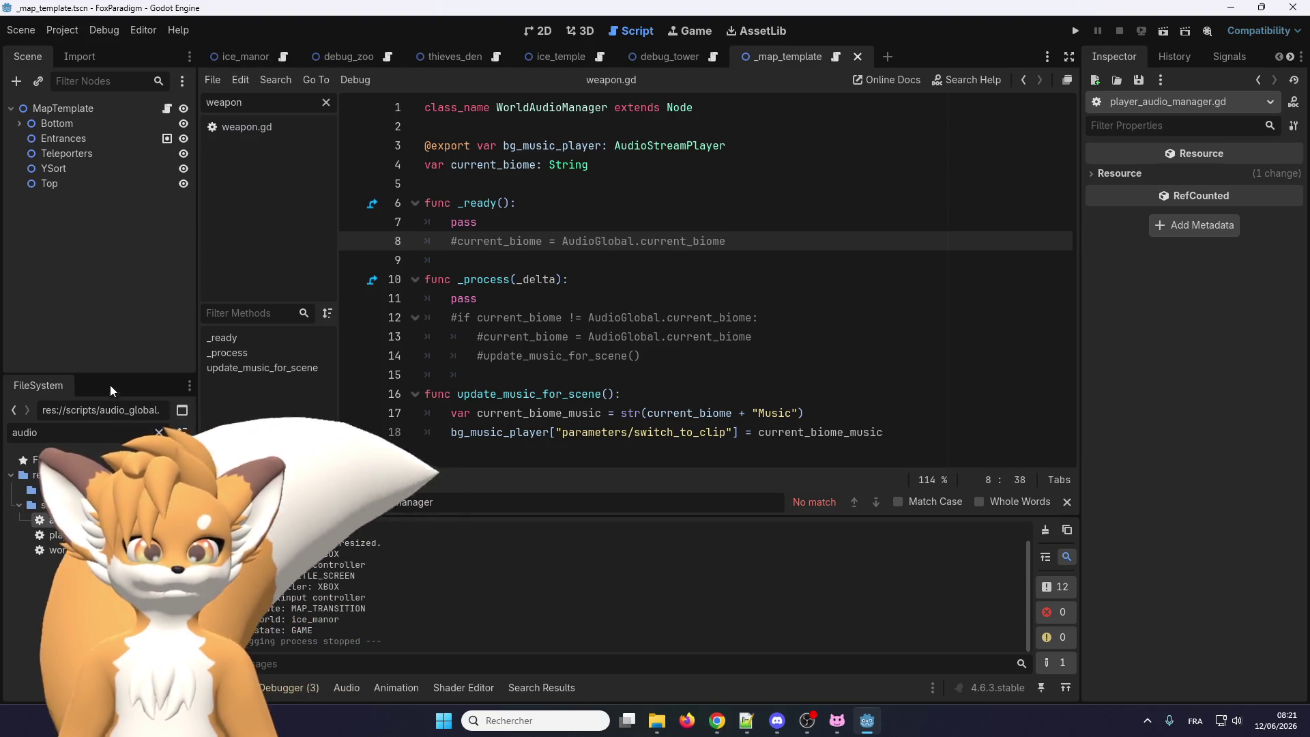
{"action": "left_click", "coordinate": [69, 432]}
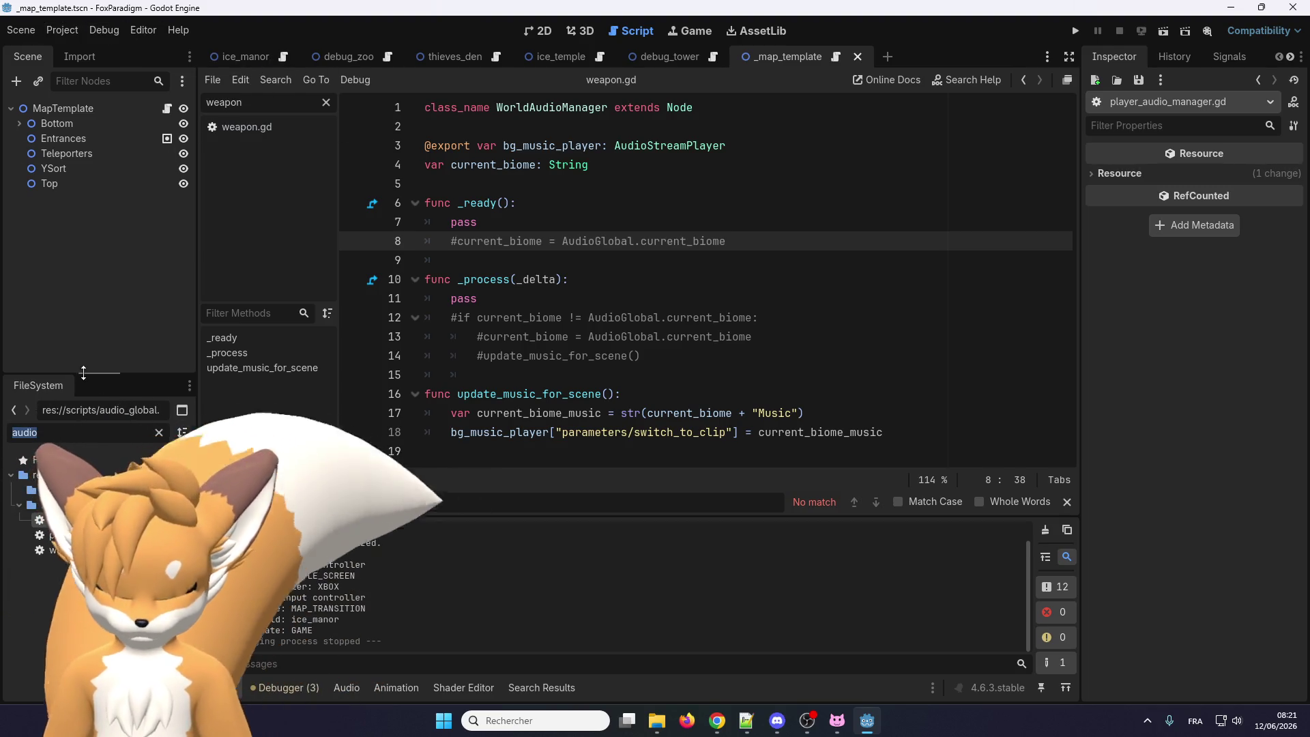
{"action": "type", "text": "sword"}
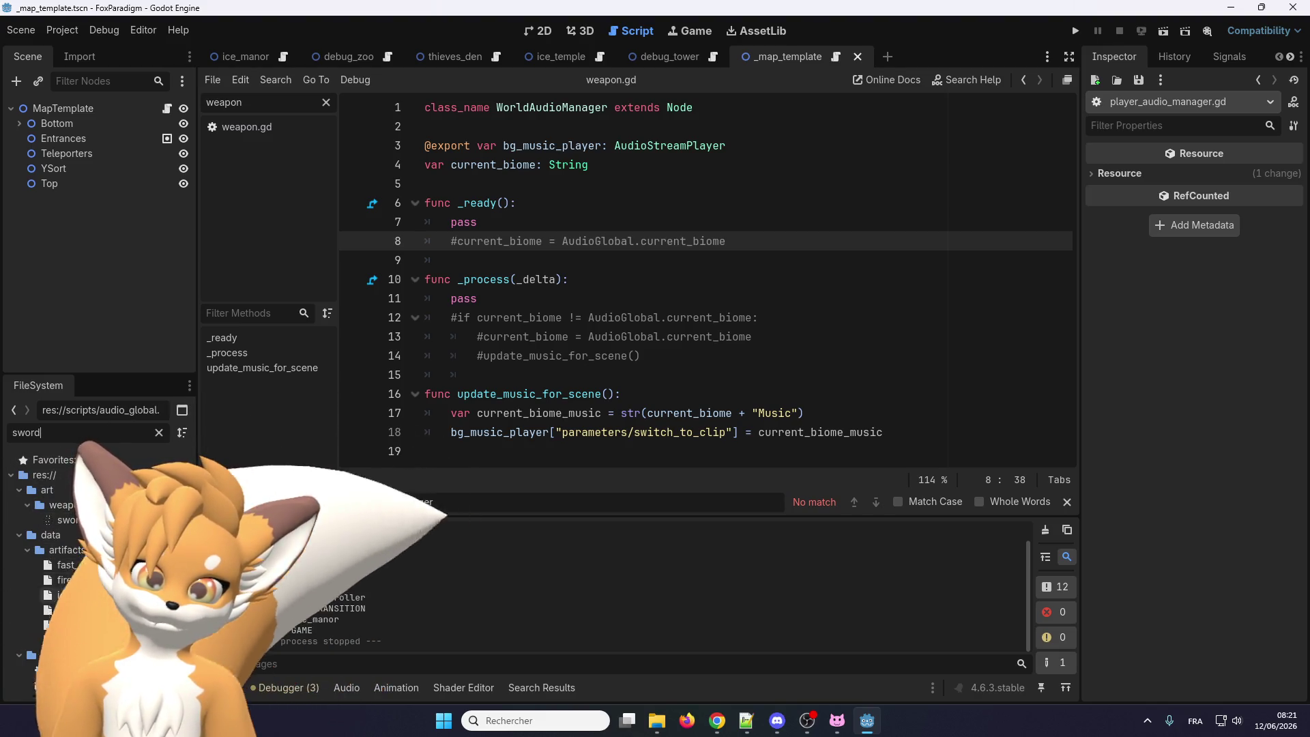
Open sword.tscn in the 2D view and begin adding a child node to the sword root
{"action": "double_click", "coordinate": [69, 688]}
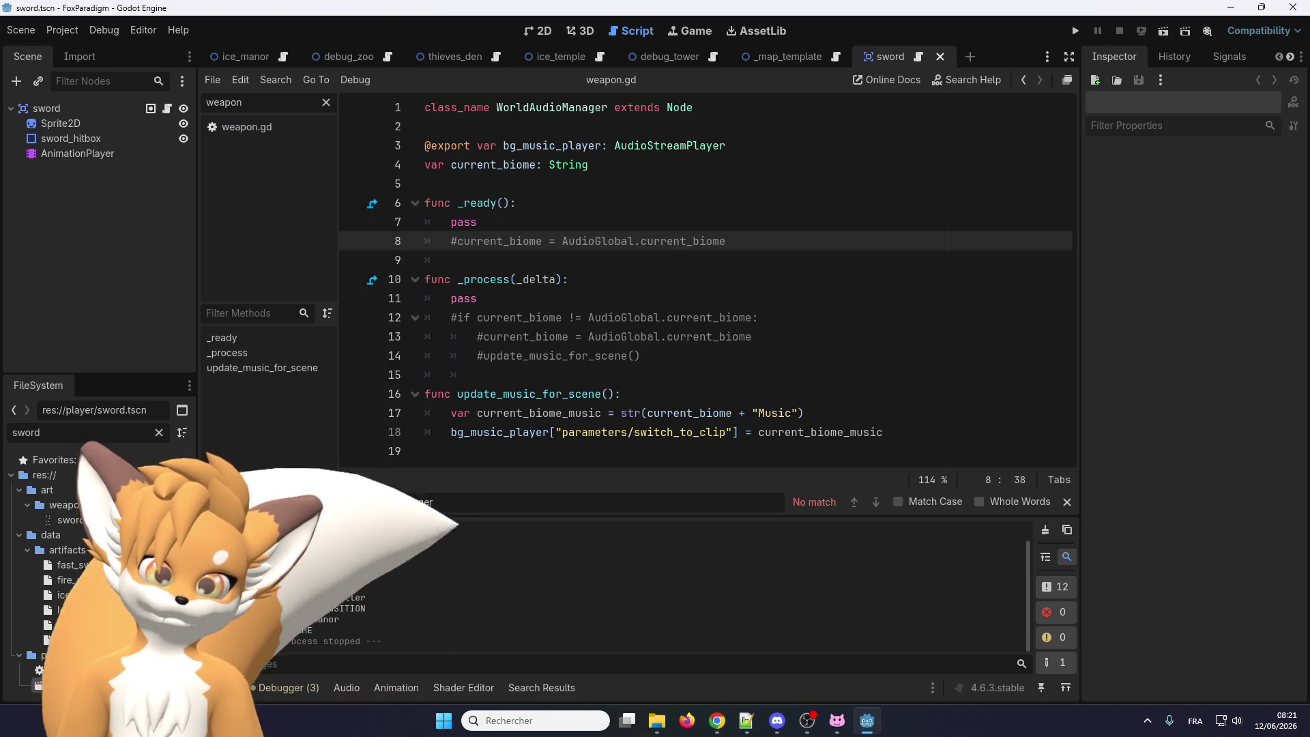
{"action": "left_click", "coordinate": [117, 111]}
{"action": "left_click", "coordinate": [538, 31]}
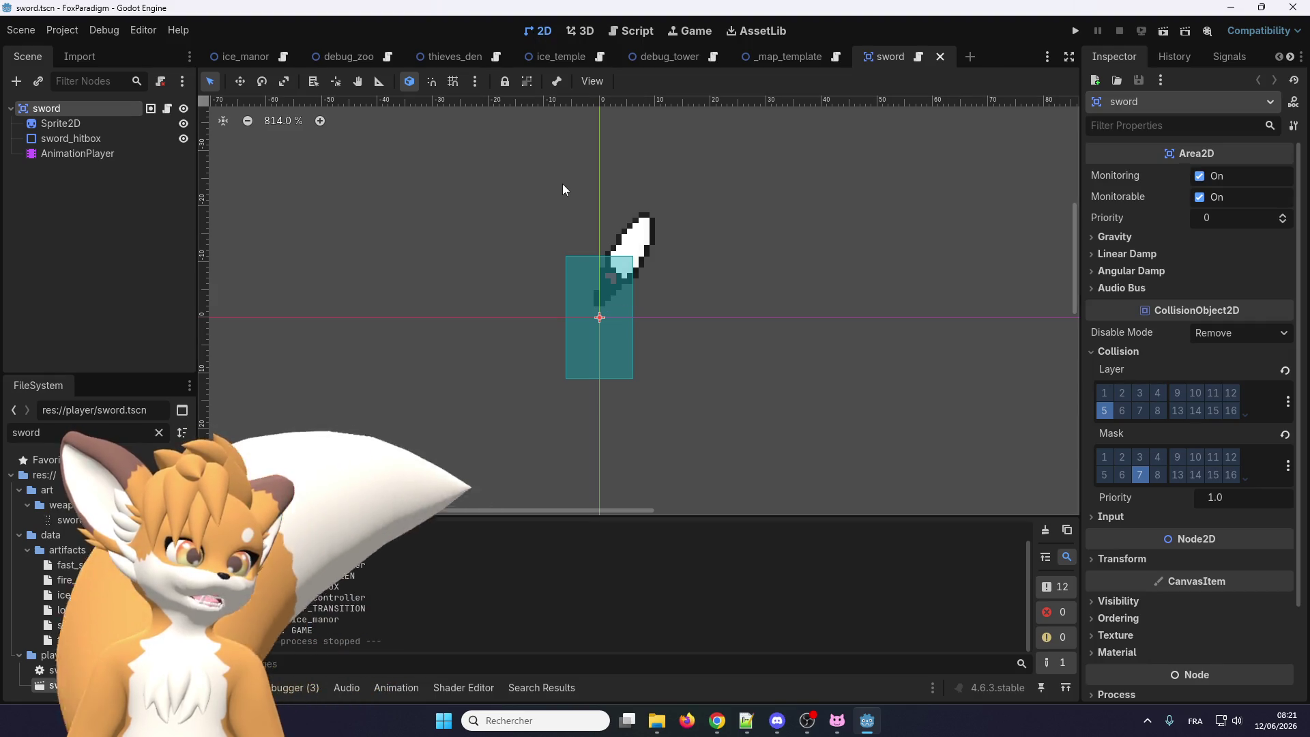
{"action": "right_click", "coordinate": [72, 107]}
{"action": "left_click", "coordinate": [99, 140]}
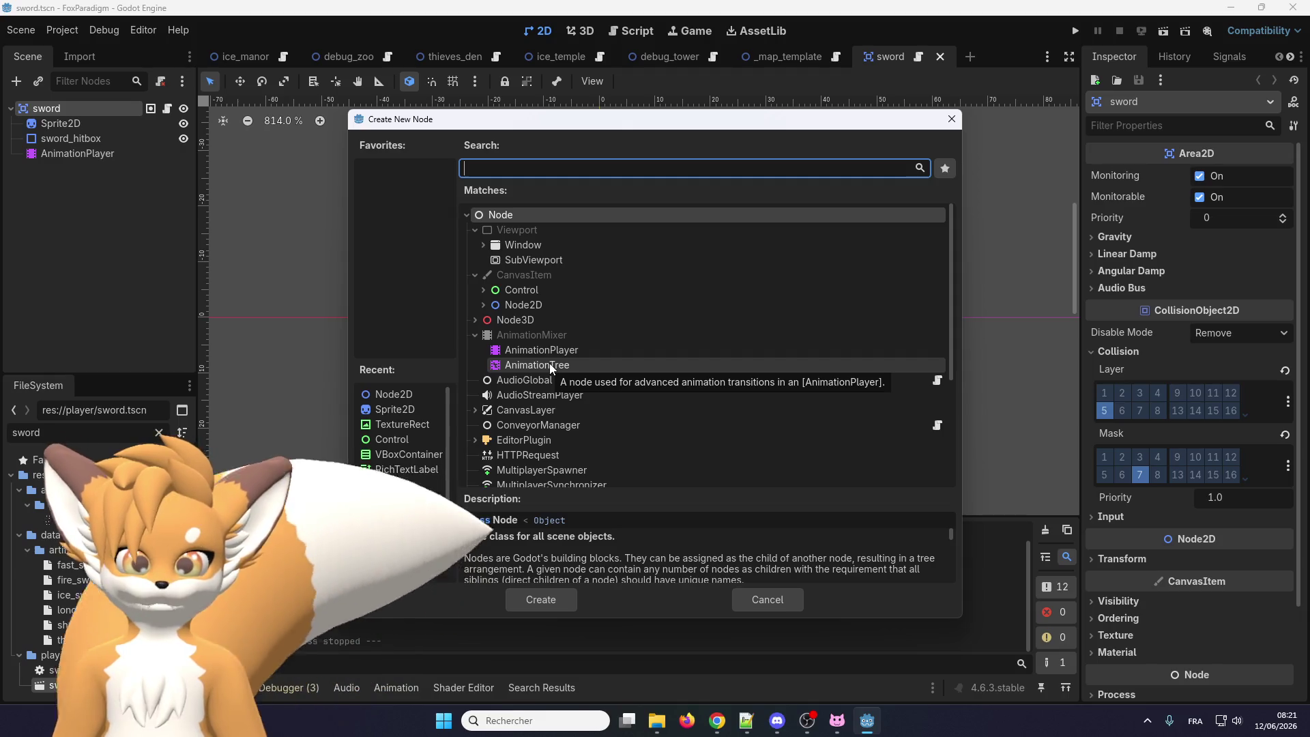
Scroll through the node types, briefly expanding the Node2D family
{"action": "scroll", "coordinate": [550, 363], "scroll_direction": "down", "scroll_amount": 3}
{"action": "scroll", "coordinate": [551, 360], "scroll_direction": "up", "scroll_amount": 3}
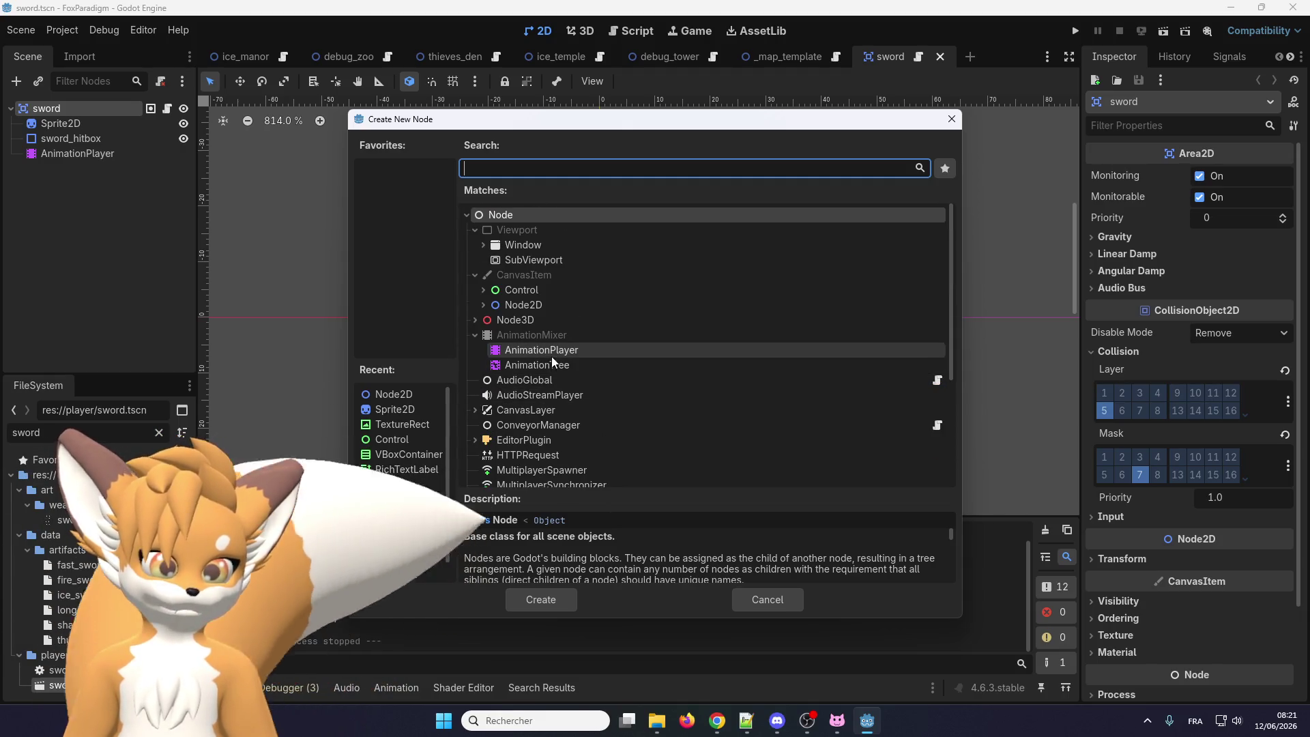
{"action": "scroll", "coordinate": [681, 363], "scroll_direction": "down", "scroll_amount": 2}
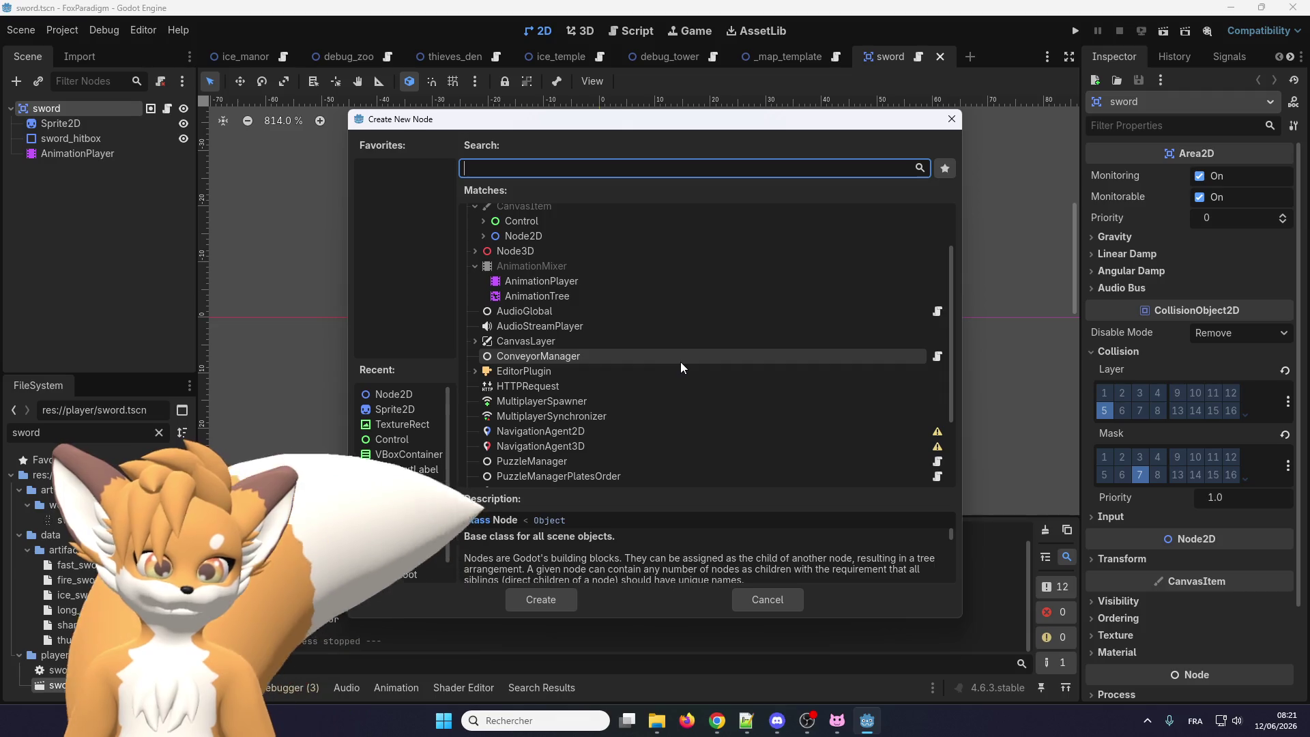
{"action": "scroll", "coordinate": [682, 362], "scroll_direction": "up", "scroll_amount": 2}
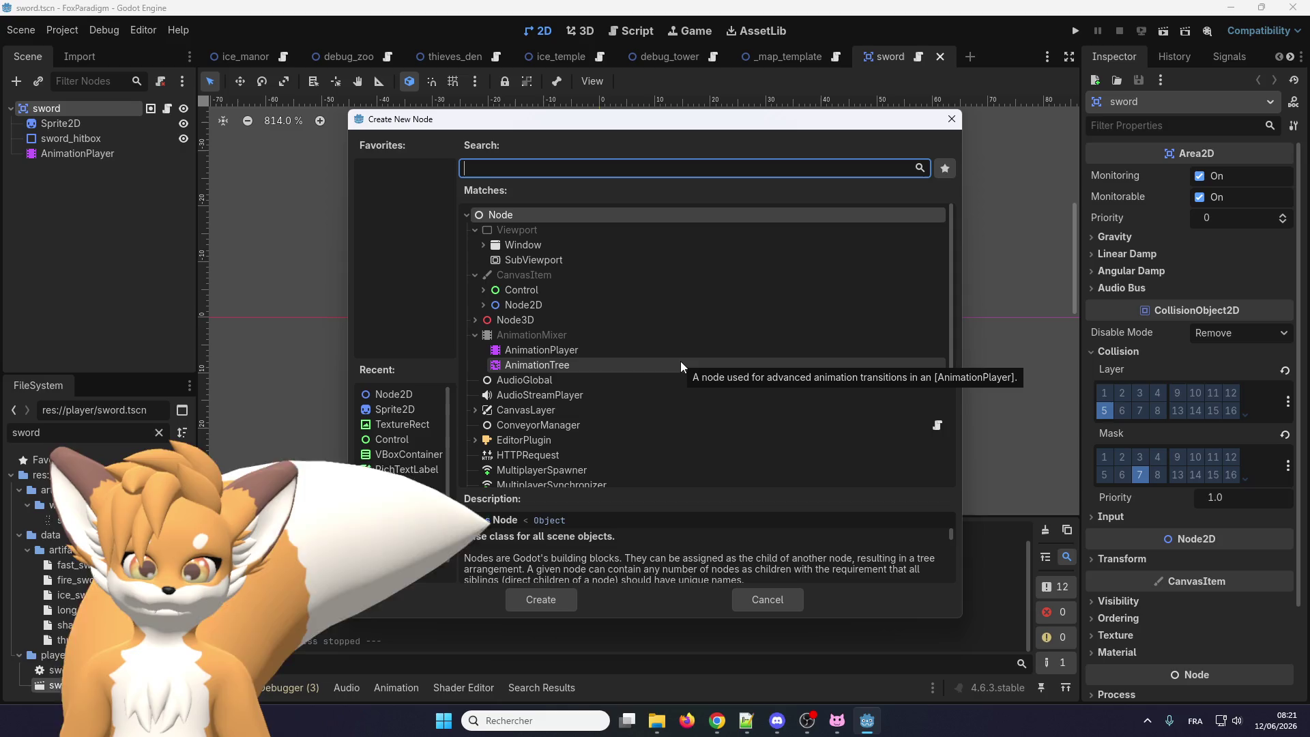
{"action": "scroll", "coordinate": [681, 362], "scroll_direction": "down", "scroll_amount": 5}
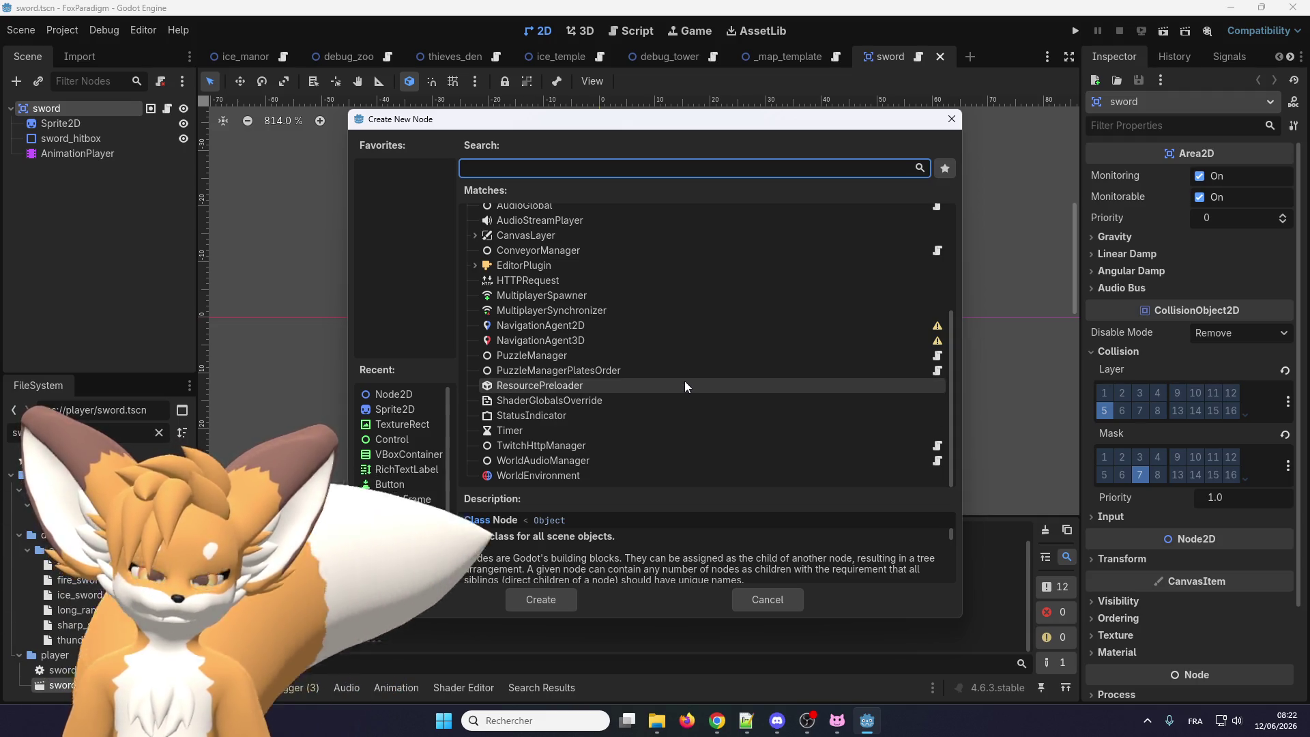
{"action": "scroll", "coordinate": [621, 437], "scroll_direction": "up", "scroll_amount": 5}
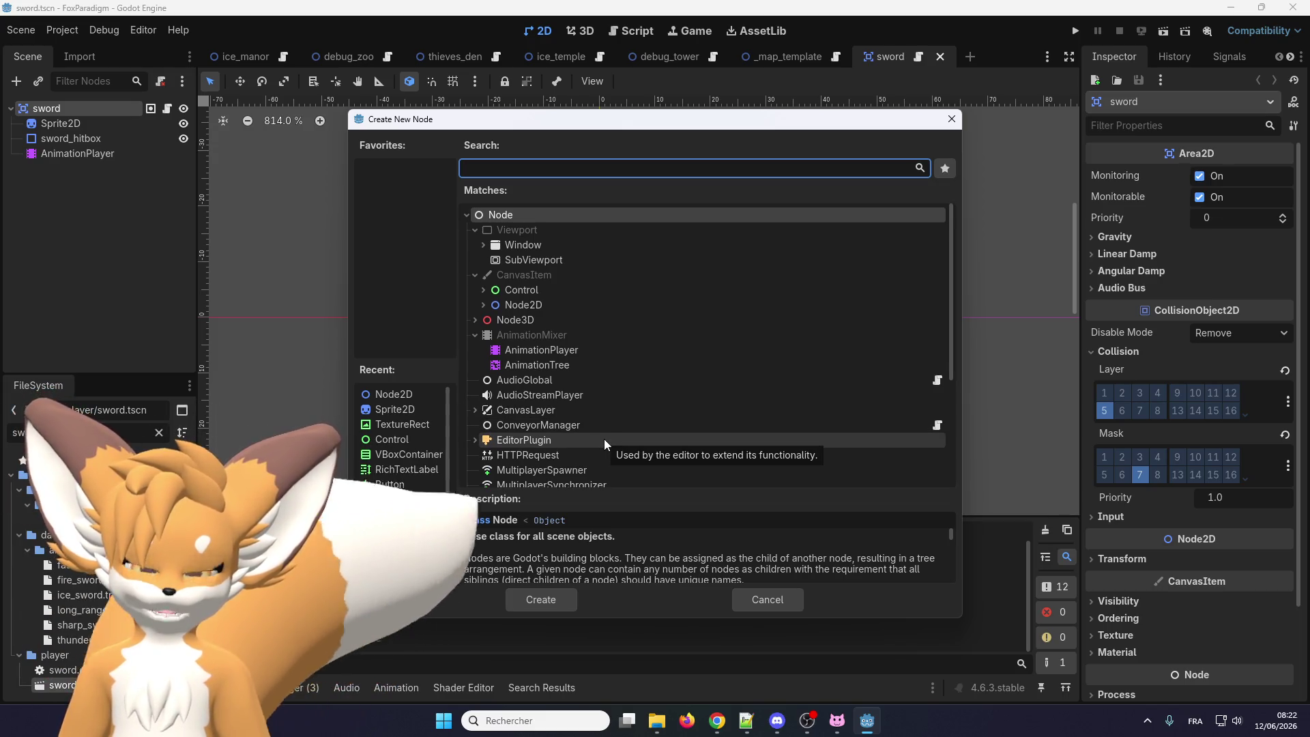
{"action": "left_click", "coordinate": [483, 305]}
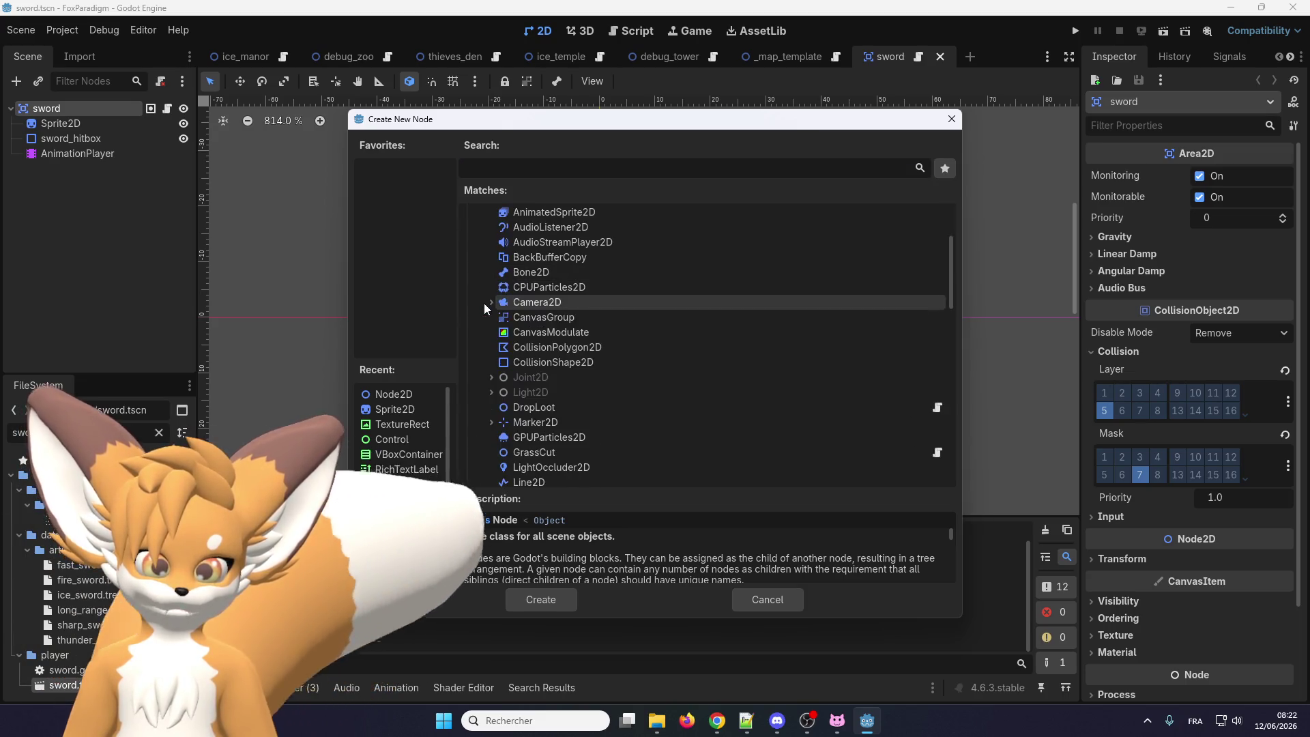
{"action": "left_click", "coordinate": [484, 306]}
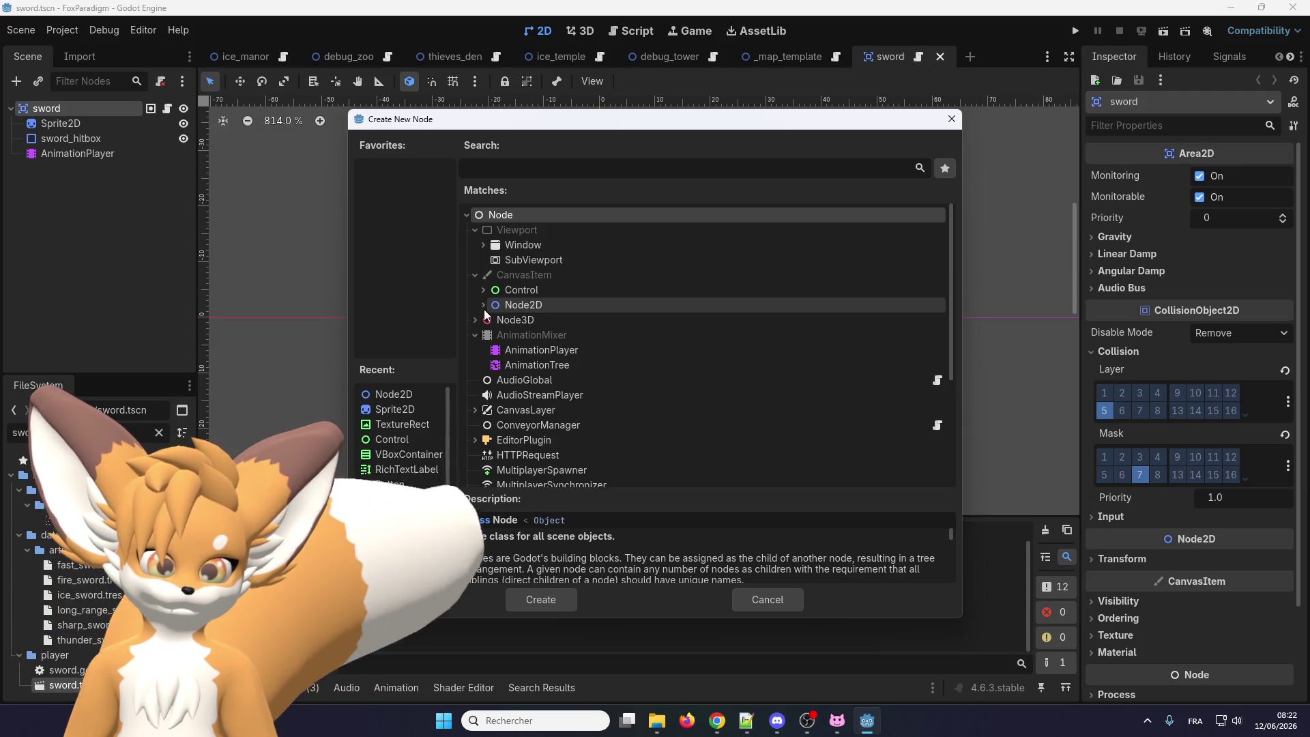
Keep browsing the node list, then focus the search field to find types by name
{"action": "scroll", "coordinate": [485, 309], "scroll_direction": "down", "scroll_amount": 5}
{"action": "scroll", "coordinate": [486, 314], "scroll_direction": "up", "scroll_amount": 5}
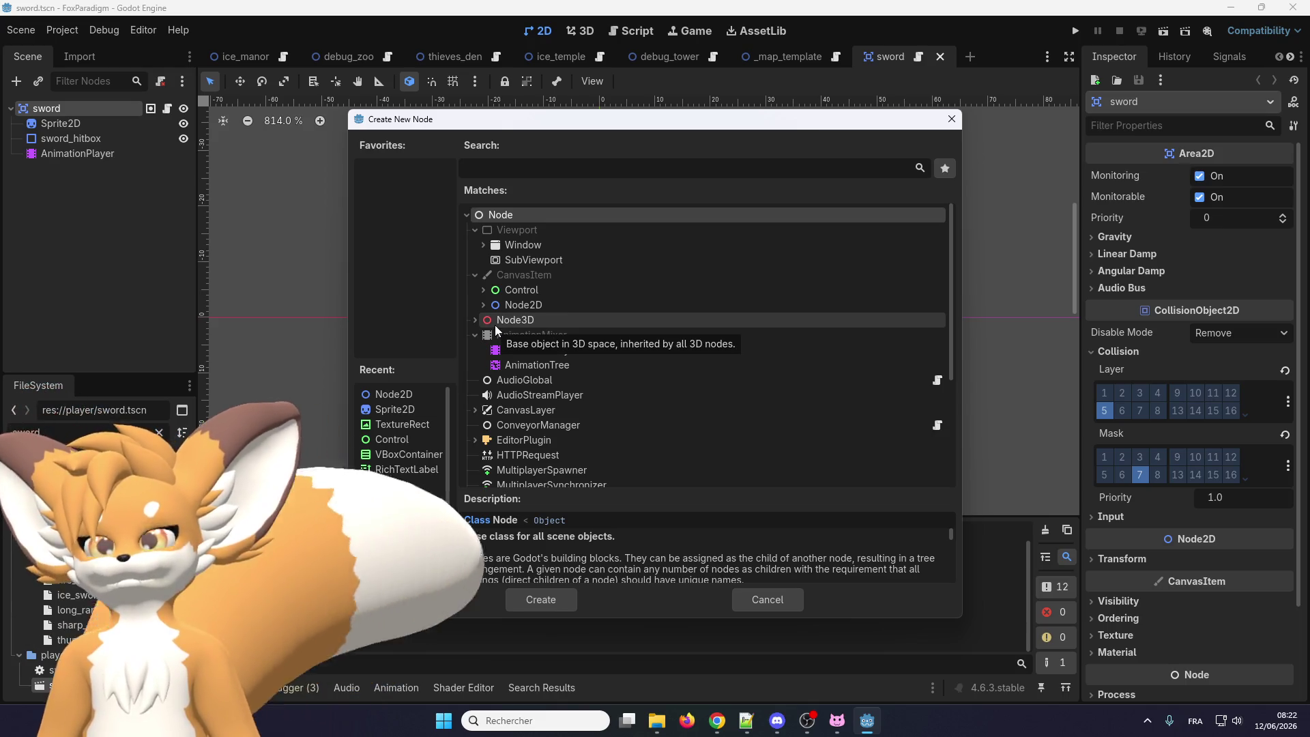
{"action": "scroll", "coordinate": [526, 336], "scroll_direction": "down", "scroll_amount": 5}
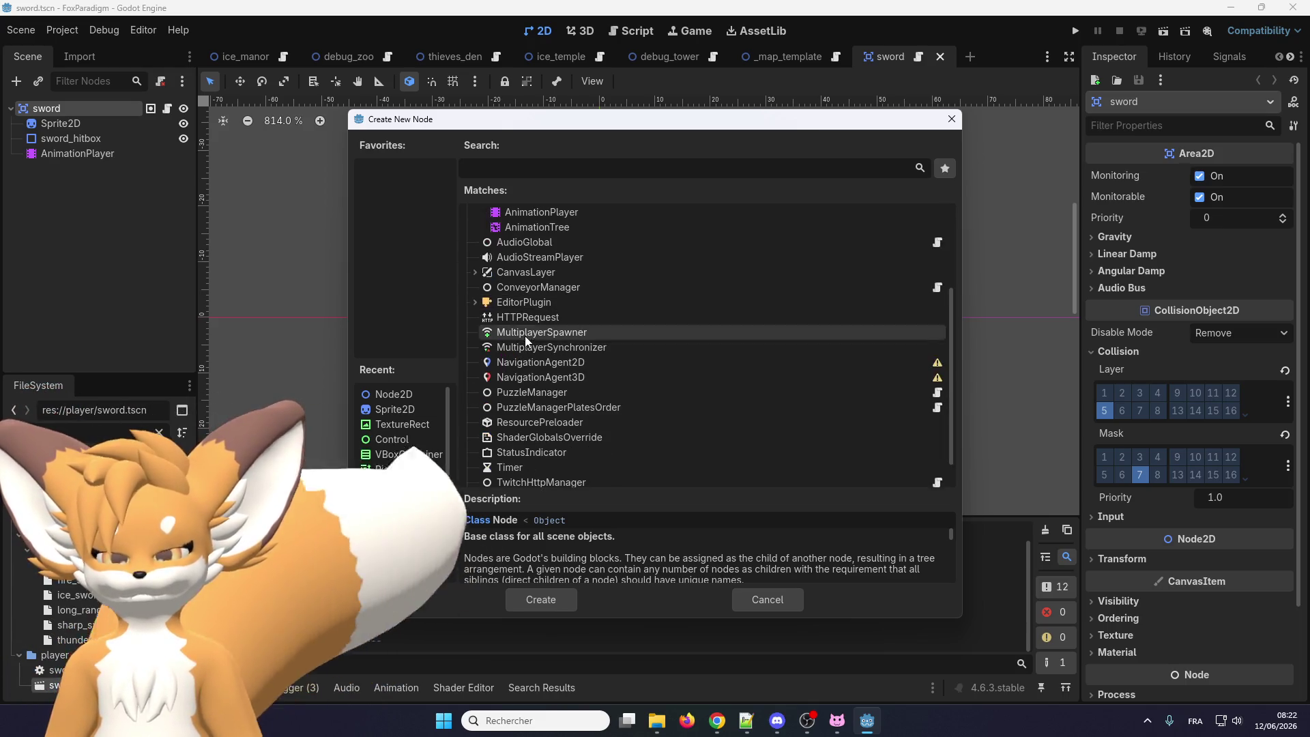
{"action": "scroll", "coordinate": [521, 398], "scroll_direction": "up", "scroll_amount": 5}
{"action": "scroll", "coordinate": [522, 398], "scroll_direction": "down", "scroll_amount": 5}
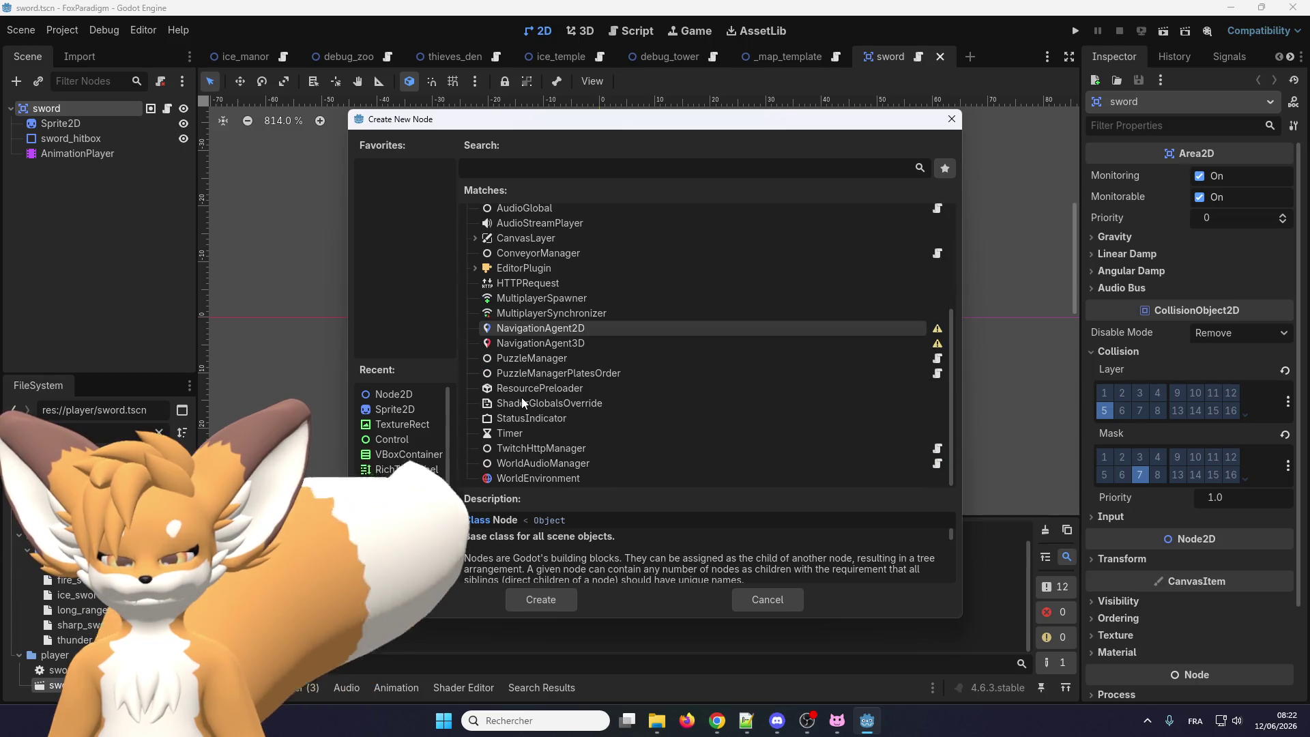
{"action": "scroll", "coordinate": [603, 414], "scroll_direction": "up", "scroll_amount": 5}
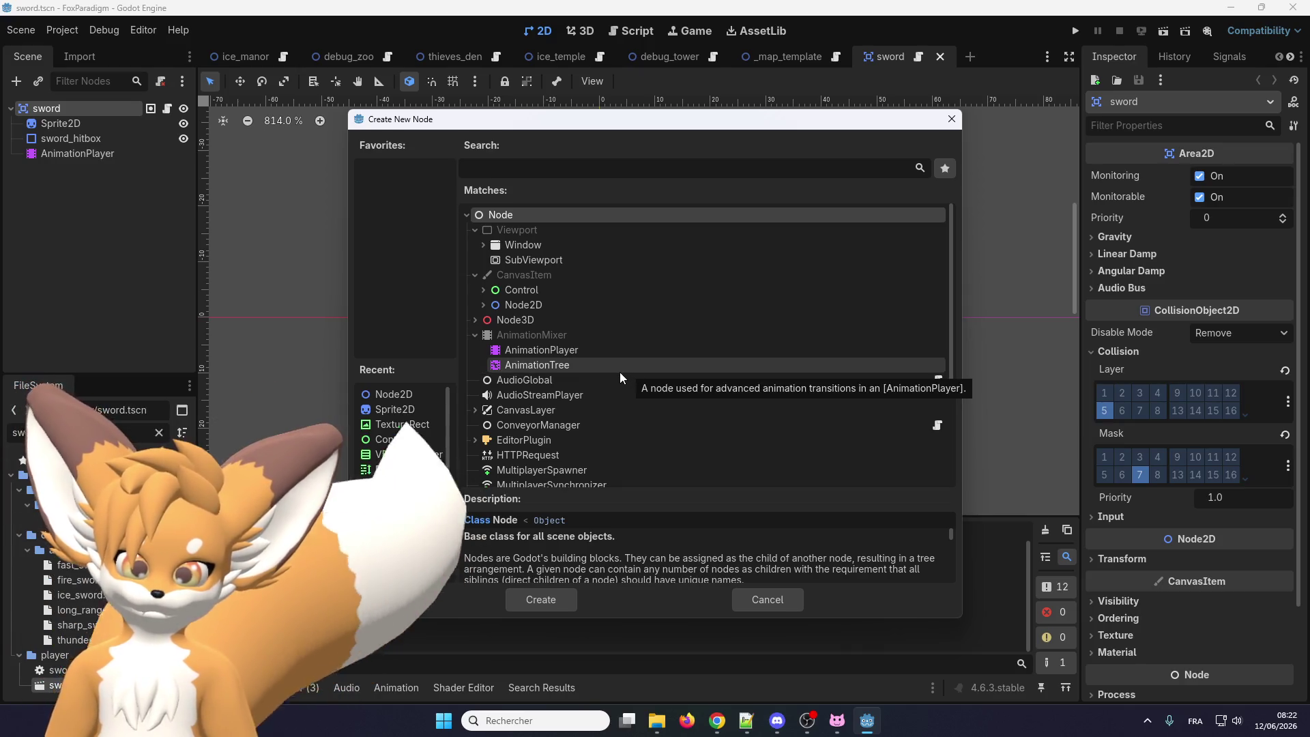
{"action": "scroll", "coordinate": [620, 372], "scroll_direction": "down", "scroll_amount": 3}
{"action": "scroll", "coordinate": [620, 371], "scroll_direction": "up", "scroll_amount": 3}
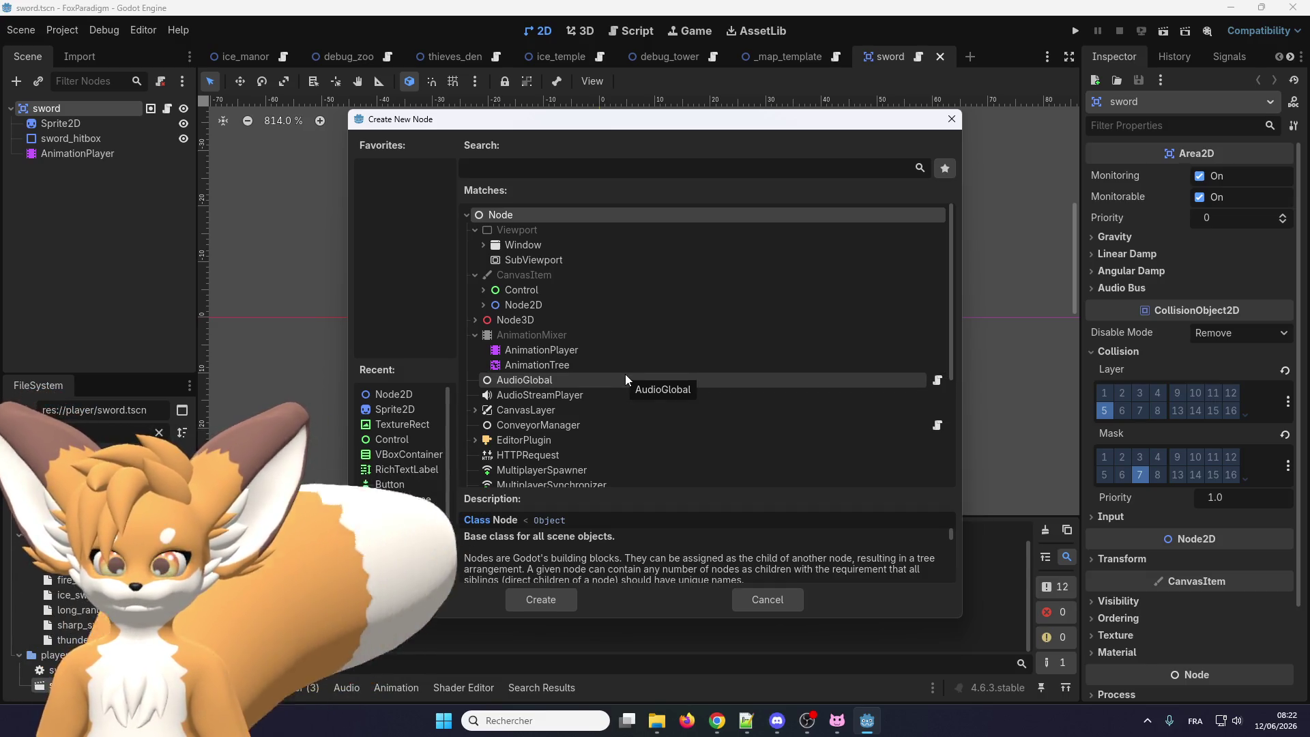
{"action": "scroll", "coordinate": [625, 374], "scroll_direction": "down", "scroll_amount": 2}
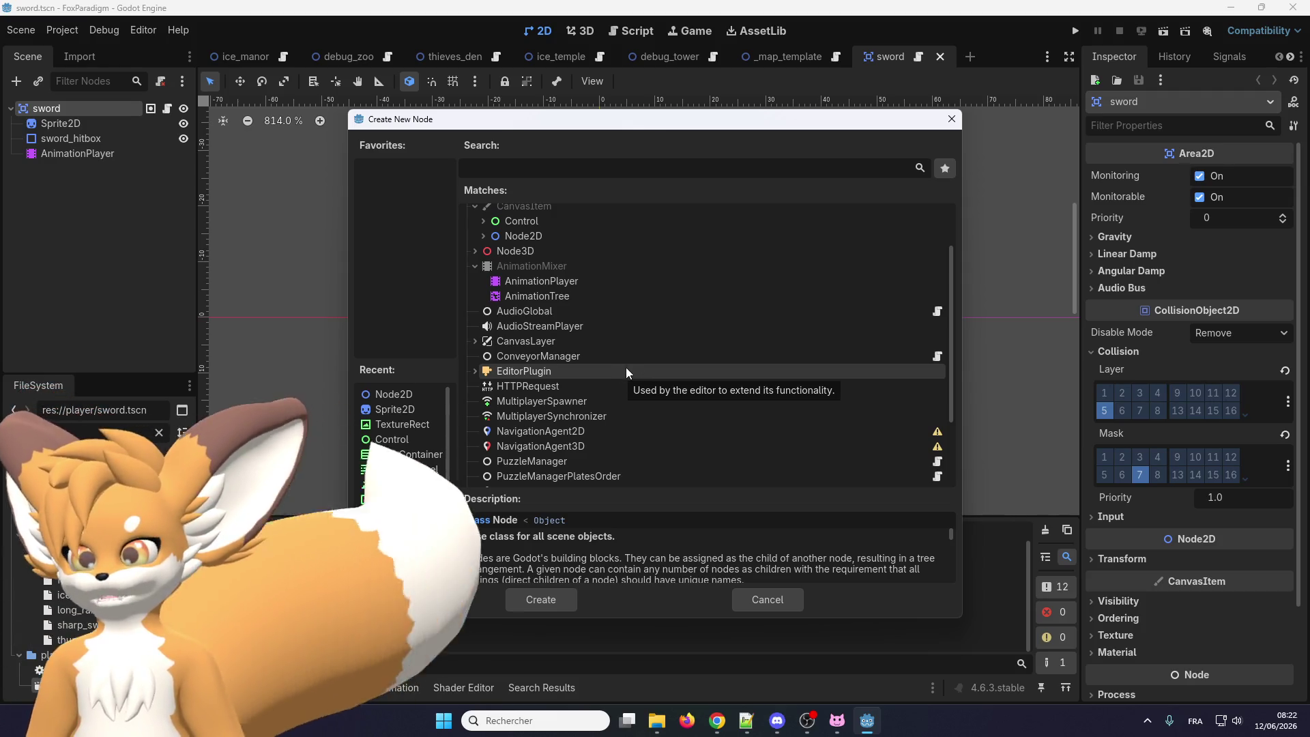
{"action": "scroll", "coordinate": [625, 369], "scroll_direction": "down", "scroll_amount": 3}
{"action": "scroll", "coordinate": [620, 372], "scroll_direction": "up", "scroll_amount": 5}
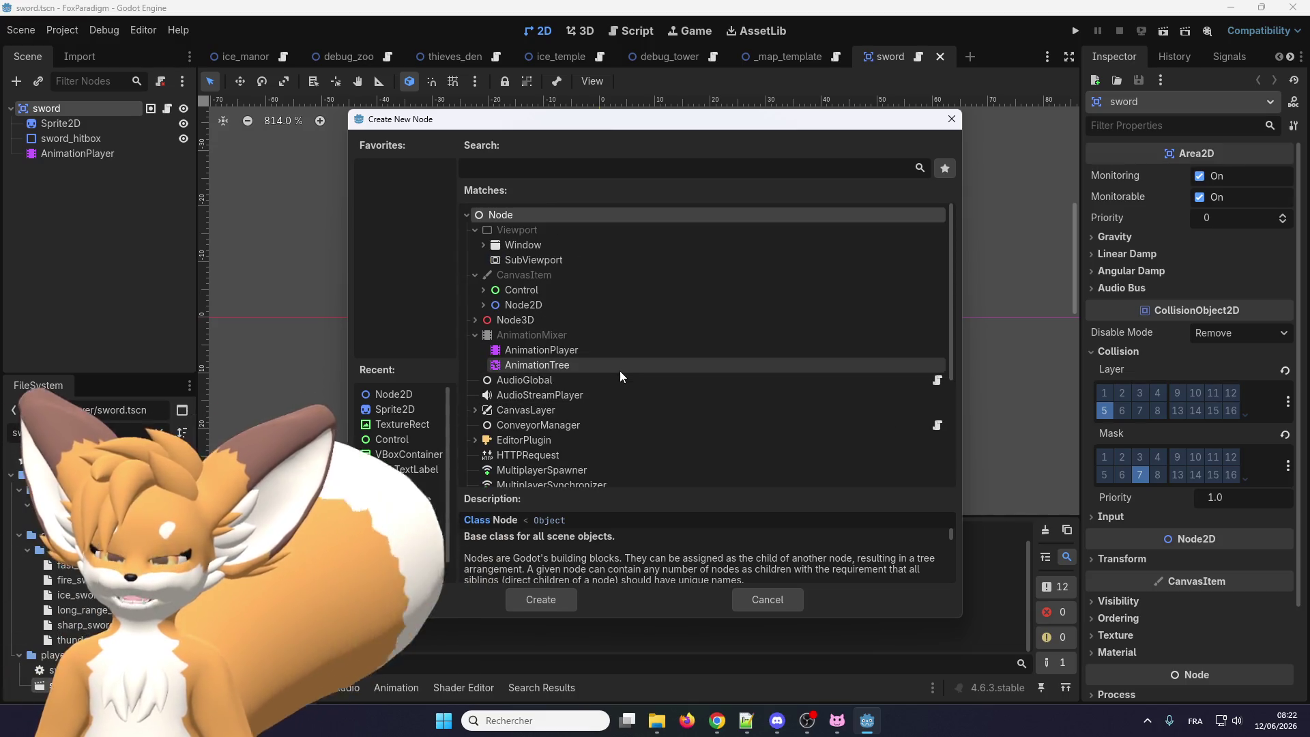
{"action": "scroll", "coordinate": [617, 371], "scroll_direction": "down", "scroll_amount": 5}
{"action": "scroll", "coordinate": [617, 370], "scroll_direction": "up", "scroll_amount": 4}
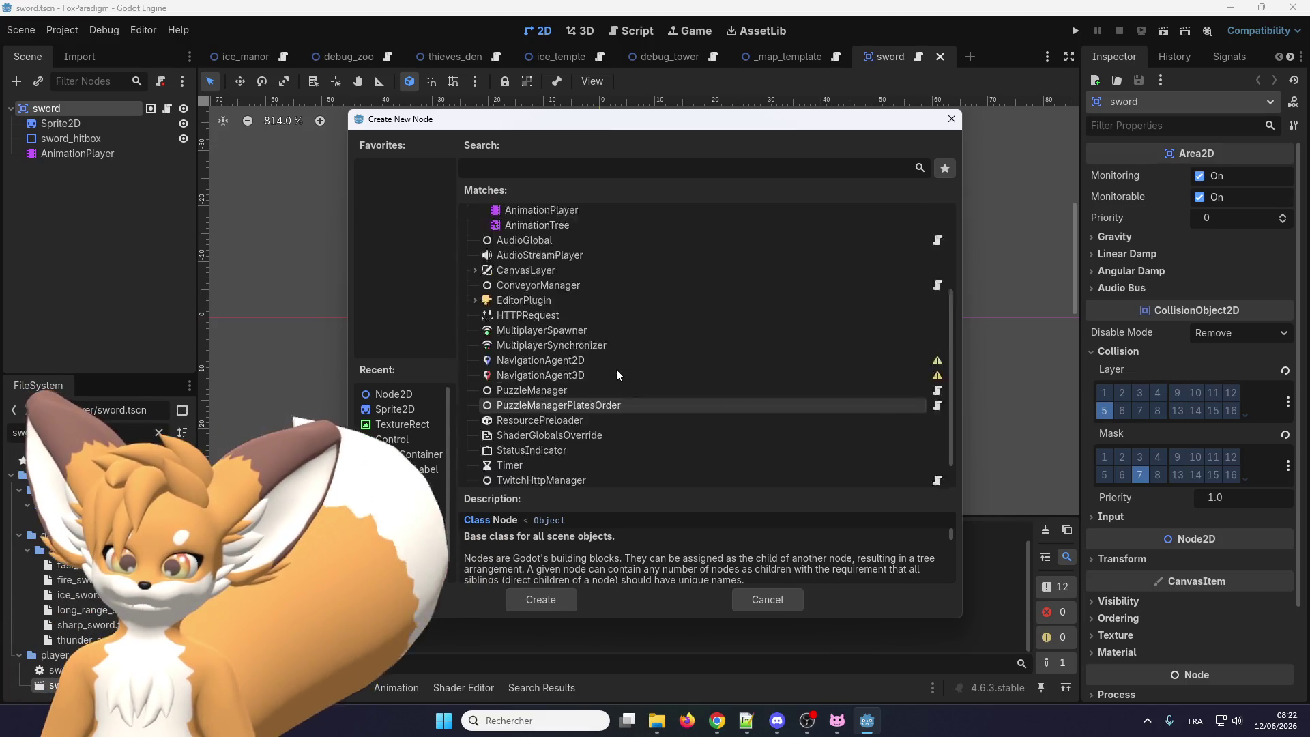
{"action": "scroll", "coordinate": [617, 370], "scroll_direction": "down", "scroll_amount": 2}
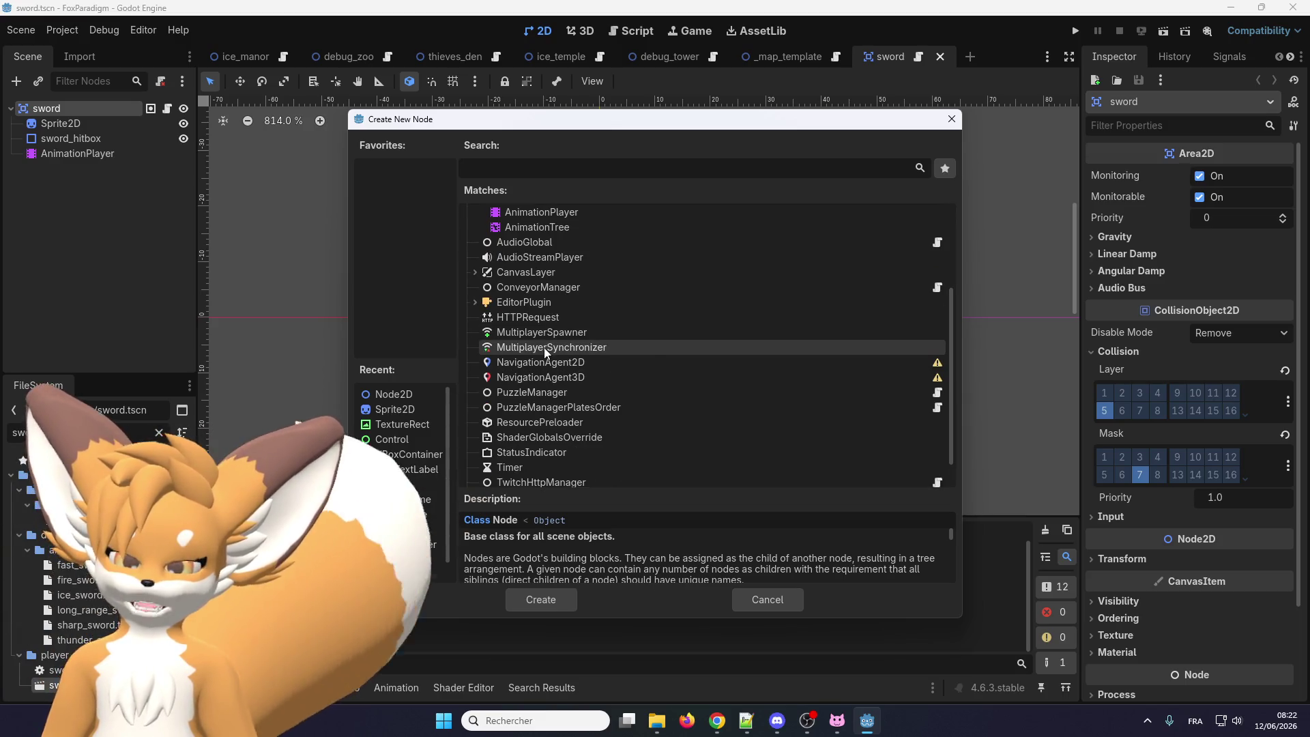
{"action": "scroll", "coordinate": [560, 351], "scroll_direction": "down", "scroll_amount": 1}
{"action": "scroll", "coordinate": [560, 351], "scroll_direction": "up", "scroll_amount": 3}
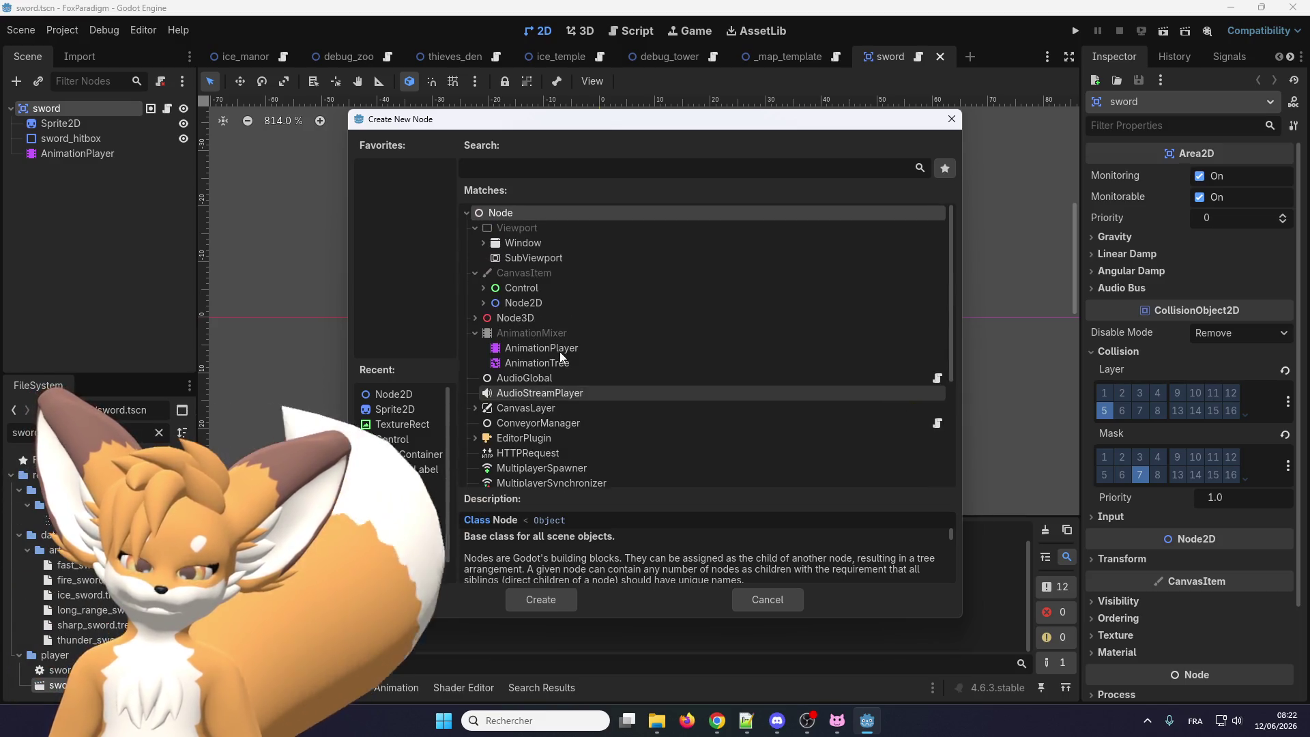
{"action": "scroll", "coordinate": [561, 350], "scroll_direction": "down", "scroll_amount": 3}
{"action": "scroll", "coordinate": [533, 407], "scroll_direction": "up", "scroll_amount": 4}
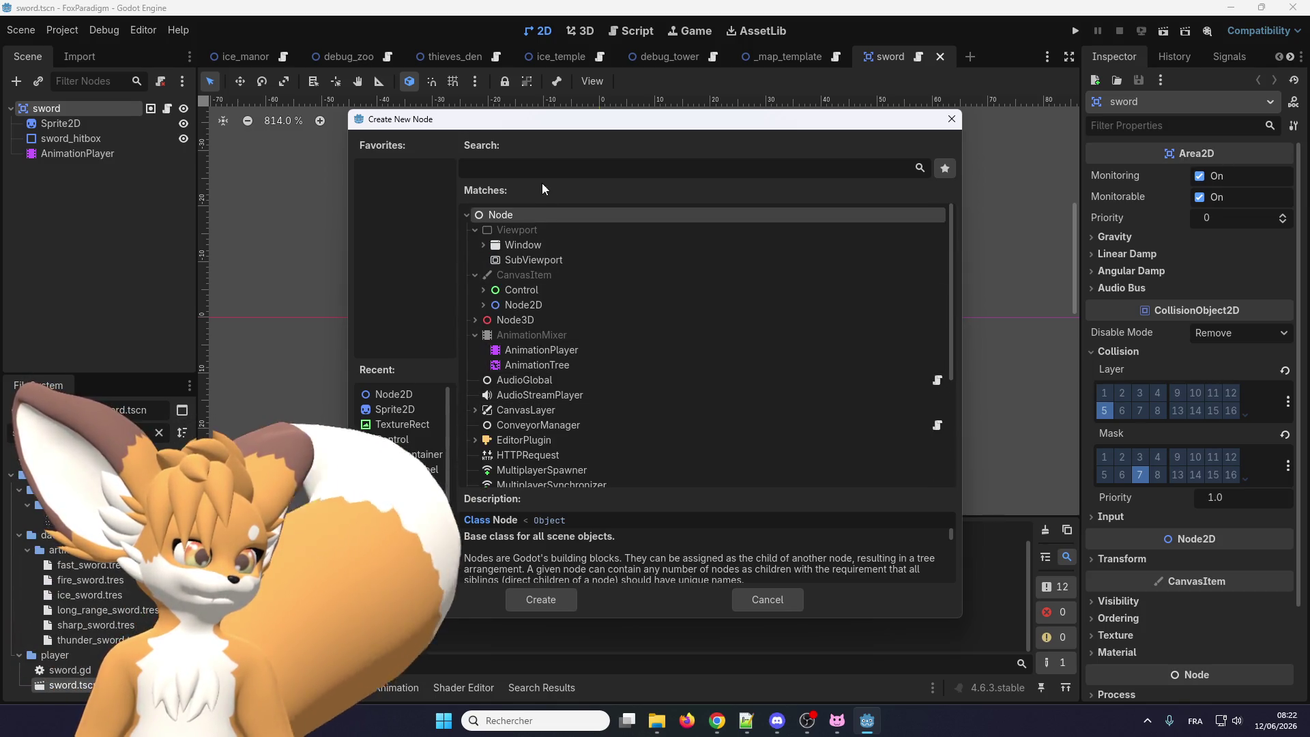
{"action": "left_click", "coordinate": [548, 170]}
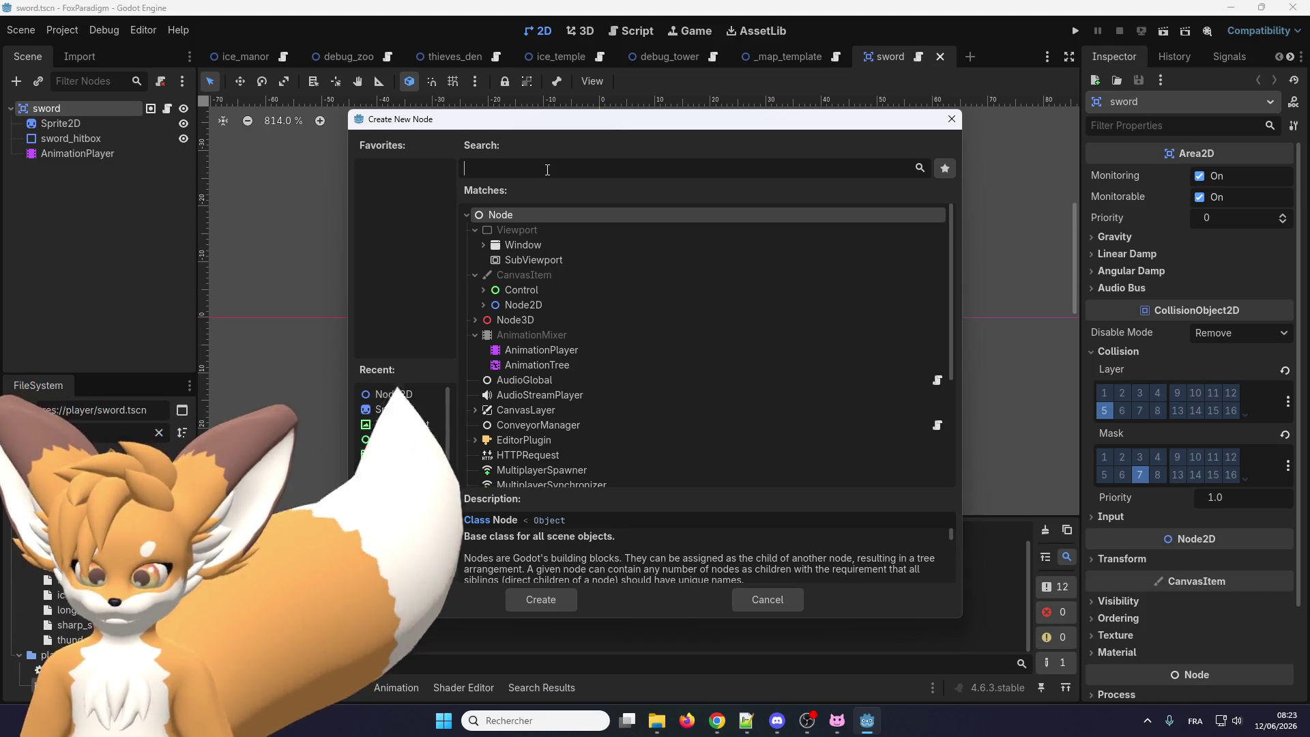
{"action": "type", "text": "audio"}
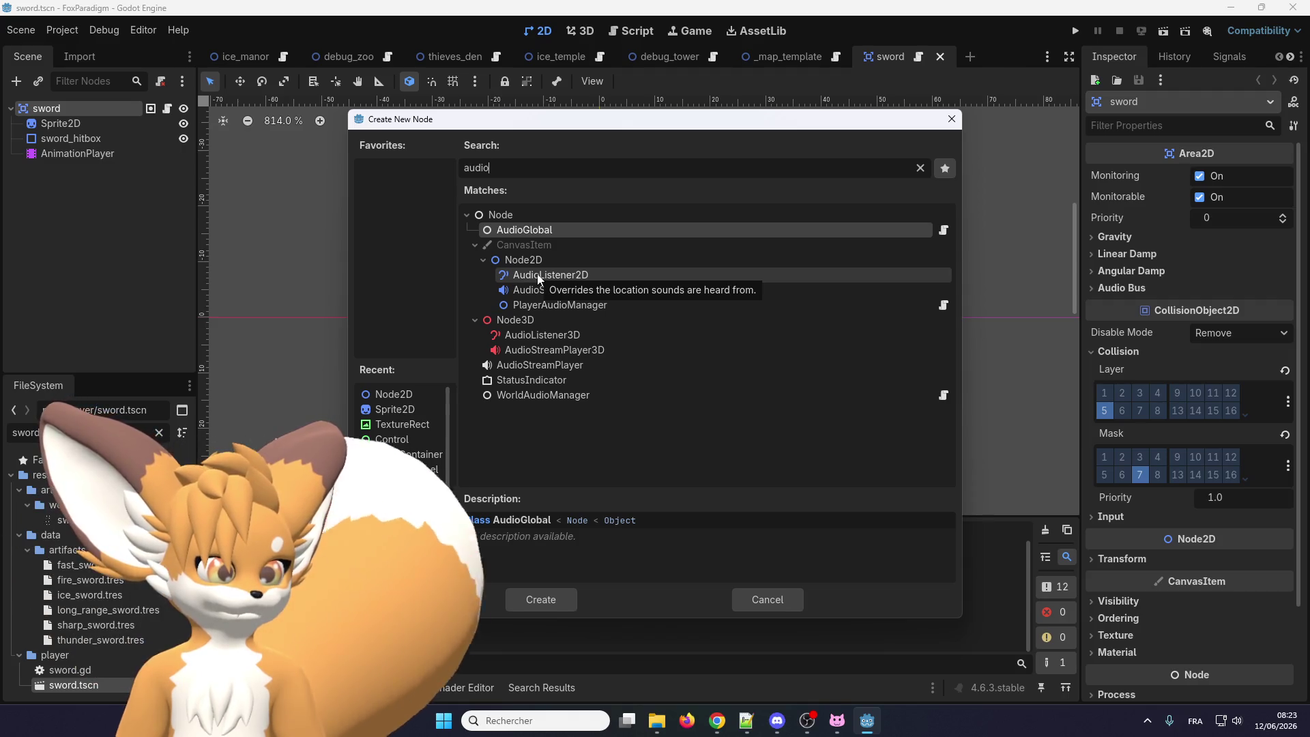
{"action": "left_click", "coordinate": [539, 276]}
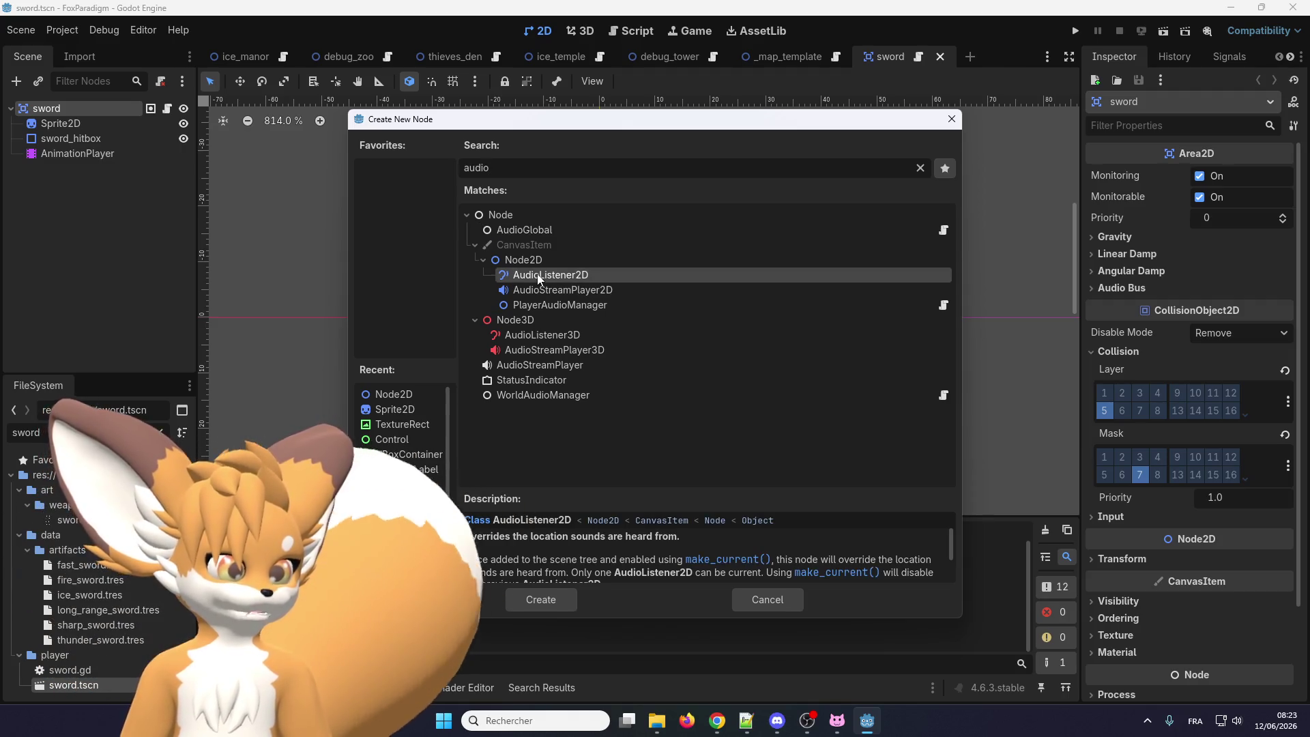
{"action": "scroll", "coordinate": [546, 555], "scroll_direction": "down", "scroll_amount": 1}
{"action": "scroll", "coordinate": [546, 553], "scroll_direction": "up", "scroll_amount": 1}
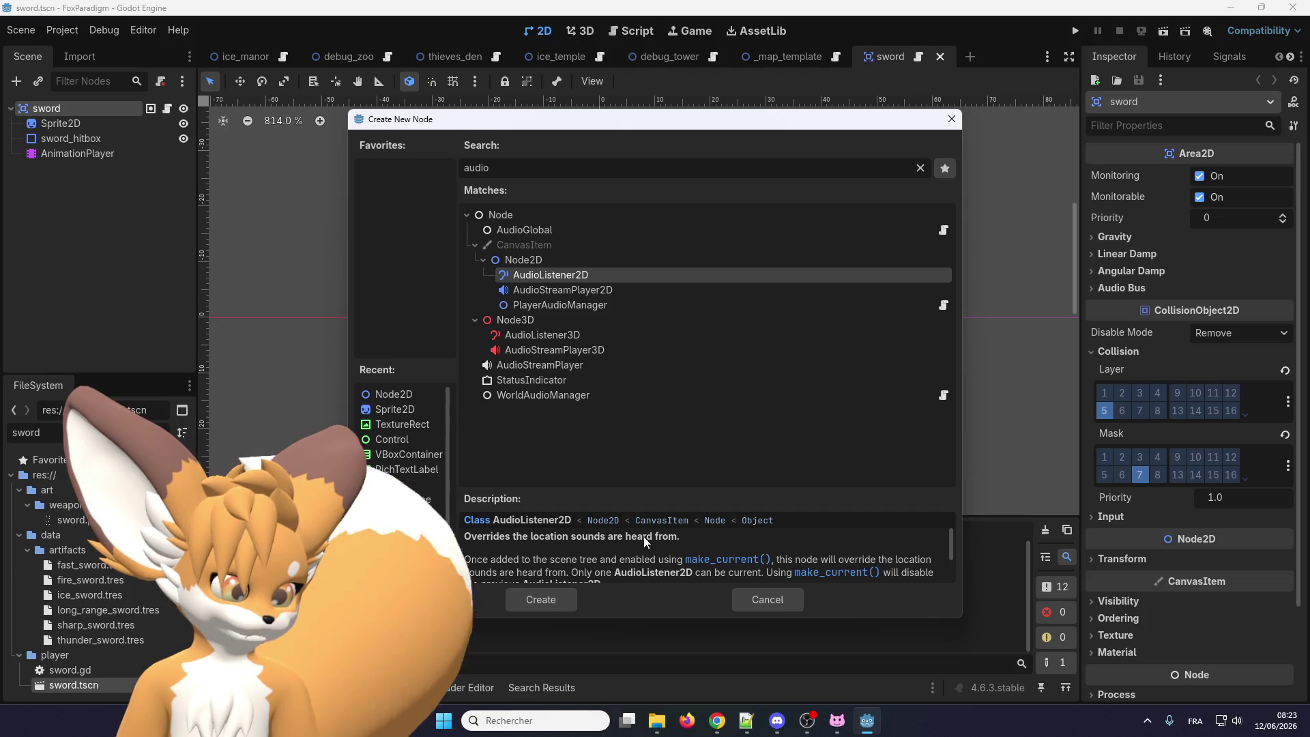
{"action": "scroll", "coordinate": [506, 549], "scroll_direction": "down", "scroll_amount": 1}
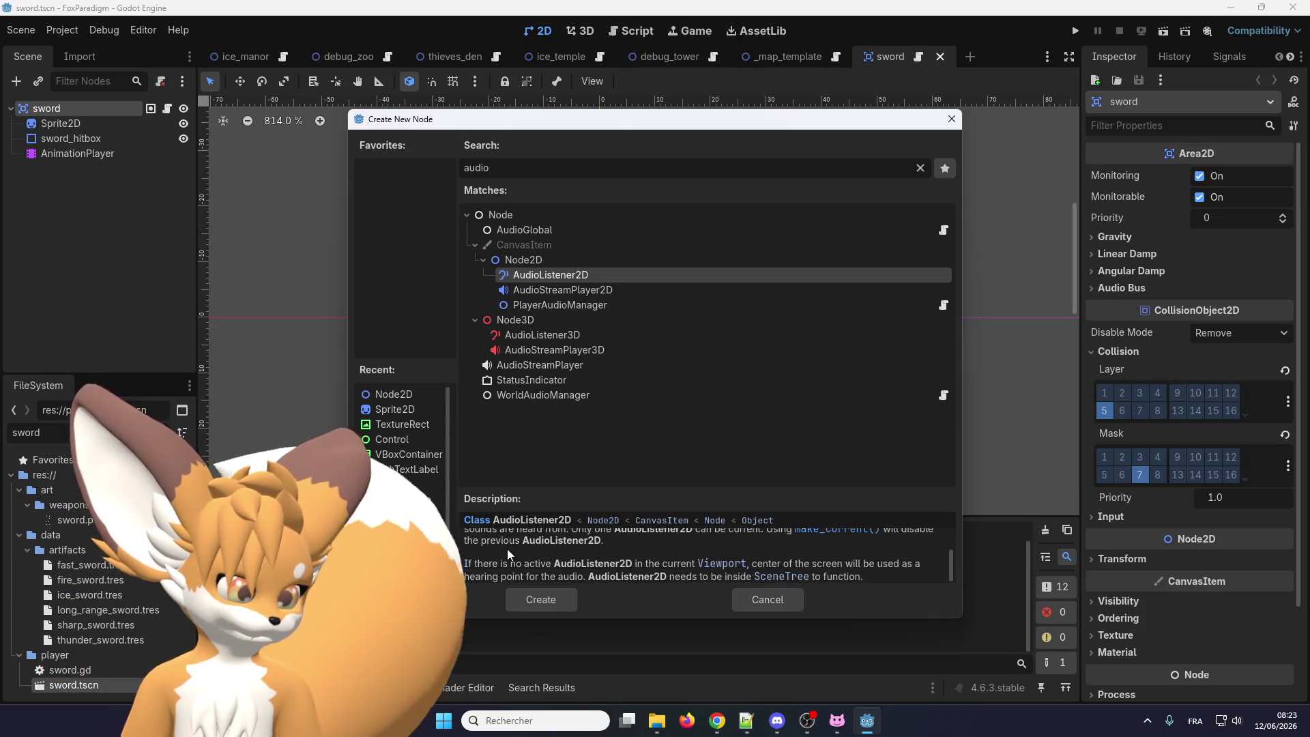
{"action": "scroll", "coordinate": [503, 548], "scroll_direction": "up", "scroll_amount": 1}
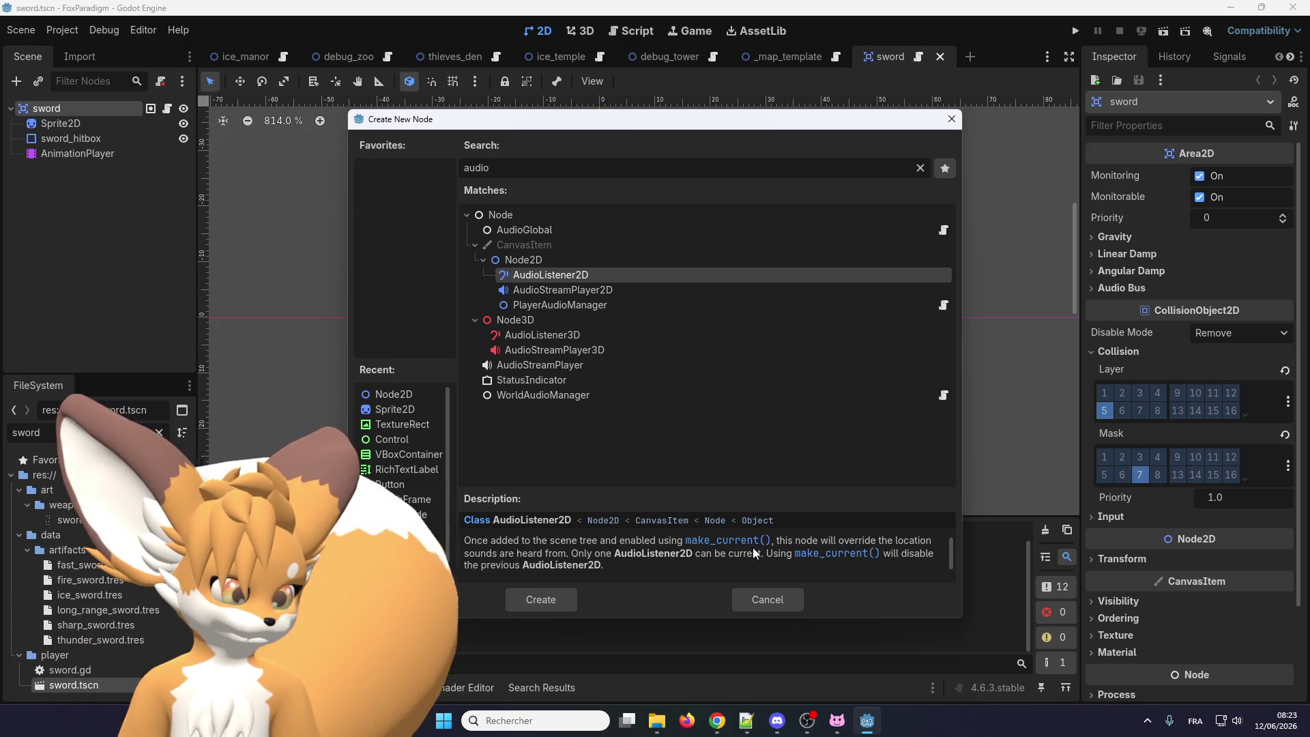
{"action": "scroll", "coordinate": [540, 555], "scroll_direction": "down", "scroll_amount": 2}
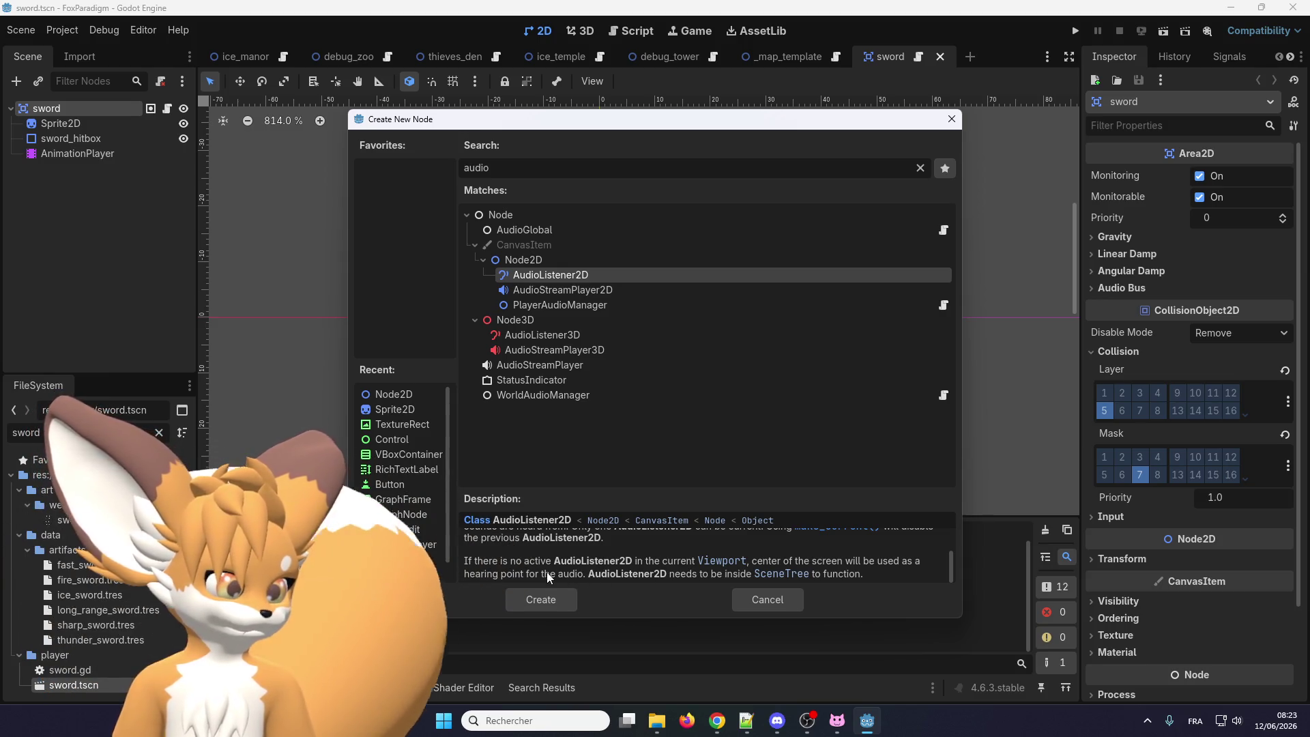
Select AudioStreamPlayer2D and scroll through its description
{"action": "left_click", "coordinate": [555, 294]}
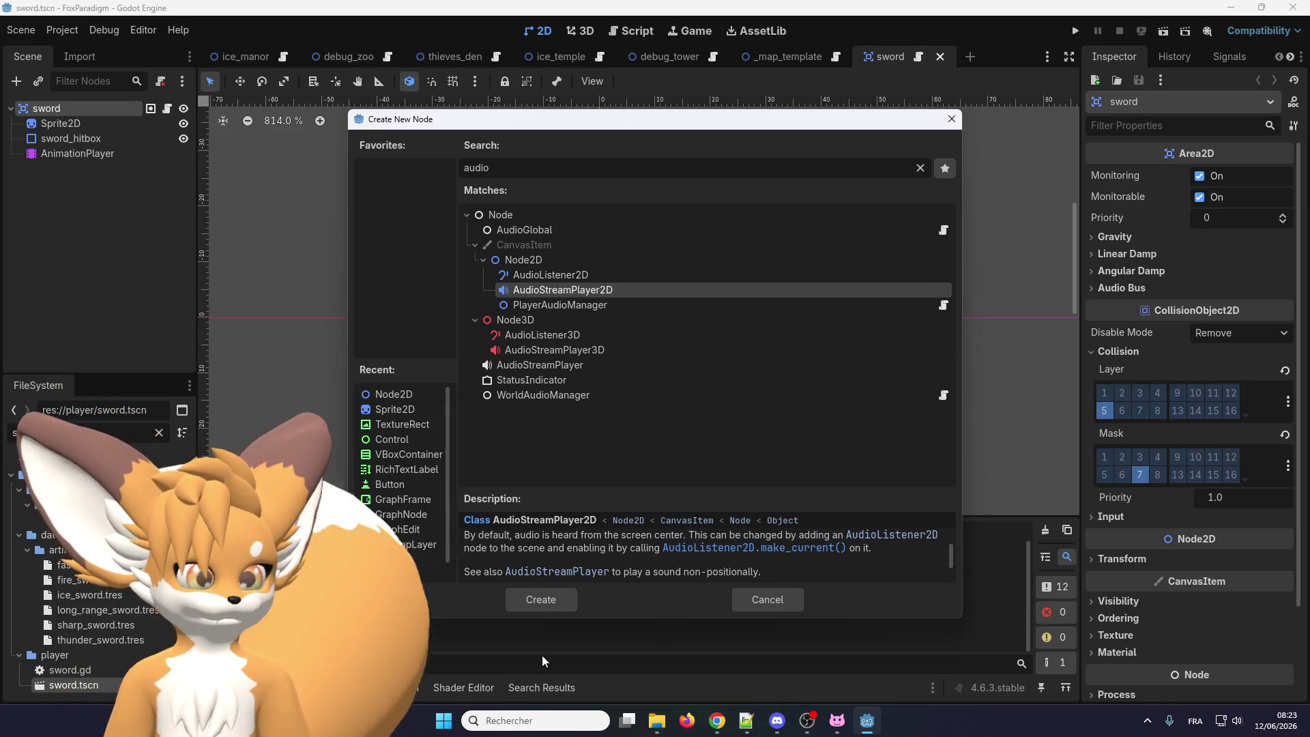
{"action": "scroll", "coordinate": [539, 554], "scroll_direction": "up", "scroll_amount": 2}
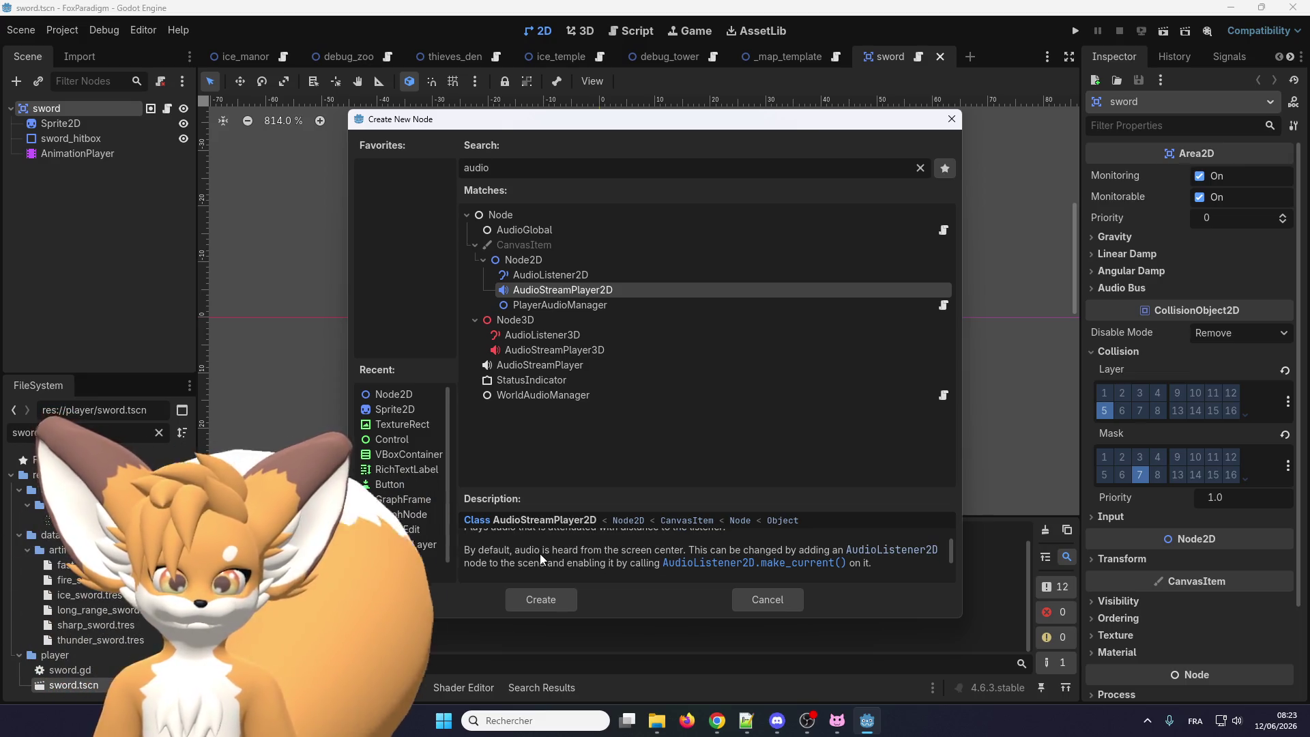
{"action": "scroll", "coordinate": [539, 554], "scroll_direction": "down", "scroll_amount": 1}
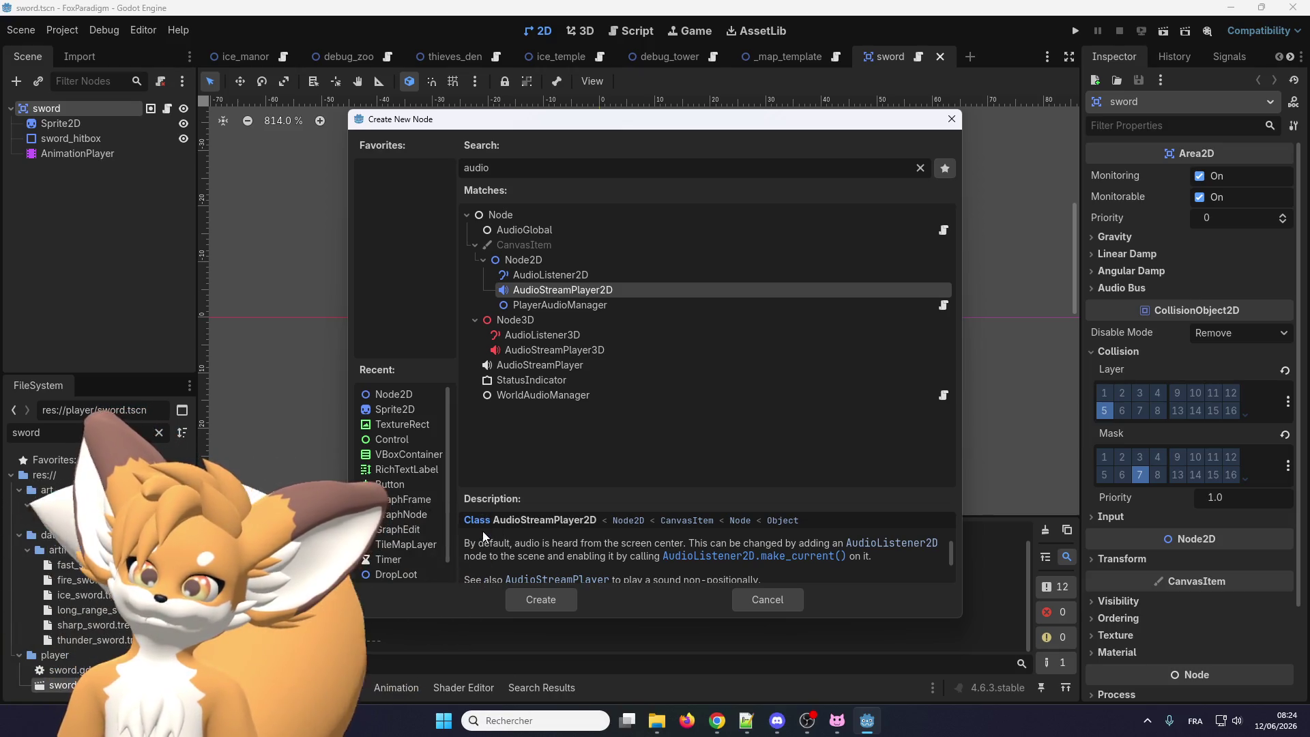
{"action": "scroll", "coordinate": [483, 536], "scroll_direction": "up", "scroll_amount": 1}
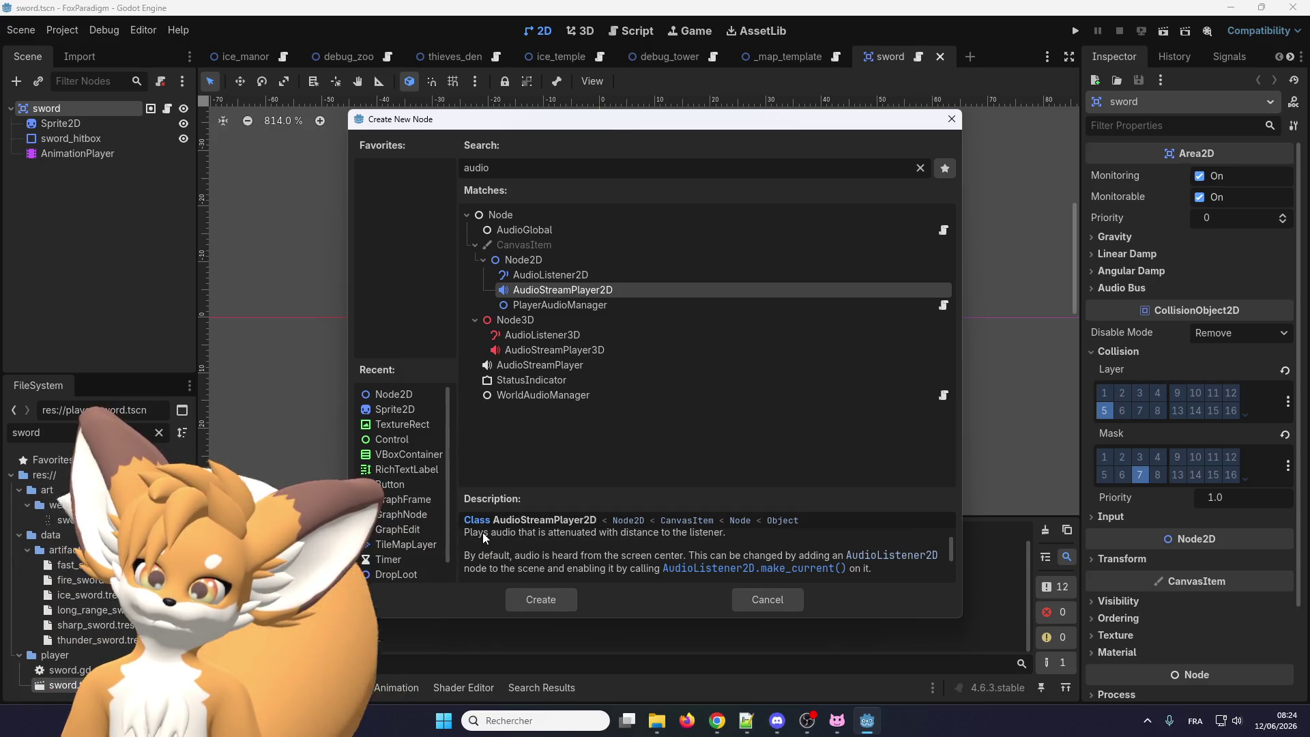
{"action": "scroll", "coordinate": [482, 532], "scroll_direction": "down", "scroll_amount": 1}
{"action": "scroll", "coordinate": [482, 532], "scroll_direction": "up", "scroll_amount": 1}
{"action": "scroll", "coordinate": [481, 532], "scroll_direction": "down", "scroll_amount": 1}
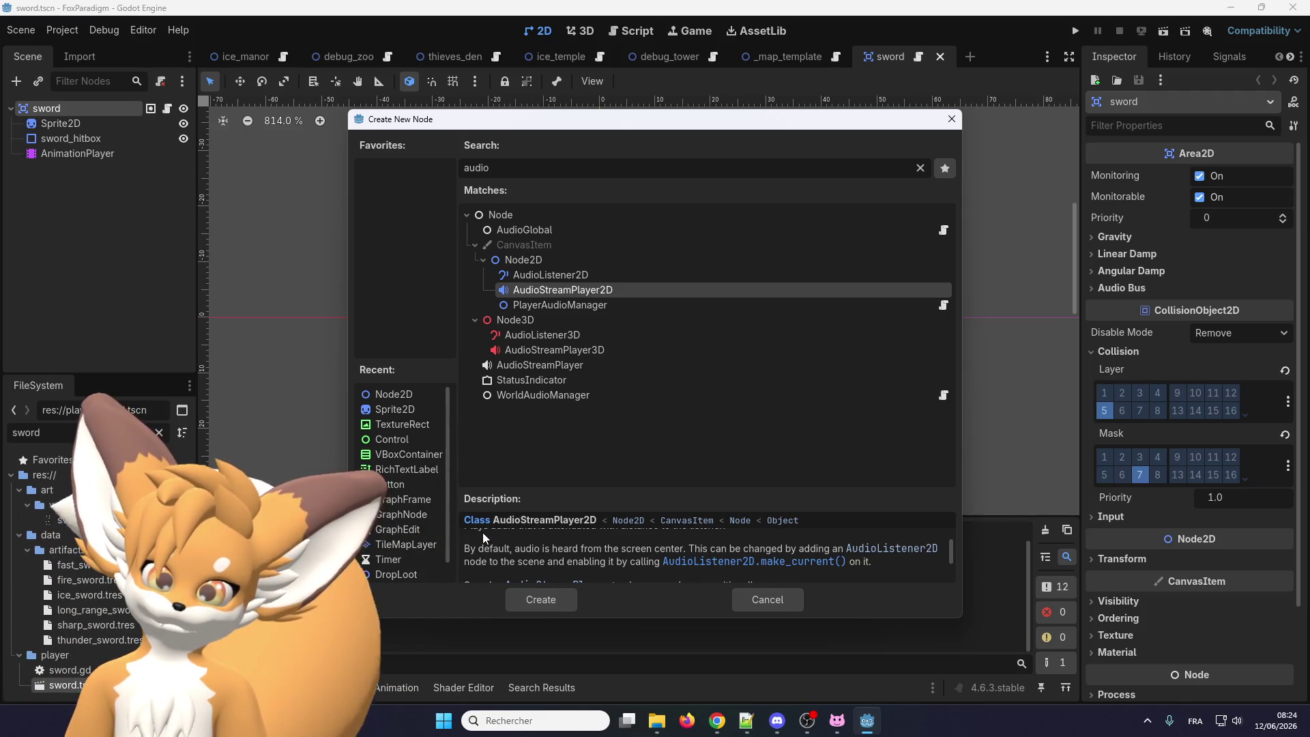
{"action": "scroll", "coordinate": [481, 532], "scroll_direction": "down", "scroll_amount": 1}
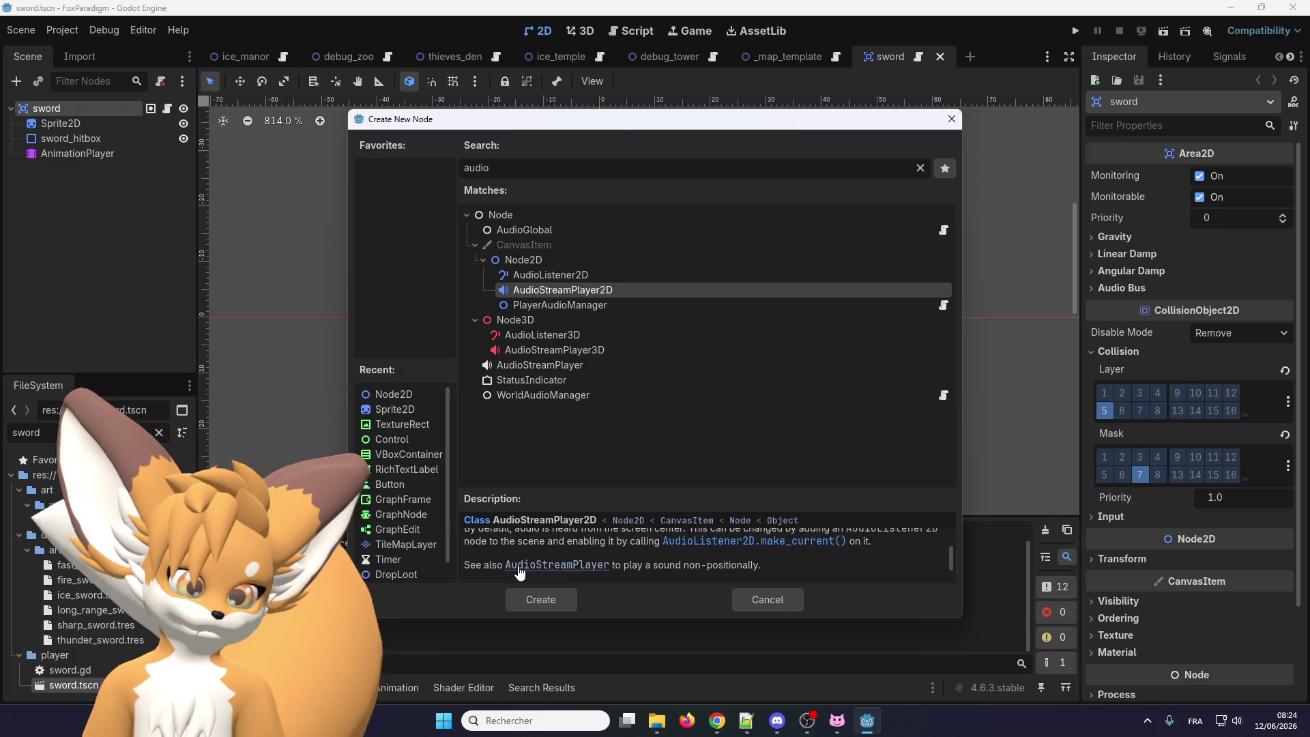
{"action": "scroll", "coordinate": [501, 532], "scroll_direction": "down", "scroll_amount": 3}
{"action": "scroll", "coordinate": [508, 546], "scroll_direction": "up", "scroll_amount": 3}
{"action": "scroll", "coordinate": [519, 572], "scroll_direction": "down", "scroll_amount": 3}
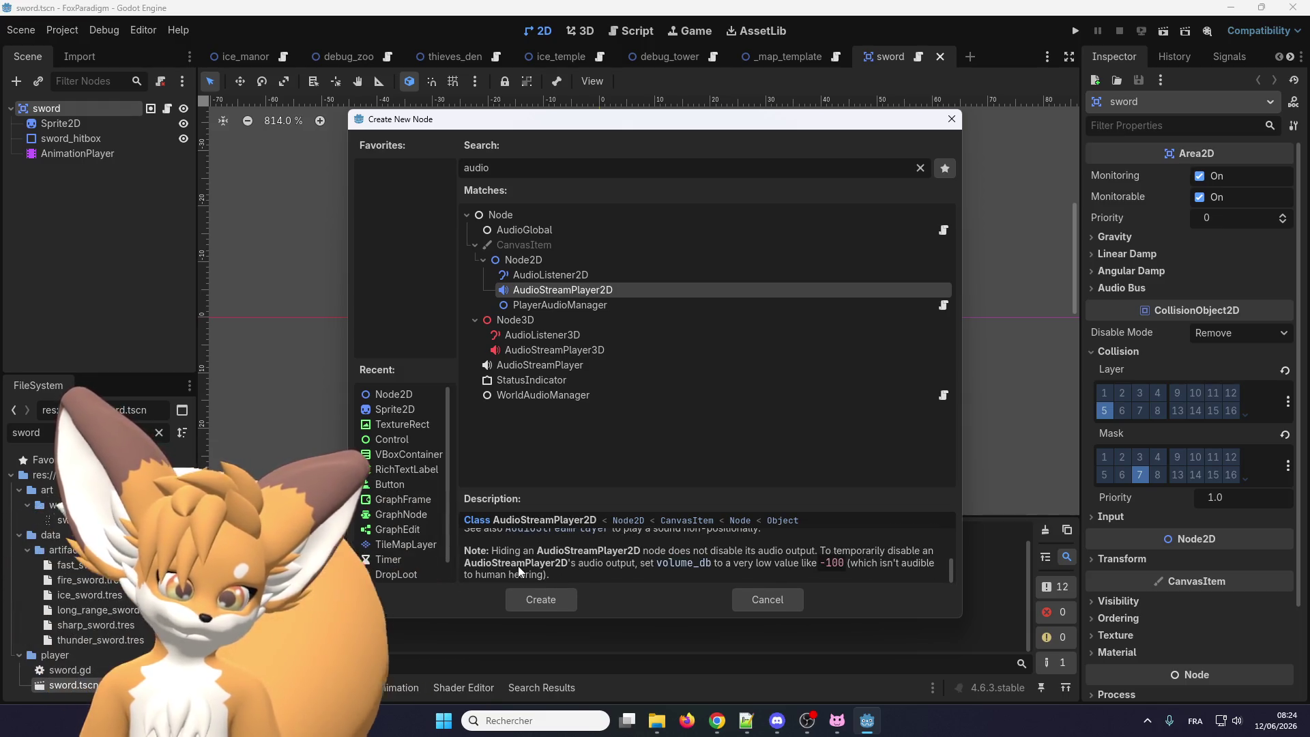
{"action": "scroll", "coordinate": [546, 567], "scroll_direction": "up", "scroll_amount": 1}
{"action": "scroll", "coordinate": [546, 567], "scroll_direction": "down", "scroll_amount": 1}
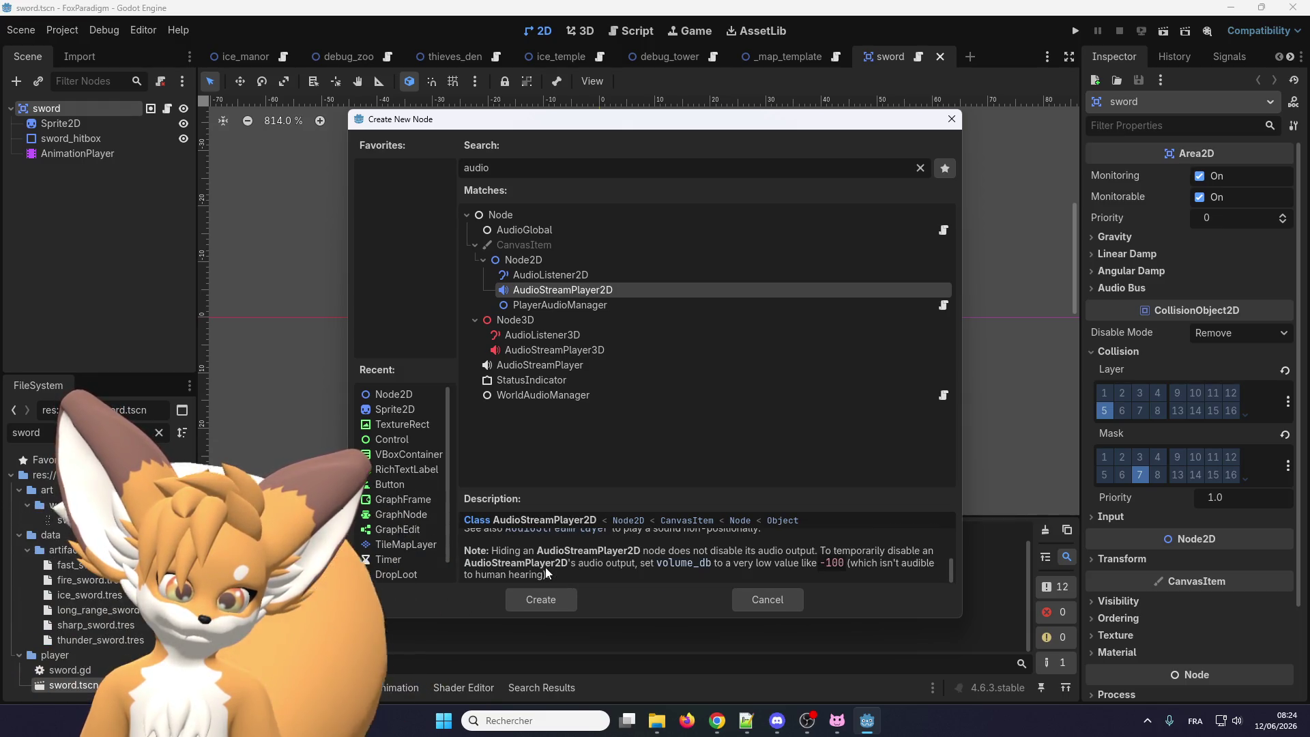
{"action": "scroll", "coordinate": [546, 567], "scroll_direction": "up", "scroll_amount": 2}
{"action": "scroll", "coordinate": [546, 567], "scroll_direction": "up", "scroll_amount": 1}
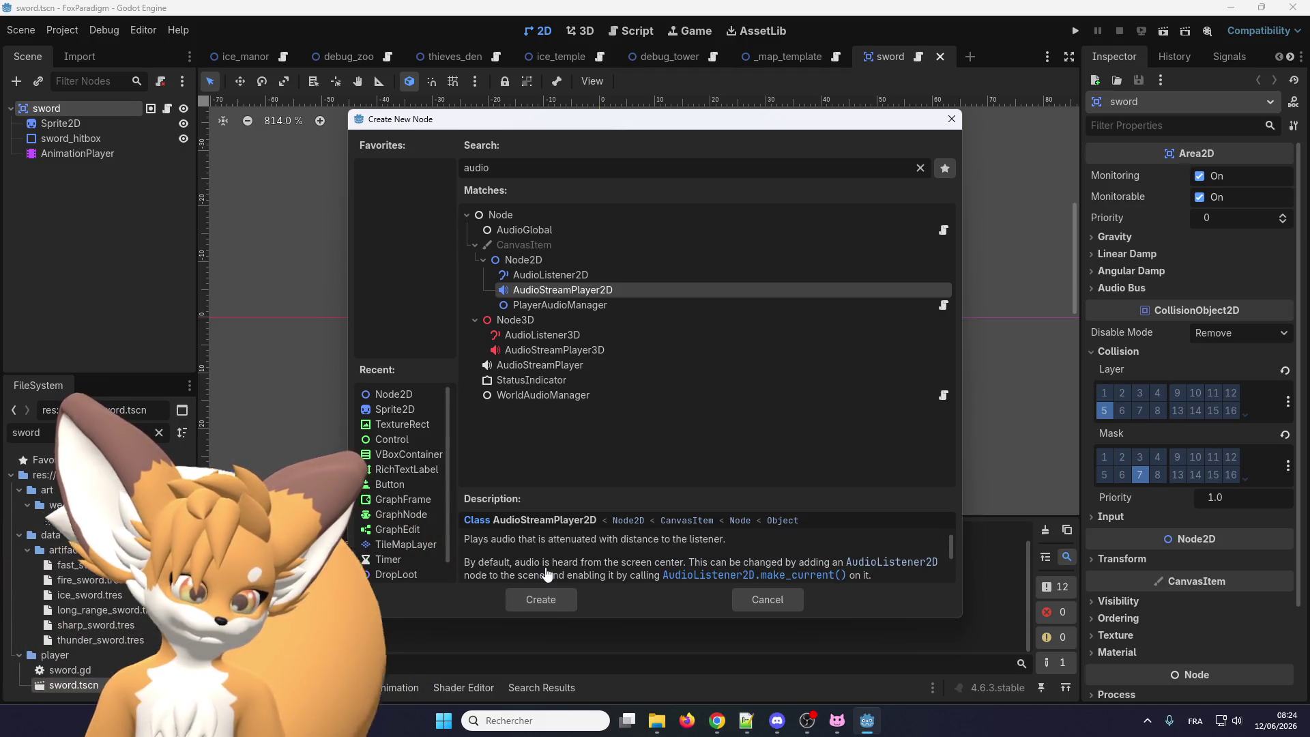
{"action": "scroll", "coordinate": [546, 567], "scroll_direction": "up", "scroll_amount": 1}
Highlight the phrase about attenuation with distance, then keep reading the node list
{"action": "mouse_move", "coordinate": [537, 558]}
{"action": "left_mouse_down"}
{"action": "mouse_move", "coordinate": [759, 559]}
{"action": "mouse_move", "coordinate": [601, 564]}
{"action": "left_mouse_up"}
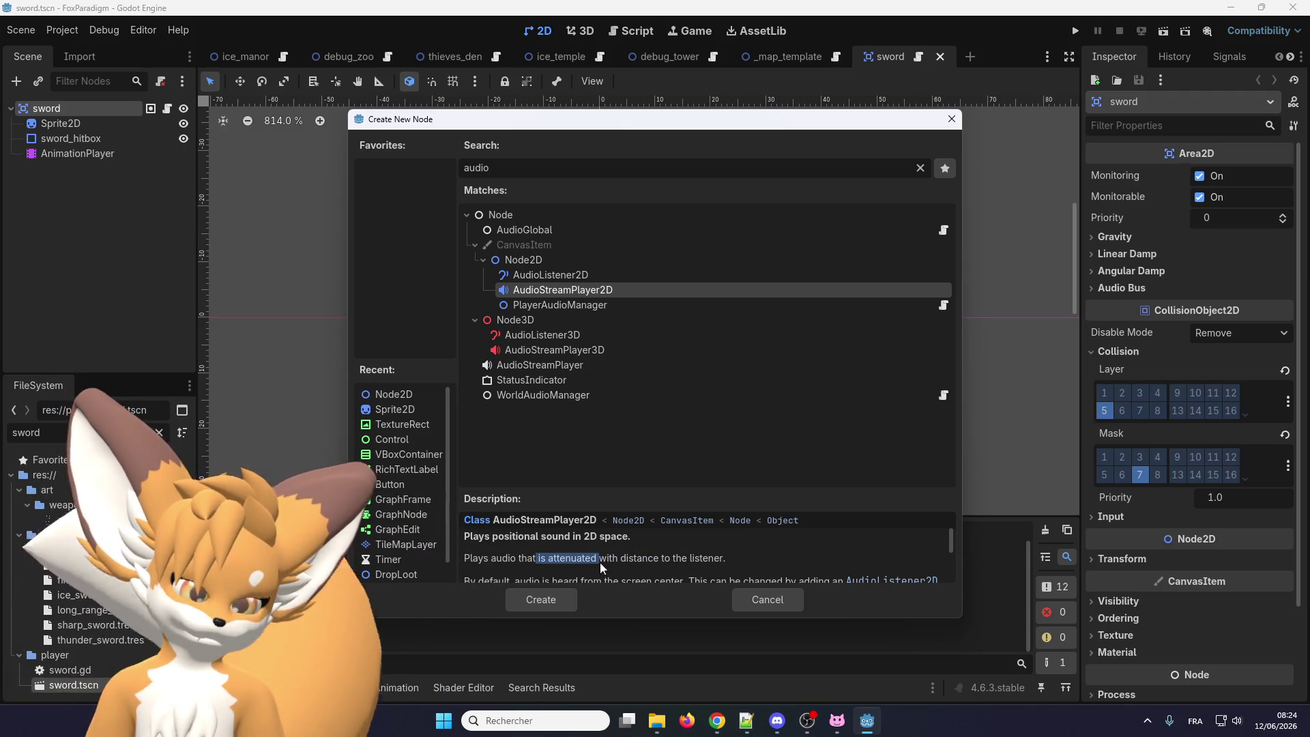
{"action": "left_click", "coordinate": [530, 552]}
{"action": "scroll", "coordinate": [529, 552], "scroll_direction": "down", "scroll_amount": 1}
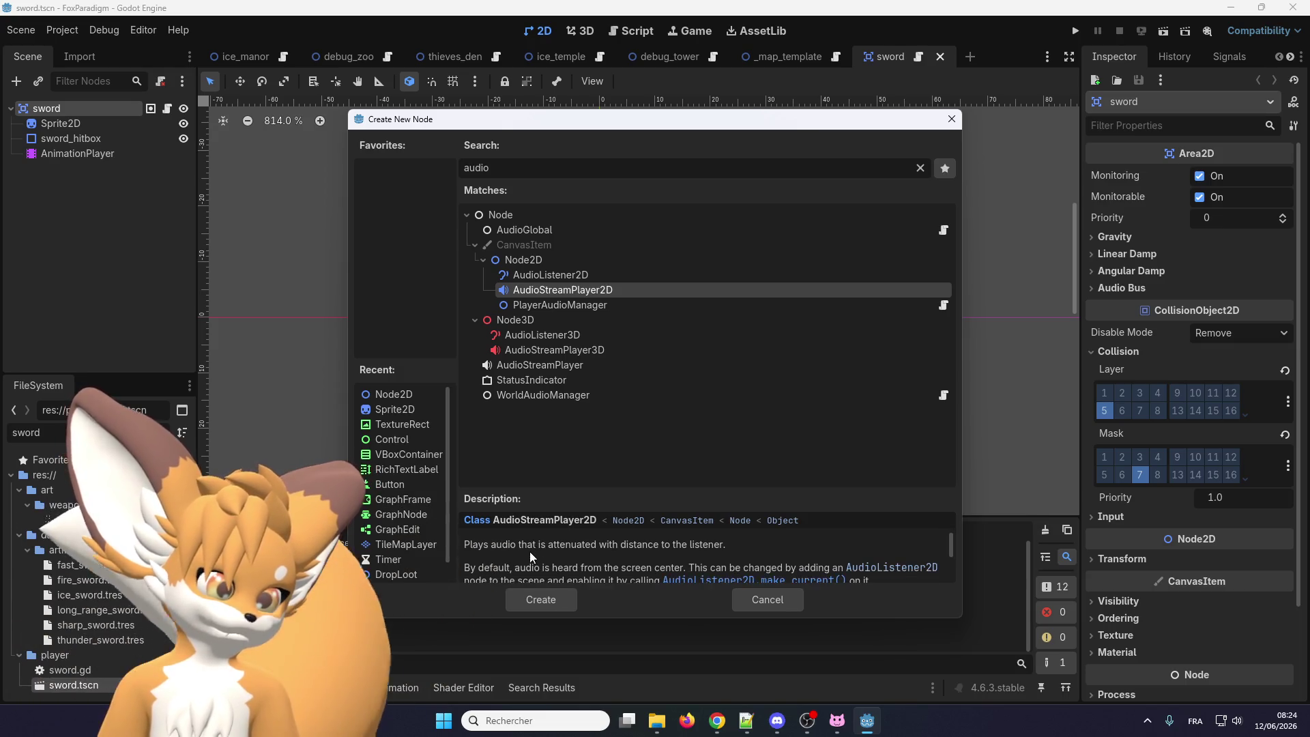
{"action": "scroll", "coordinate": [529, 552], "scroll_direction": "up", "scroll_amount": 1}
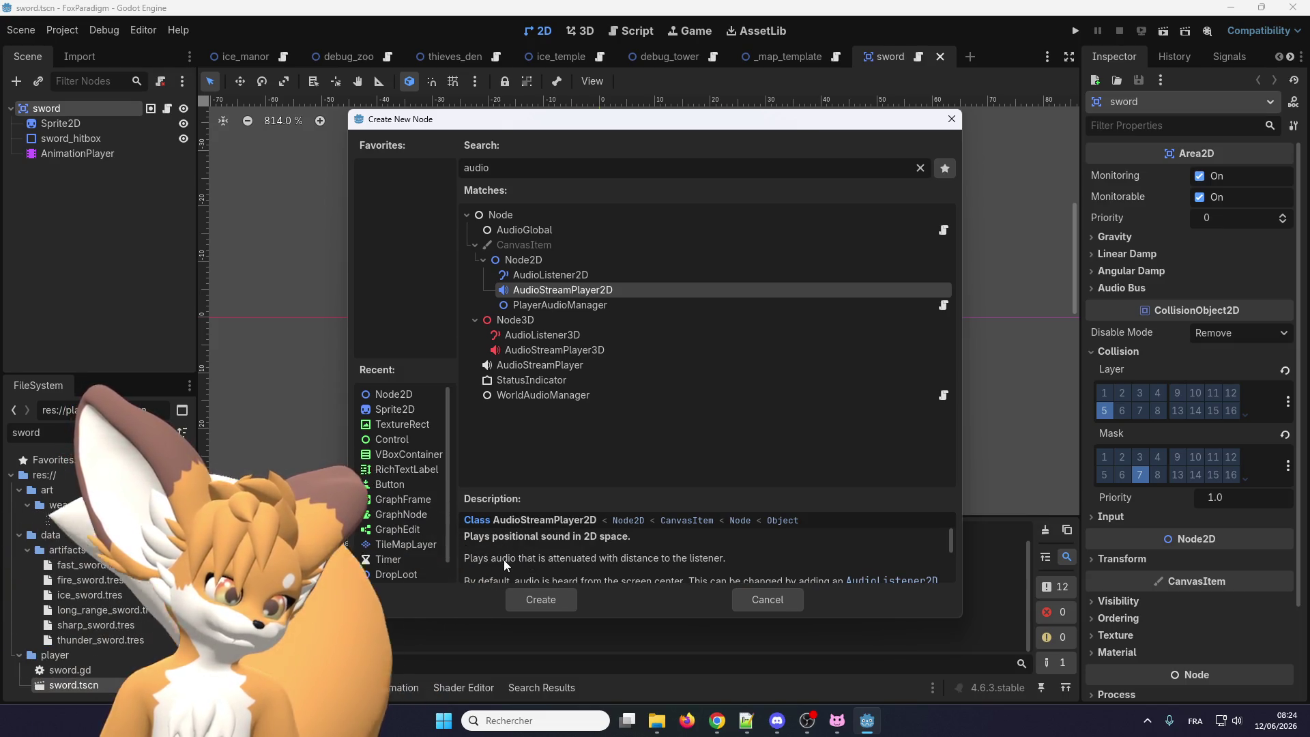
{"action": "scroll", "coordinate": [505, 561], "scroll_direction": "down", "scroll_amount": 2}
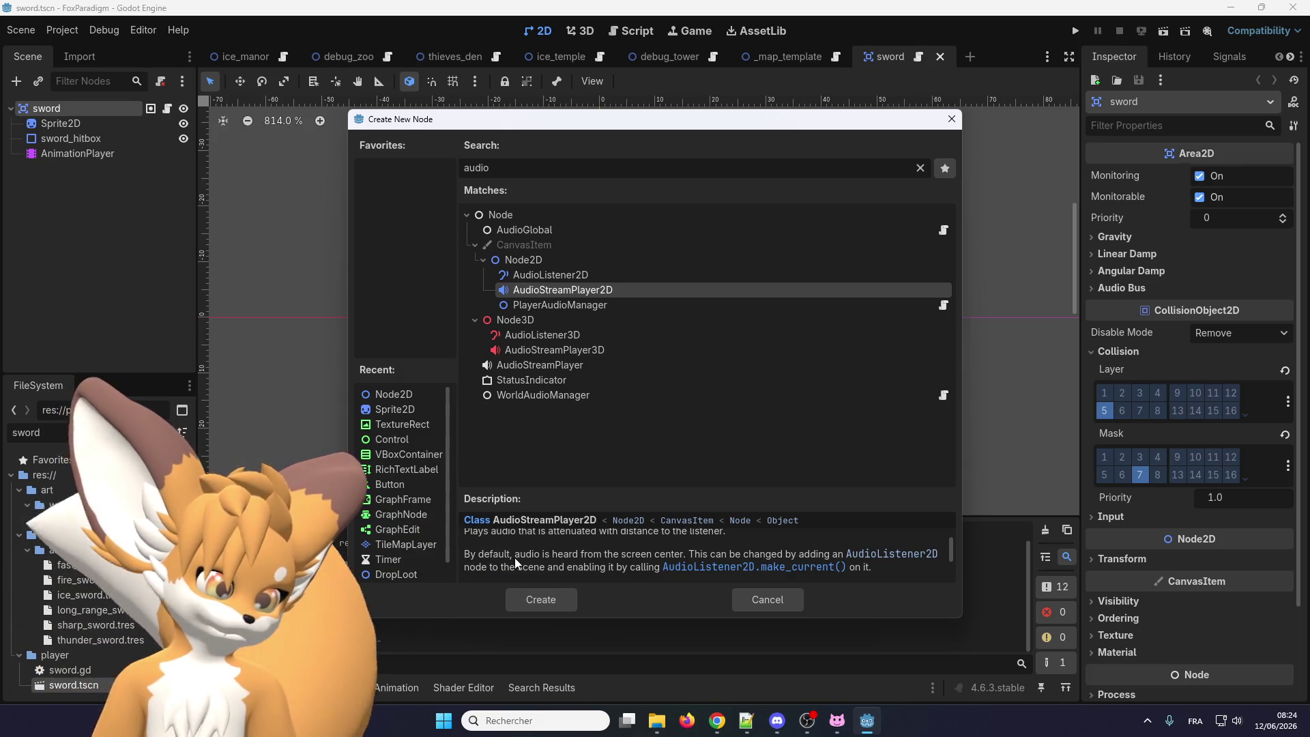
{"action": "scroll", "coordinate": [517, 556], "scroll_direction": "down", "scroll_amount": 3}
{"action": "scroll", "coordinate": [520, 555], "scroll_direction": "up", "scroll_amount": 4}
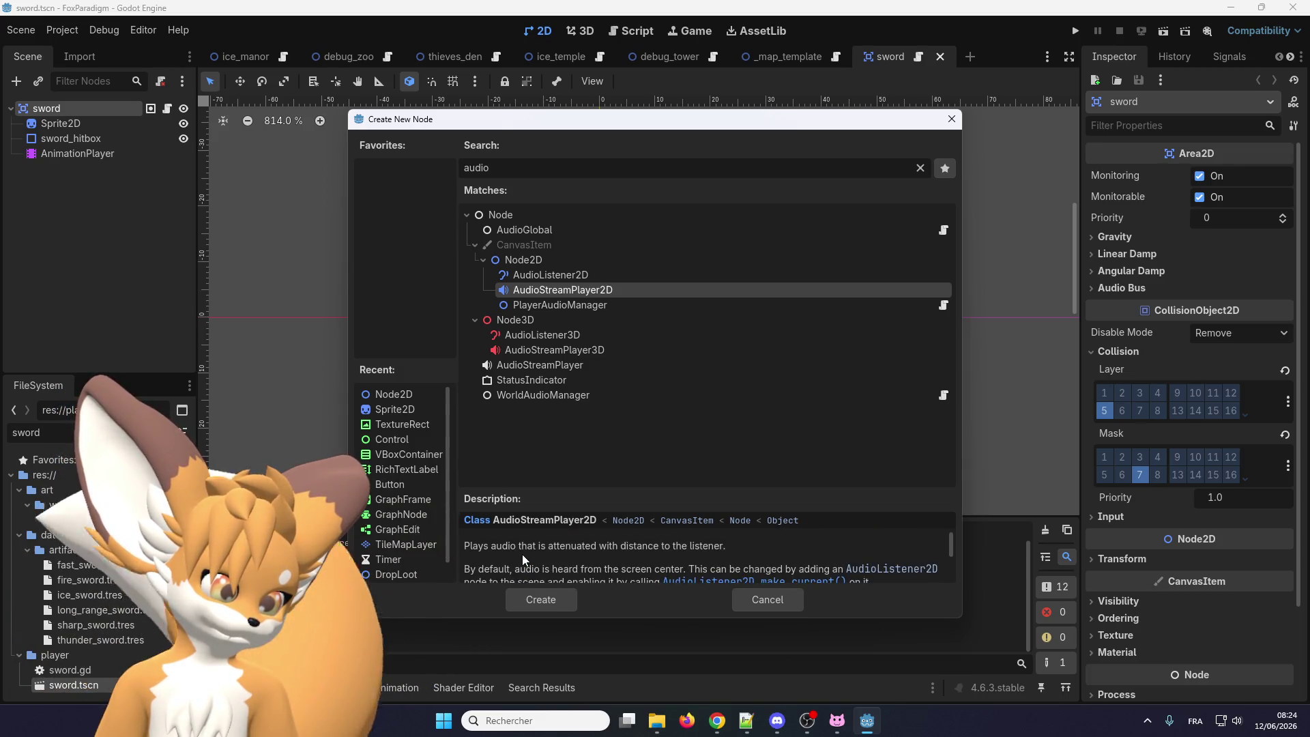
{"action": "scroll", "coordinate": [522, 555], "scroll_direction": "up", "scroll_amount": 1}
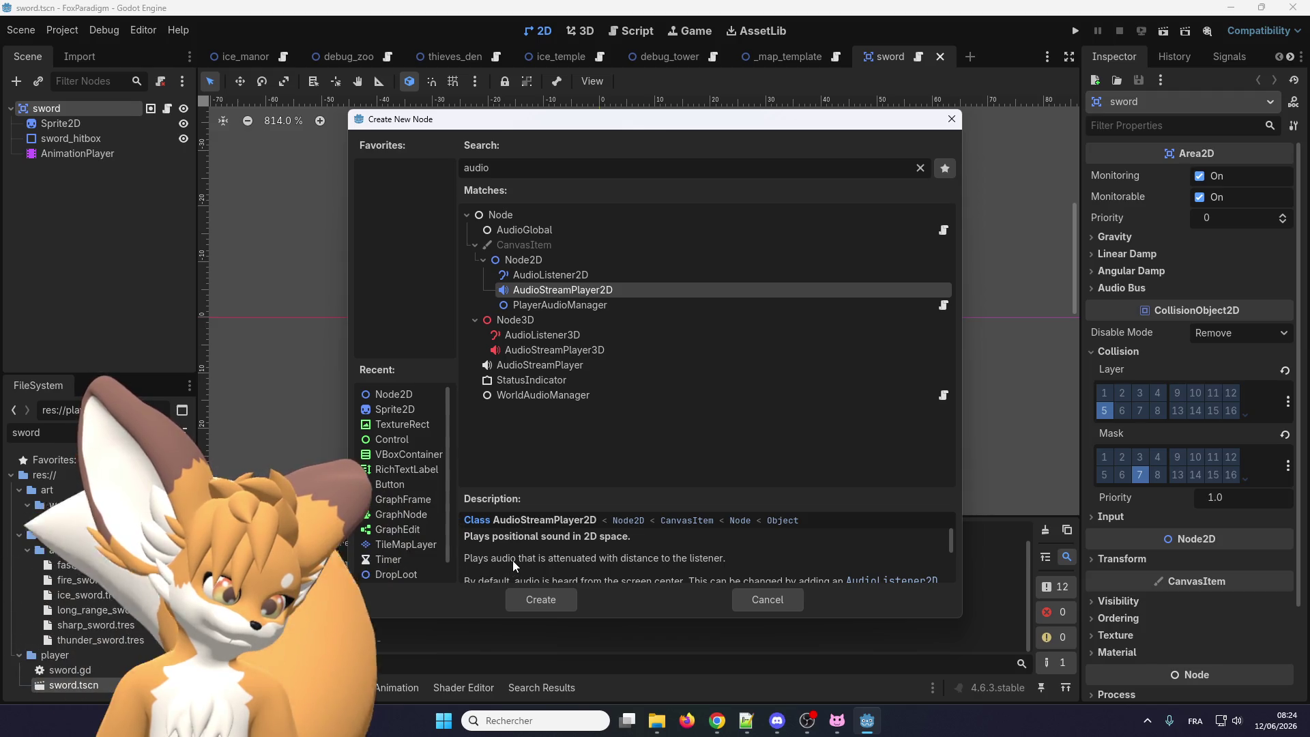
{"action": "scroll", "coordinate": [514, 559], "scroll_direction": "down", "scroll_amount": 2}
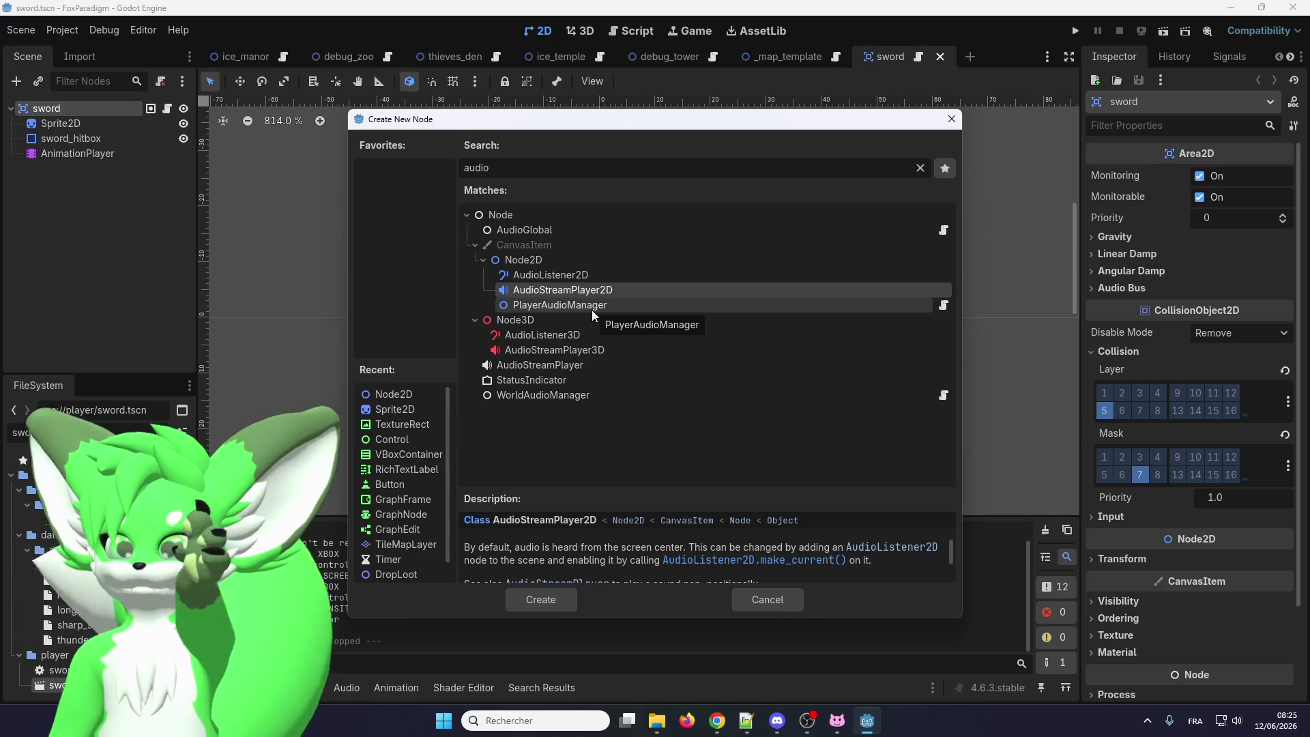
{"action": "scroll", "coordinate": [587, 546], "scroll_direction": "down", "scroll_amount": 3}
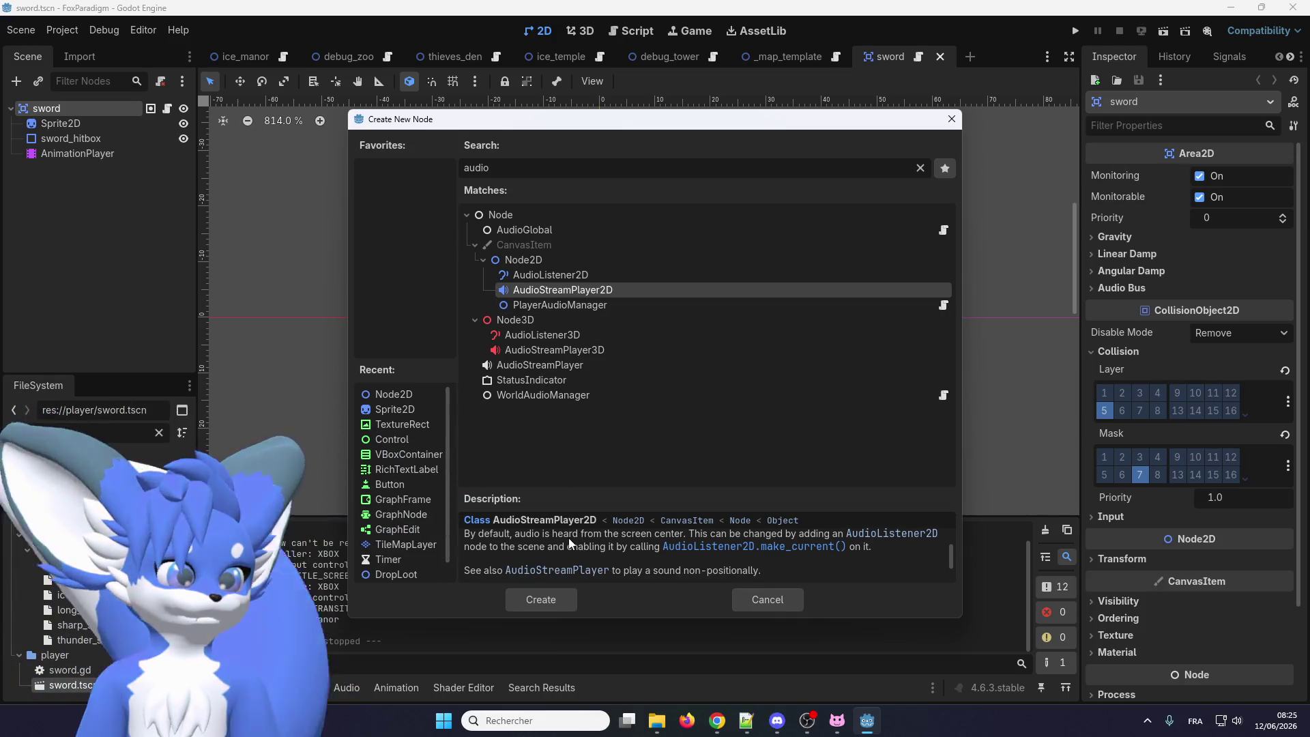
{"action": "scroll", "coordinate": [542, 538], "scroll_direction": "up", "scroll_amount": 1}
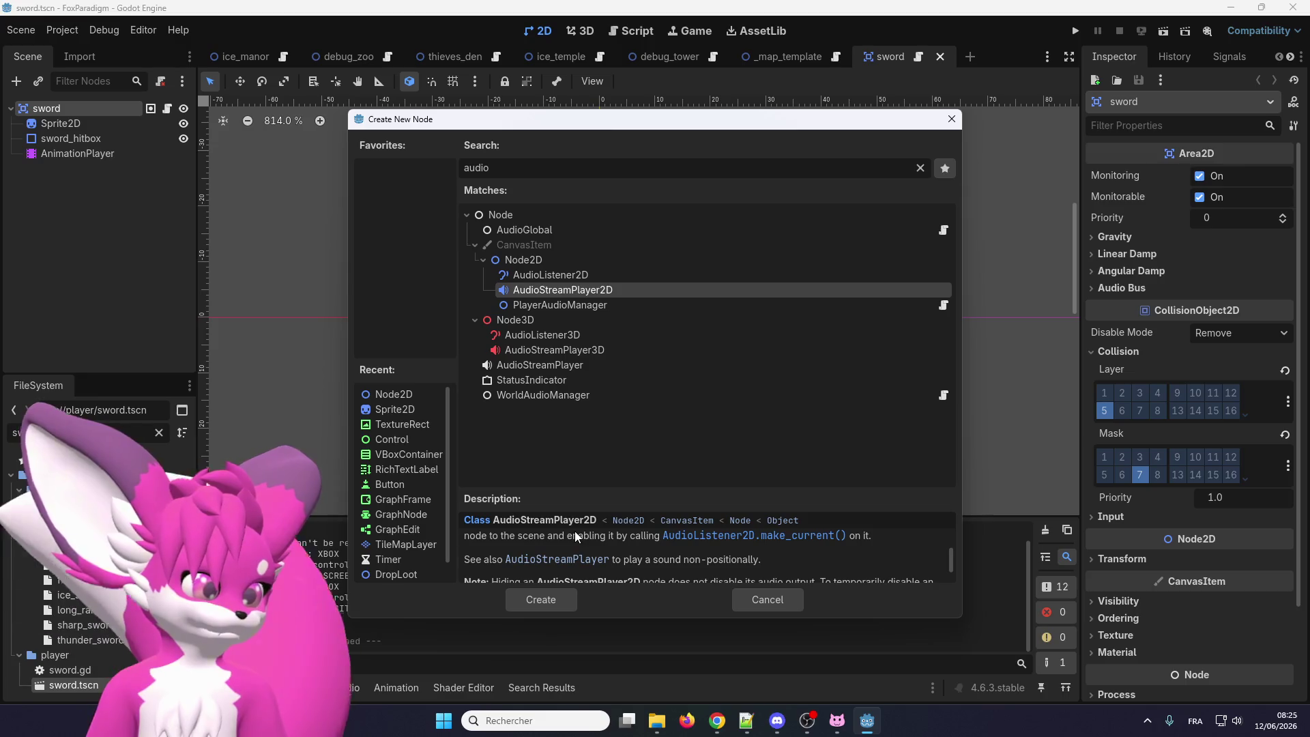
{"action": "scroll", "coordinate": [556, 554], "scroll_direction": "up", "scroll_amount": 1}
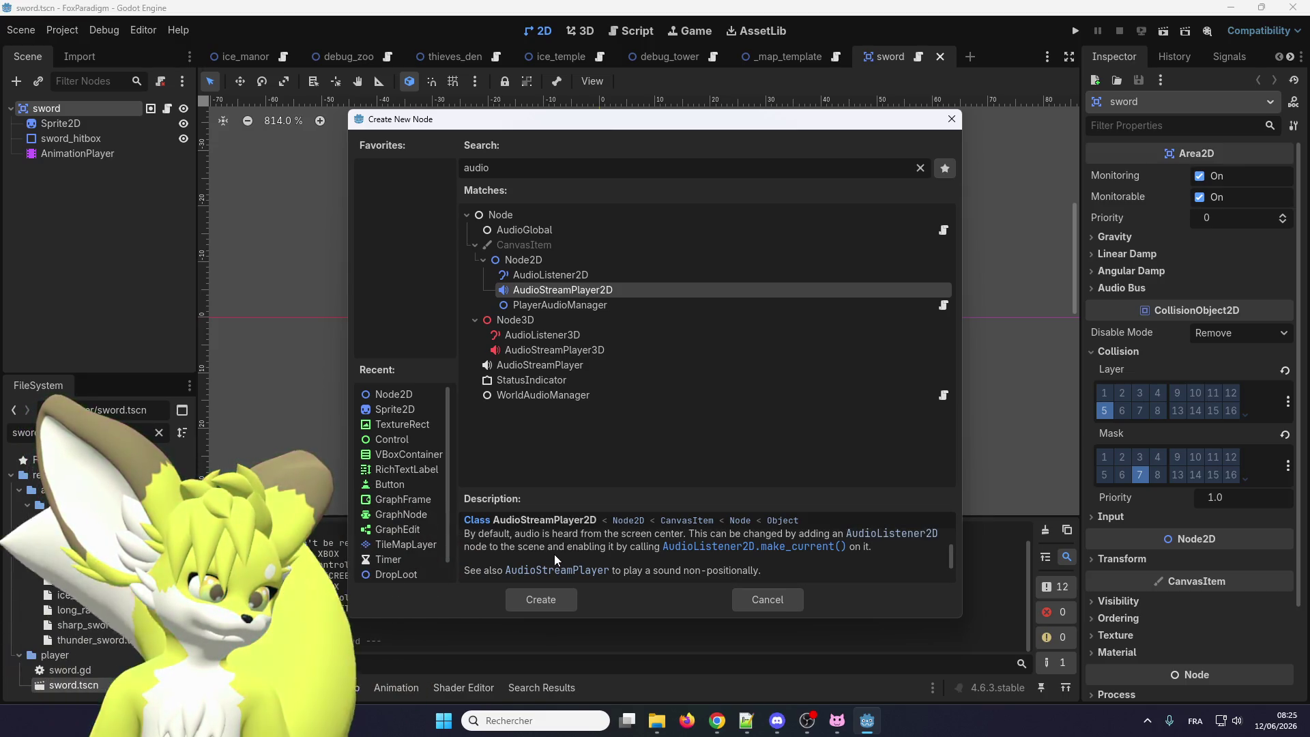
{"action": "scroll", "coordinate": [554, 554], "scroll_direction": "up", "scroll_amount": 1}
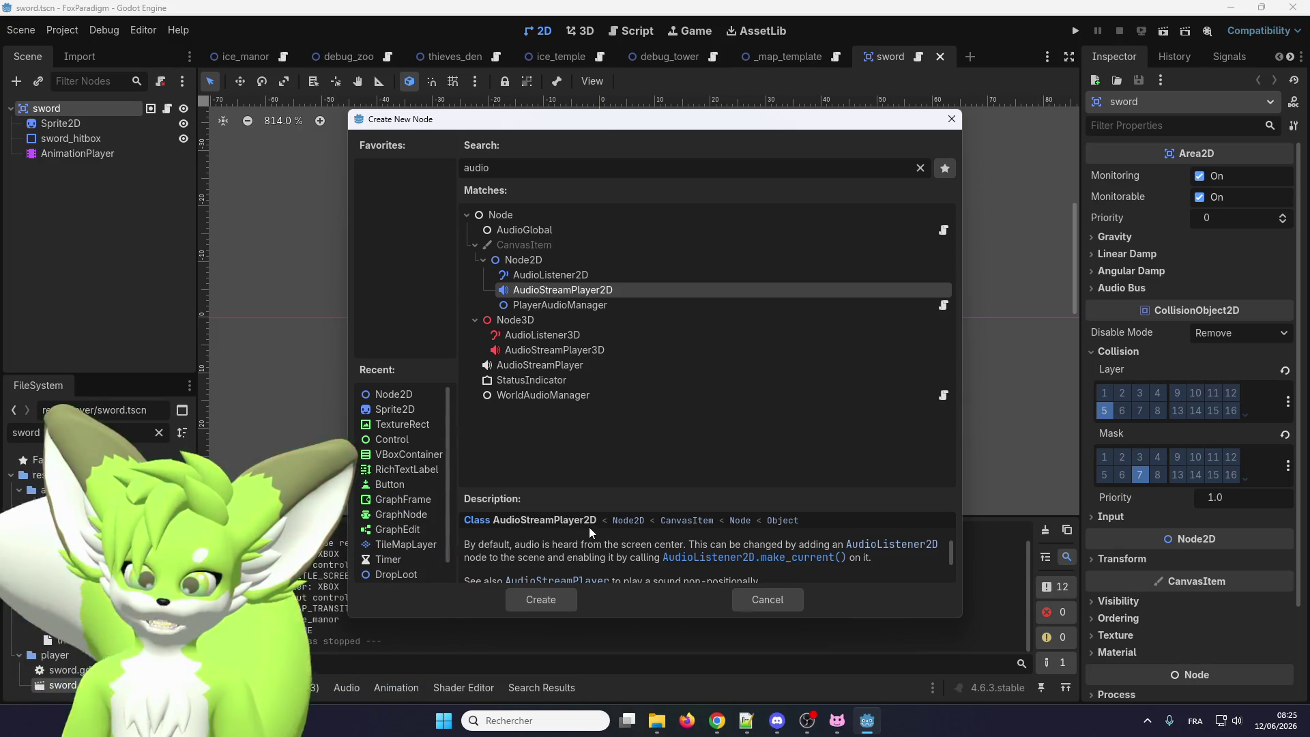
{"action": "scroll", "coordinate": [585, 537], "scroll_direction": "down", "scroll_amount": 1}
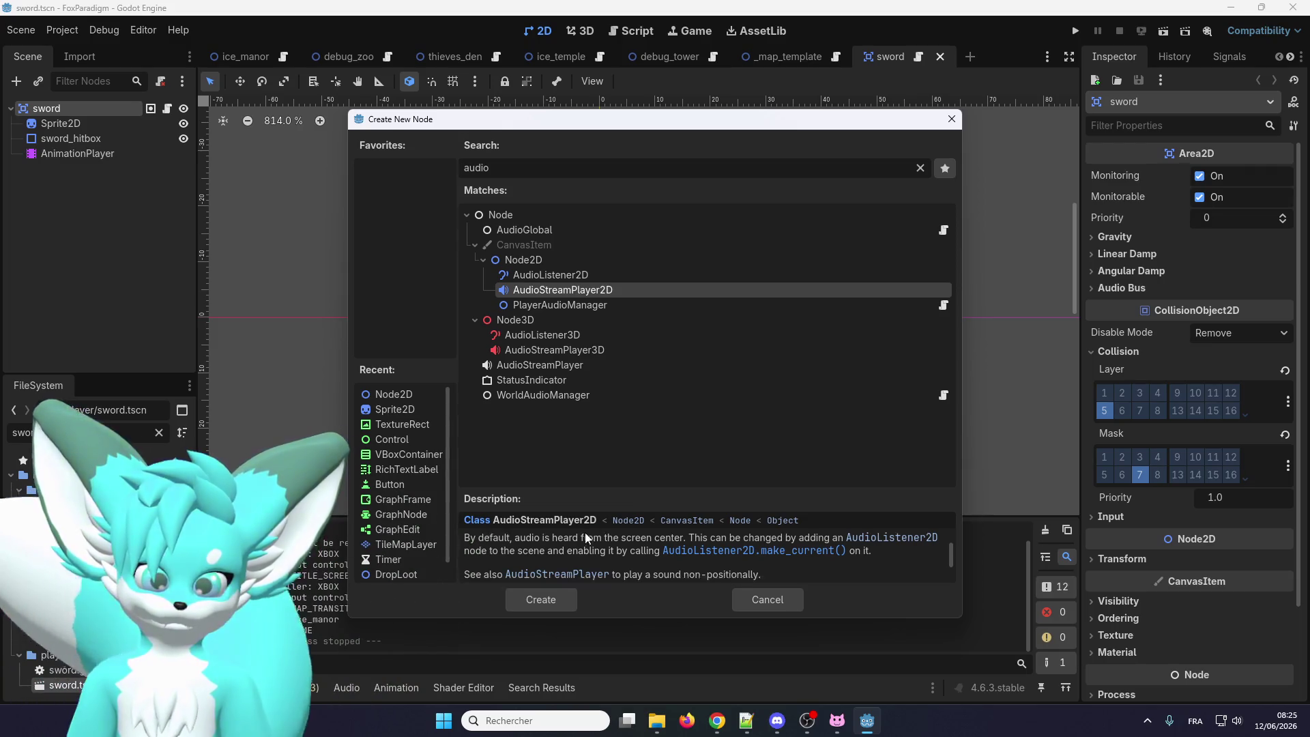
{"action": "scroll", "coordinate": [582, 535], "scroll_direction": "up", "scroll_amount": 2}
{"action": "scroll", "coordinate": [583, 535], "scroll_direction": "down", "scroll_amount": 1}
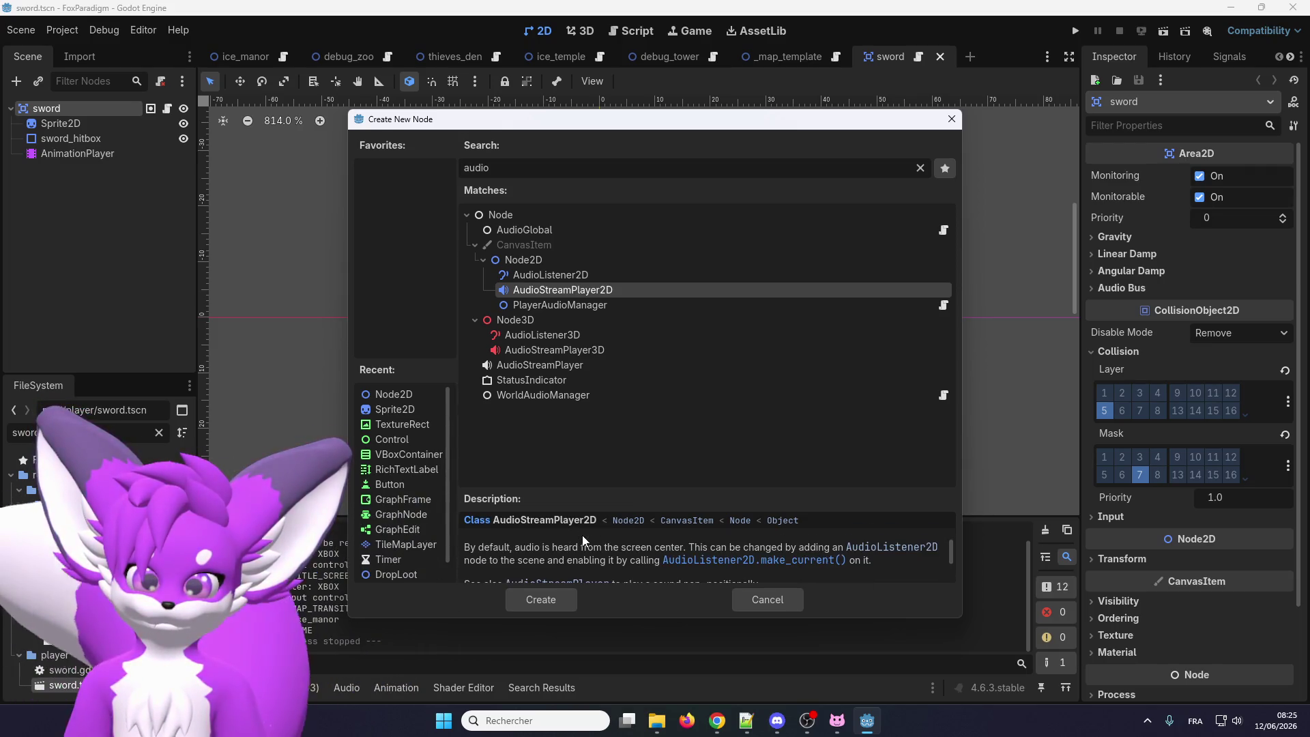
{"action": "scroll", "coordinate": [583, 535], "scroll_direction": "down", "scroll_amount": 3}
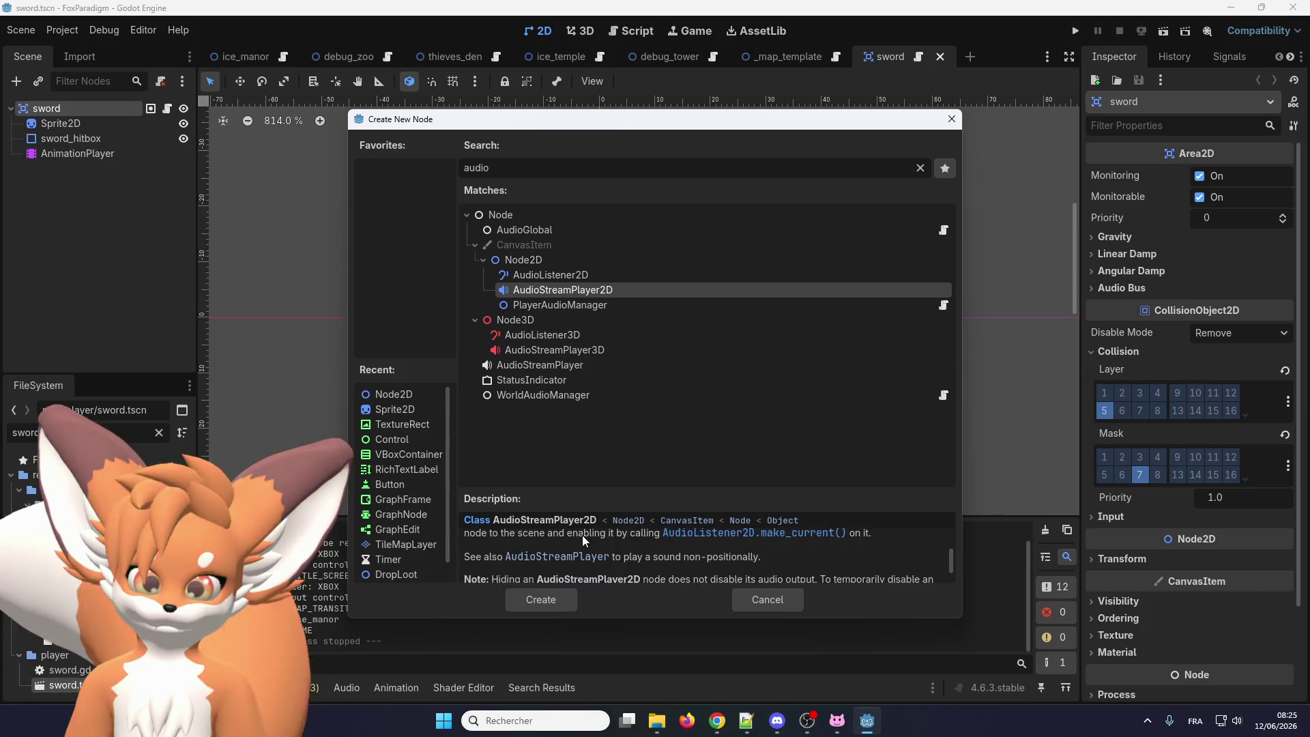
{"action": "scroll", "coordinate": [583, 535], "scroll_direction": "up", "scroll_amount": 1}
{"action": "scroll", "coordinate": [583, 535], "scroll_direction": "down", "scroll_amount": 2}
{"action": "scroll", "coordinate": [583, 535], "scroll_direction": "up", "scroll_amount": 2}
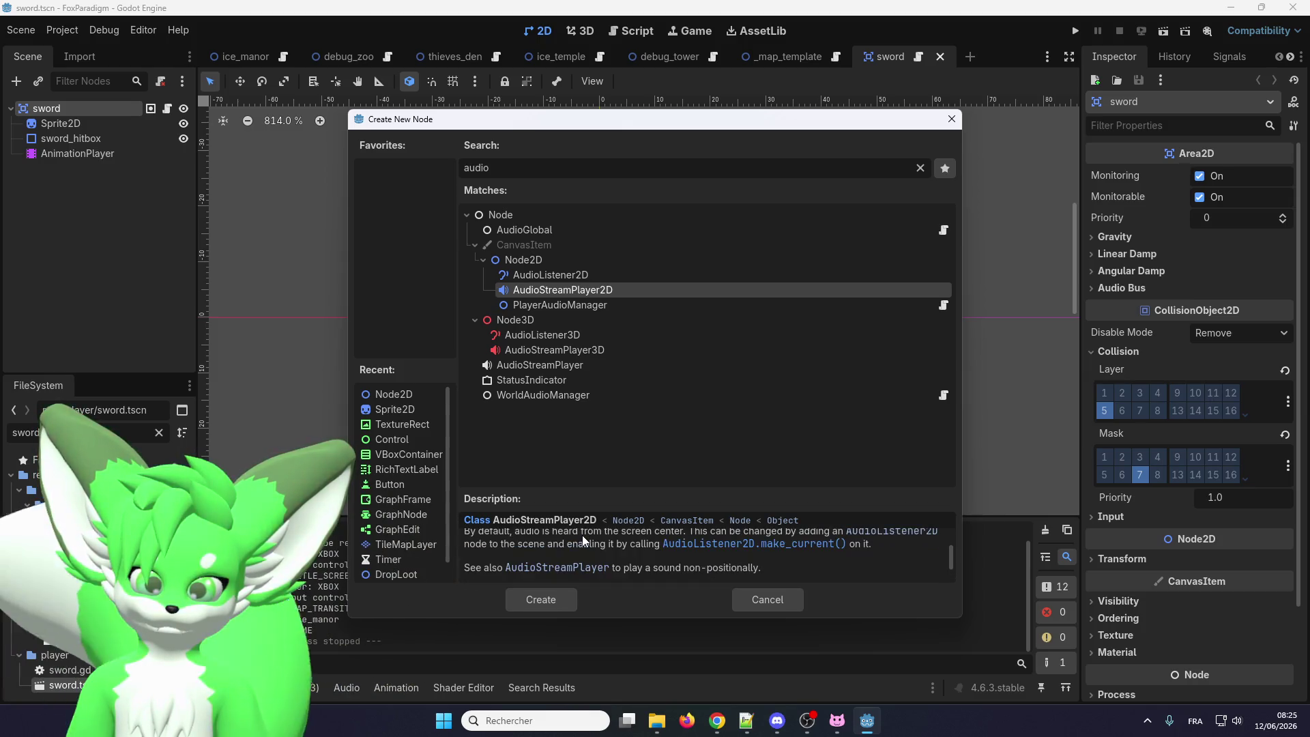
{"action": "scroll", "coordinate": [583, 535], "scroll_direction": "up", "scroll_amount": 2}
{"action": "scroll", "coordinate": [583, 535], "scroll_direction": "down", "scroll_amount": 2}
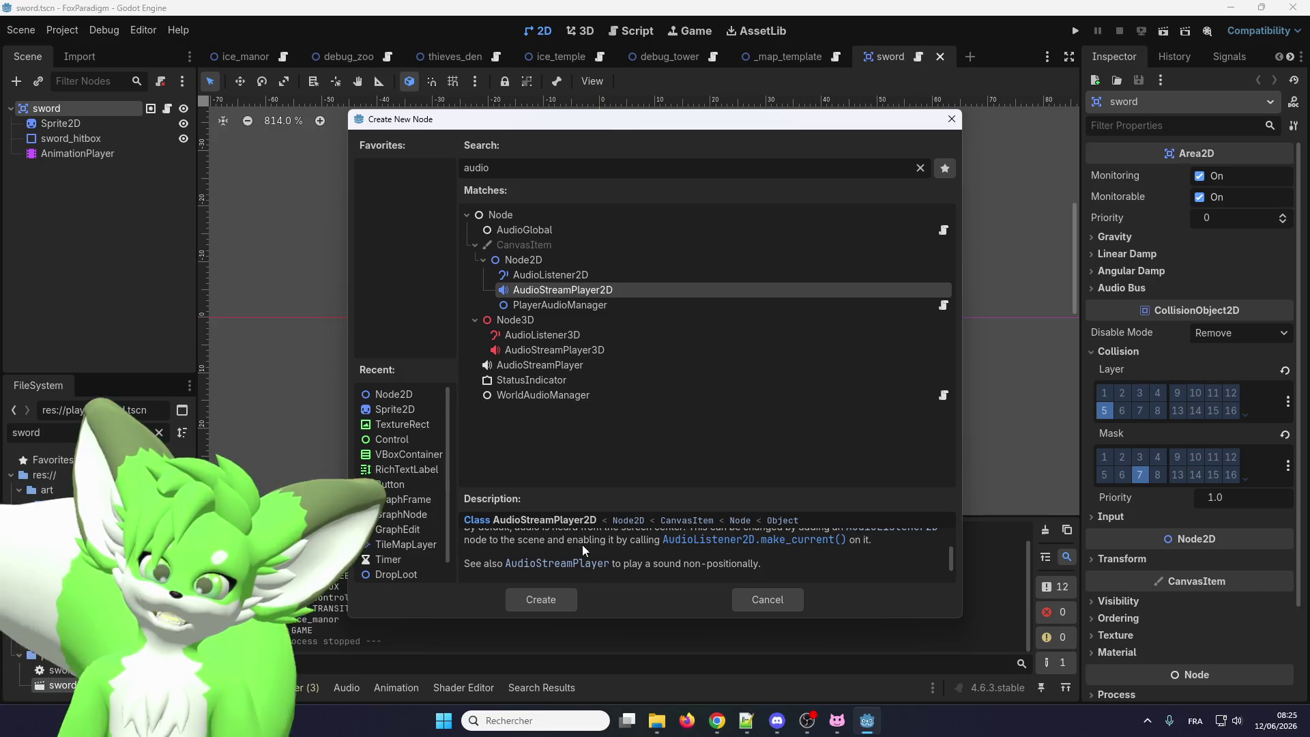
{"action": "scroll", "coordinate": [620, 539], "scroll_direction": "up", "scroll_amount": 1}
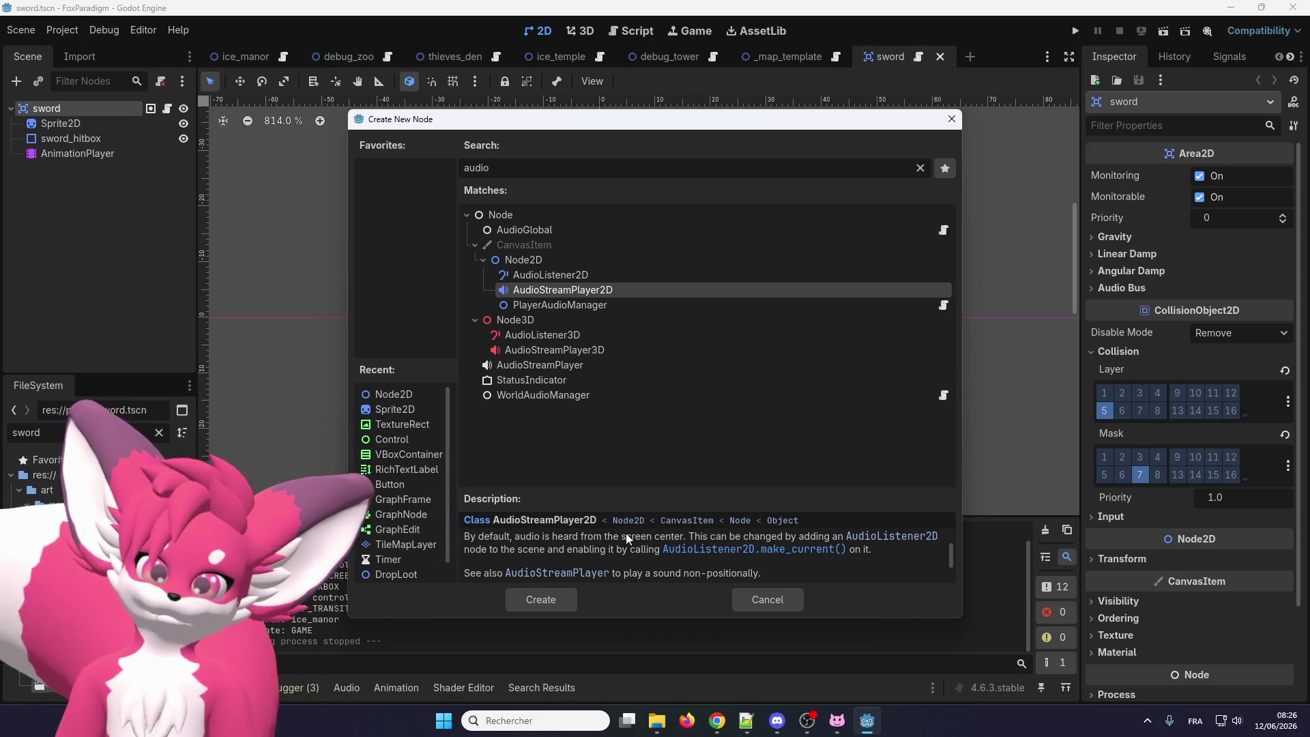
{"action": "scroll", "coordinate": [625, 534], "scroll_direction": "down", "scroll_amount": 1}
{"action": "scroll", "coordinate": [626, 534], "scroll_direction": "up", "scroll_amount": 1}
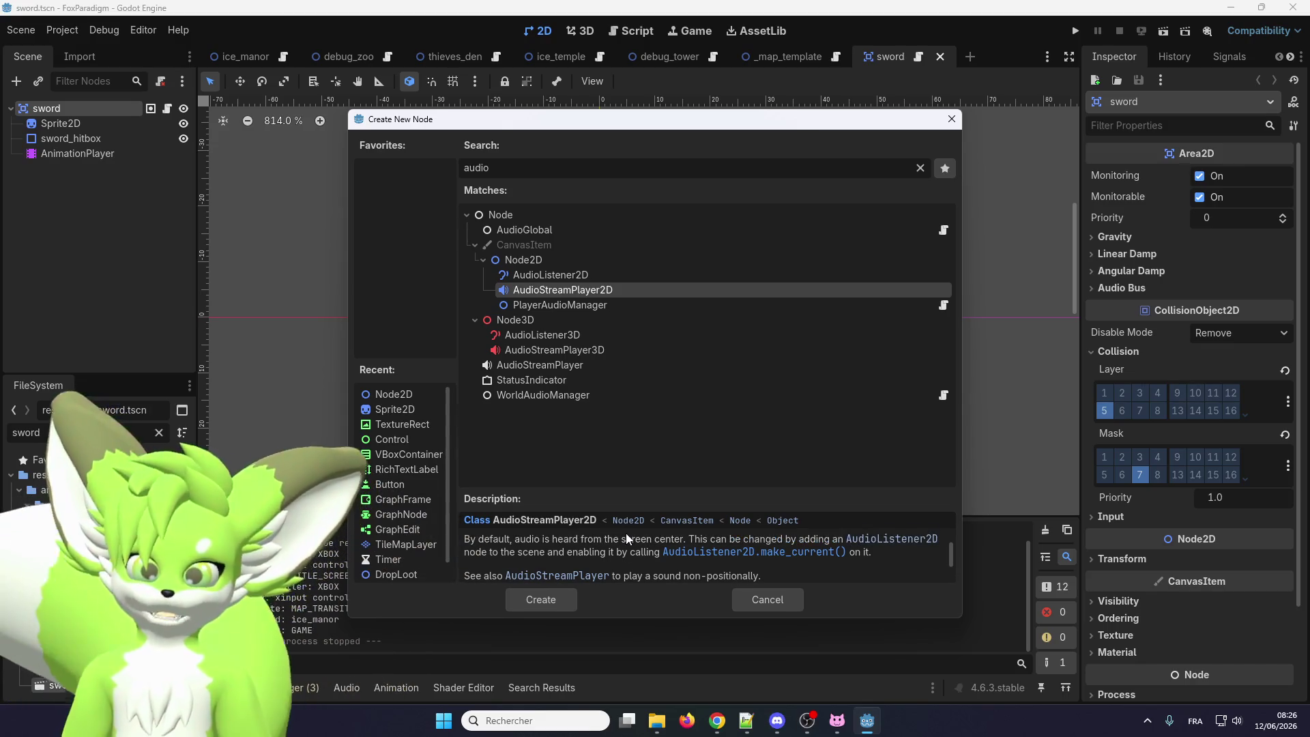
{"action": "scroll", "coordinate": [612, 539], "scroll_direction": "down", "scroll_amount": 2}
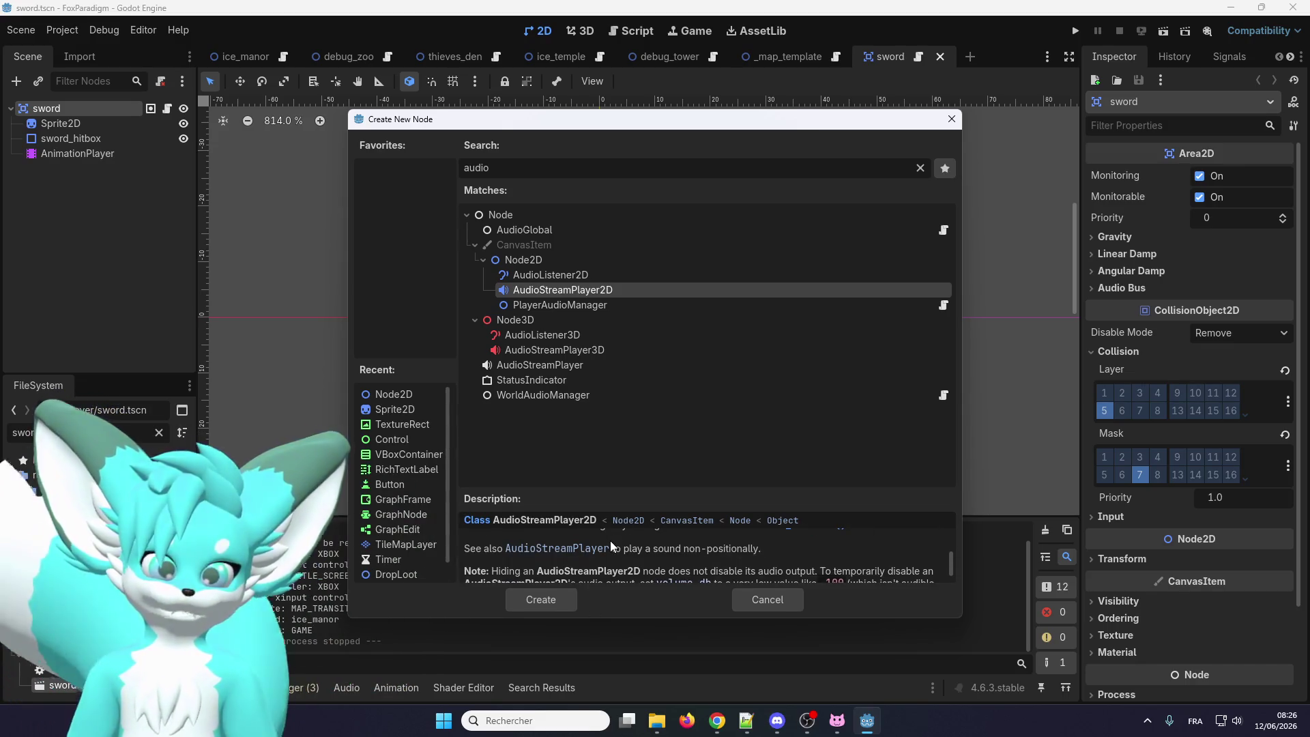
{"action": "scroll", "coordinate": [610, 541], "scroll_direction": "up", "scroll_amount": 2}
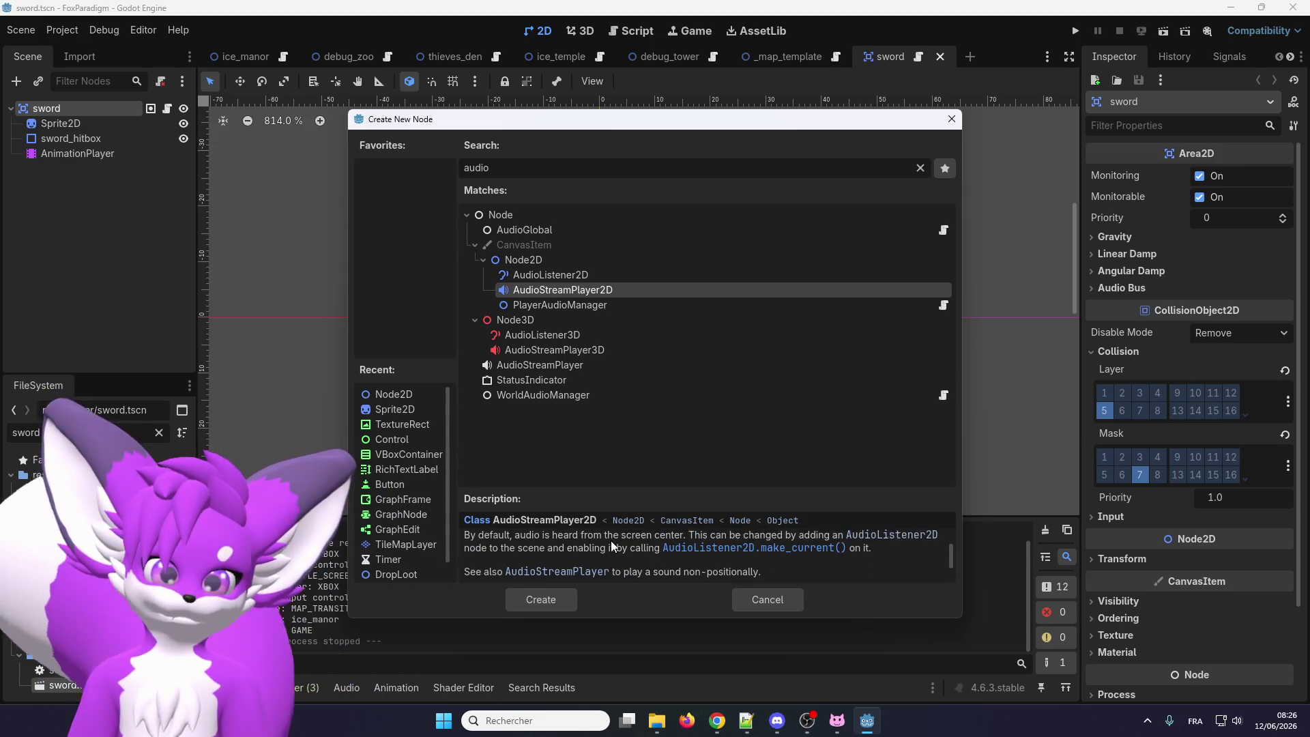
{"action": "scroll", "coordinate": [612, 545], "scroll_direction": "down", "scroll_amount": 2}
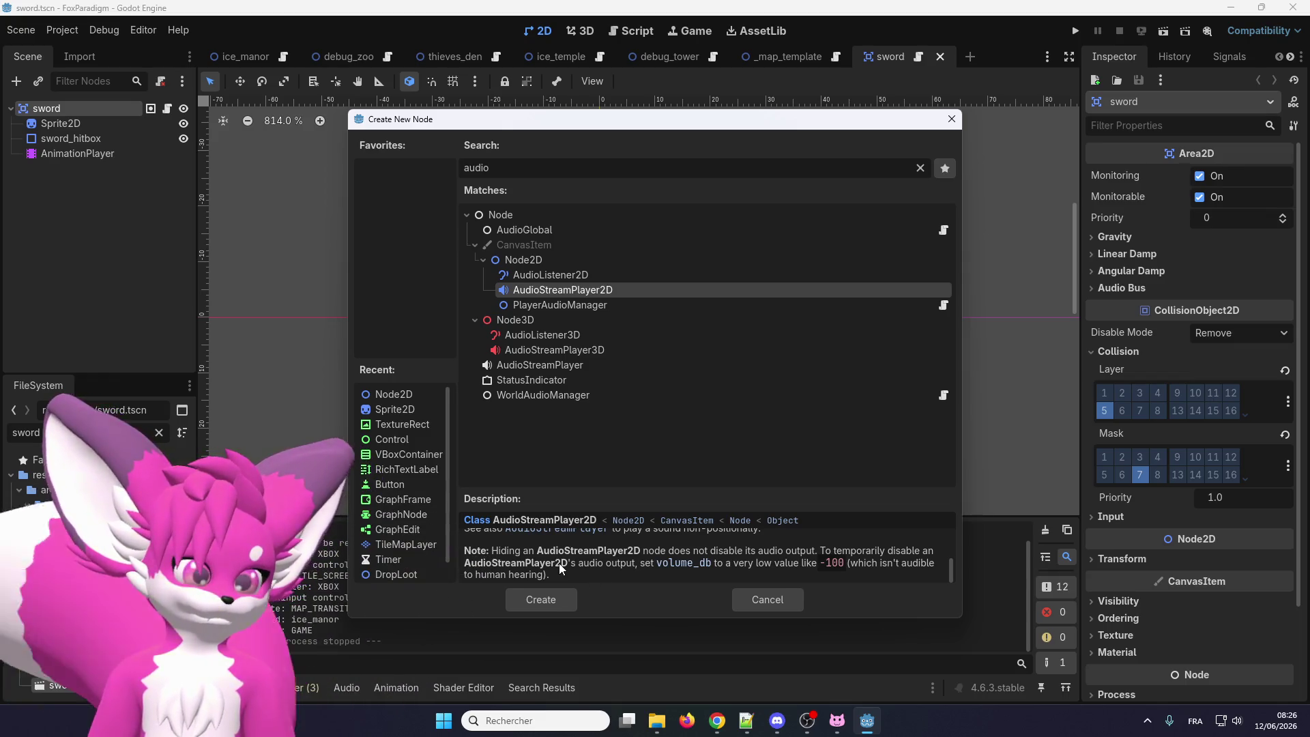
{"action": "scroll", "coordinate": [571, 567], "scroll_direction": "up", "scroll_amount": 1}
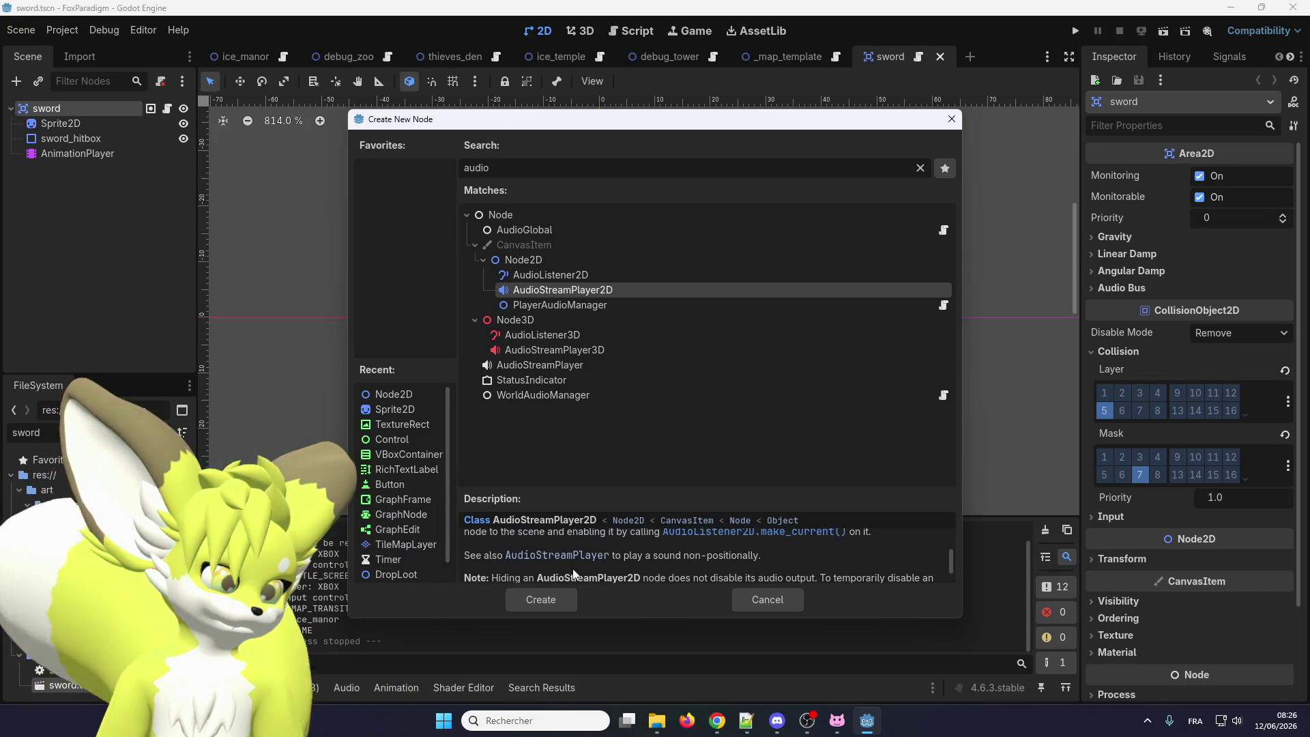
{"action": "left_click", "coordinate": [575, 370]}
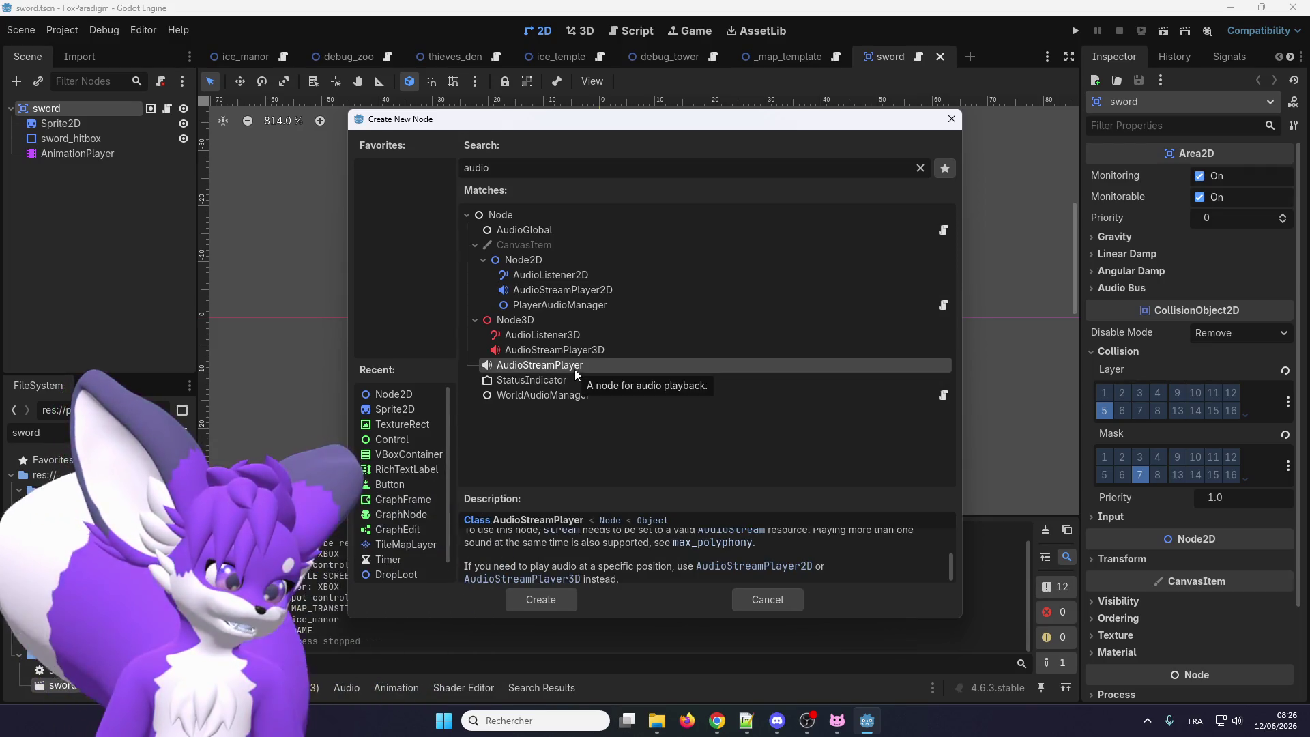
{"action": "scroll", "coordinate": [523, 567], "scroll_direction": "up", "scroll_amount": 1}
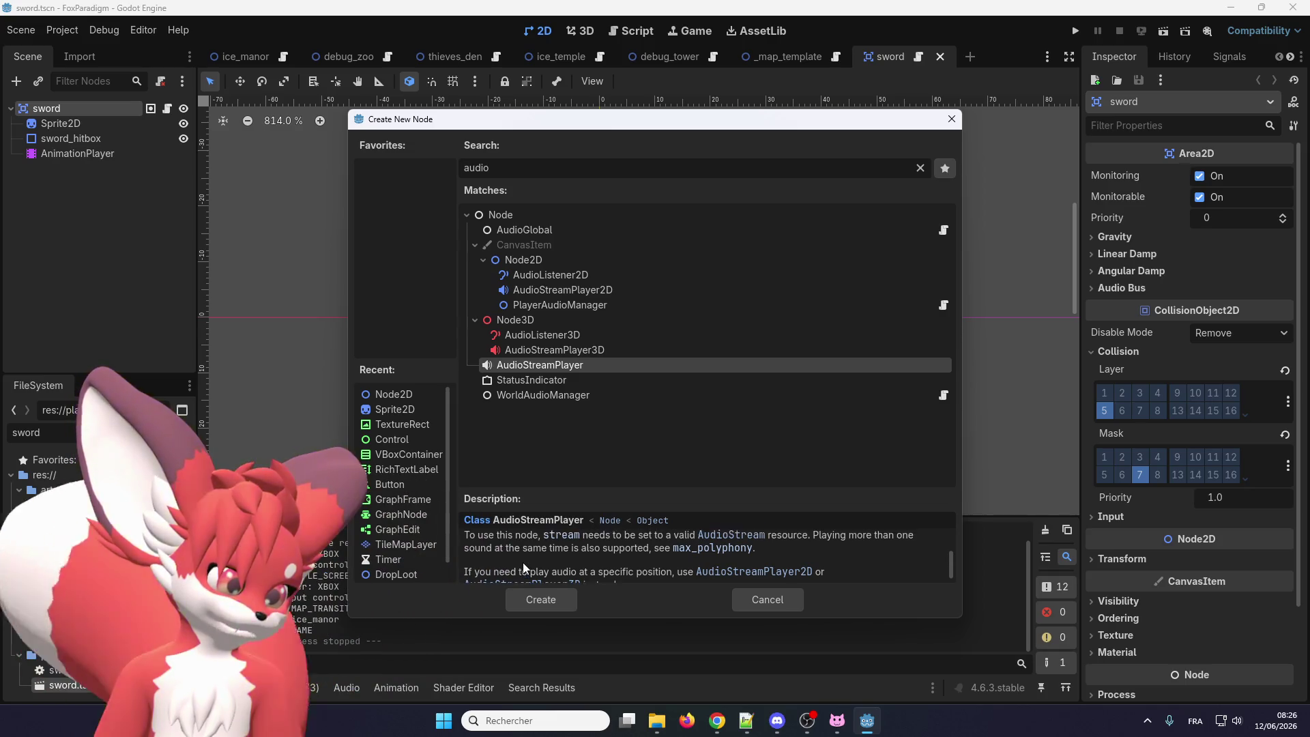
{"action": "scroll", "coordinate": [526, 566], "scroll_direction": "up", "scroll_amount": 2}
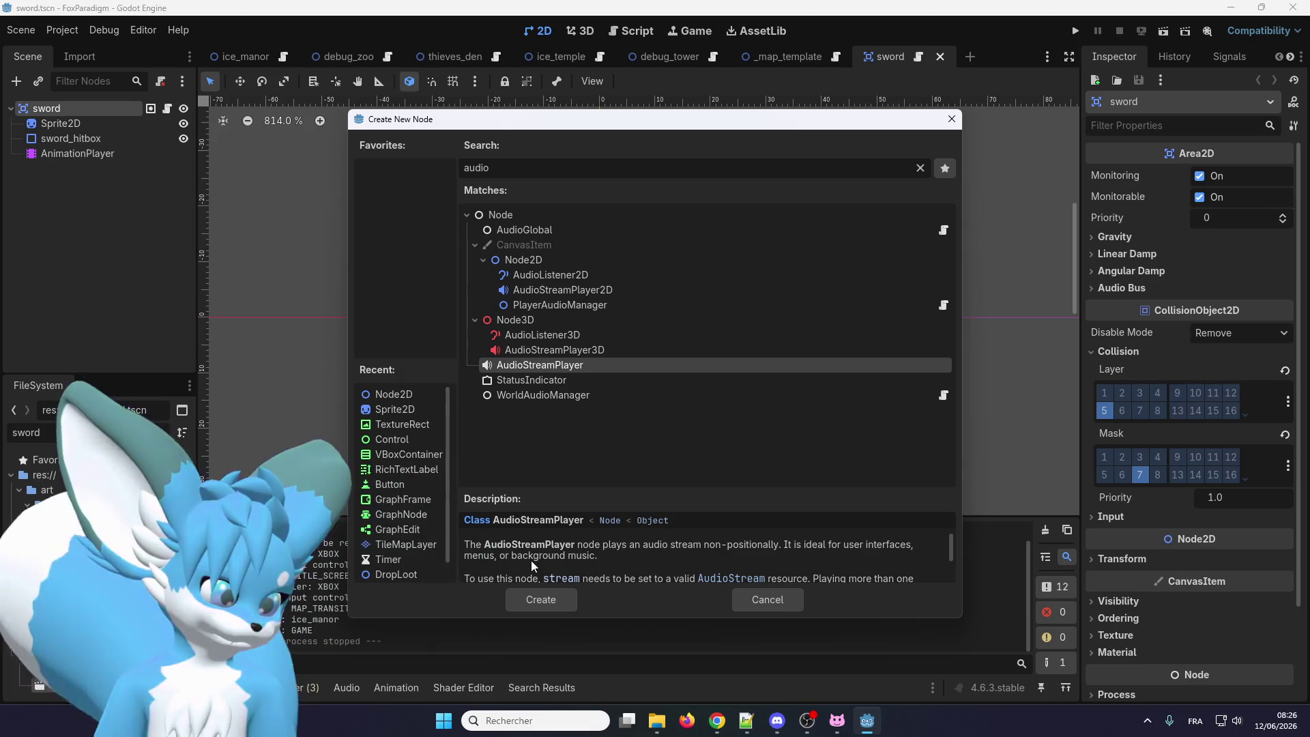
{"action": "scroll", "coordinate": [533, 558], "scroll_direction": "down", "scroll_amount": 3}
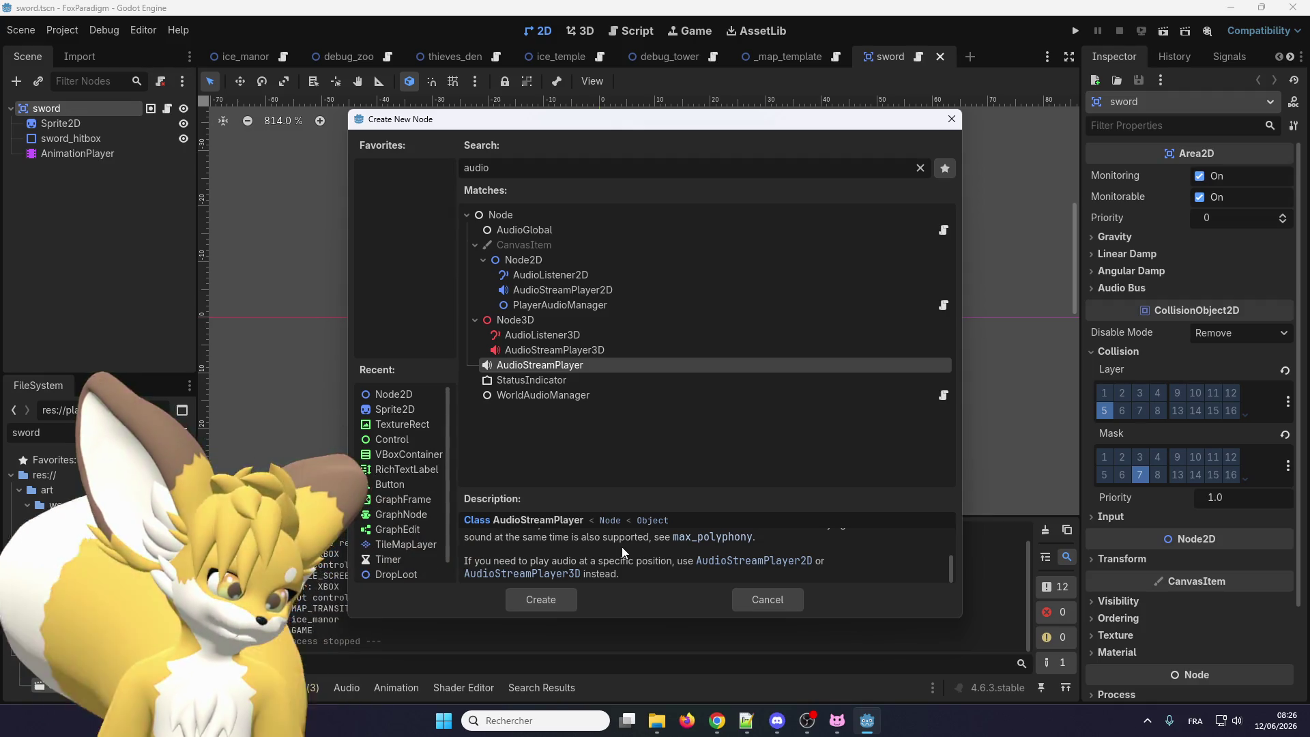
{"action": "scroll", "coordinate": [575, 571], "scroll_direction": "up", "scroll_amount": 3}
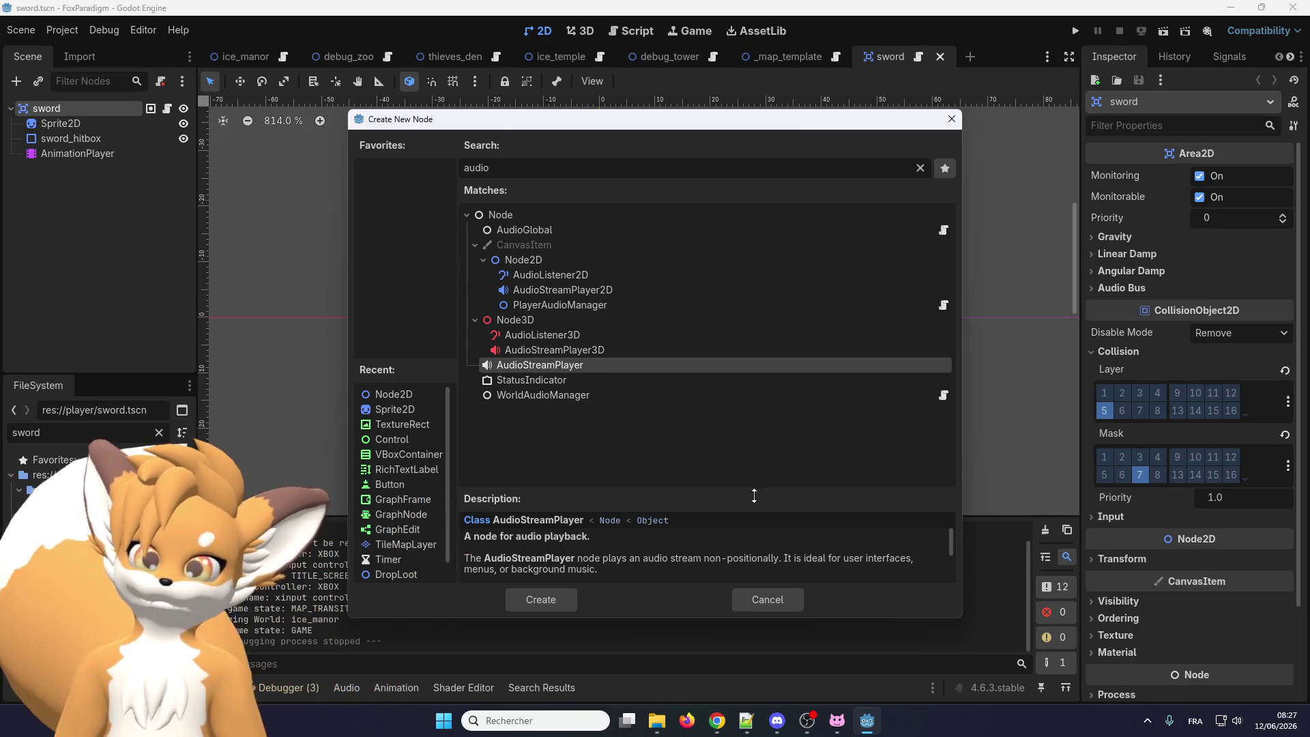
Cancel the open dialog, then add an AudioStreamPlayer2D child under the sword root node
{"action": "left_click", "coordinate": [761, 607]}
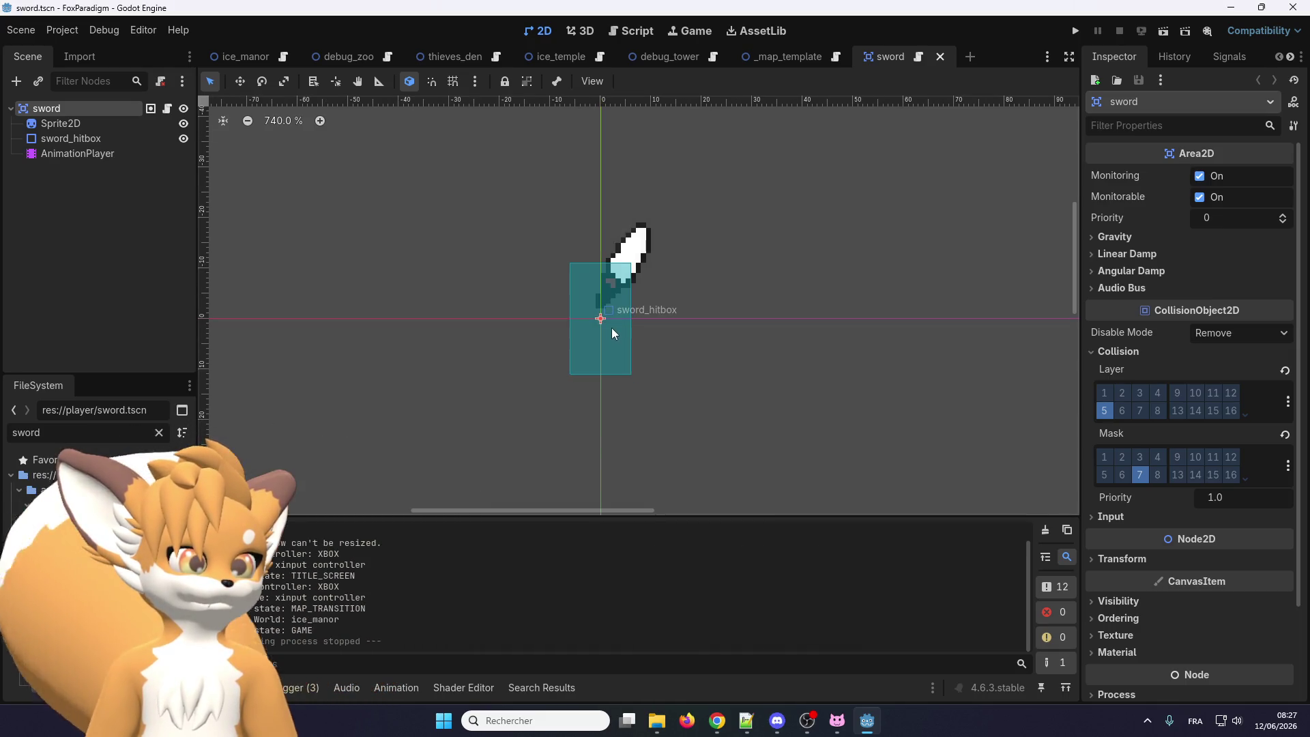
{"action": "right_click", "coordinate": [64, 109]}
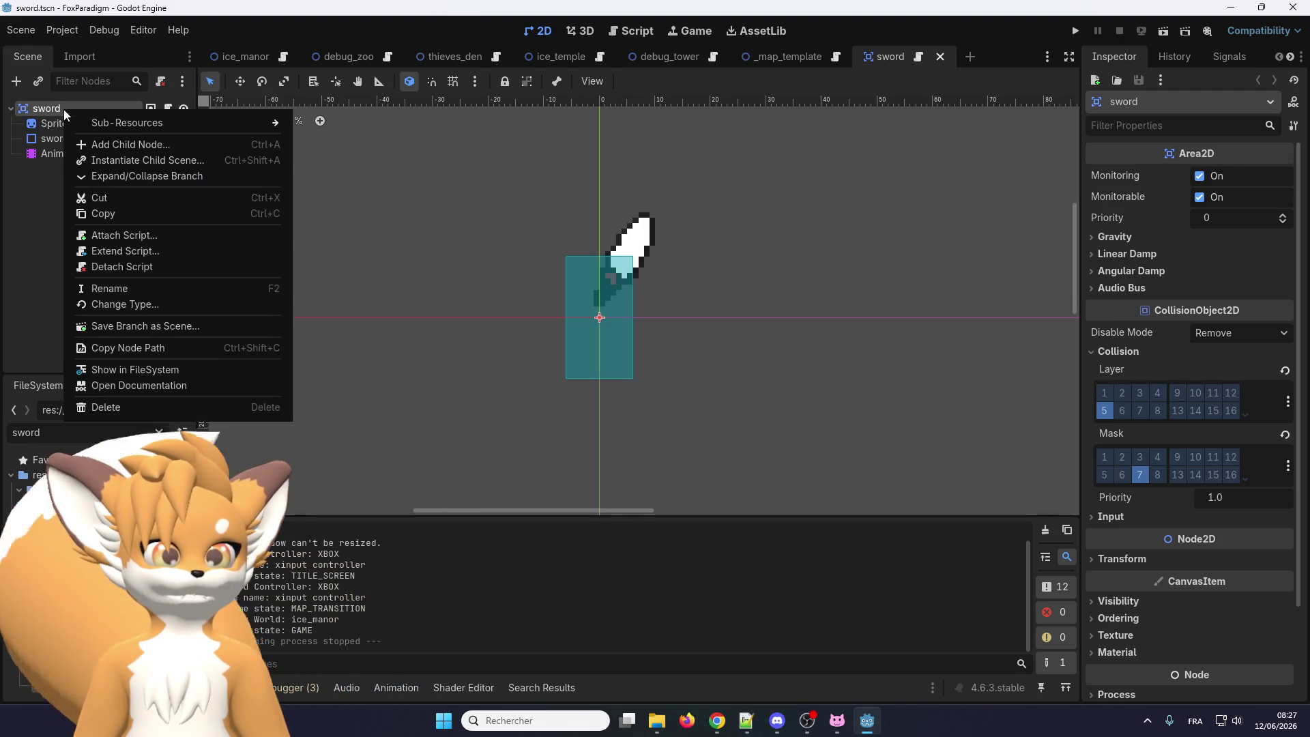
{"action": "left_click", "coordinate": [88, 144]}
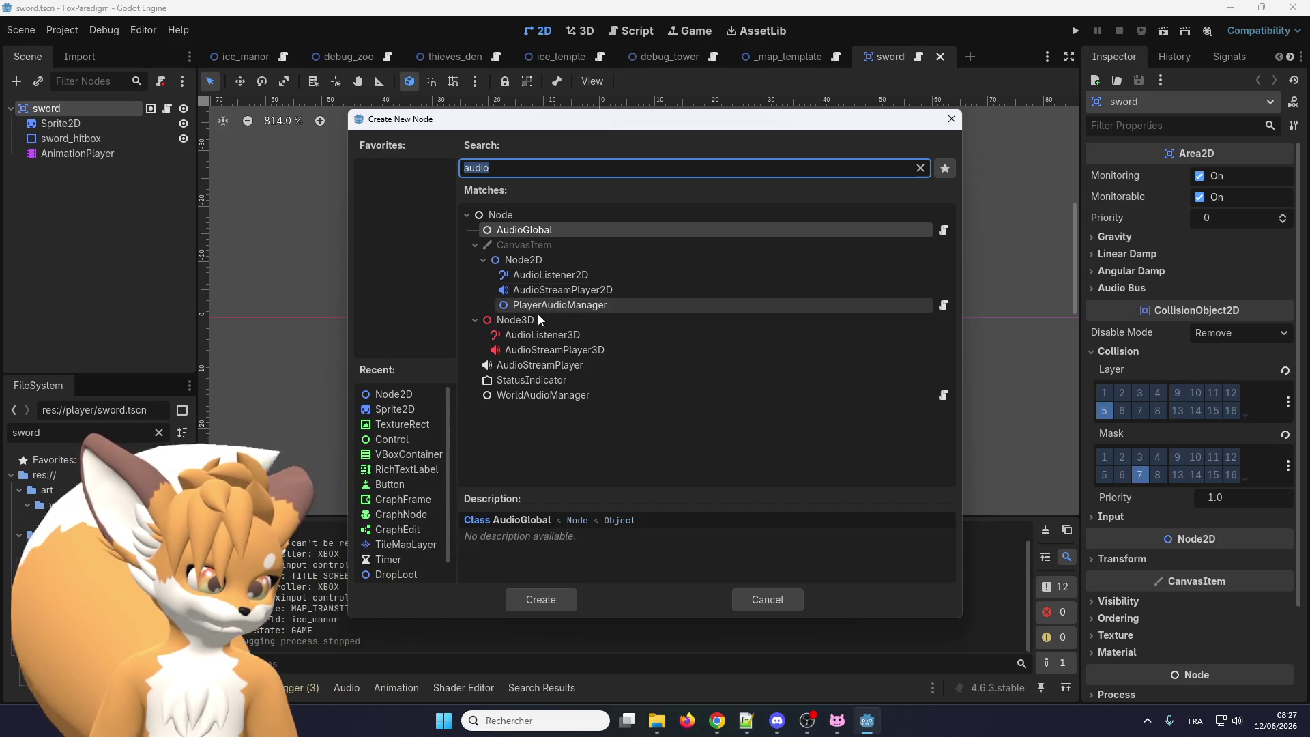
{"action": "left_click", "coordinate": [513, 368]}
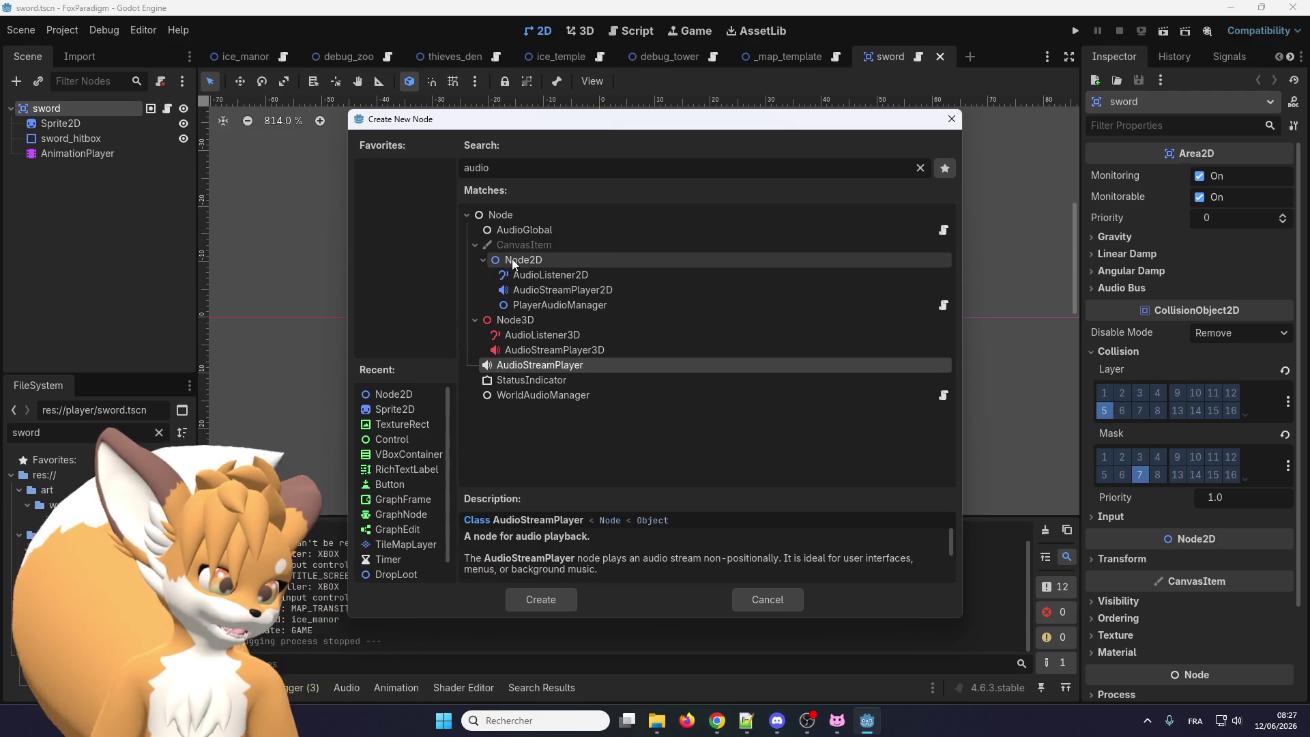
{"action": "left_click", "coordinate": [537, 289]}
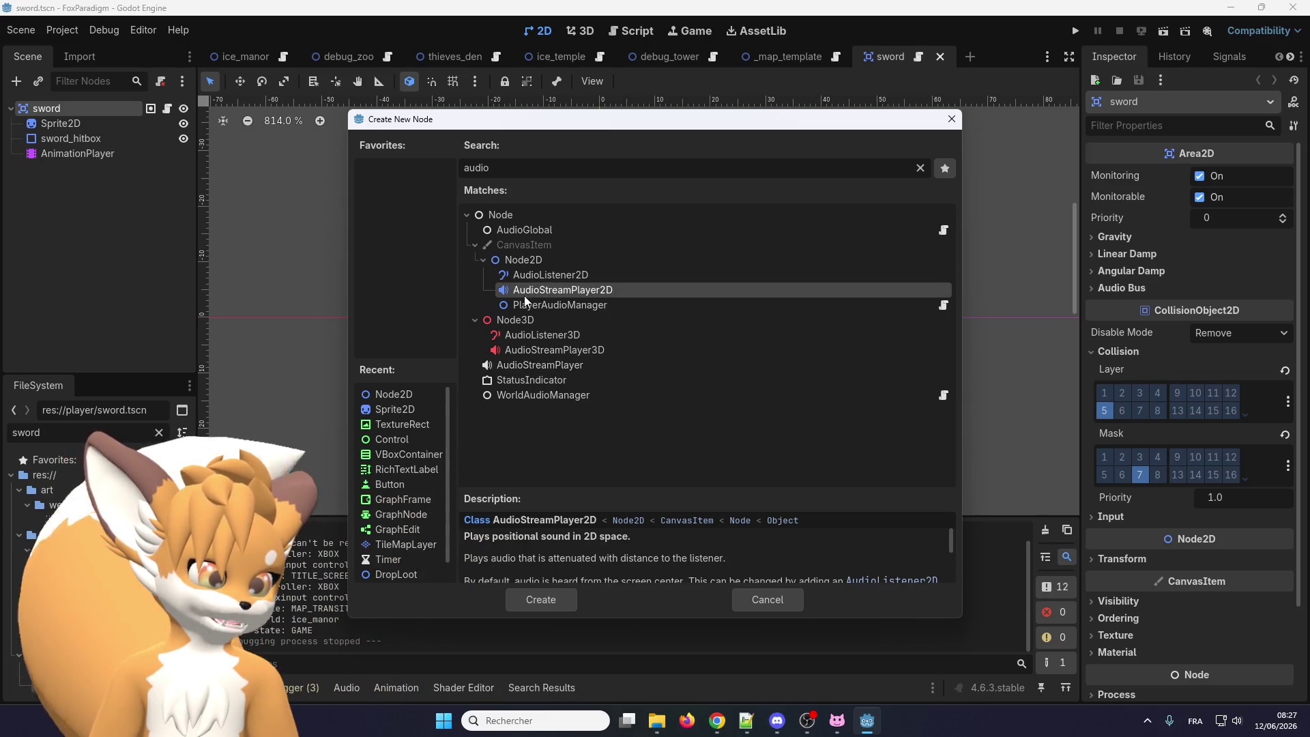
{"action": "double_click", "coordinate": [524, 297]}
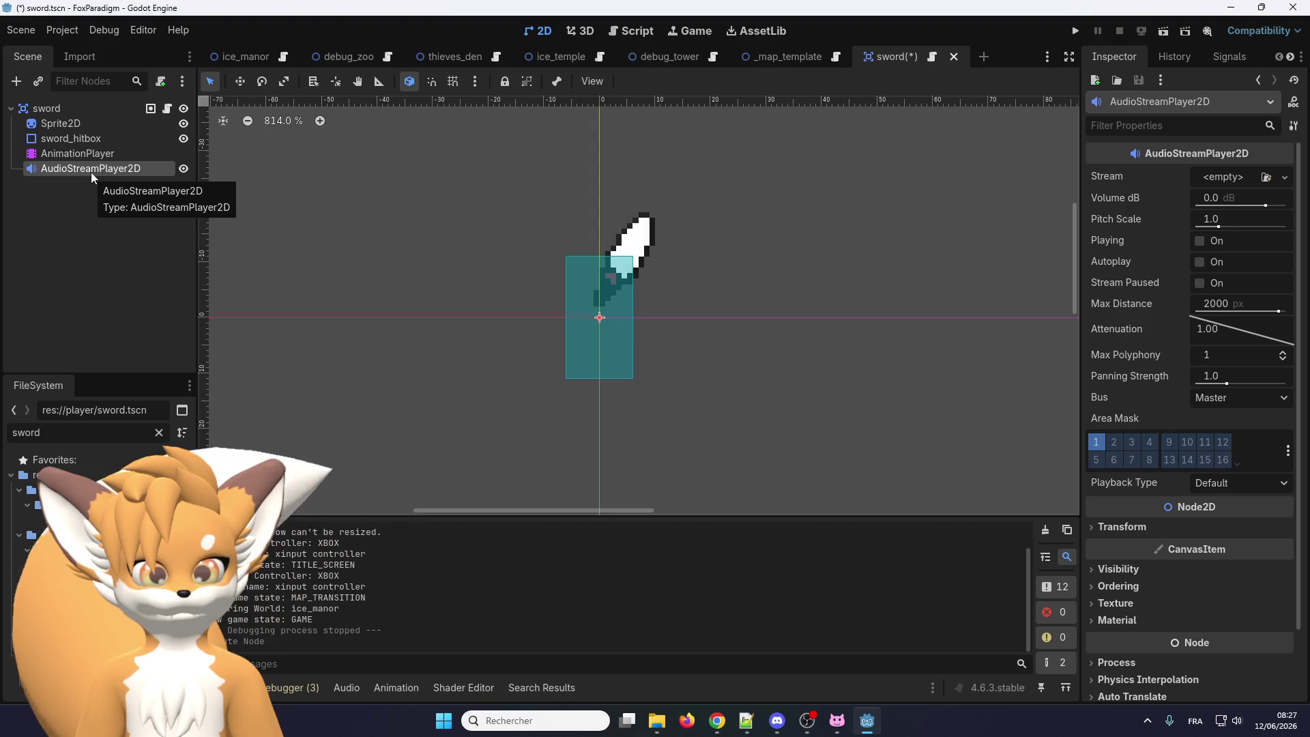
{"action": "double_click", "coordinate": [92, 170]}
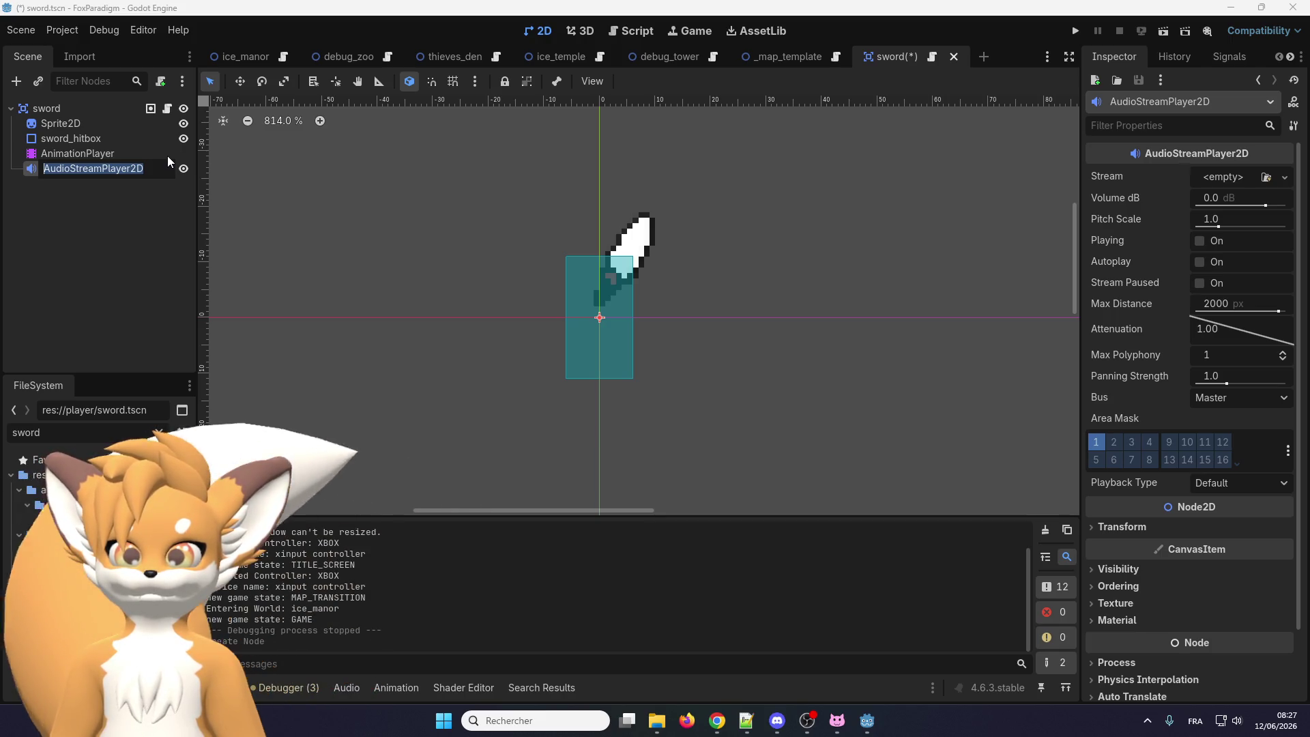
{"action": "left_click", "coordinate": [129, 290]}
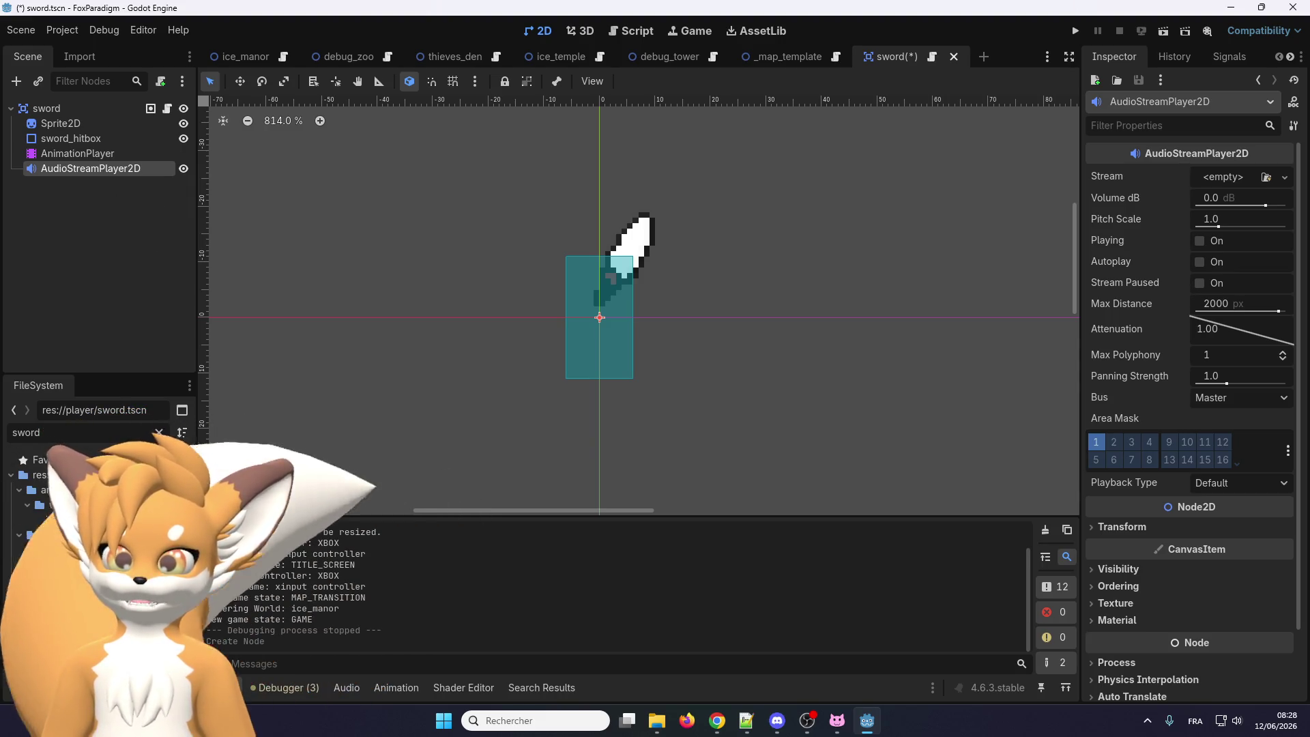
{"action": "key", "text": "alt+Tab"}
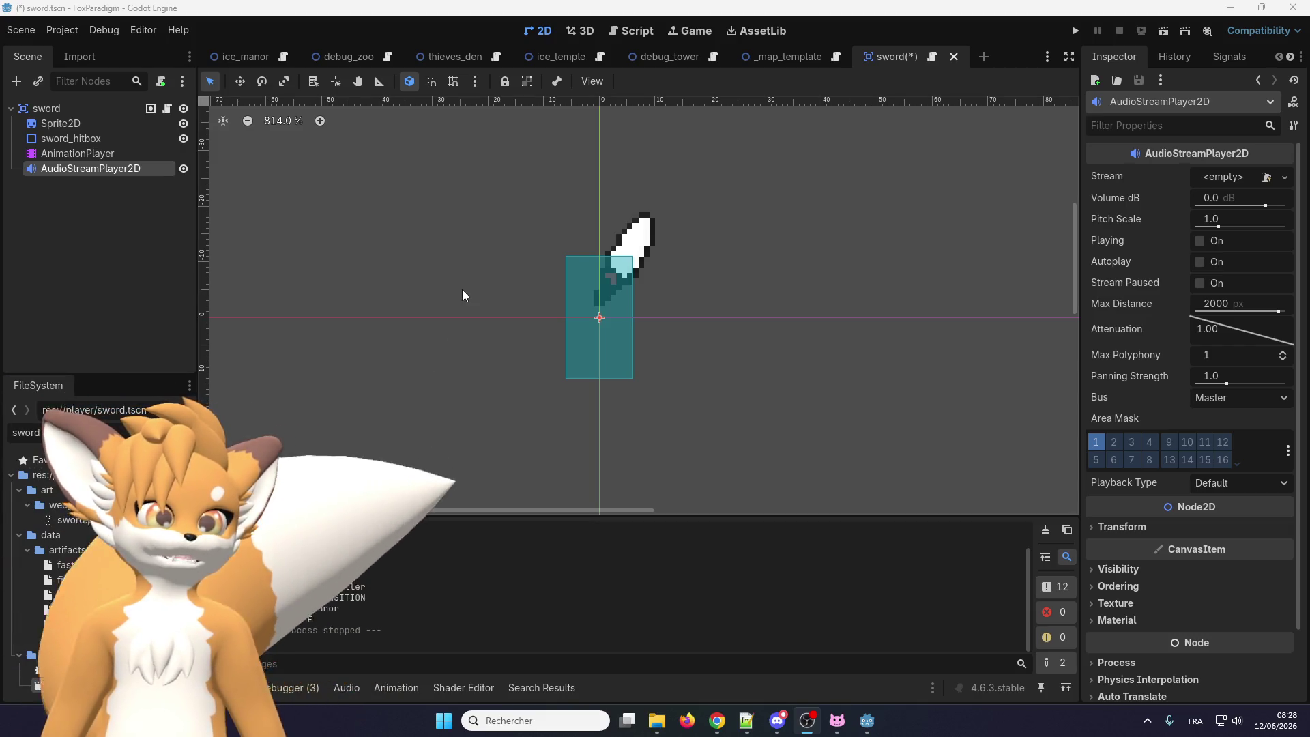
{"action": "scroll", "coordinate": [532, 292], "scroll_direction": "right", "scroll_amount": 1}
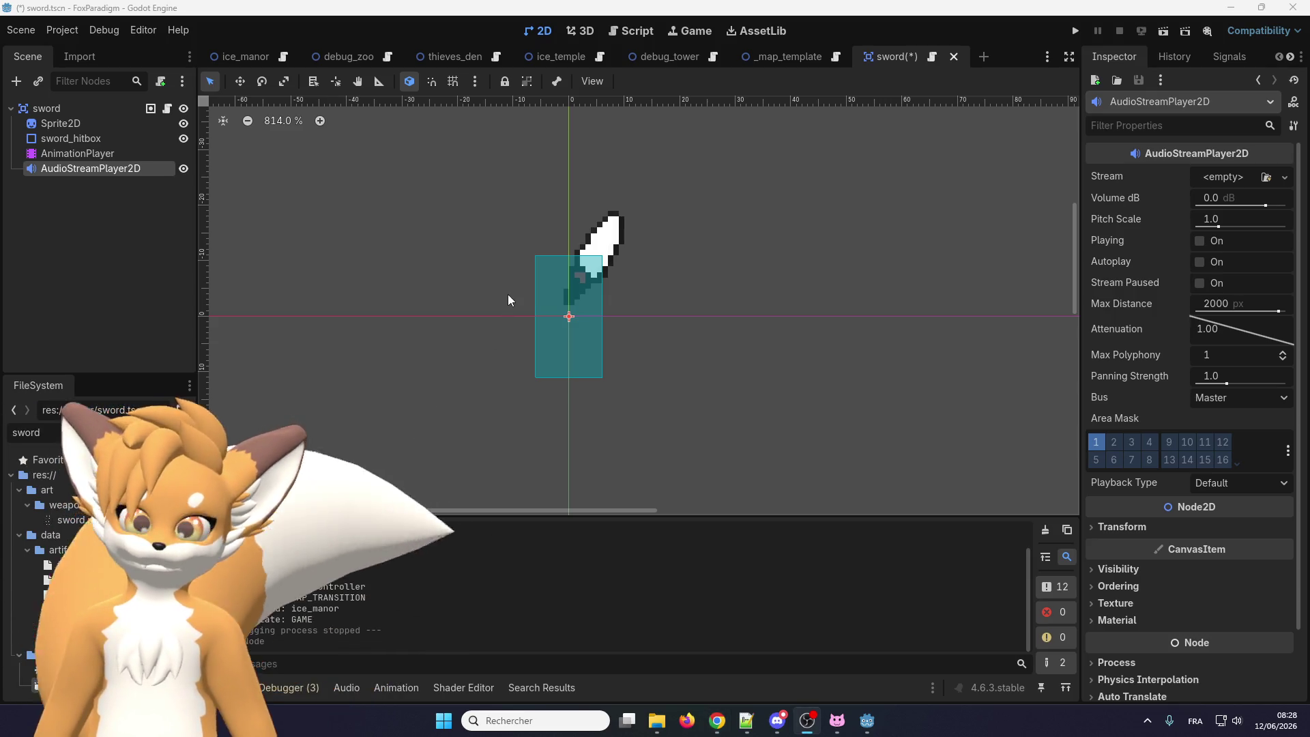
Add a 'func play_sfx(): pass' function at the end of sword.gd
{"action": "left_click", "coordinate": [168, 108]}
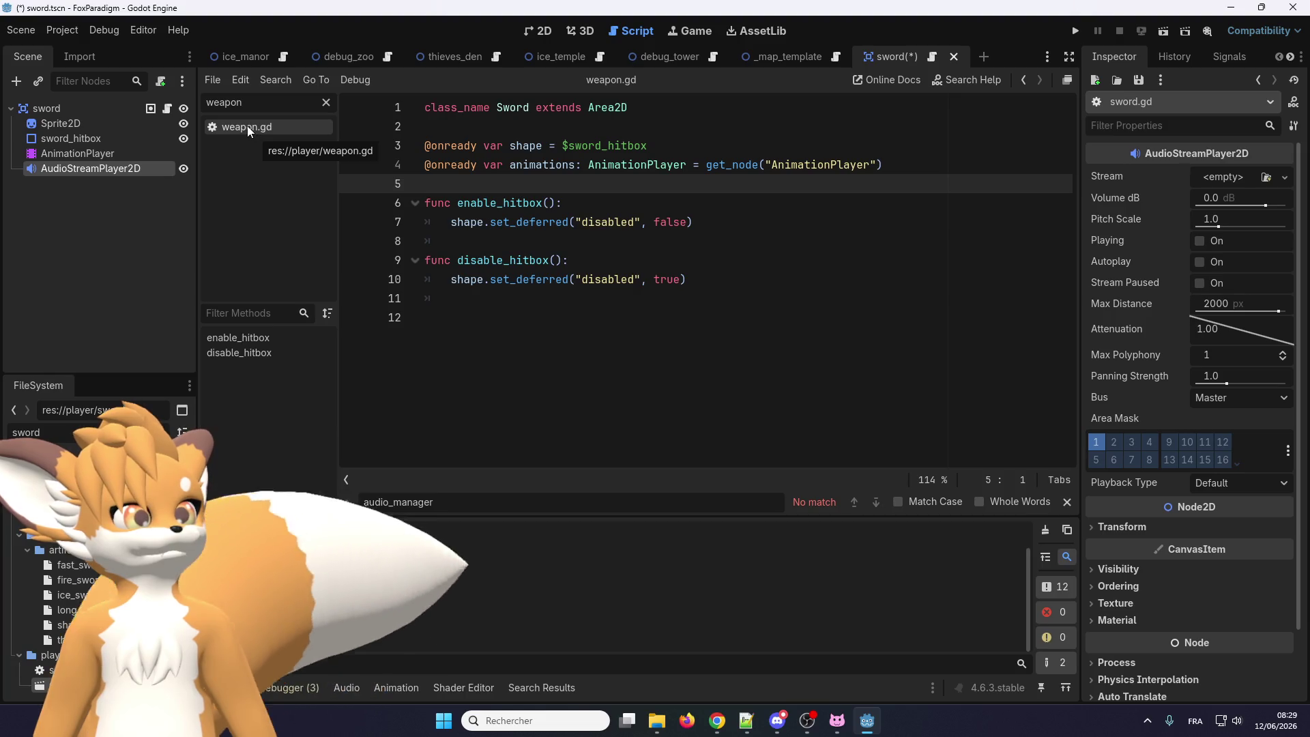
{"action": "left_click", "coordinate": [481, 306]}
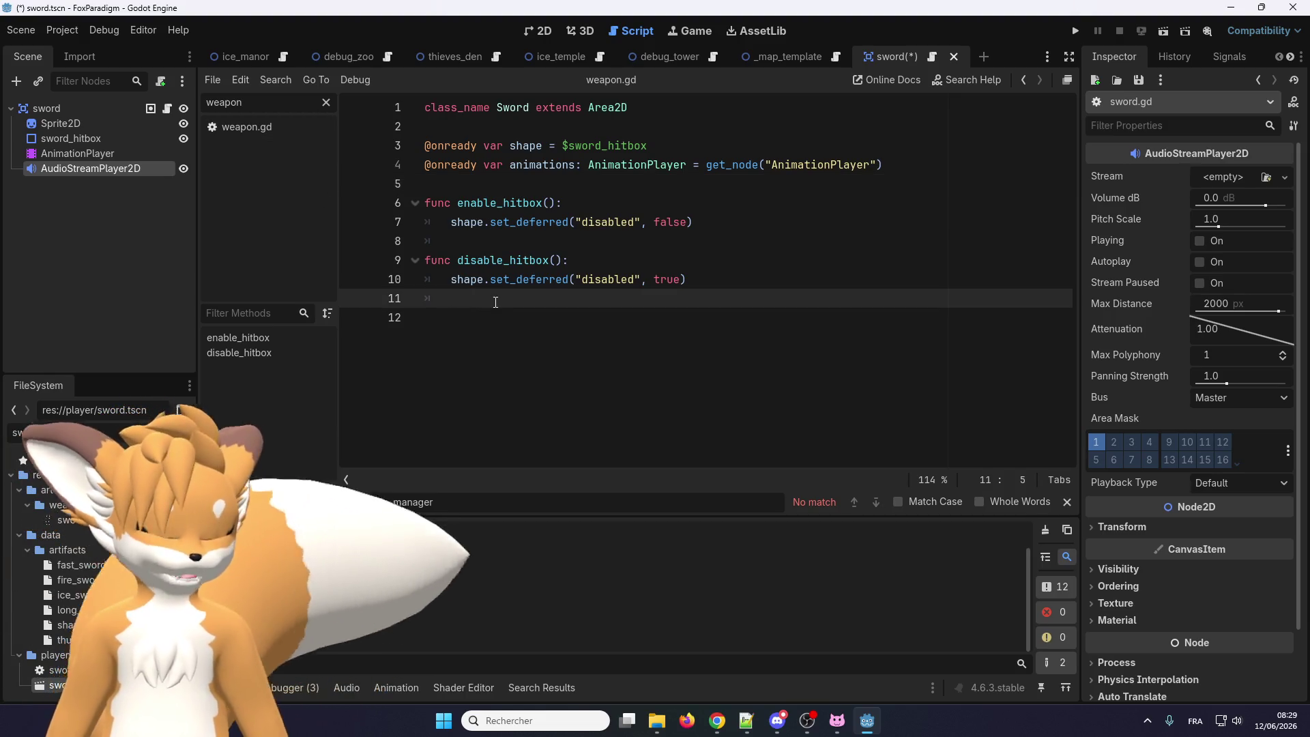
{"action": "key", "text": "Return"}
{"action": "key", "text": "BackSpace"}
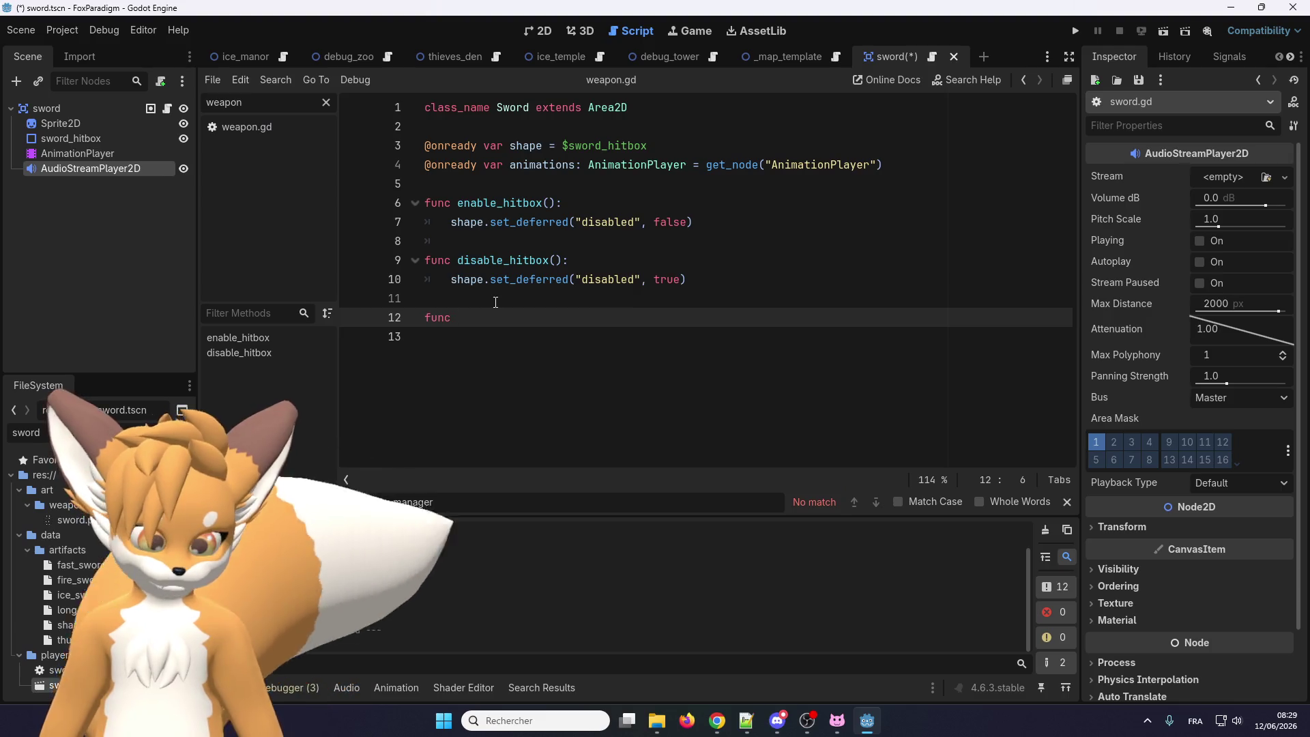
{"action": "type", "text": "play_sfx():"}
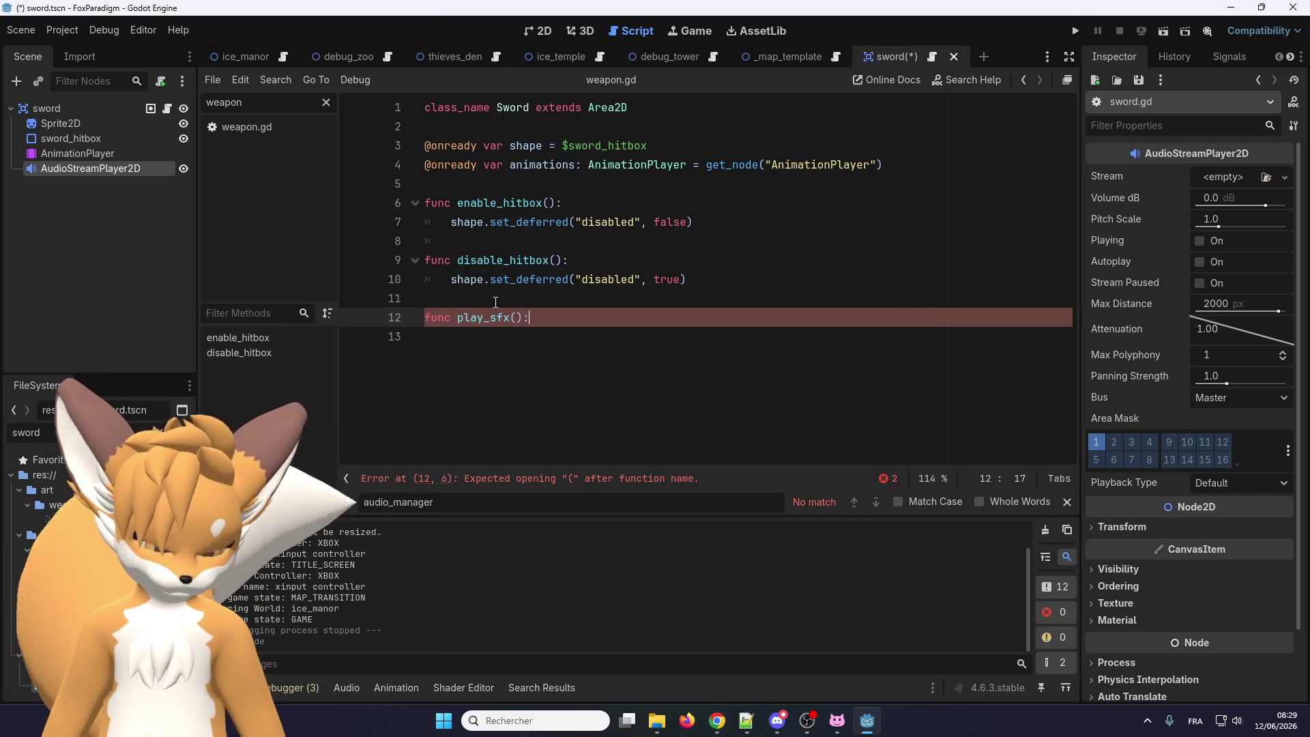
{"action": "key", "text": "Return"}
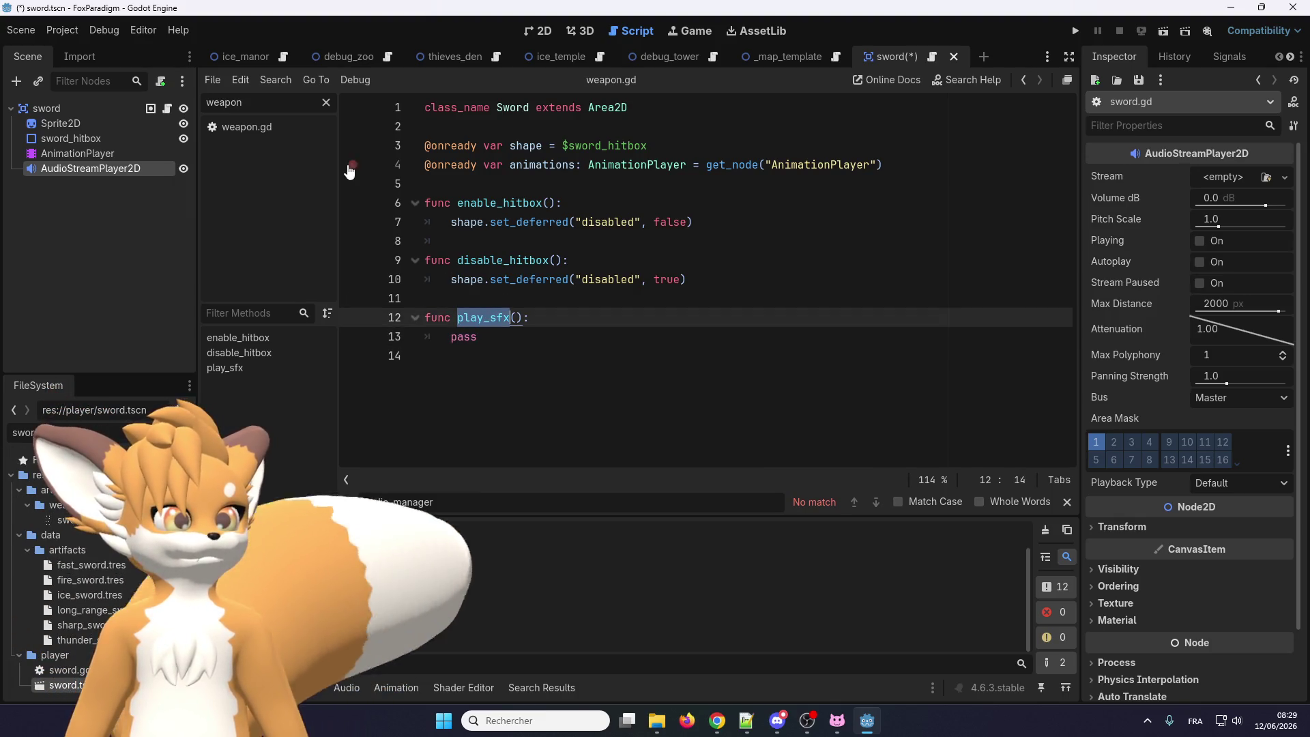
In weapon.gd, call sword.play_sfx() under '# Play sound' and save with Ctrl+S
{"action": "left_click", "coordinate": [249, 126]}
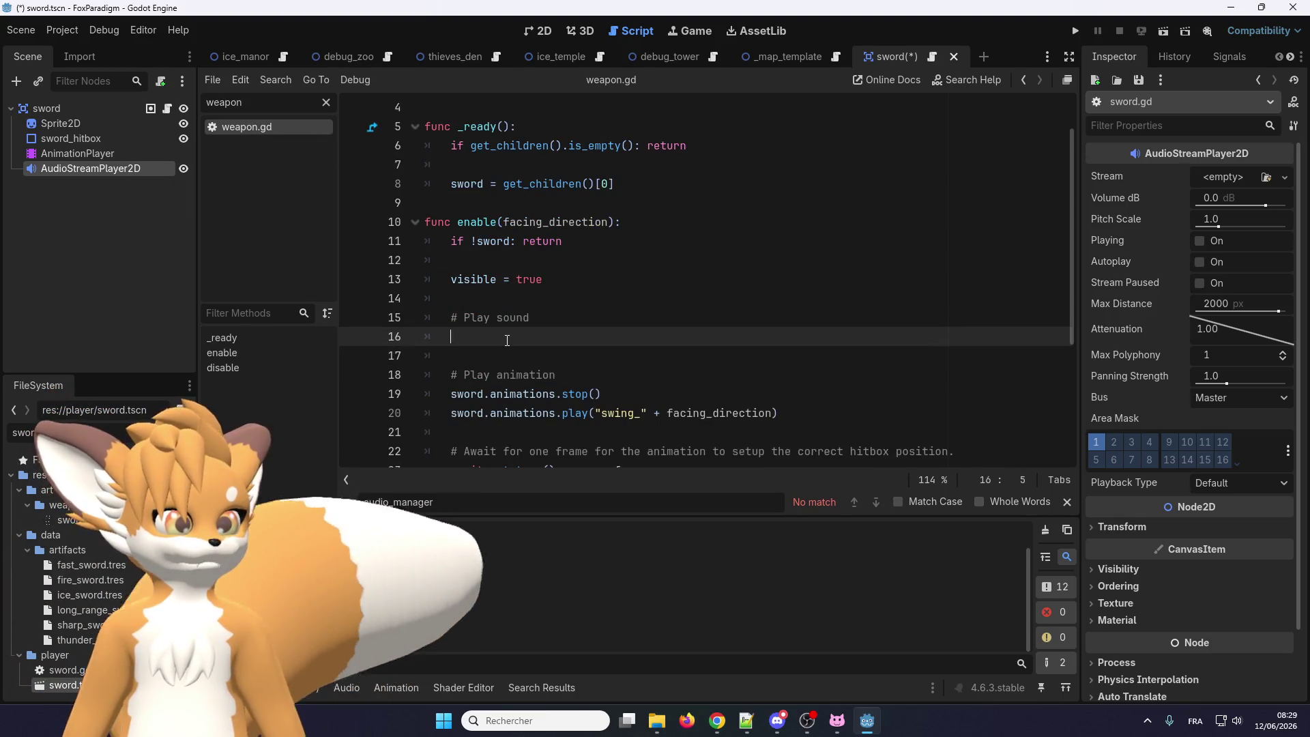
{"action": "type", "text": "play_sfx"}
{"action": "key", "text": "Home"}
{"action": "type", "text": "sword"}
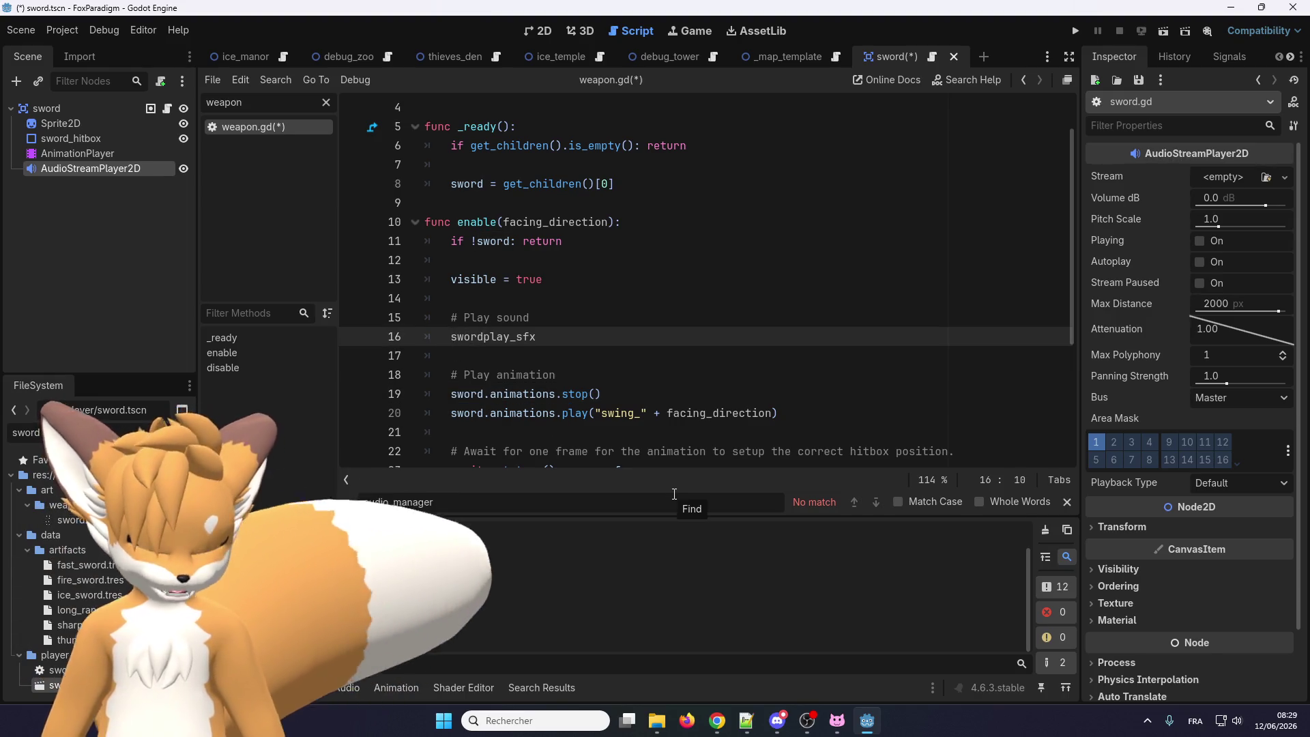
{"action": "type", "text": ".play_sfx"}
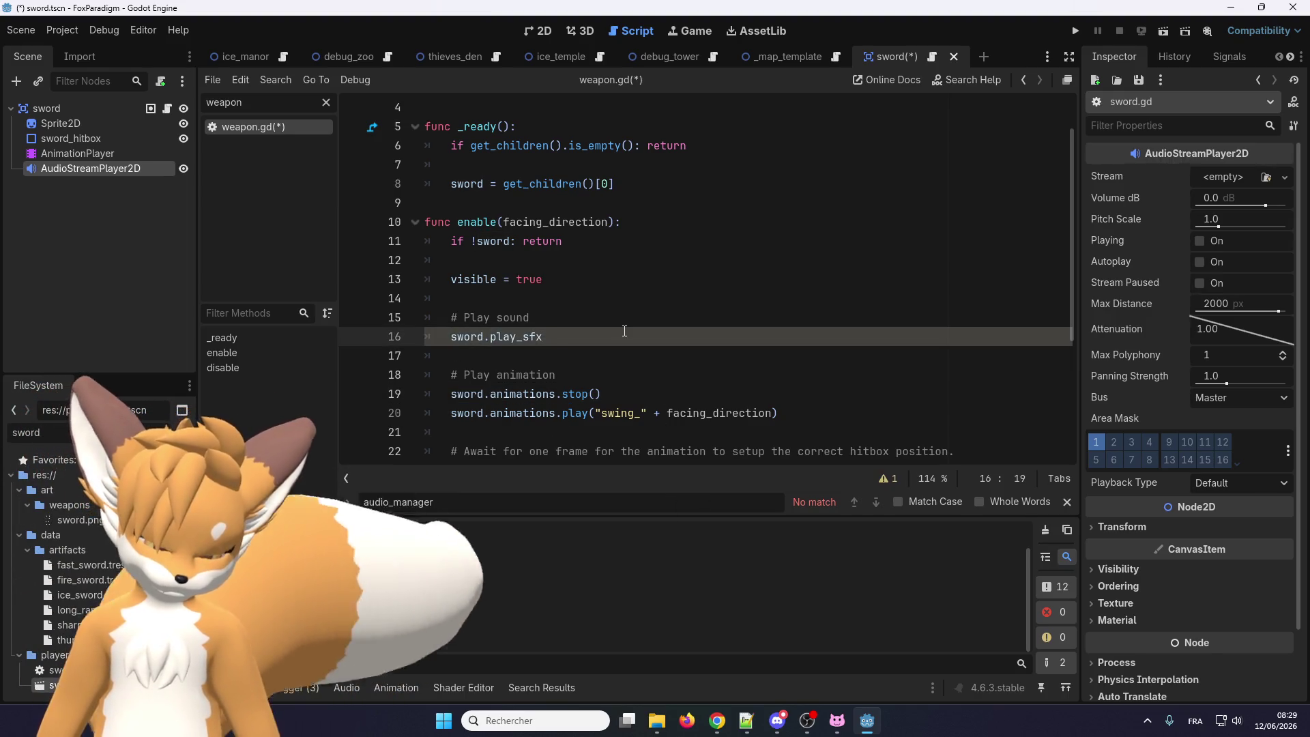
{"action": "type", "text": "()"}
{"action": "key", "text": "ctrl+s"}
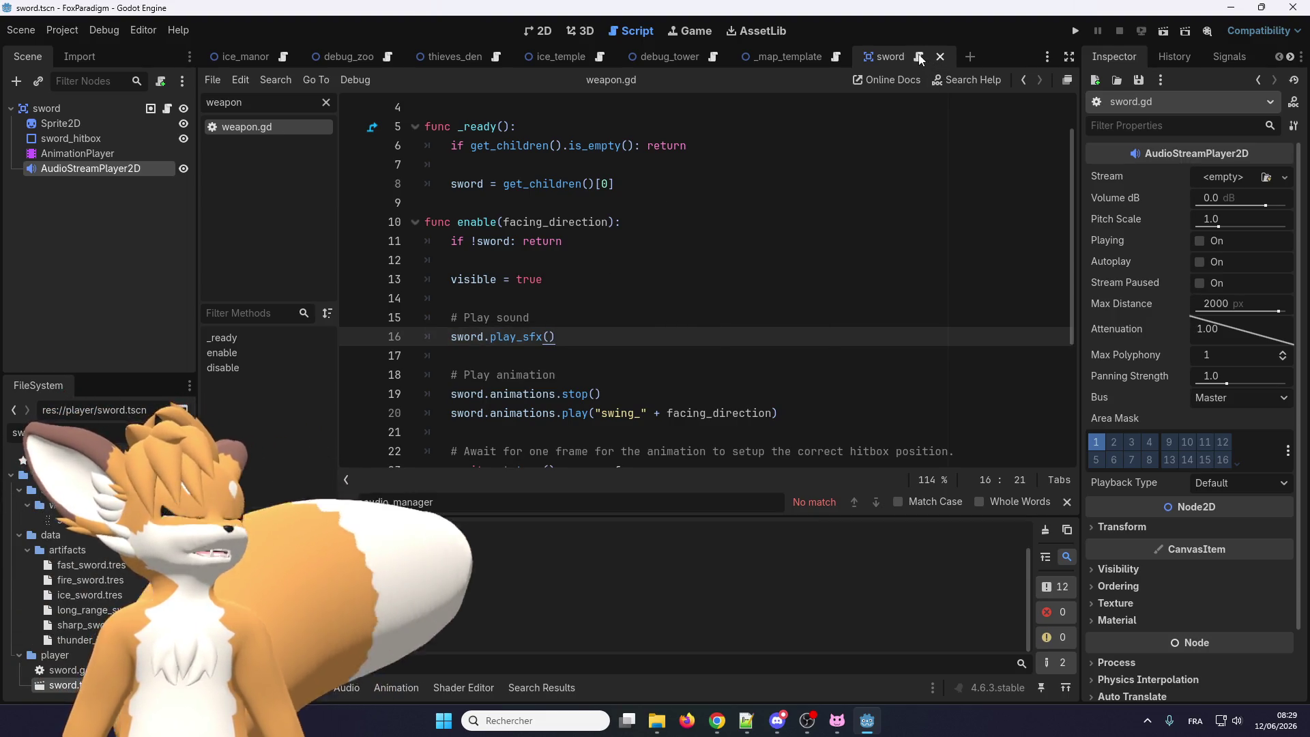
{"action": "left_click", "coordinate": [511, 337], "text": "ctrl"}
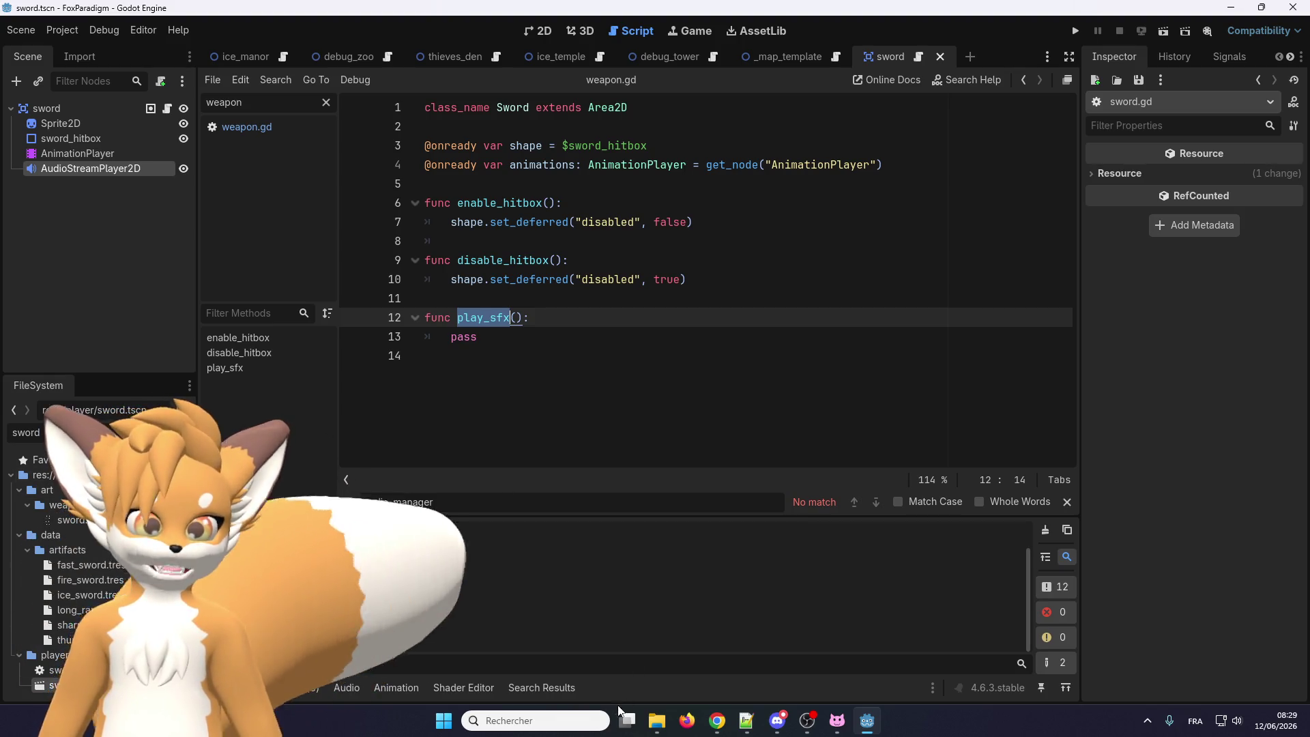
{"action": "key", "text": "super+e"}
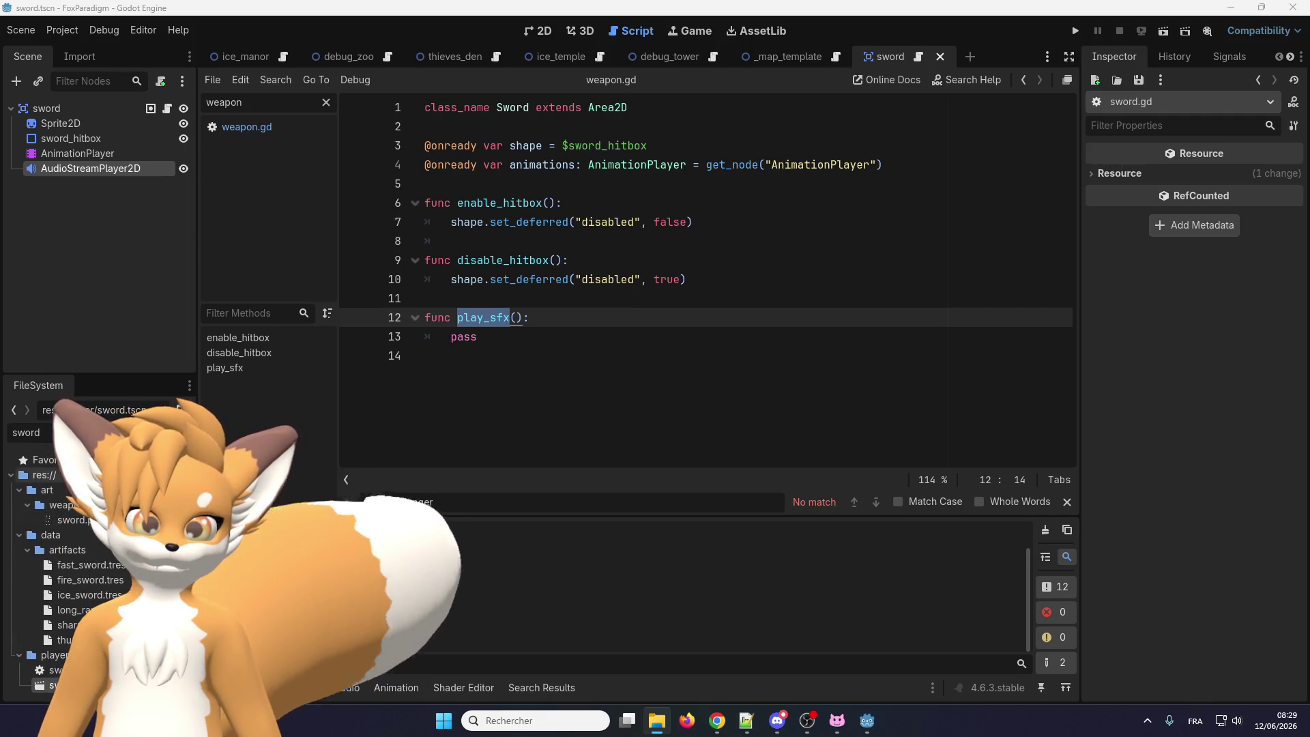
Browse FileSystem to audio/sfx/combat to reveal sword_slash.mp3, then select the AudioStreamPlayer2D node
{"action": "left_click", "coordinate": [20, 491]}
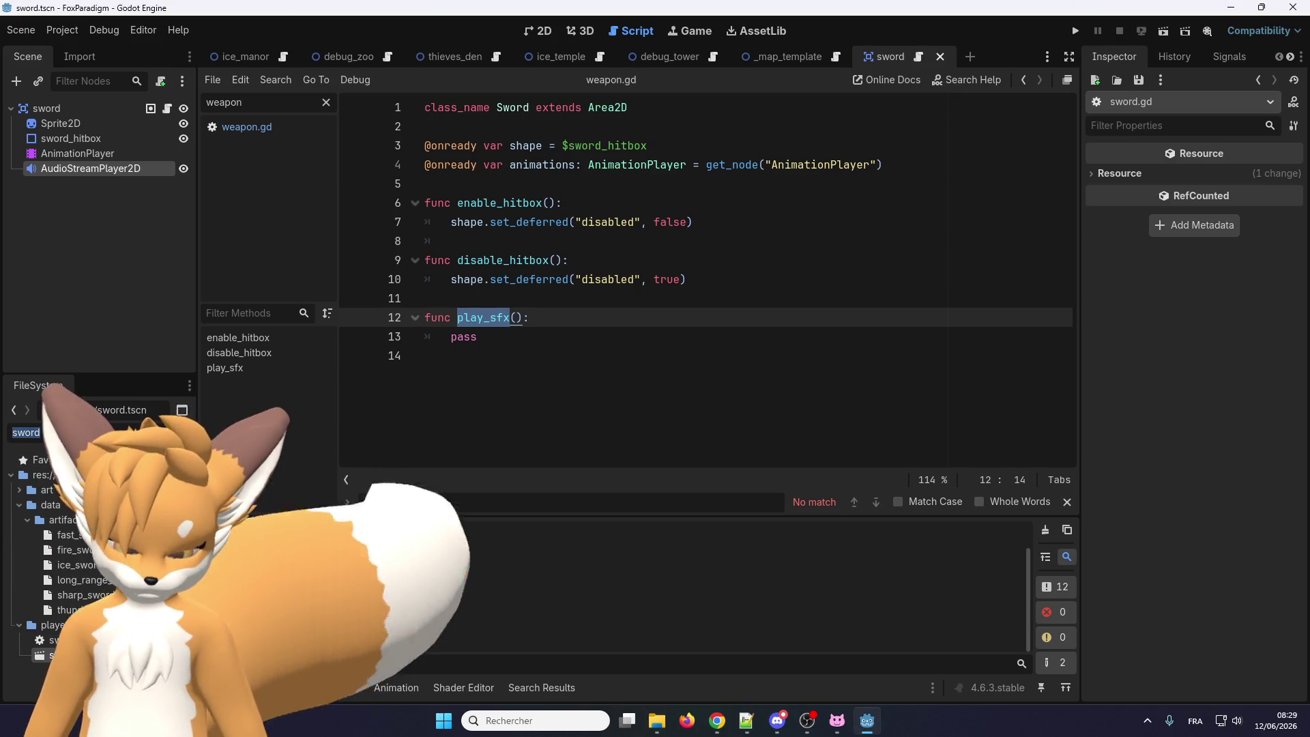
{"action": "type", "text": "audio"}
{"action": "key", "text": "BackSpace"}
{"action": "key", "text": "BackSpace"}
{"action": "key", "text": "BackSpace"}
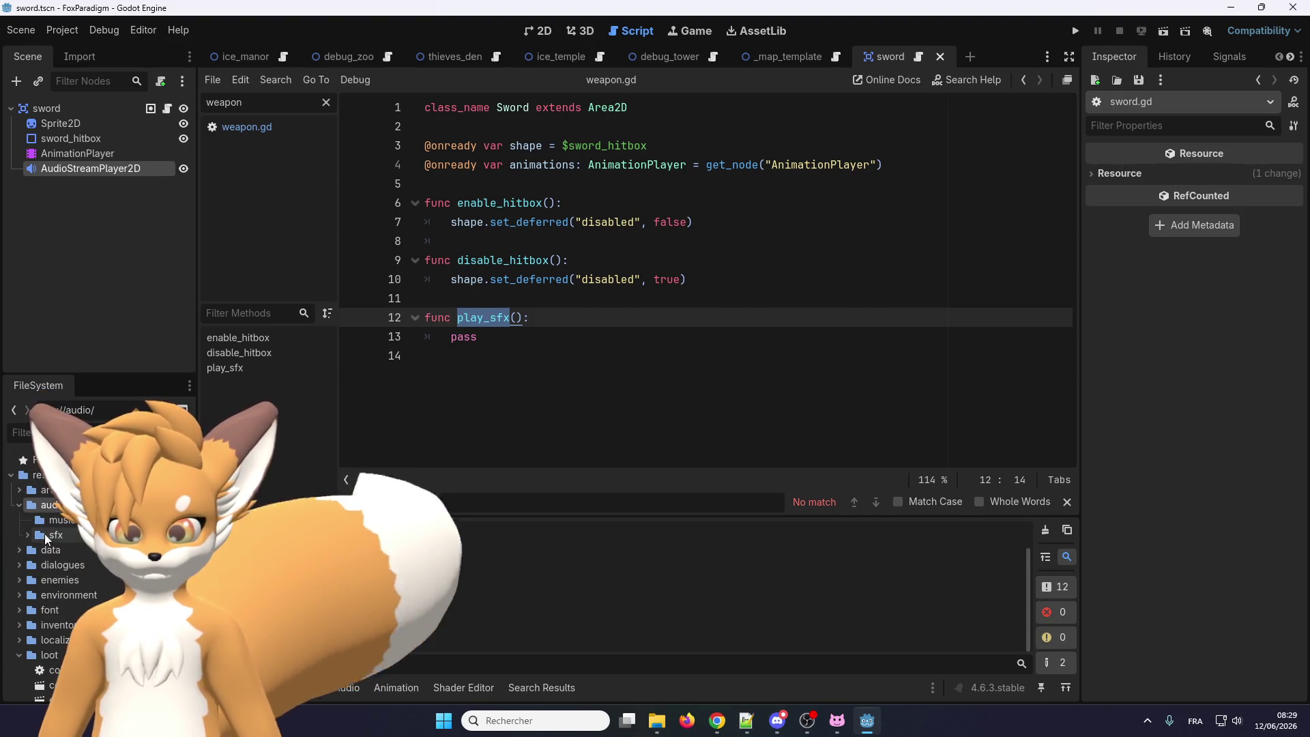
{"action": "left_click", "coordinate": [27, 534]}
{"action": "left_click", "coordinate": [68, 550]}
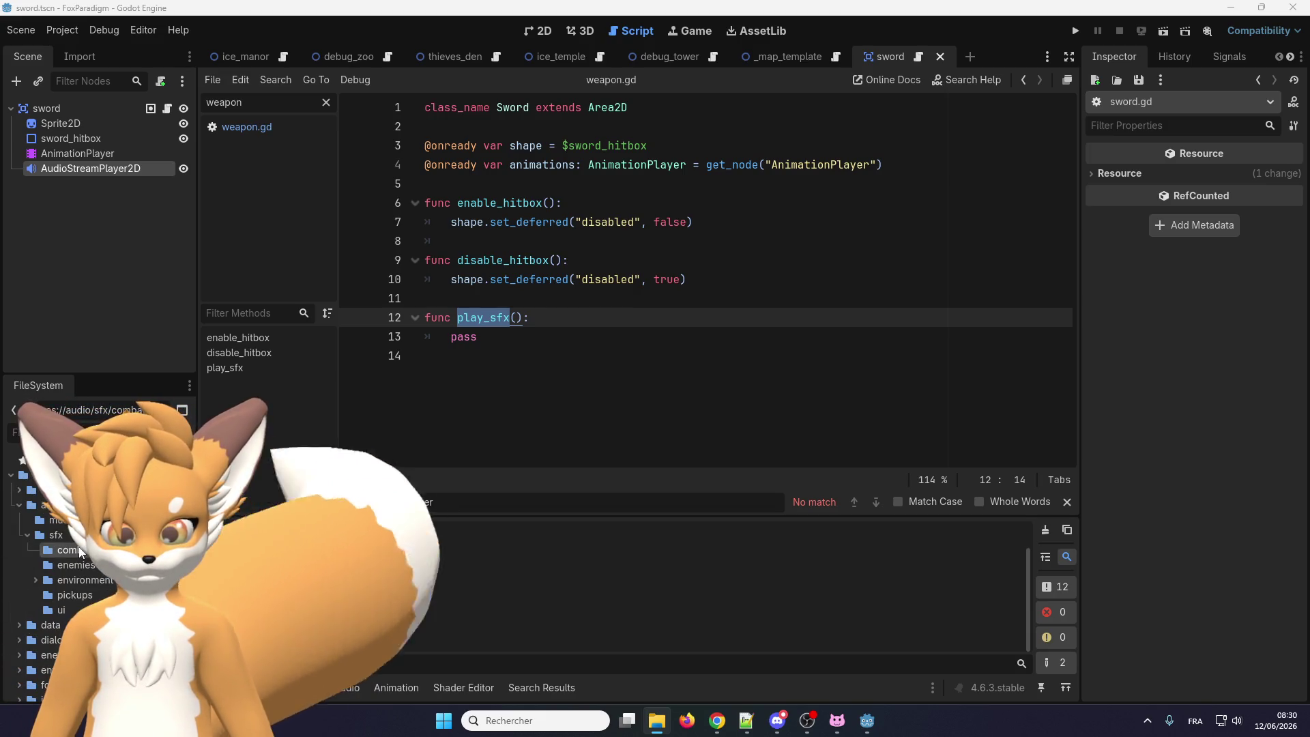
{"action": "left_click", "coordinate": [35, 580]}
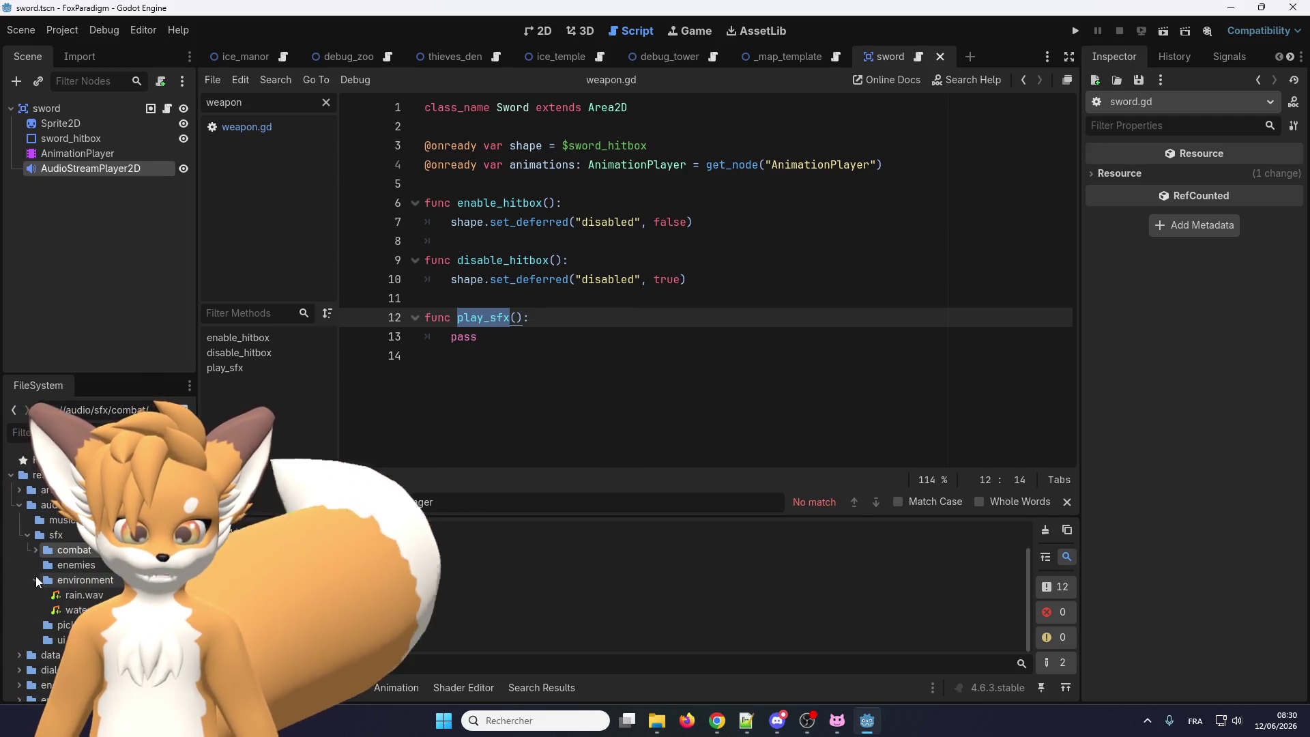
{"action": "left_click", "coordinate": [35, 549]}
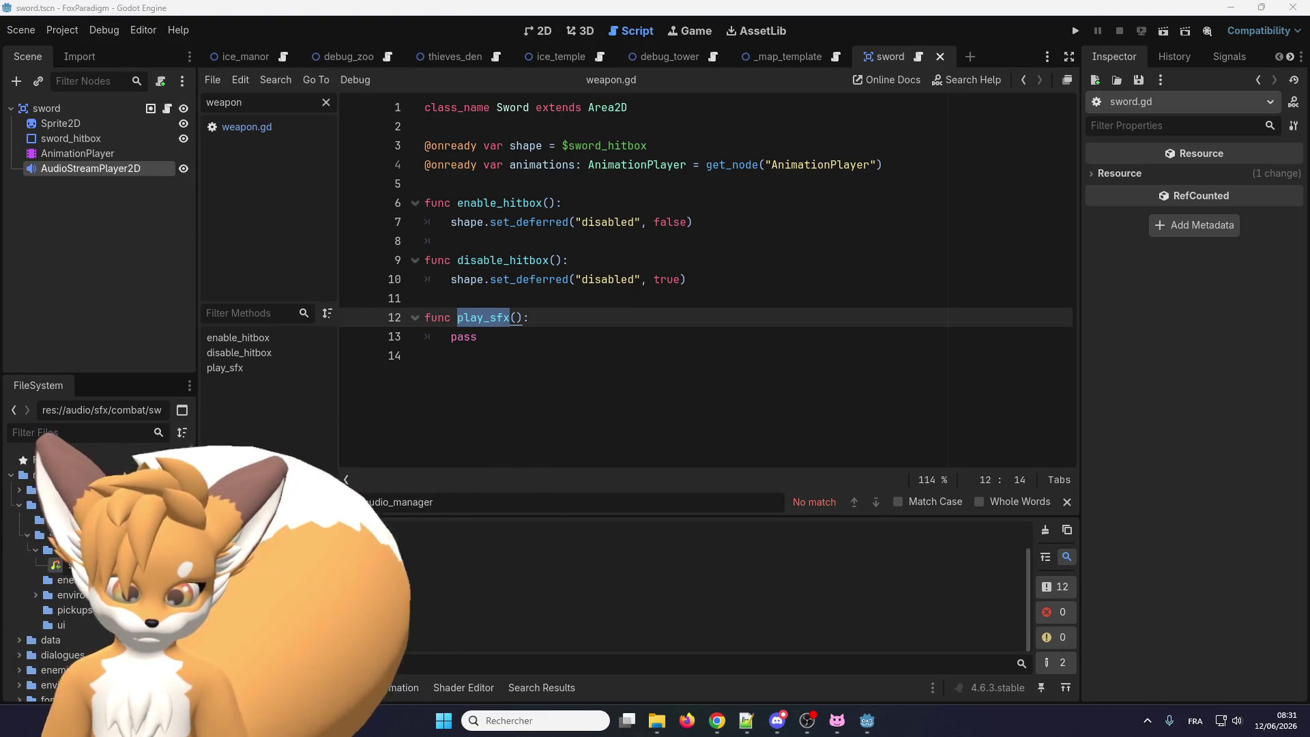
{"action": "left_click", "coordinate": [95, 546]}
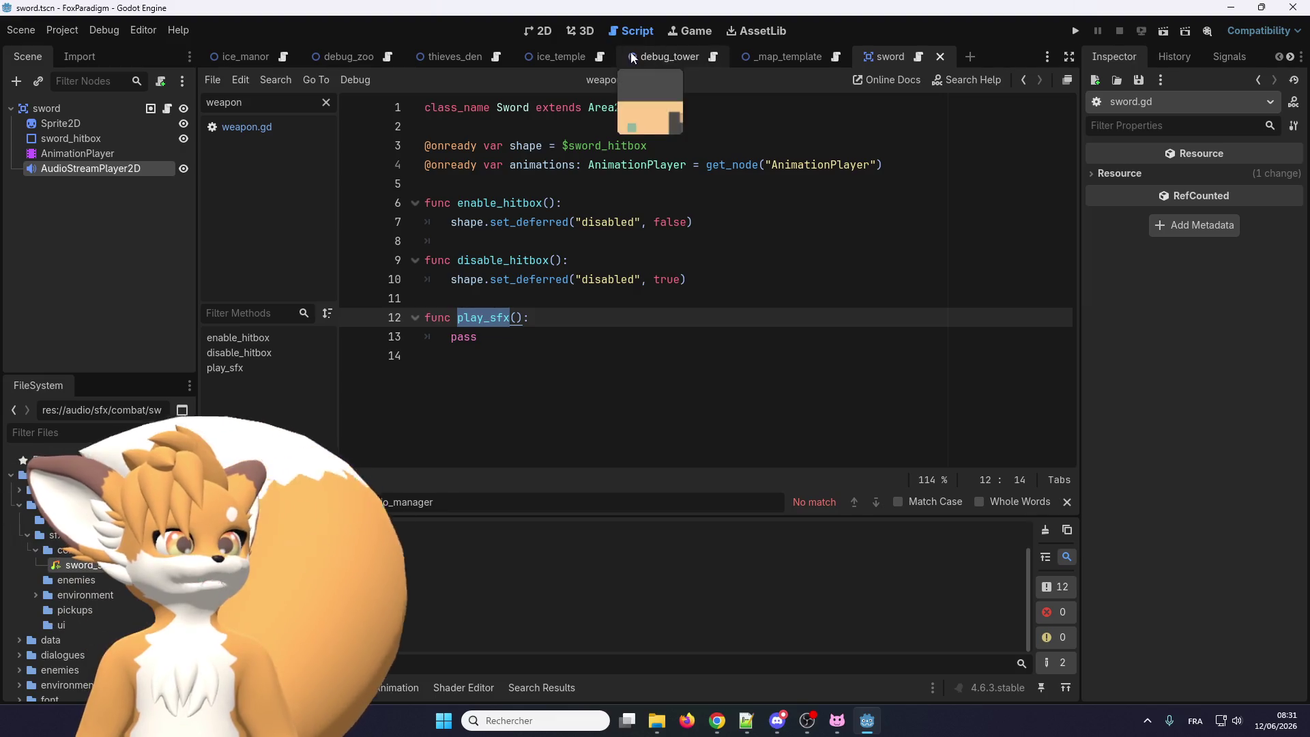
{"action": "left_click", "coordinate": [77, 168]}
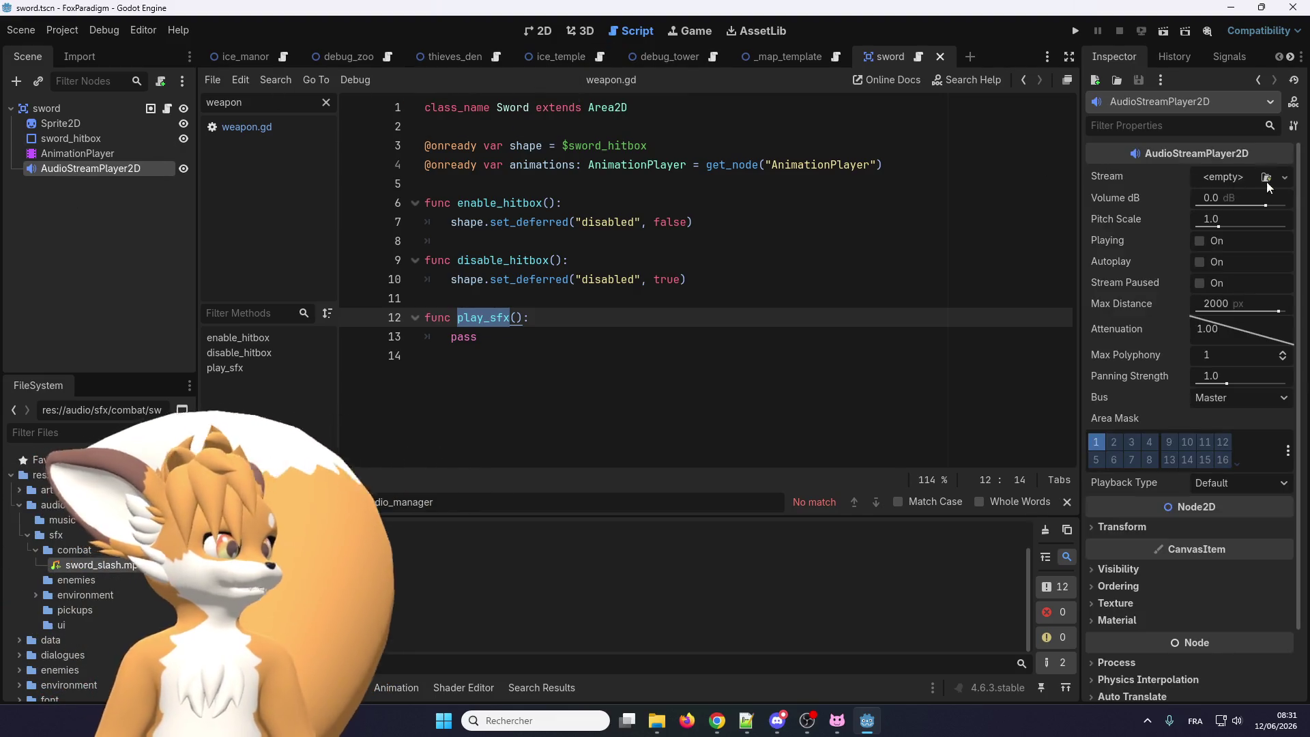
Drag sword_slash.mp3 onto the AudioStreamPlayer2D's Stream property in the Inspector
{"action": "left_click", "coordinate": [1242, 177]}
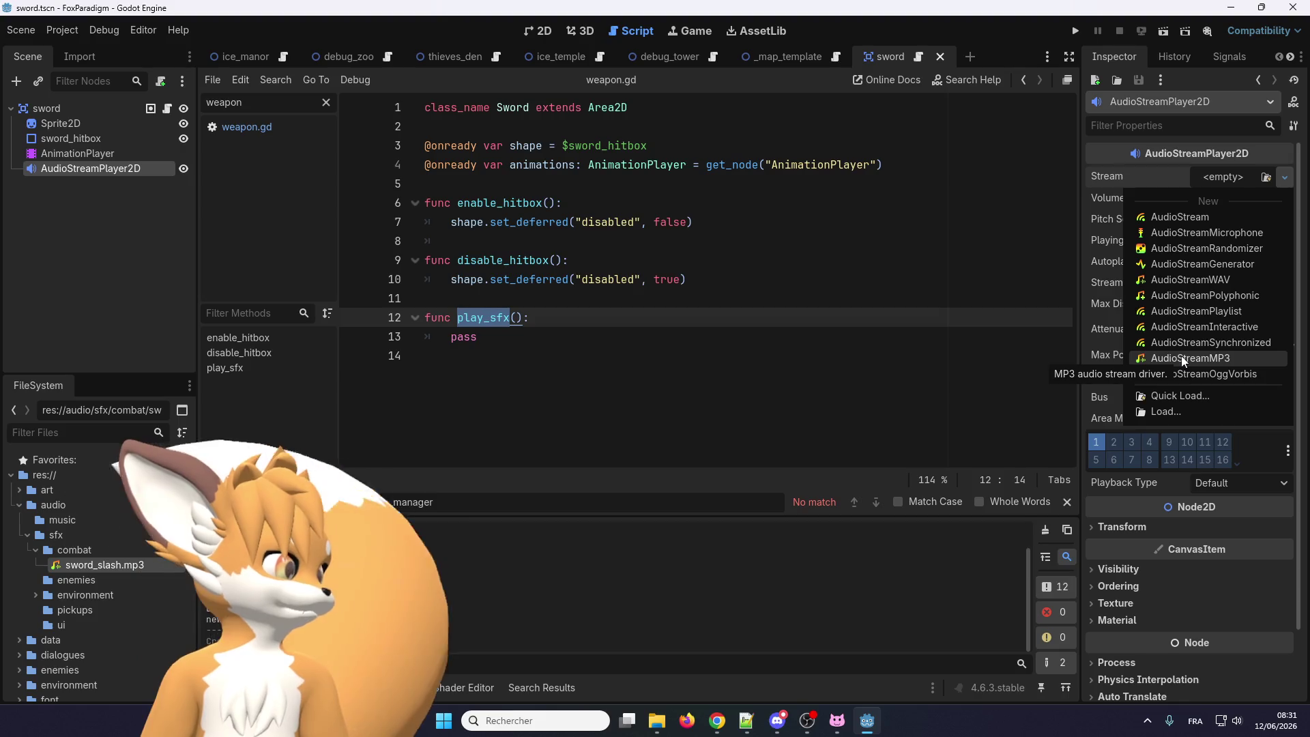
{"action": "left_click", "coordinate": [100, 566]}
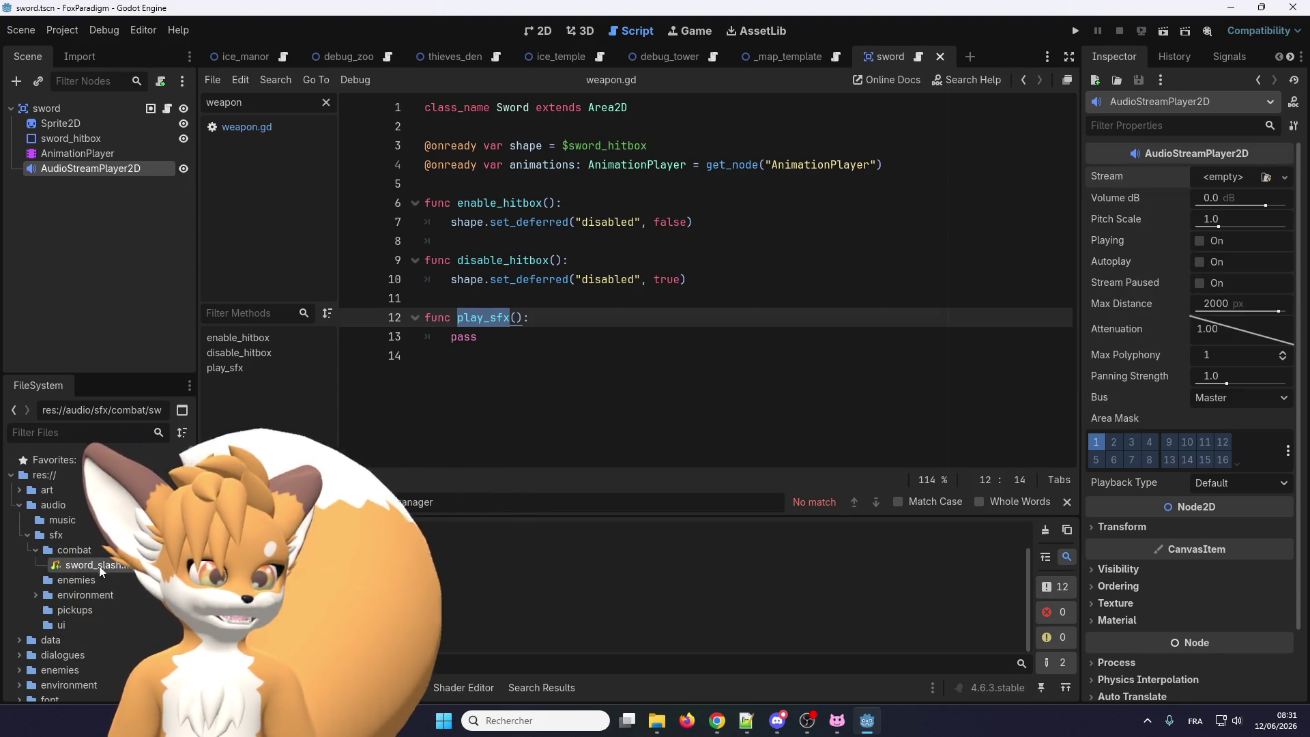
{"action": "mouse_move", "coordinate": [79, 563]}
{"action": "left_mouse_down"}
{"action": "mouse_move", "coordinate": [478, 307]}
{"action": "mouse_move", "coordinate": [1207, 175]}
{"action": "left_mouse_up"}
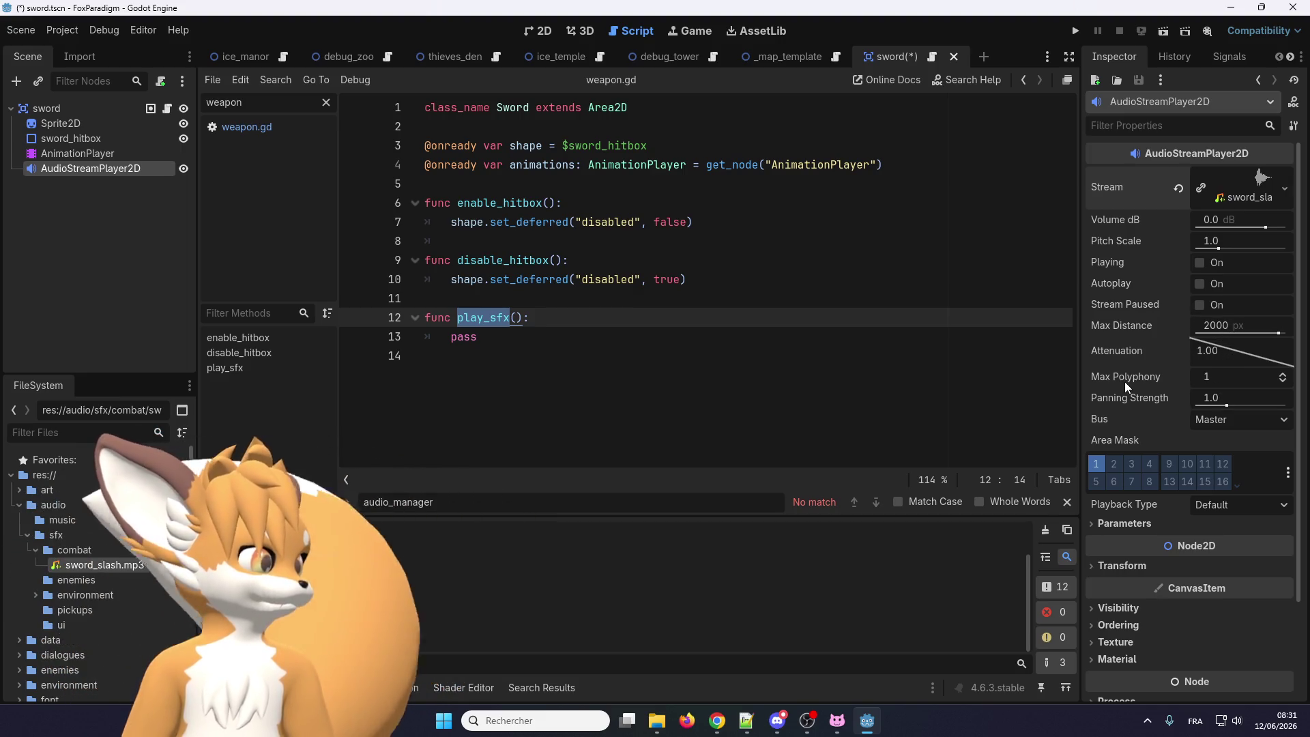
{"action": "mouse_move", "coordinate": [1154, 381]}
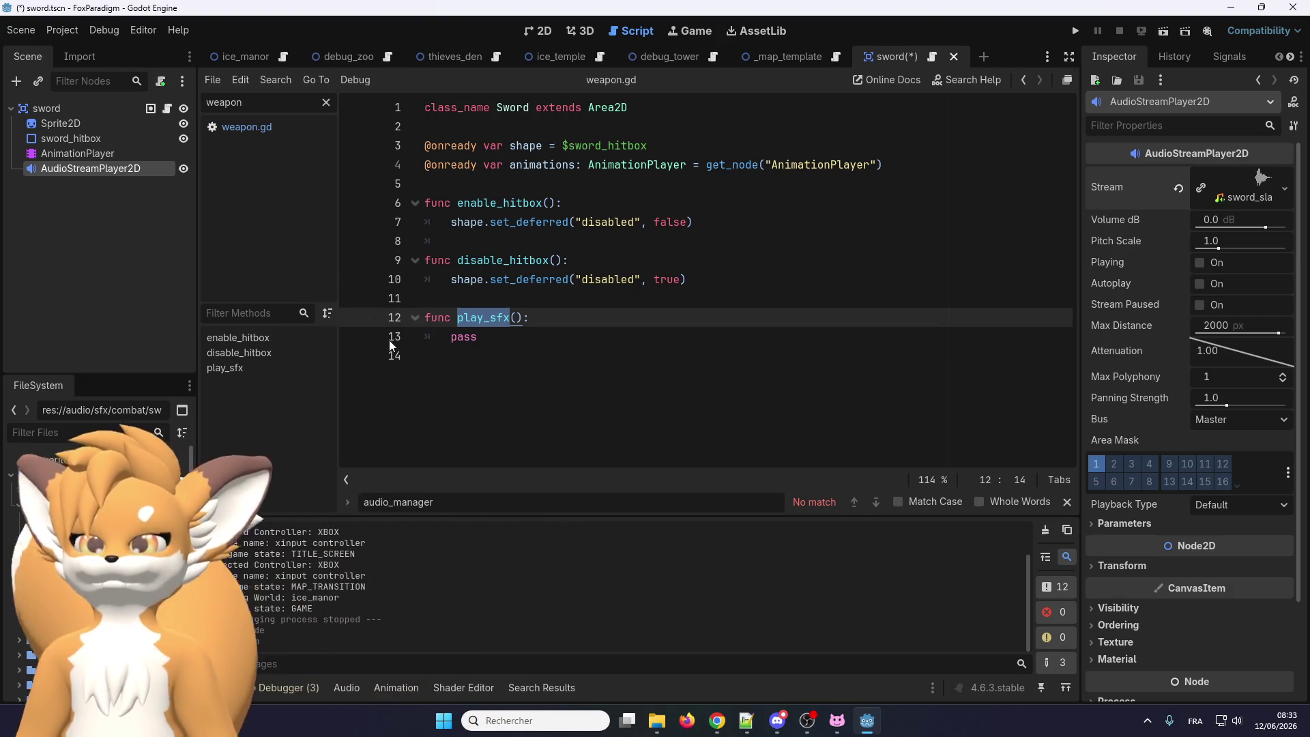
Change the AudioStreamPlayer2D's Bus from Master to SFX
{"action": "scroll", "coordinate": [1119, 416], "scroll_direction": "down", "scroll_amount": 2}
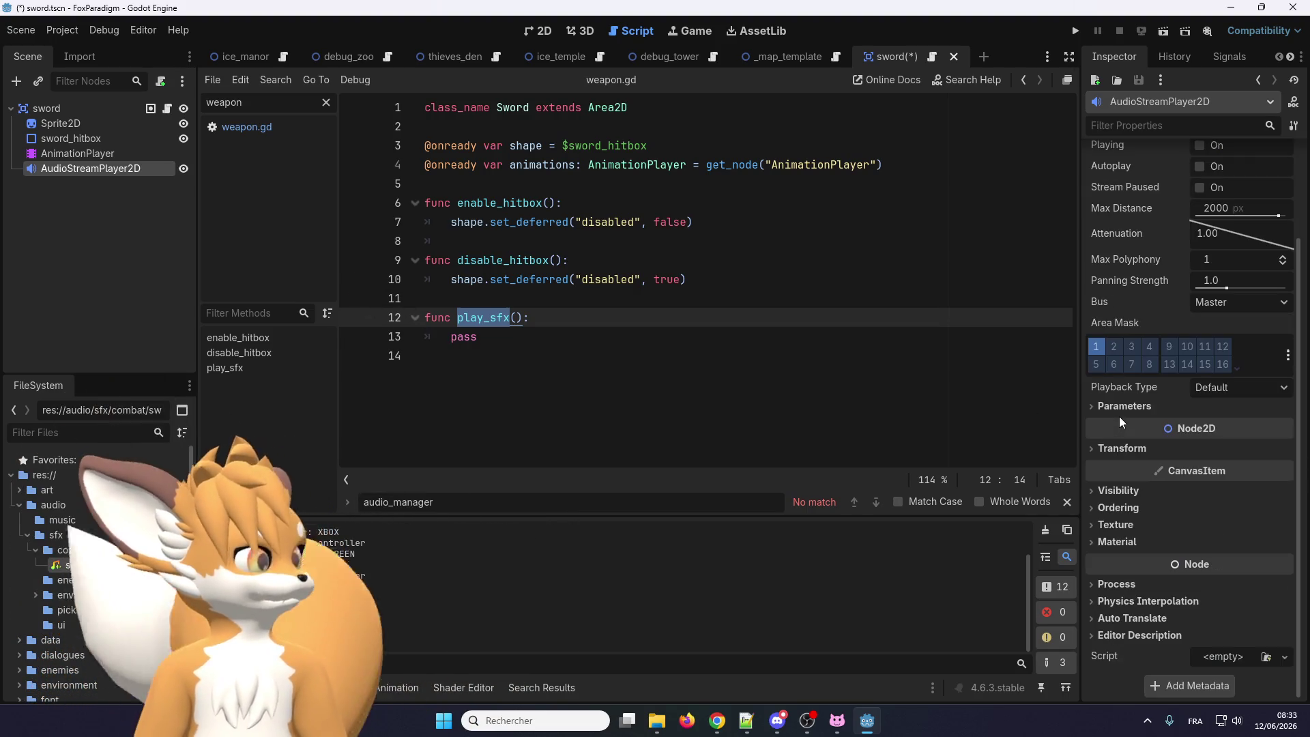
{"action": "scroll", "coordinate": [1131, 456], "scroll_direction": "up", "scroll_amount": 2}
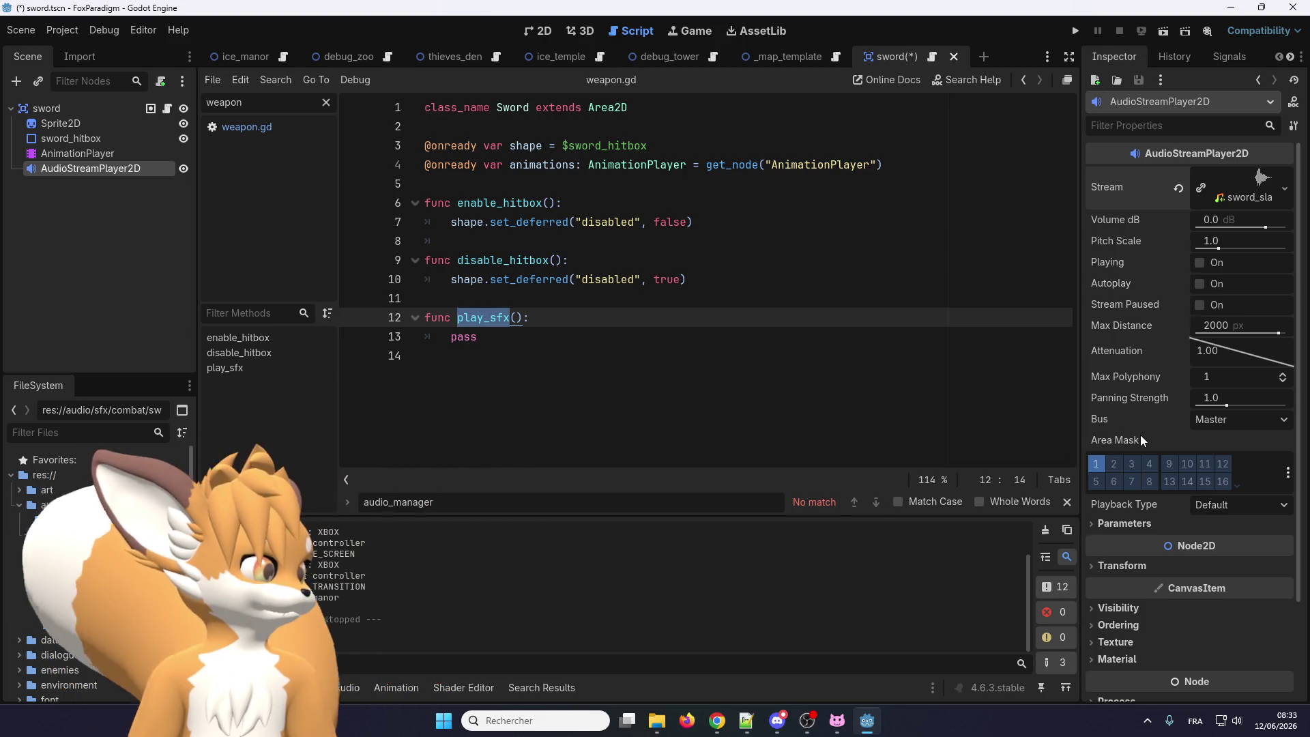
{"action": "mouse_move", "coordinate": [1129, 399]}
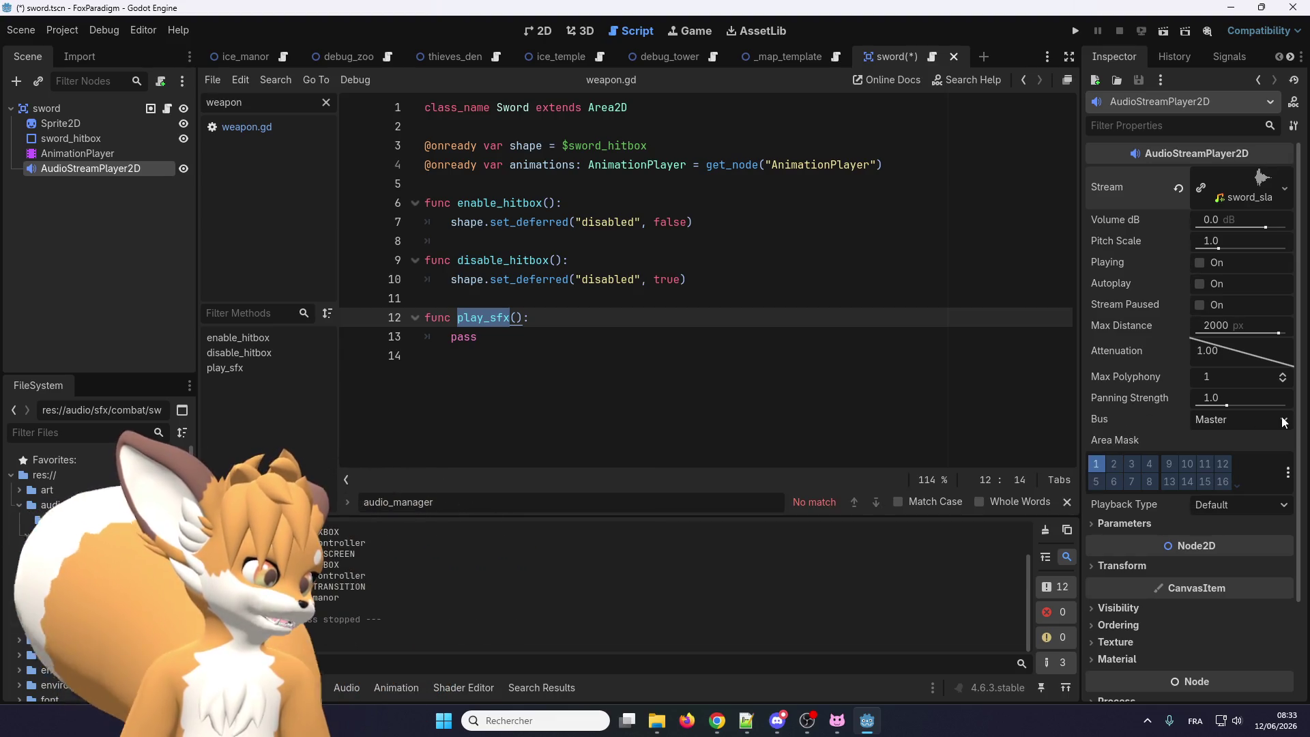
{"action": "left_click", "coordinate": [1257, 419]}
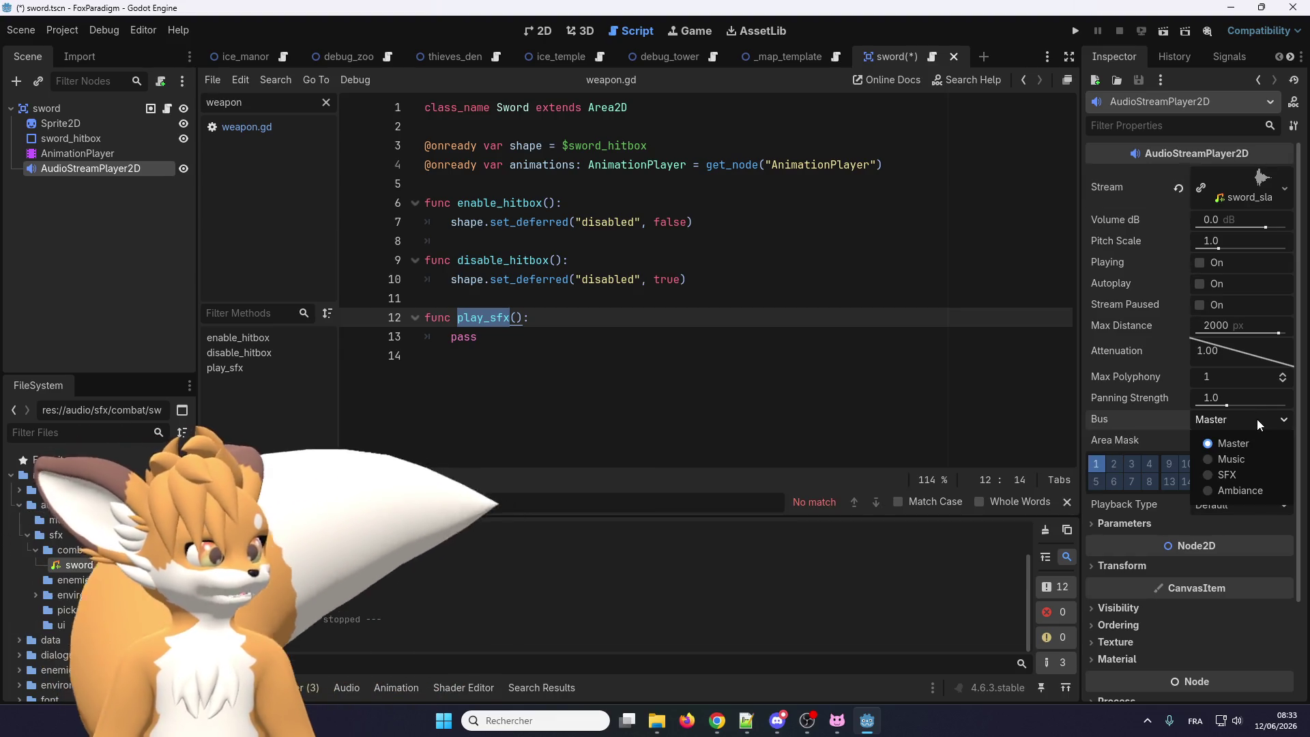
{"action": "left_click", "coordinate": [1235, 474]}
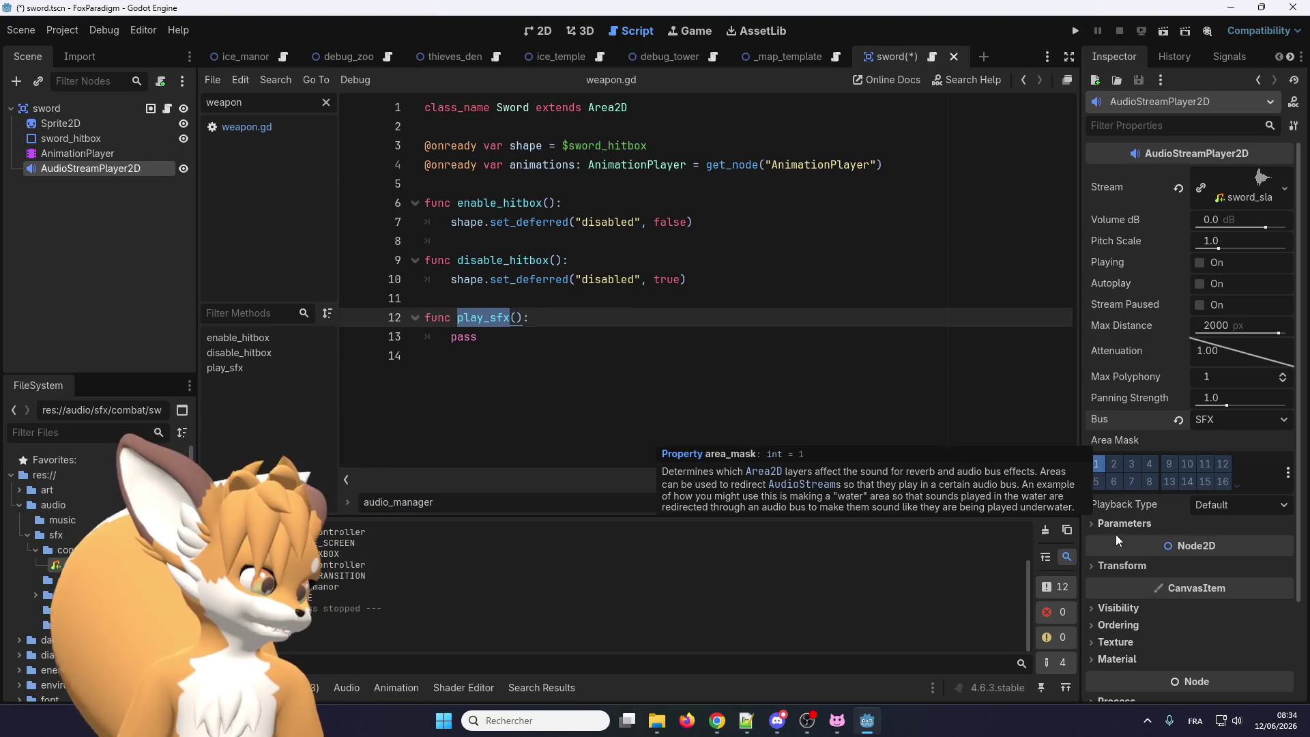
Keep the Default playback type and briefly inspect the Parameters section
{"action": "left_click", "coordinate": [1210, 506]}
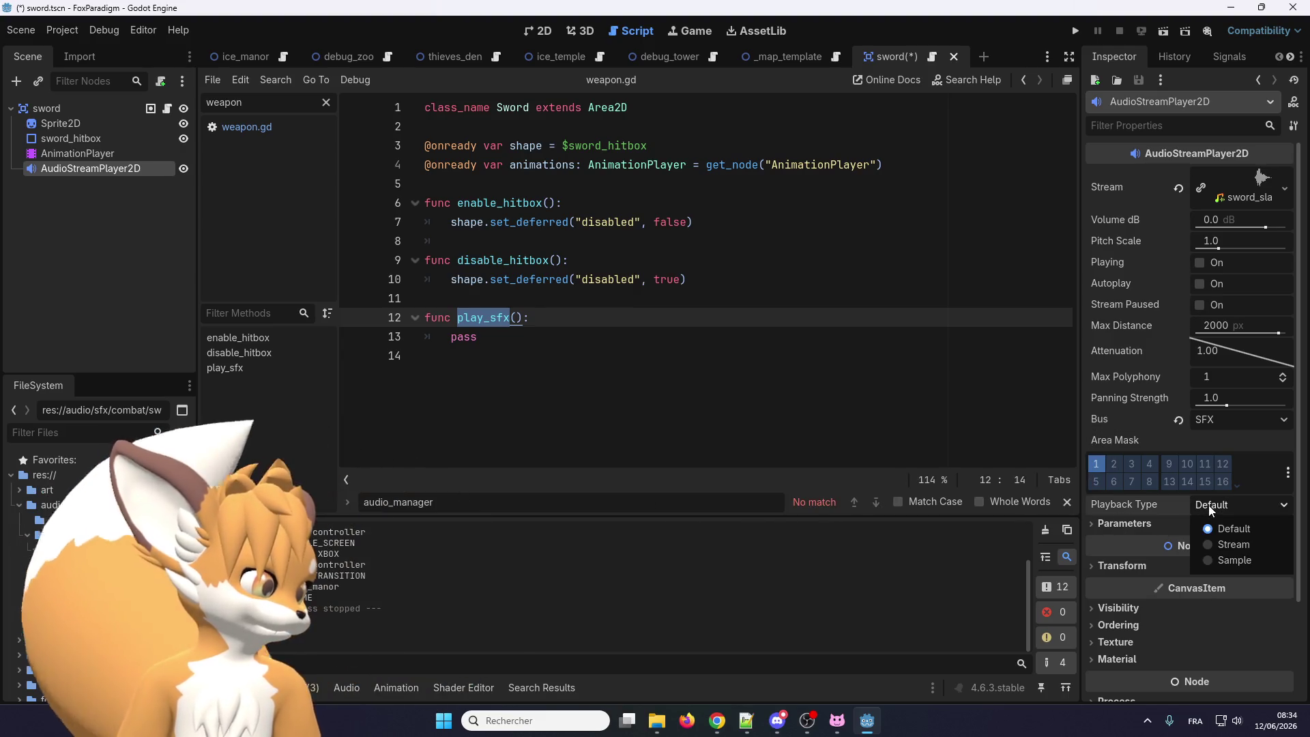
{"action": "left_click", "coordinate": [1165, 505]}
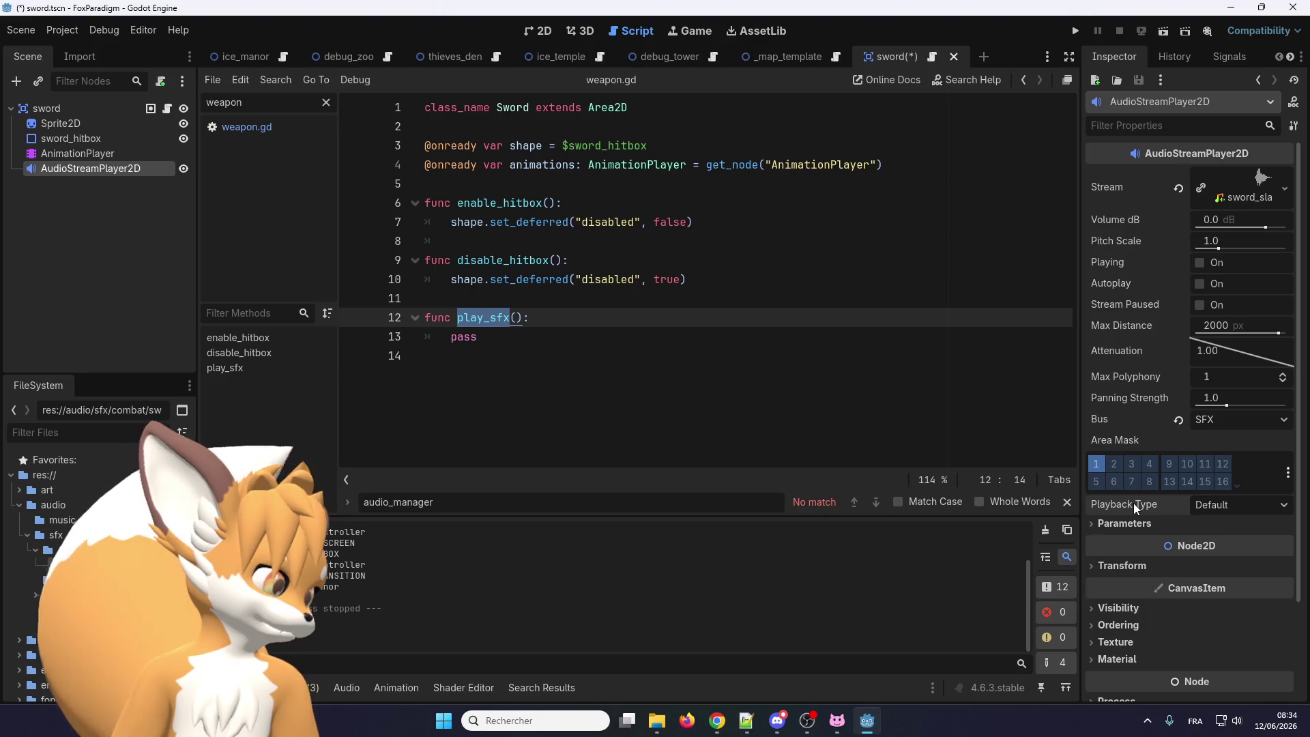
{"action": "mouse_move", "coordinate": [1133, 502]}
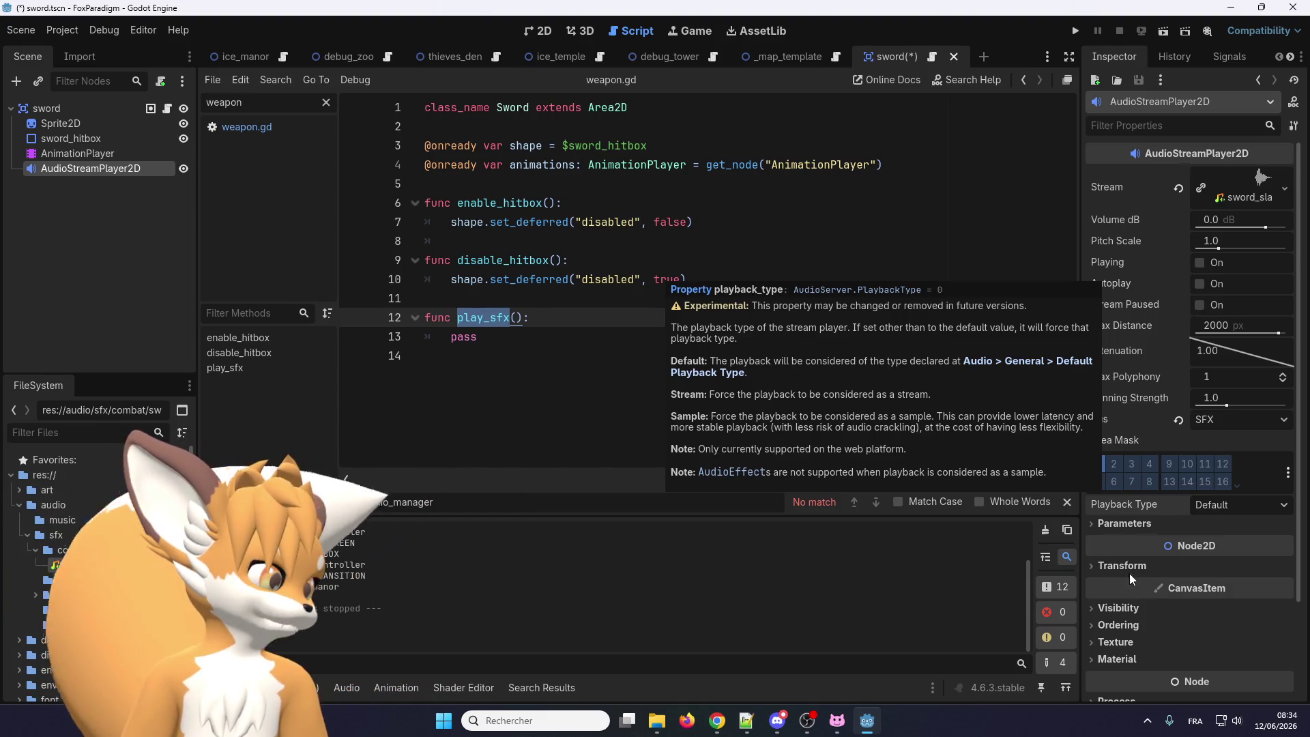
{"action": "left_click", "coordinate": [1114, 525]}
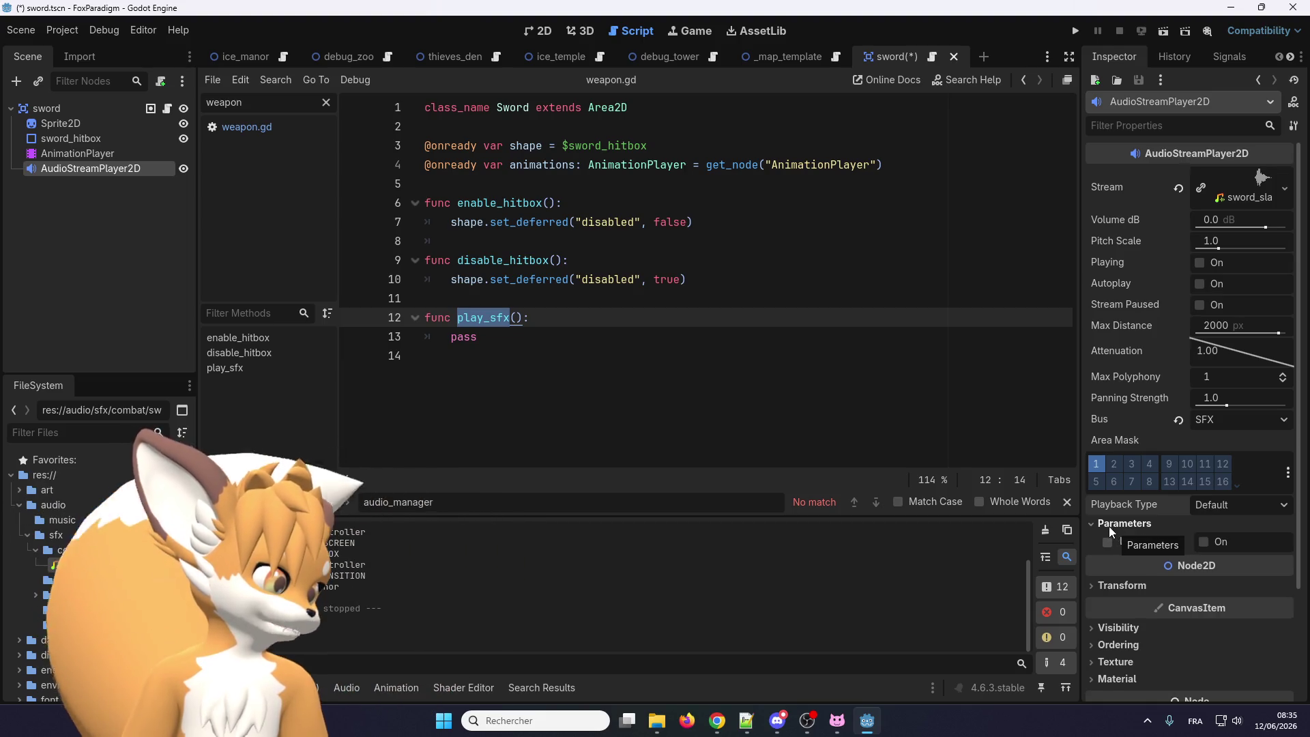
{"action": "left_click", "coordinate": [1113, 528]}
{"action": "scroll", "coordinate": [1113, 542], "scroll_direction": "down", "scroll_amount": 3}
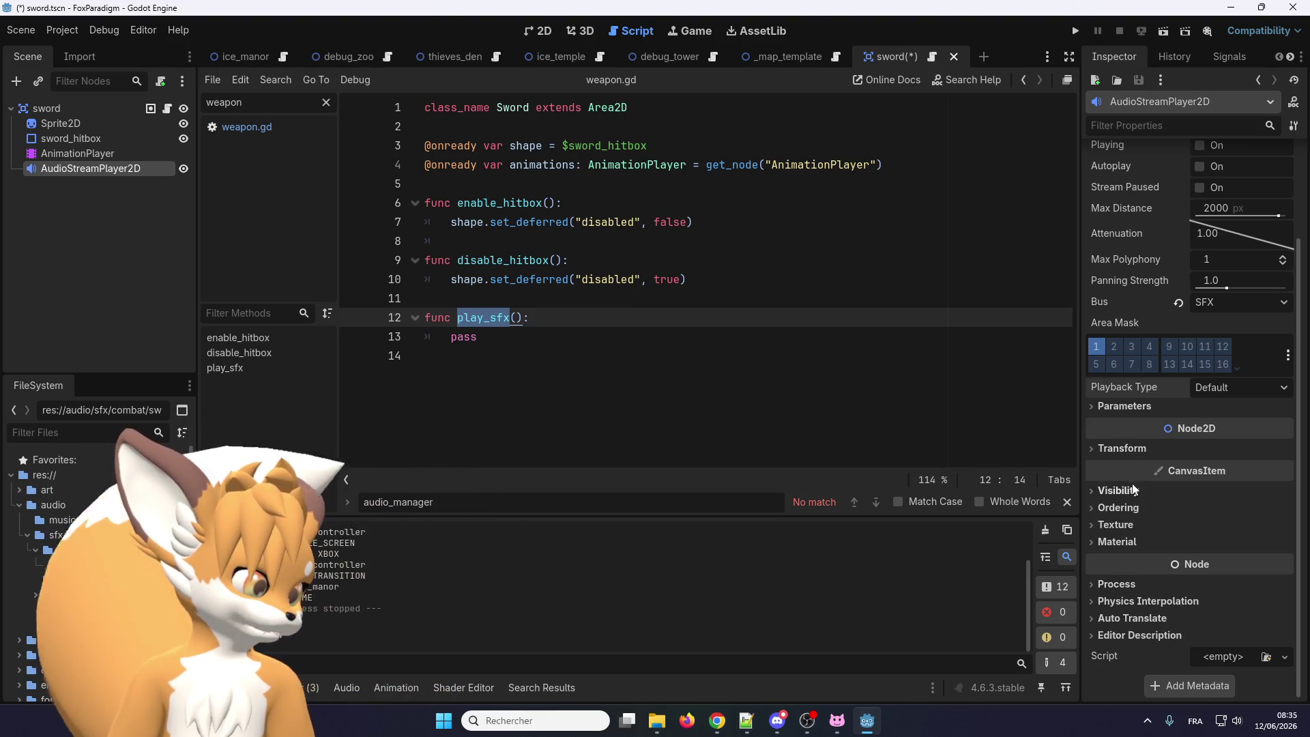
{"action": "scroll", "coordinate": [1133, 455], "scroll_direction": "up", "scroll_amount": 3}
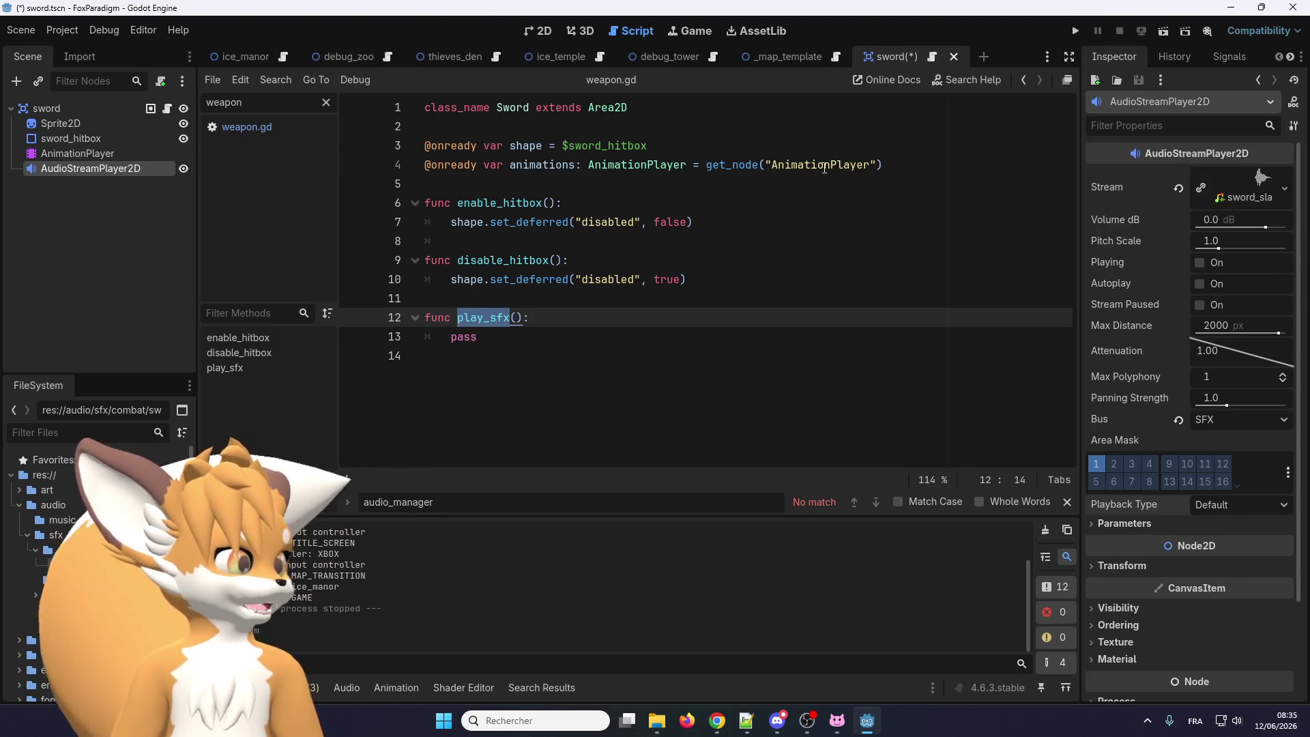
Reselect the AudioStreamPlayer2D in the 2D view, then return to the sword script
{"action": "left_click", "coordinate": [544, 30]}
{"action": "left_click", "coordinate": [125, 137]}
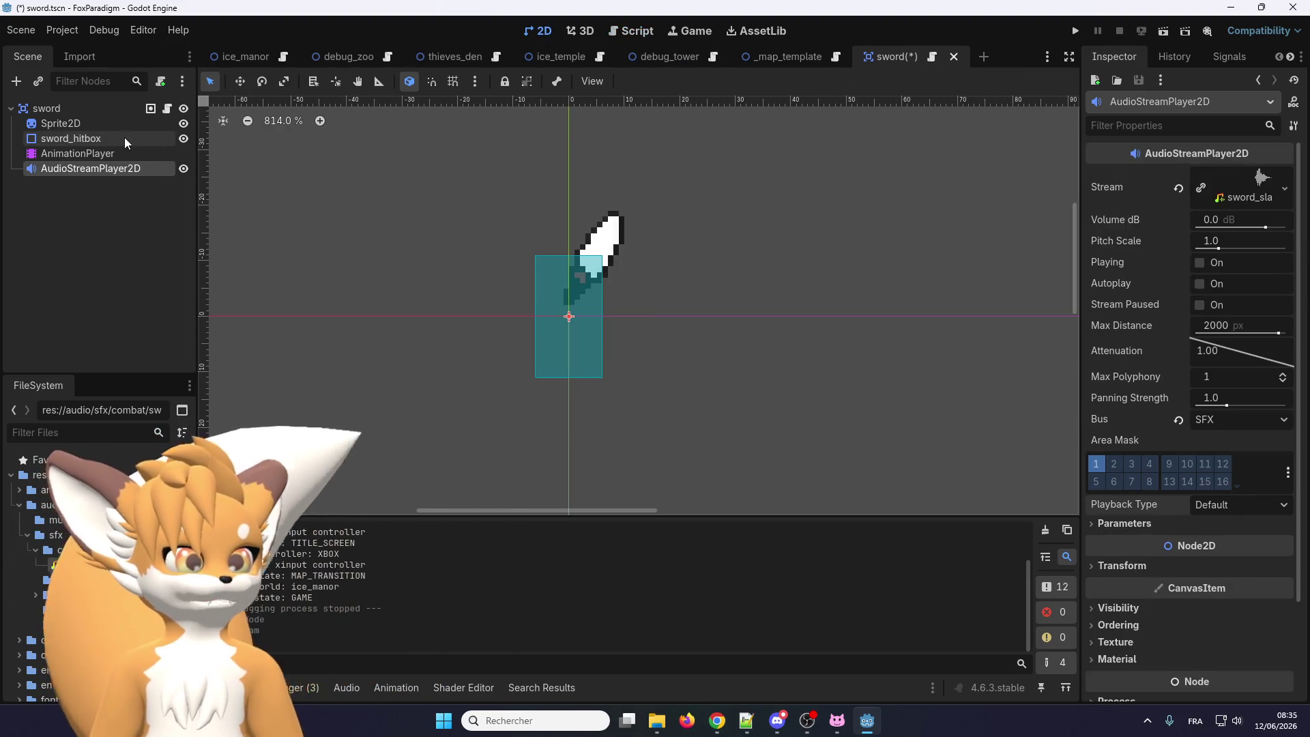
{"action": "left_click", "coordinate": [120, 174]}
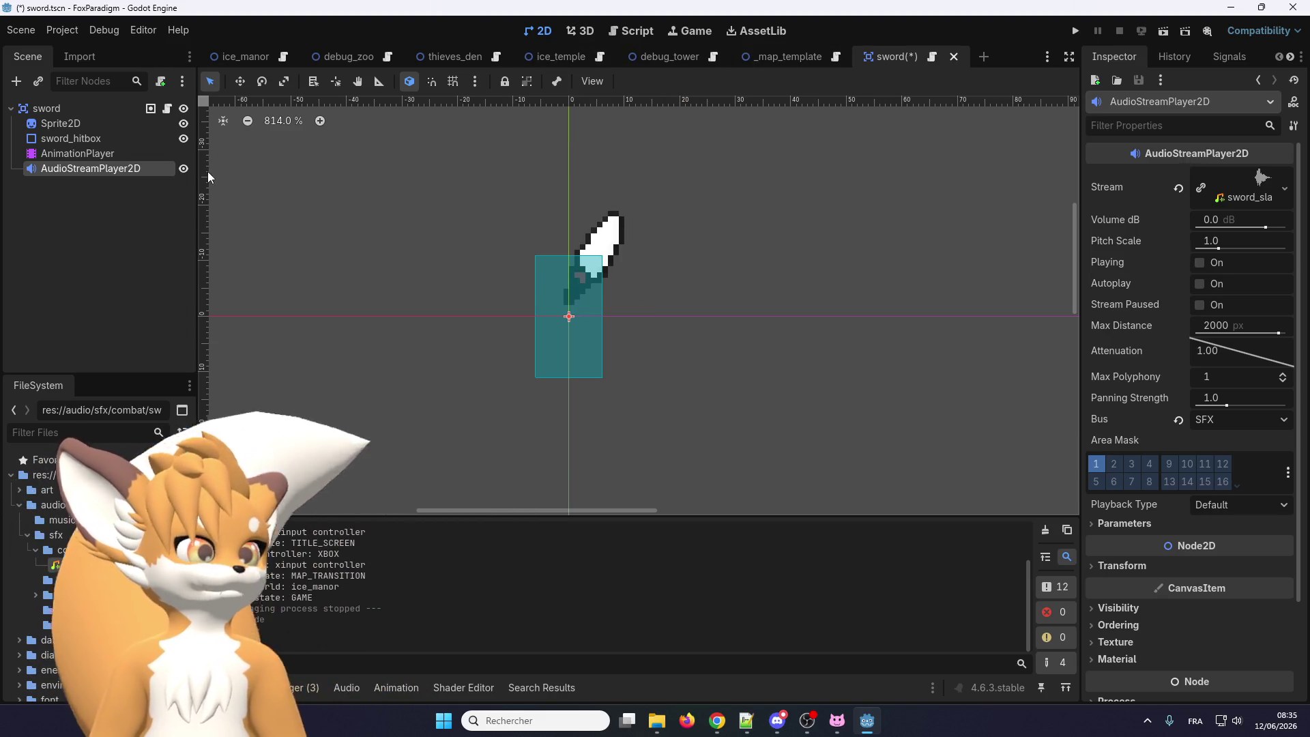
{"action": "left_click", "coordinate": [933, 56]}
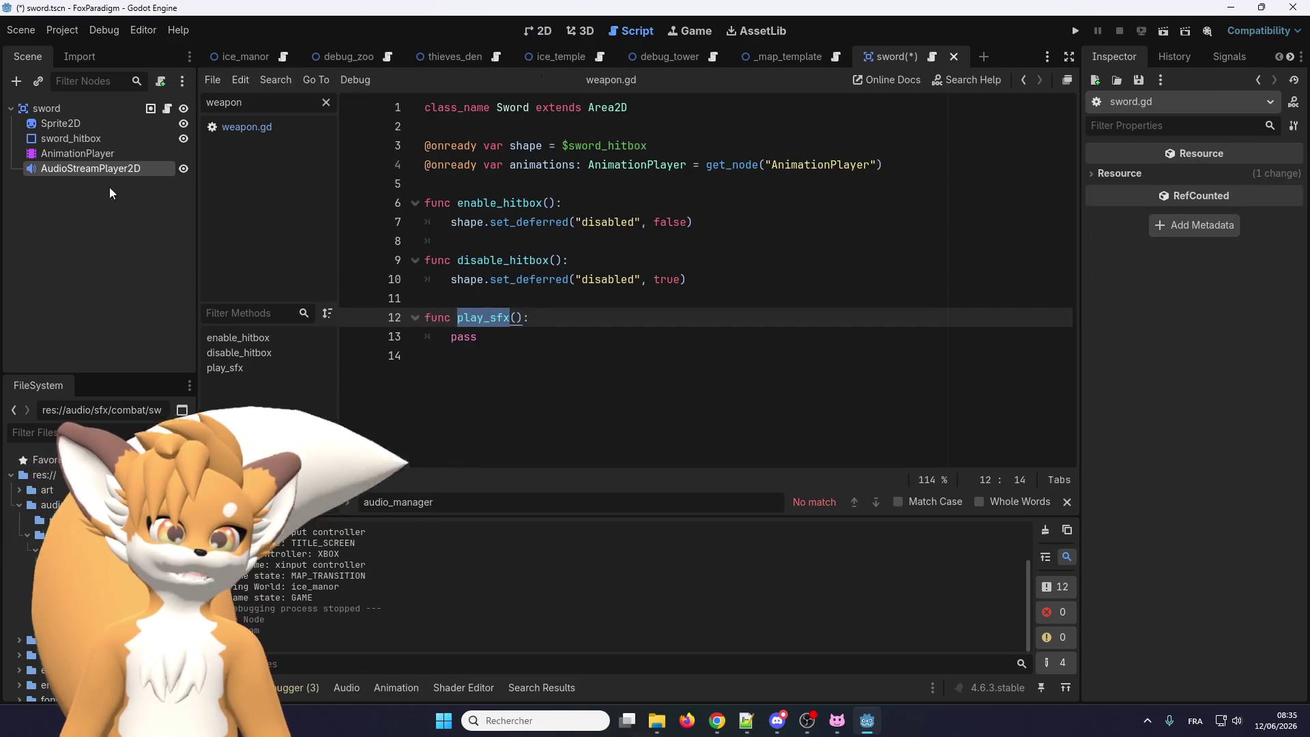
Try inserting AudioStreamPlayer2D references, undo them, and add a blank line above the functions
{"action": "left_click_drag", "start_coordinate": [79, 169], "coordinate": [548, 177]}
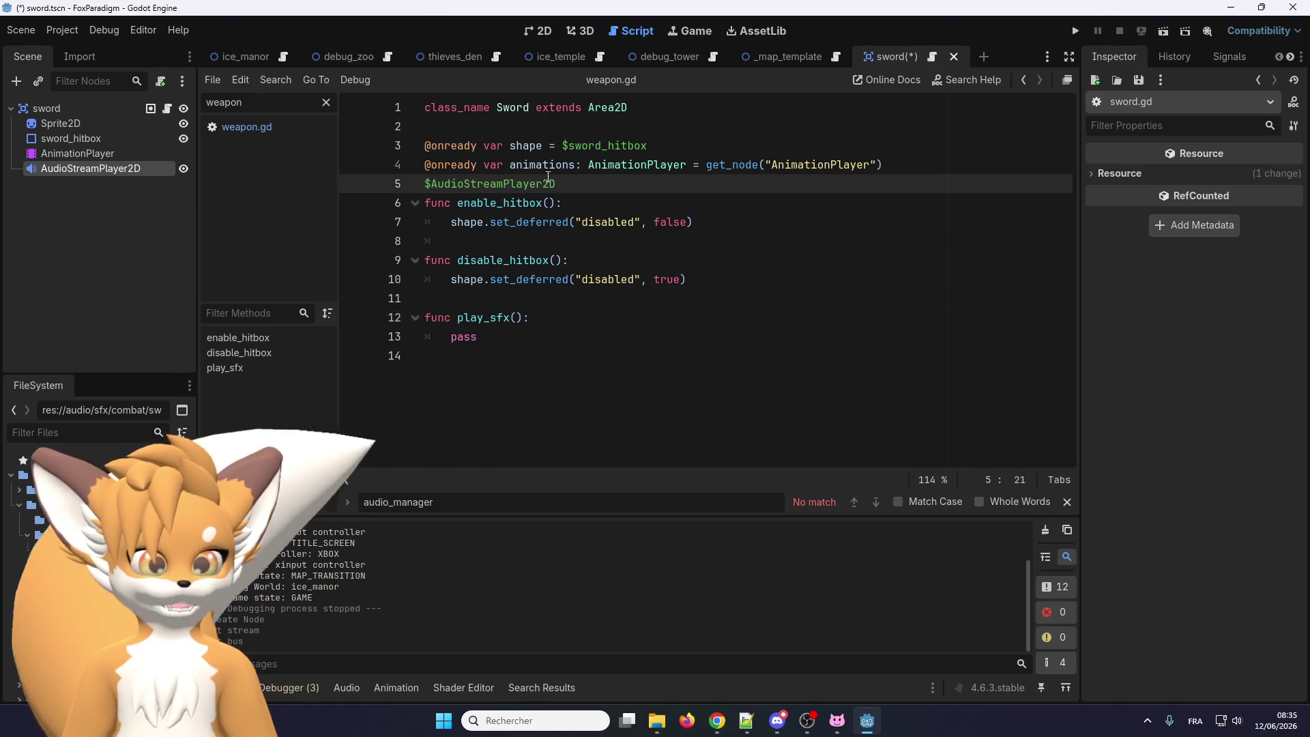
{"action": "key", "text": "ctrl+z"}
{"action": "left_click", "coordinate": [476, 176]}
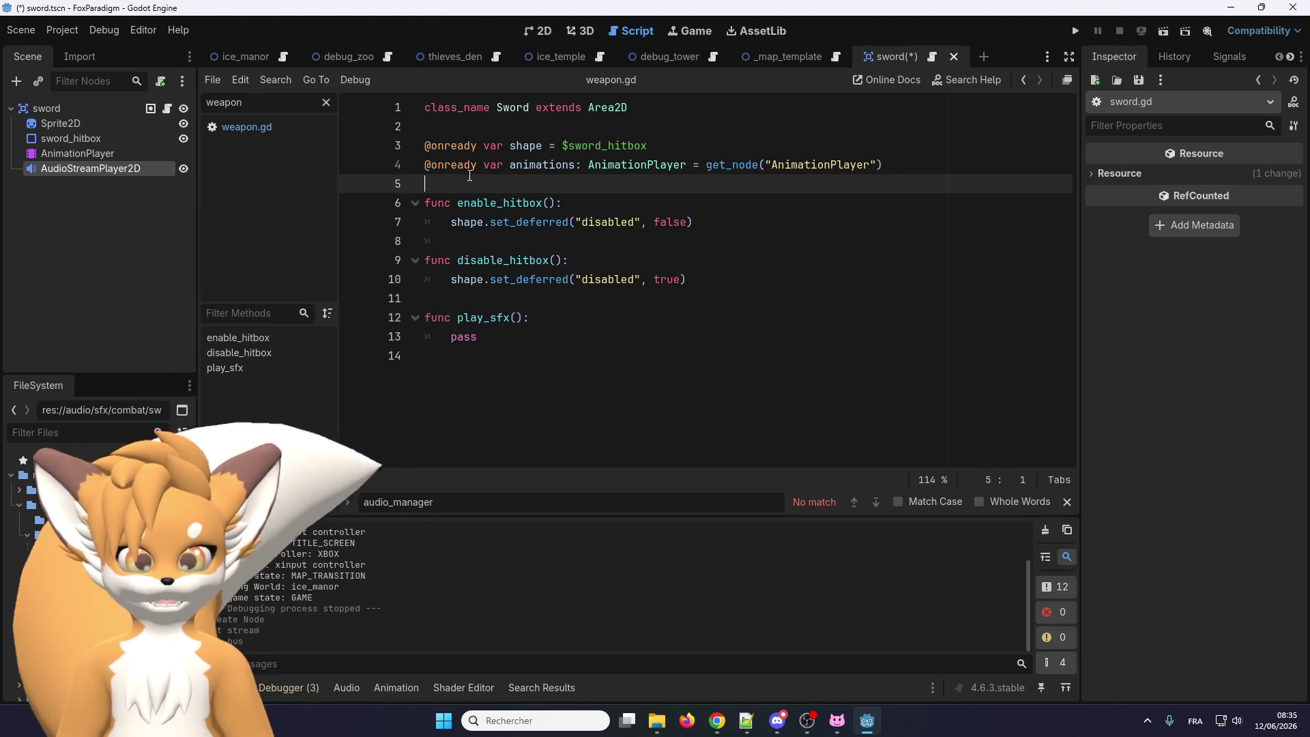
{"action": "key", "text": "Return"}
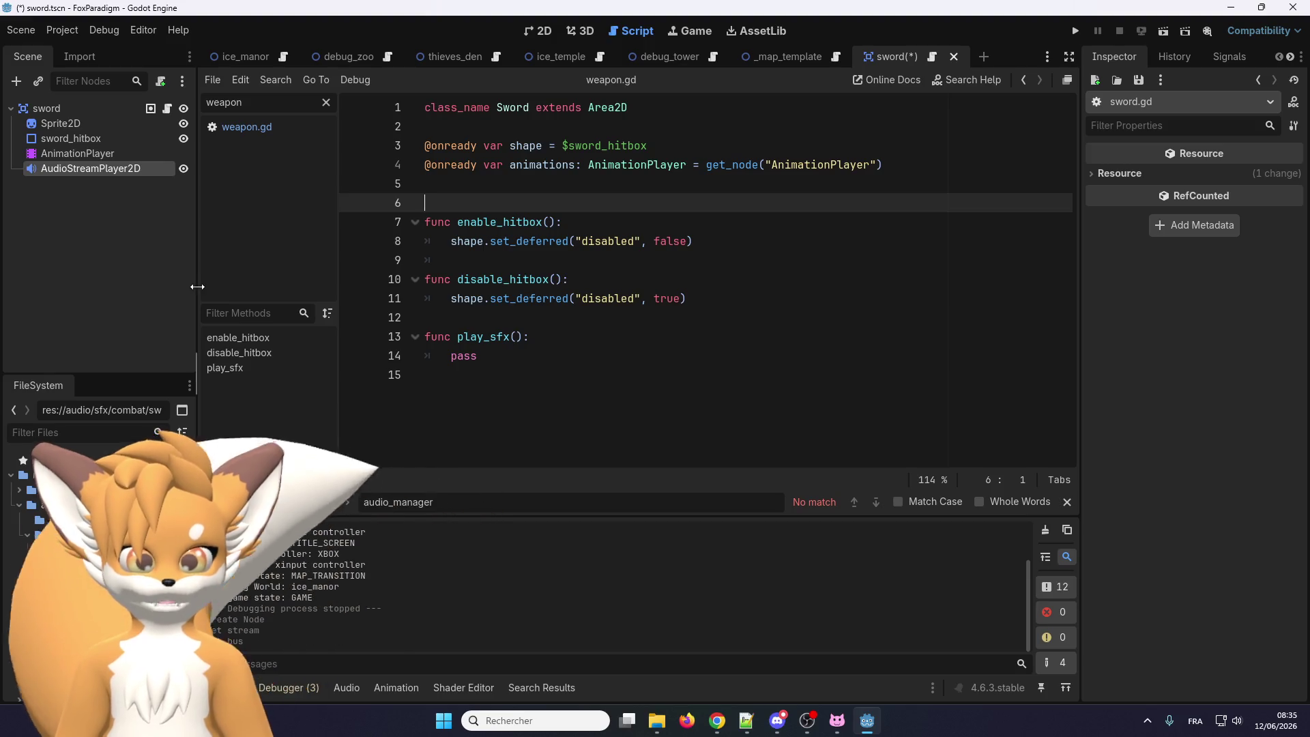
{"action": "left_click", "coordinate": [103, 198]}
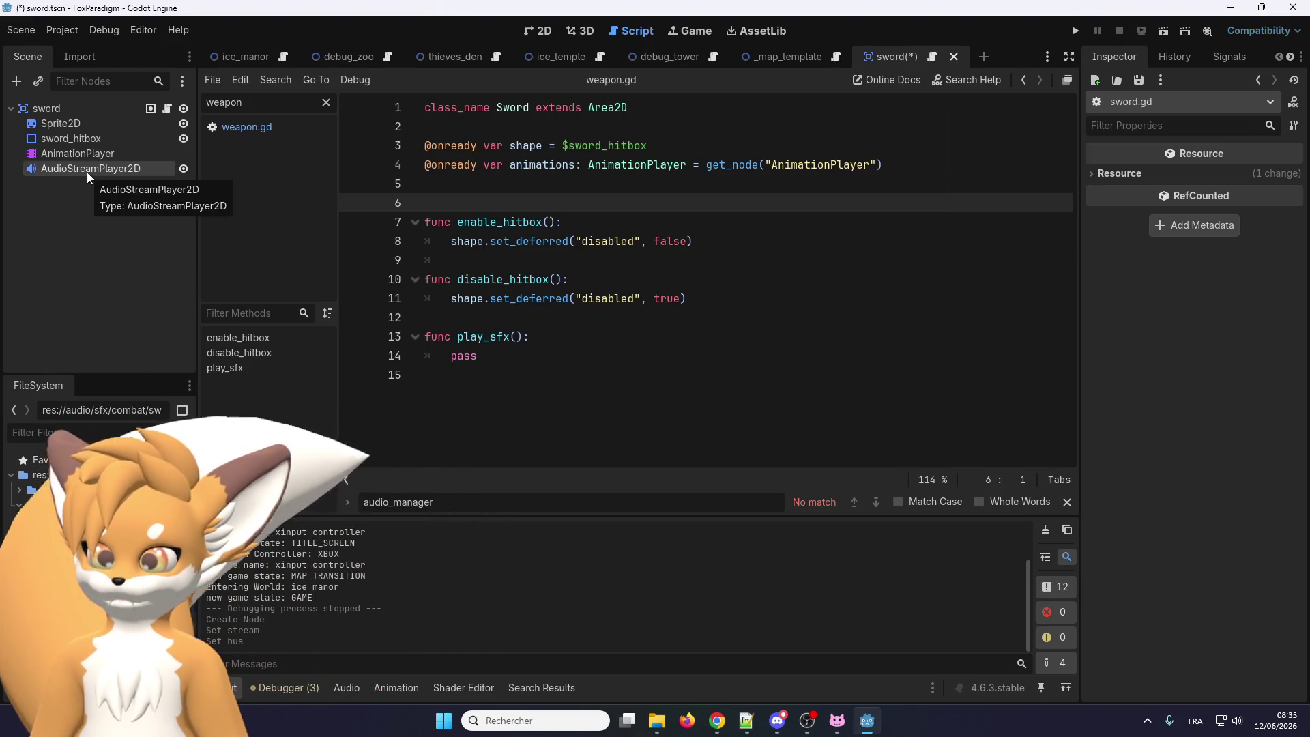
{"action": "left_click_drag", "start_coordinate": [62, 168], "coordinate": [456, 181]}
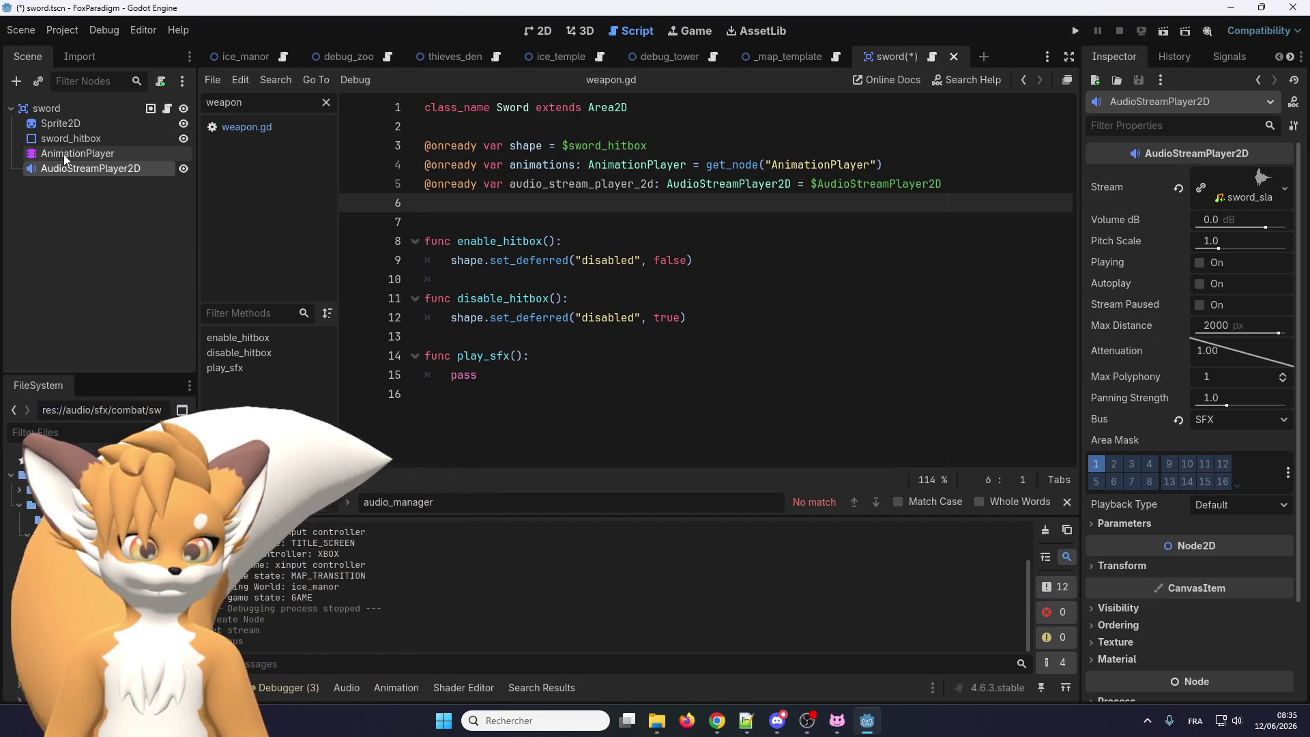
{"action": "key", "text": "ctrl+z"}
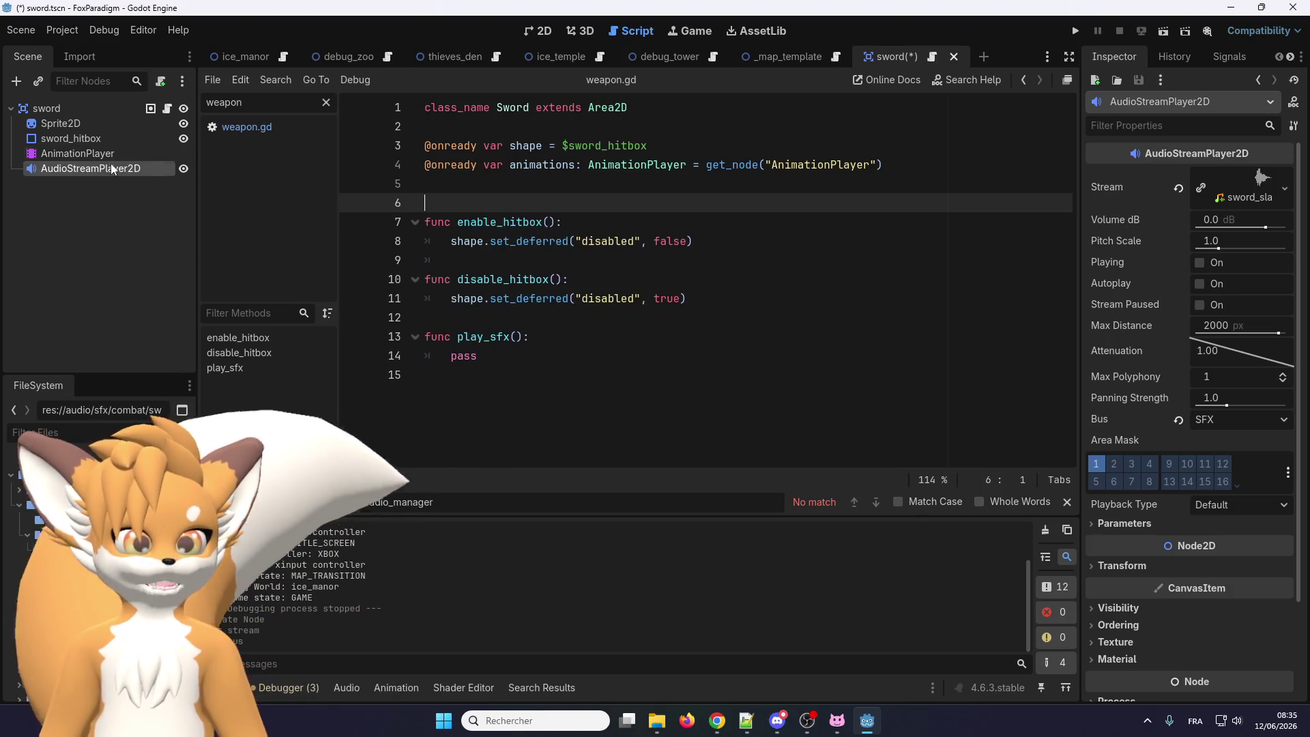
{"action": "left_click", "coordinate": [89, 139]}
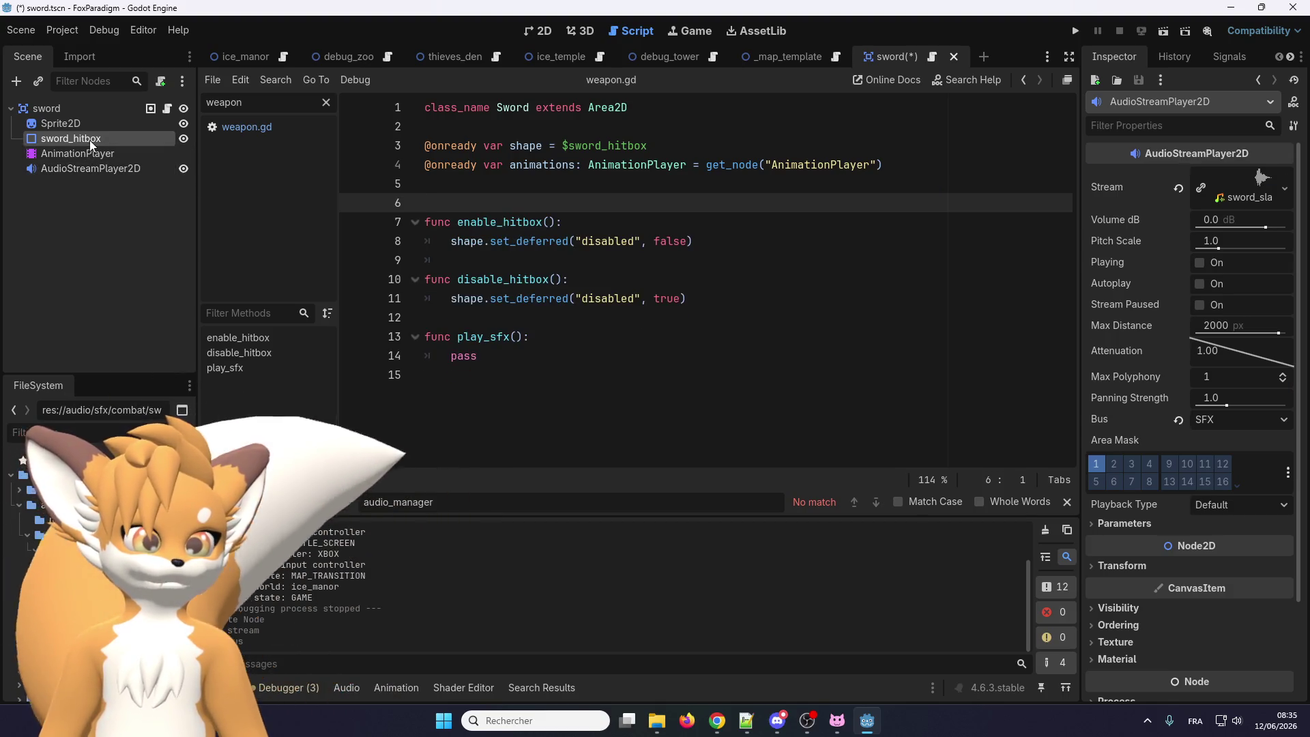
{"action": "left_click", "coordinate": [92, 168], "text": "shift"}
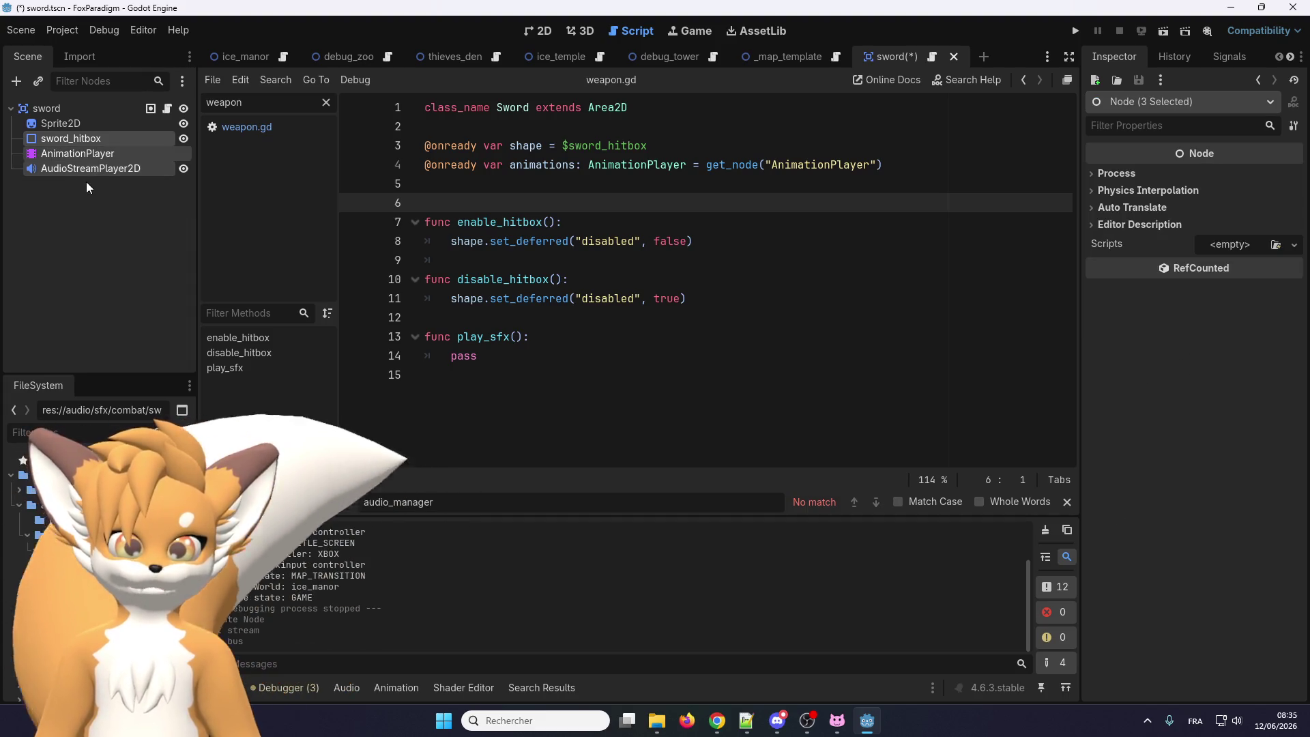
{"action": "left_click", "coordinate": [87, 122]}
{"action": "left_click", "coordinate": [88, 170], "text": "shift"}
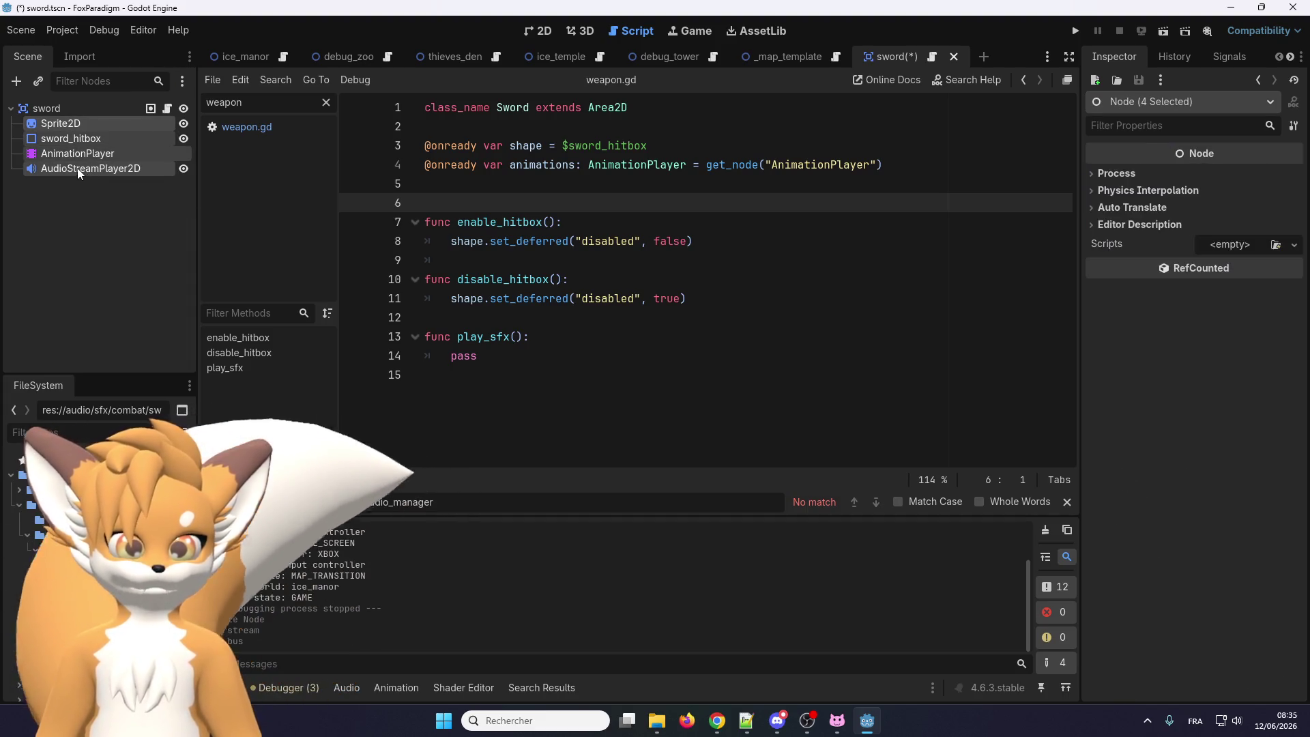
{"action": "mouse_move", "coordinate": [69, 169]}
{"action": "left_mouse_down"}
{"action": "mouse_move", "coordinate": [374, 166]}
{"action": "mouse_move", "coordinate": [441, 183]}
{"action": "left_mouse_up"}
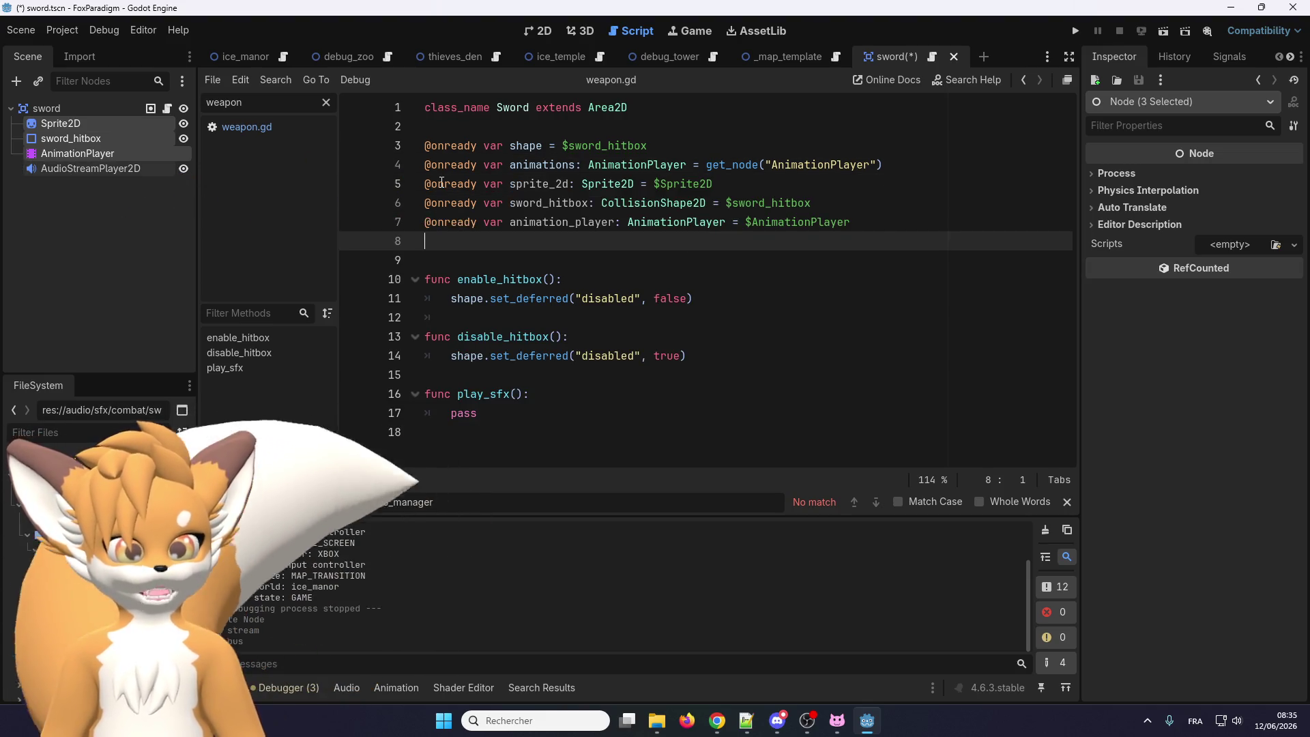
Delete the old node variable declarations on lines 5 to 7
{"action": "left_click", "coordinate": [694, 149]}
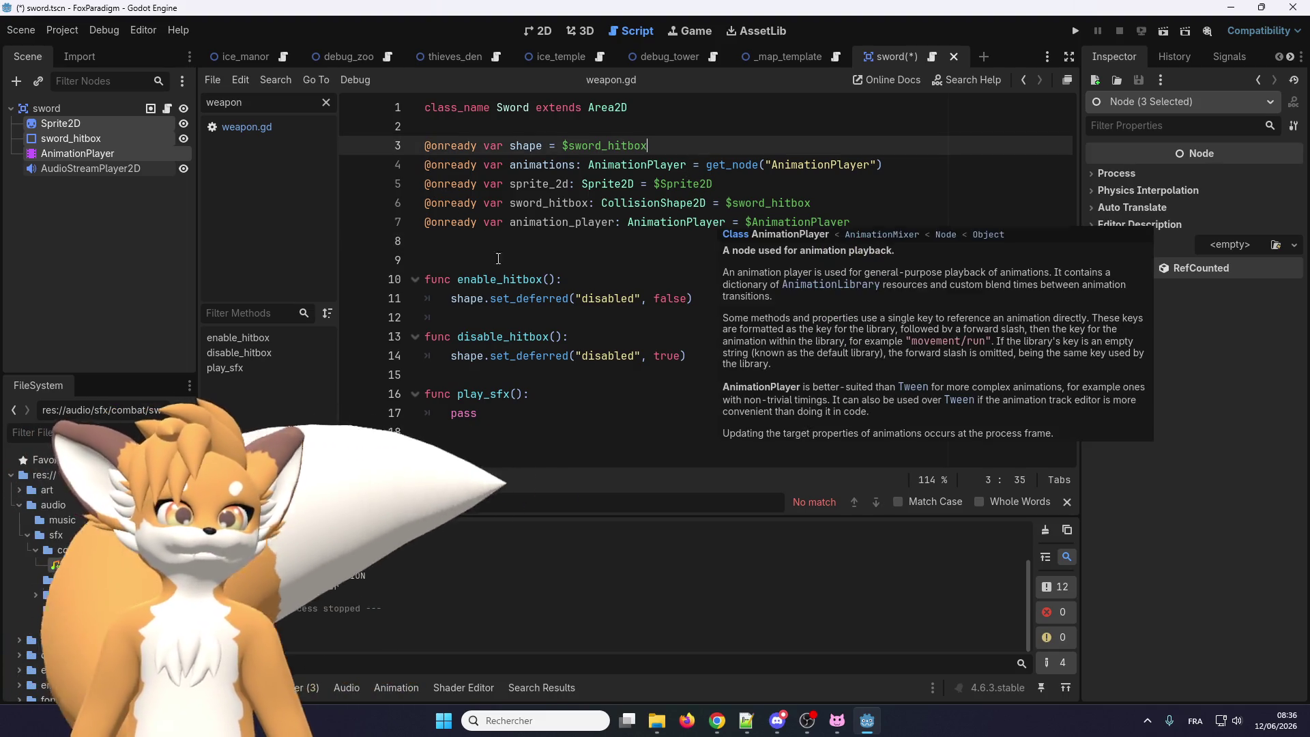
{"action": "left_click_drag", "start_coordinate": [812, 203], "coordinate": [376, 178]}
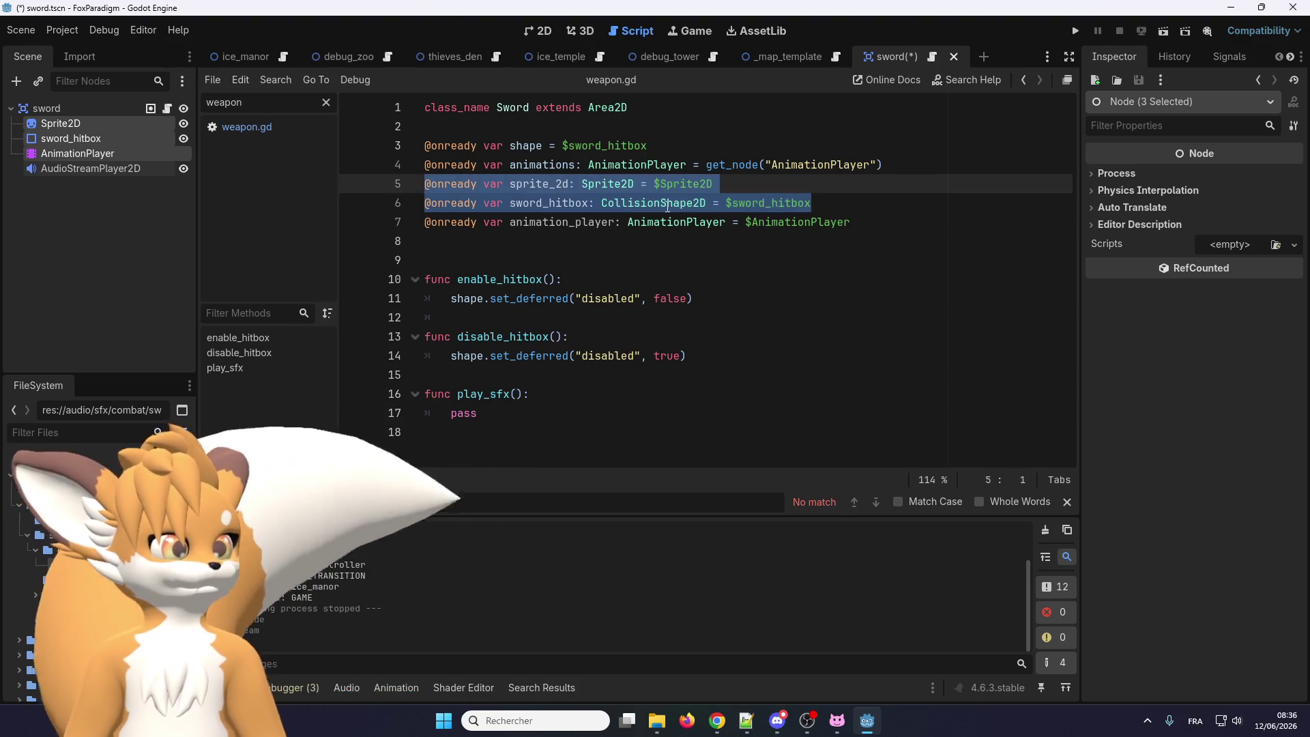
{"action": "mouse_move", "coordinate": [846, 224]}
{"action": "left_mouse_down"}
{"action": "mouse_move", "coordinate": [635, 223]}
{"action": "mouse_move", "coordinate": [414, 182]}
{"action": "mouse_move", "coordinate": [415, 193]}
{"action": "left_mouse_up"}
{"action": "key", "text": "Delete"}
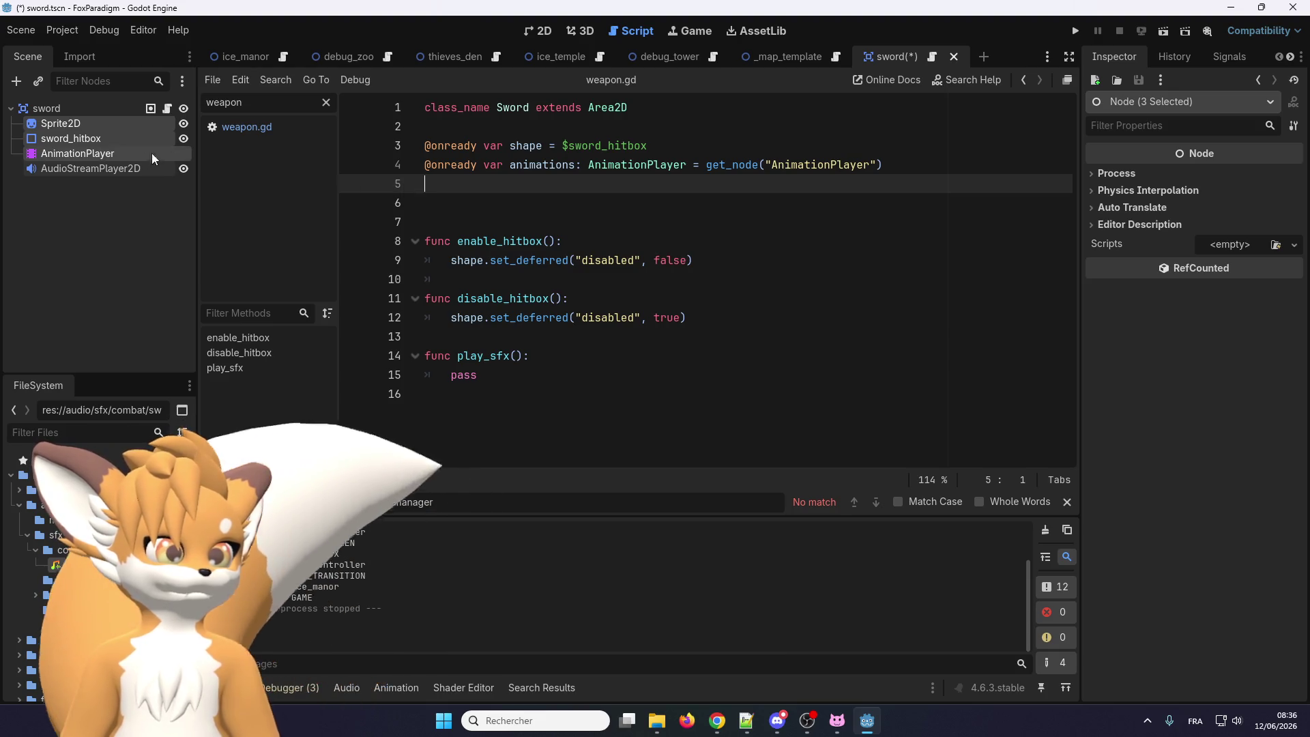
Drag a plain $AudioStreamPlayer2D reference onto line 5, then undo it
{"action": "left_click", "coordinate": [87, 169]}
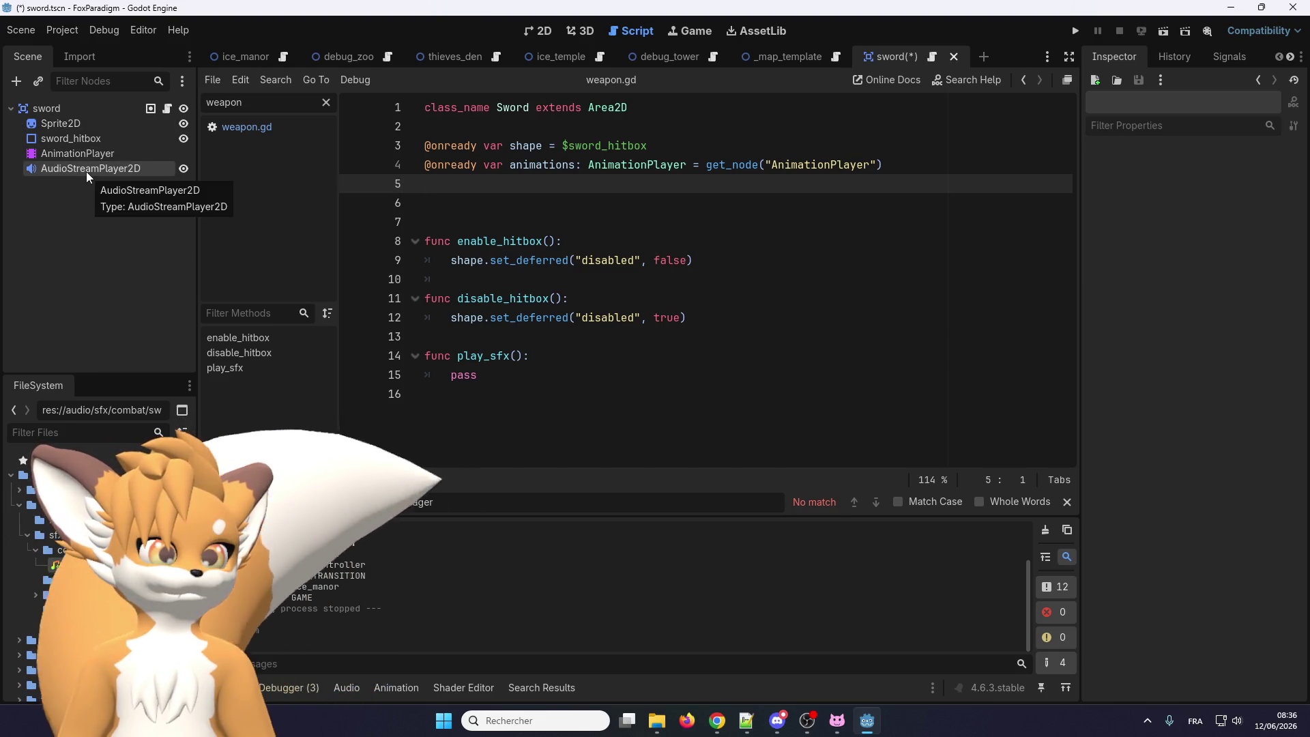
{"action": "left_click_drag", "start_coordinate": [86, 170], "coordinate": [488, 186]}
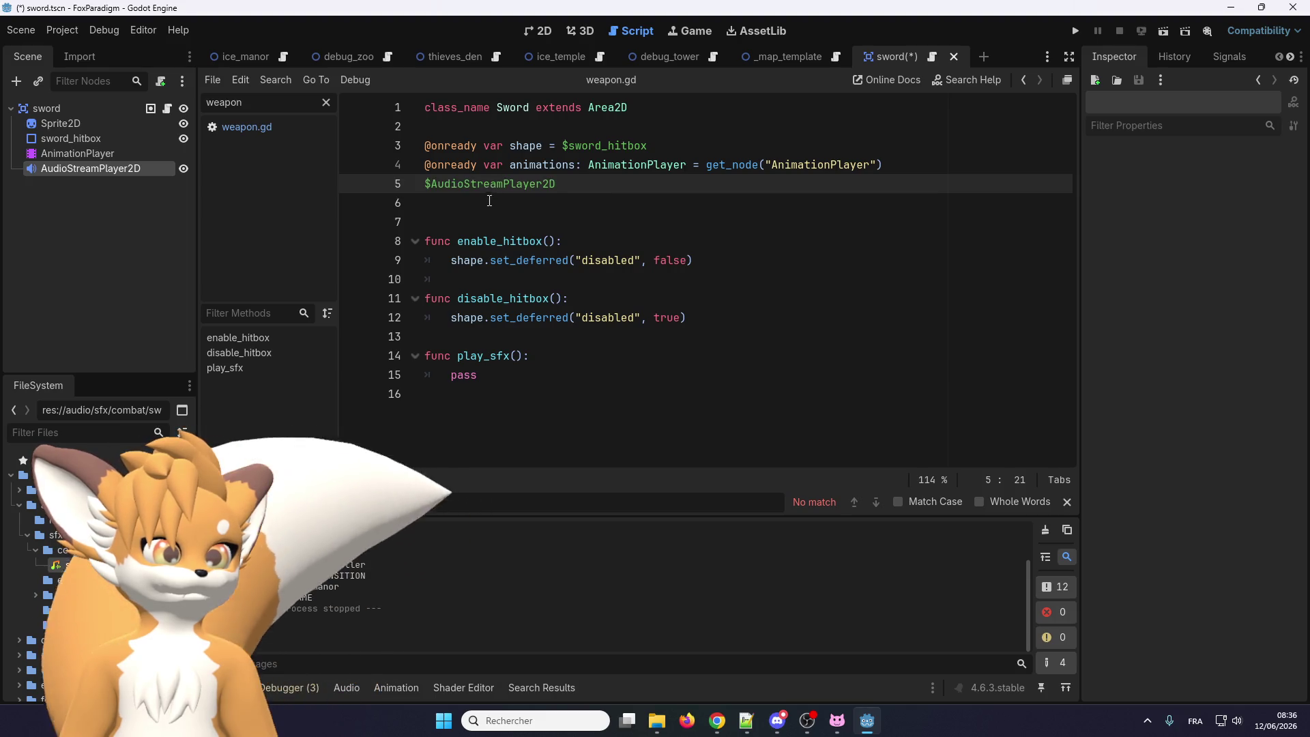
{"action": "left_click", "coordinate": [486, 204]}
{"action": "key", "text": "ctrl+z"}
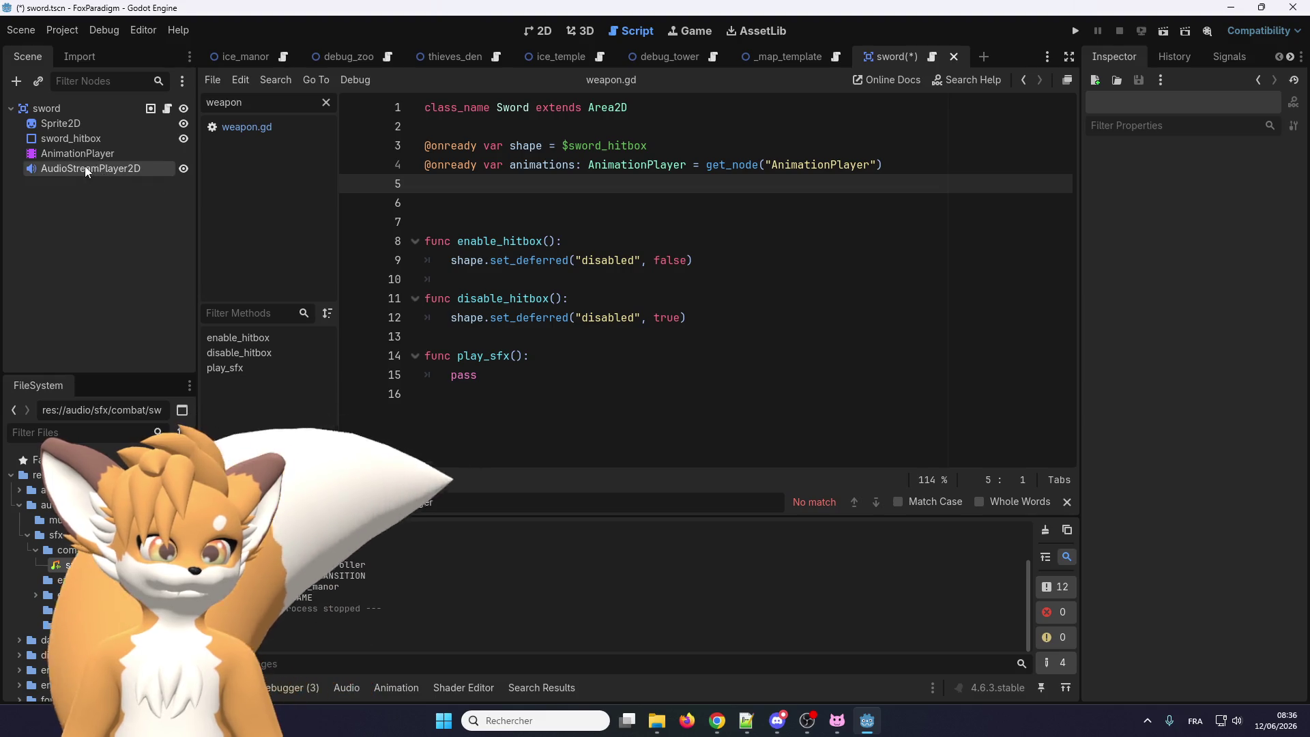
{"action": "mouse_move", "coordinate": [85, 166]}
{"action": "left_mouse_down"}
{"action": "mouse_move", "coordinate": [515, 187]}
{"action": "mouse_move", "coordinate": [498, 186]}
{"action": "left_mouse_up"}
{"action": "left_click", "coordinate": [495, 227]}
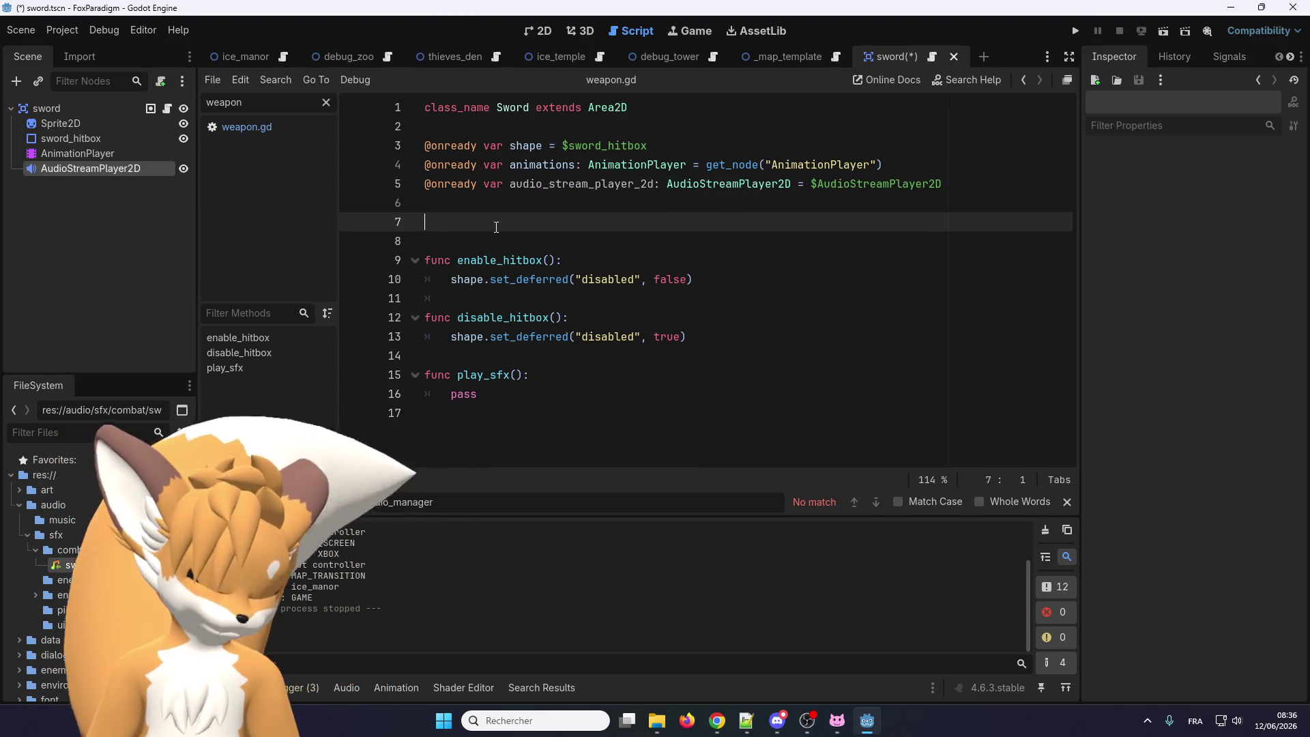
{"action": "key", "text": "BackSpace"}
{"action": "key", "text": "BackSpace"}
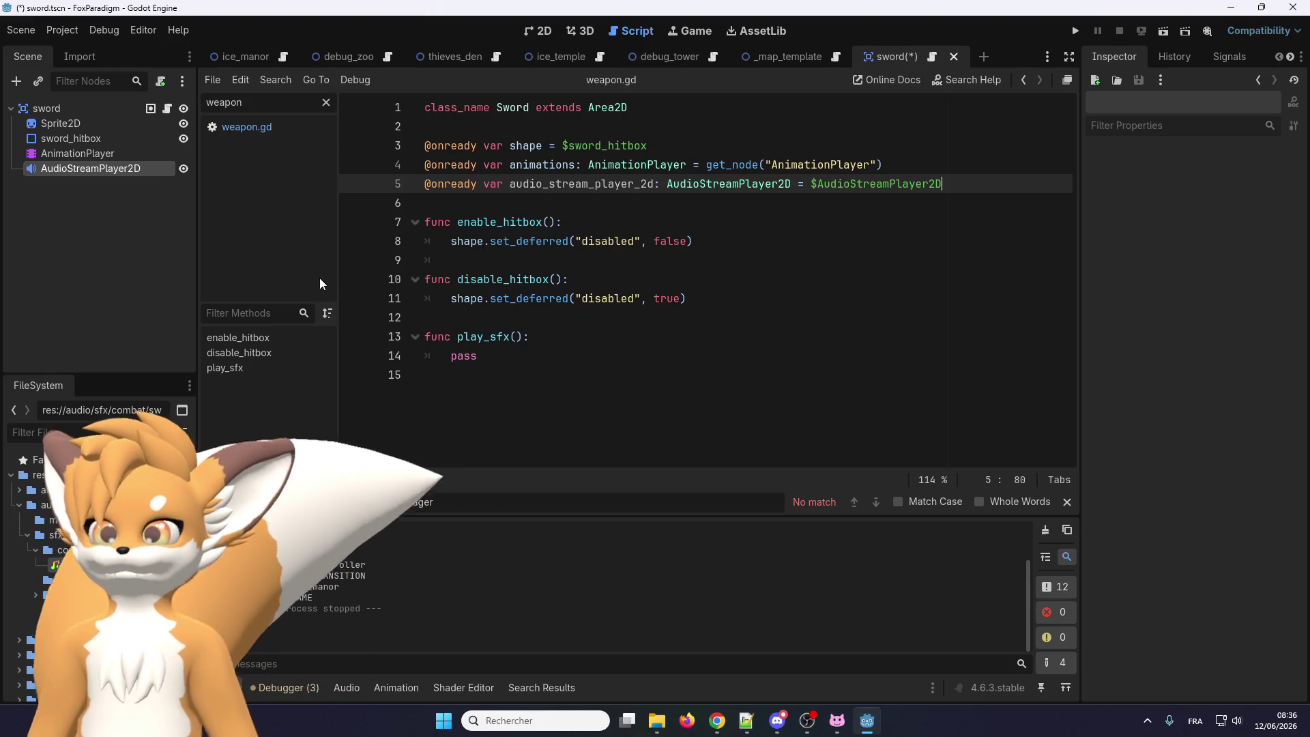
{"action": "double_click", "coordinate": [602, 183]}
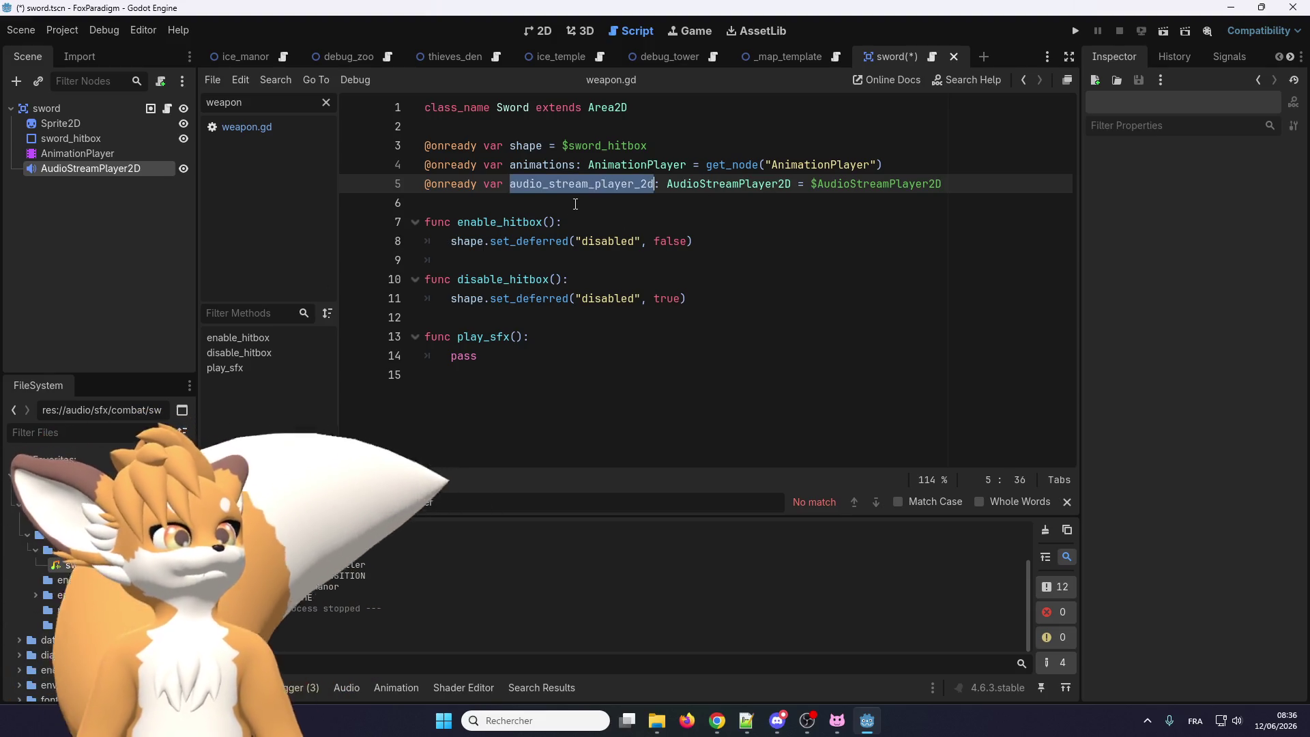
{"action": "left_click", "coordinate": [565, 220]}
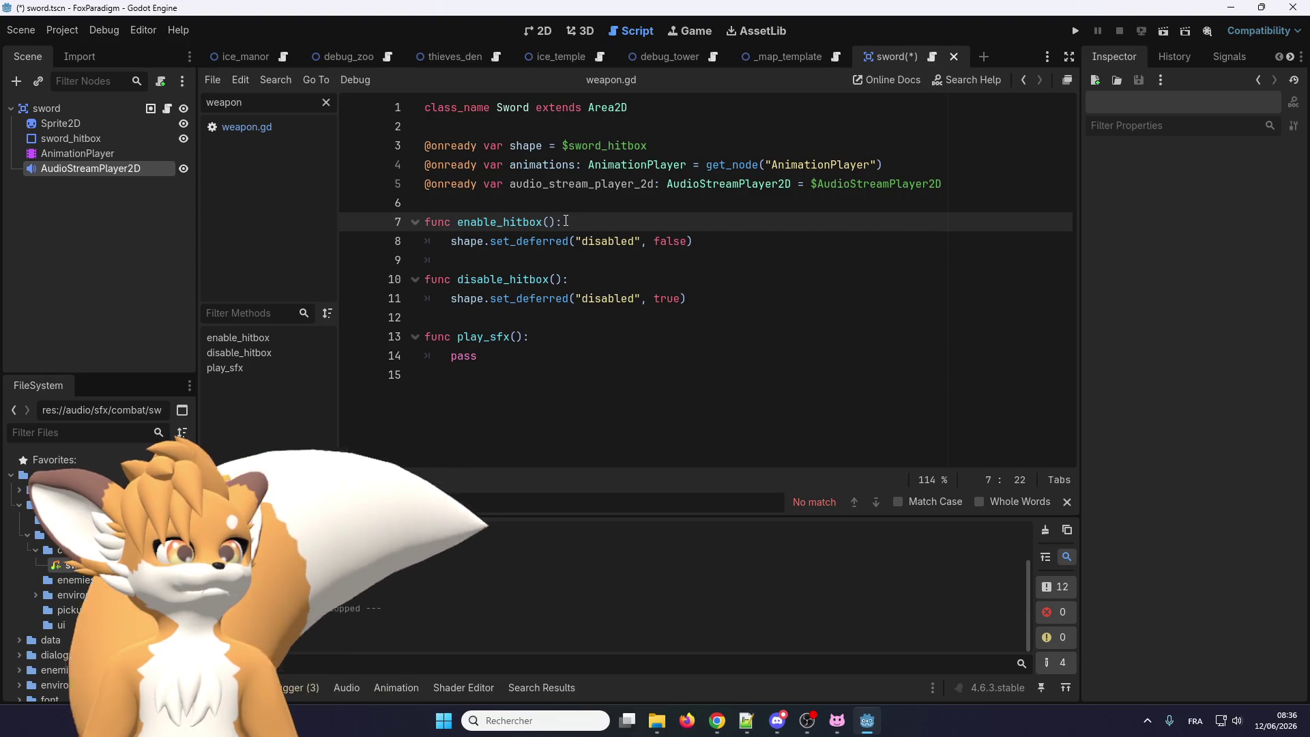
Rewrite the animations lookup on line 4 from get_node("AnimationPlayer") to $AnimationPlayer
{"action": "double_click", "coordinate": [728, 165]}
{"action": "mouse_move", "coordinate": [729, 164]}
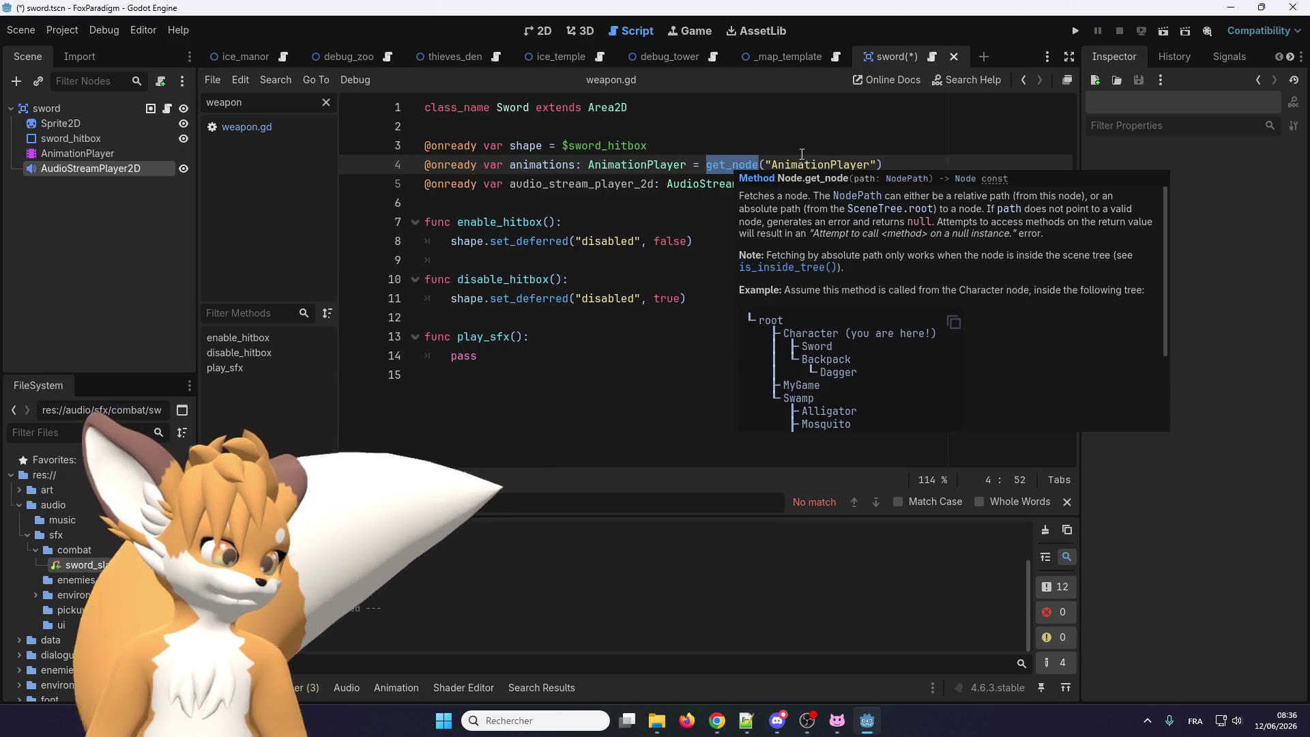
{"action": "key", "text": "BackSpace"}
{"action": "key", "text": "Delete"}
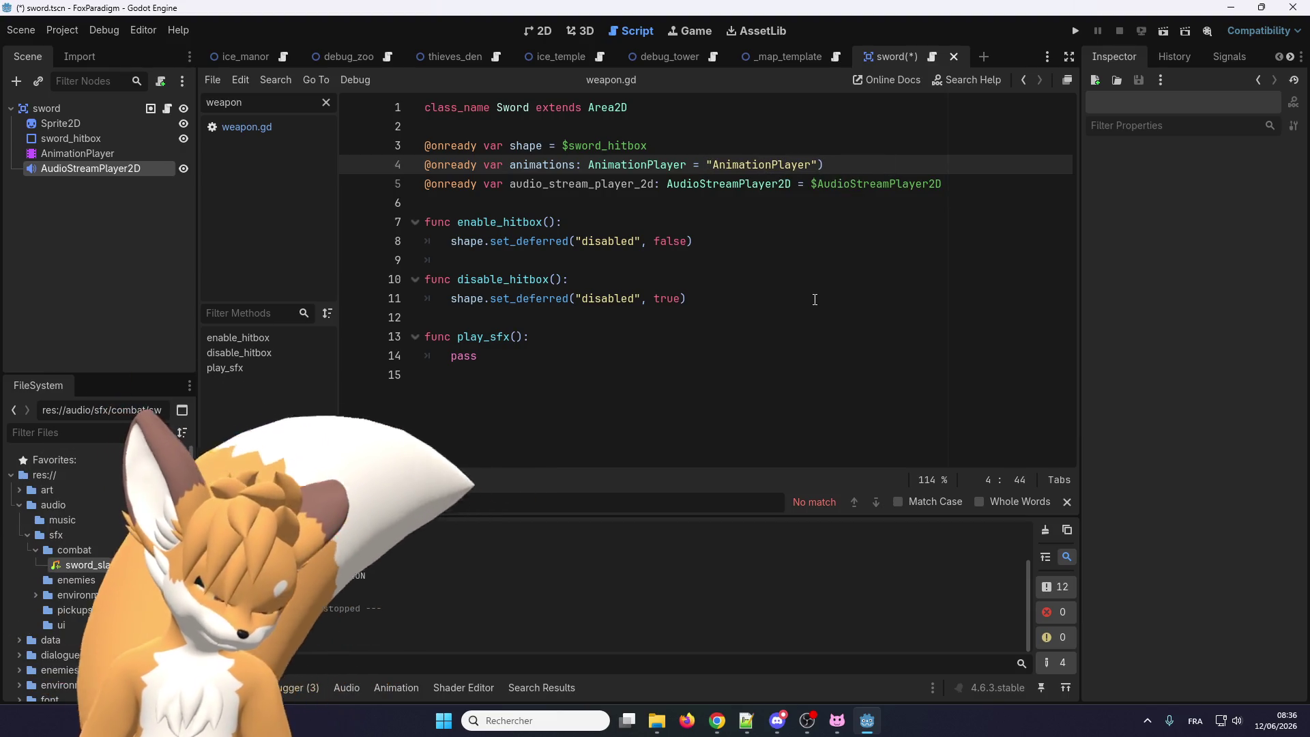
{"action": "type", "text": "$"}
{"action": "left_click", "coordinate": [852, 162]}
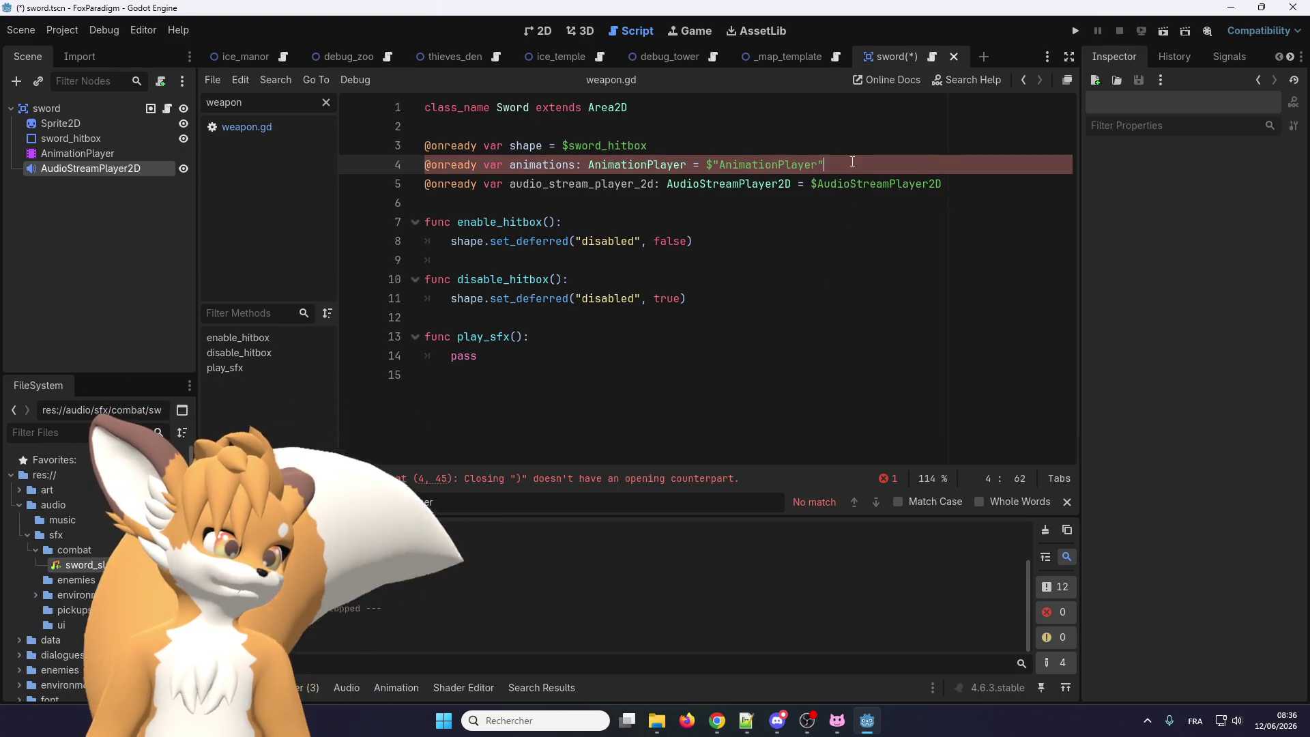
{"action": "key", "text": "BackSpace"}
{"action": "key", "text": "BackSpace"}
{"action": "left_click", "coordinate": [718, 165]}
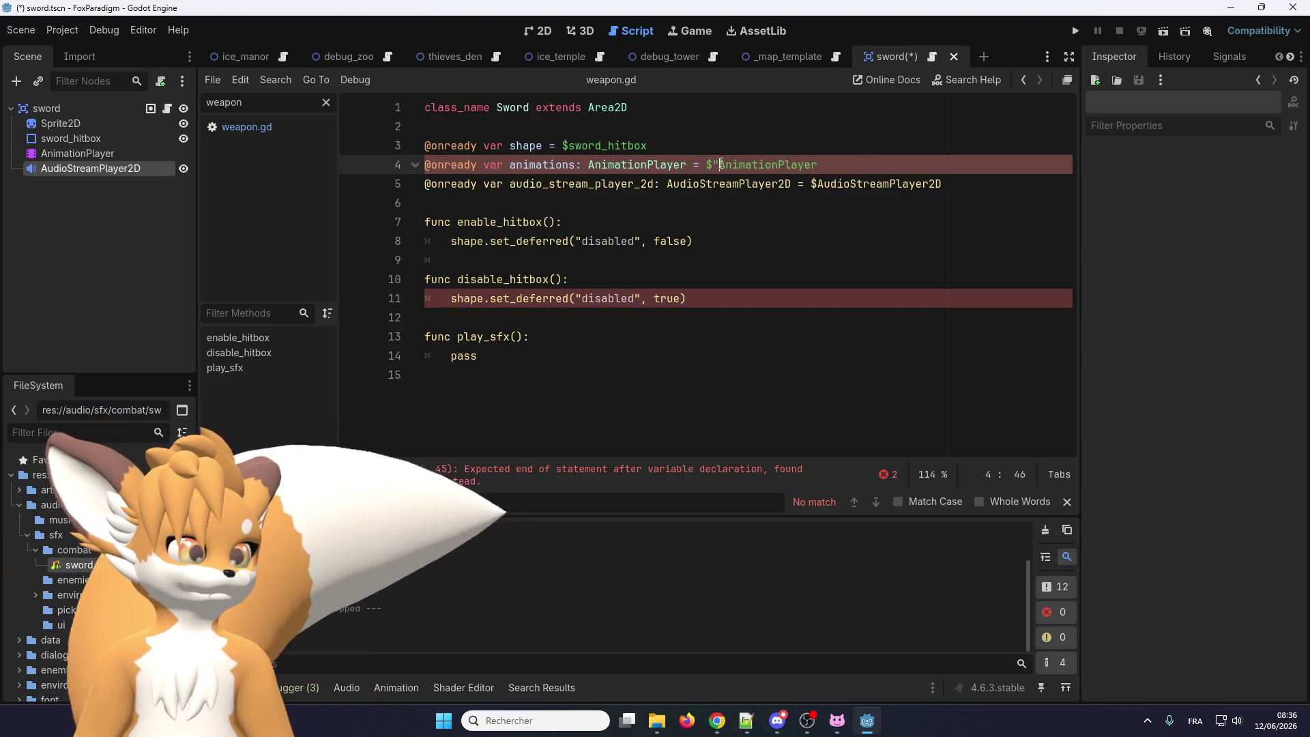
{"action": "key", "text": "BackSpace"}
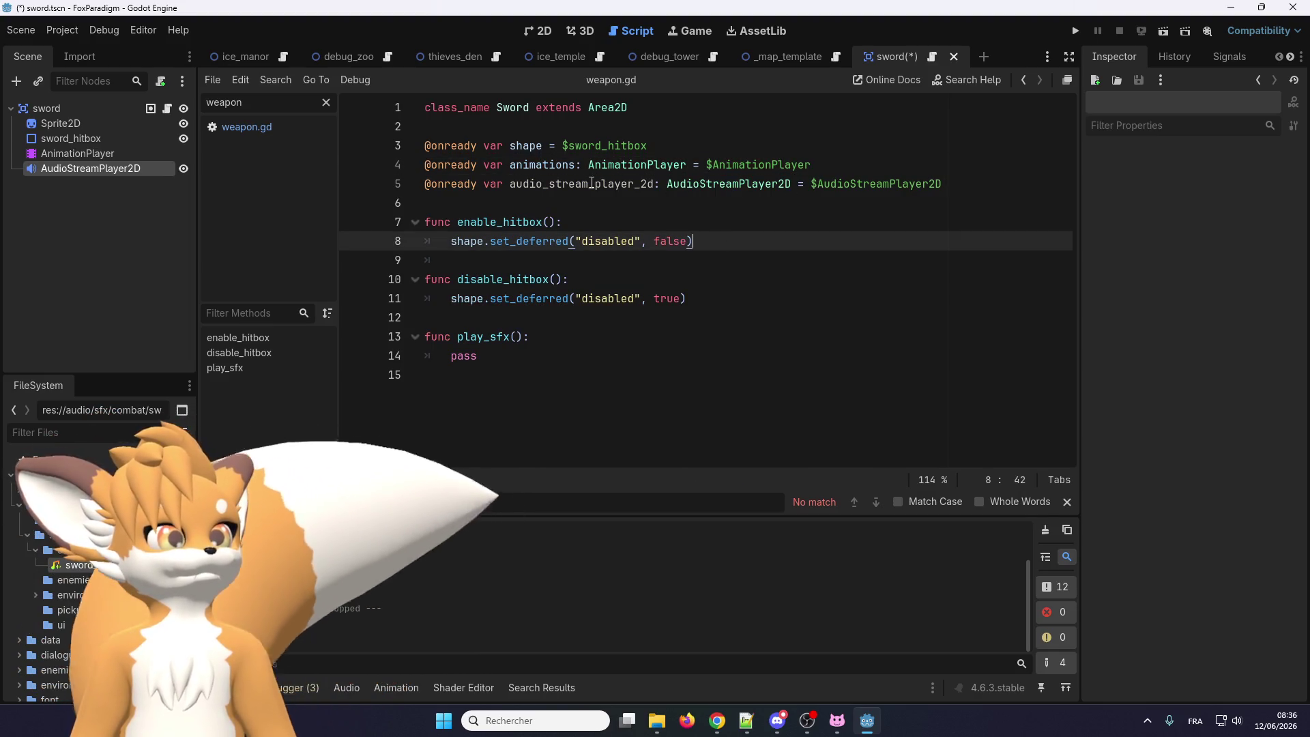
Replace pass in play_sfx() with audio_stream_player_2d.play()
{"action": "double_click", "coordinate": [591, 183]}
{"action": "key", "text": "ctrl+c"}
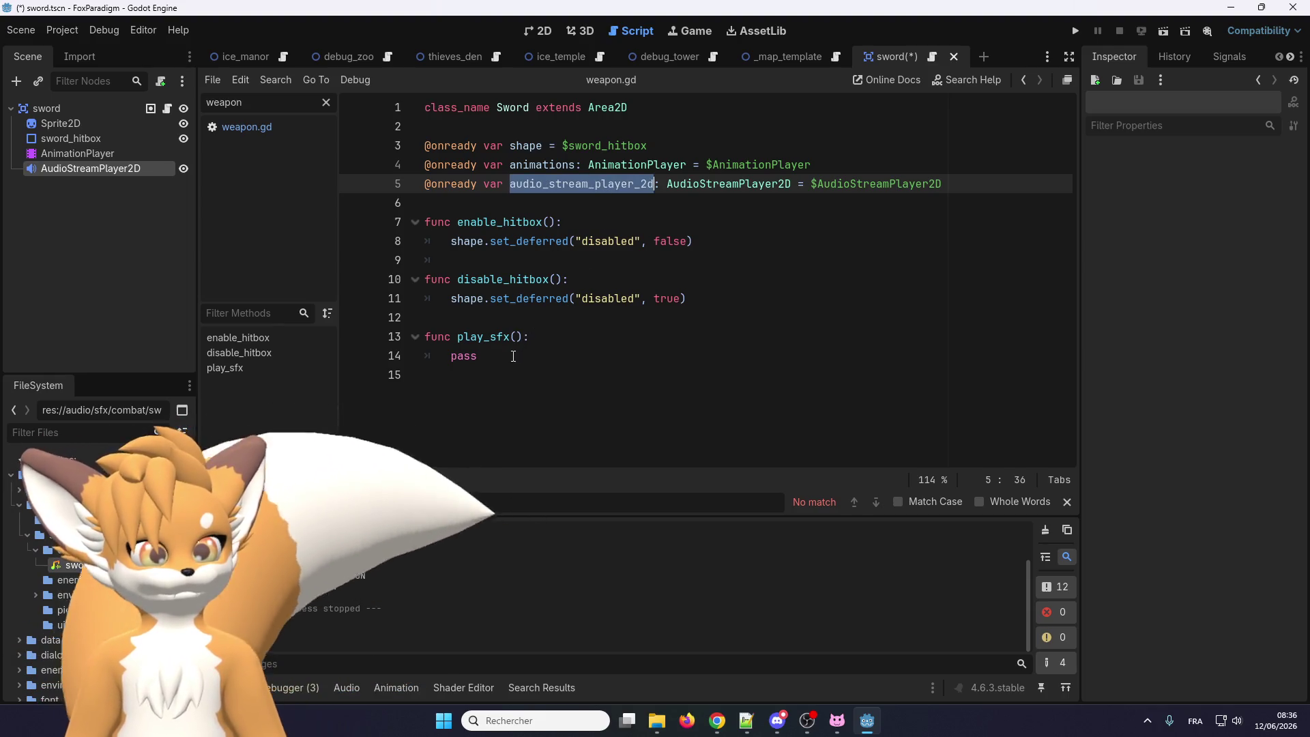
{"action": "left_click_drag", "start_coordinate": [477, 357], "coordinate": [461, 363]}
{"action": "key", "text": "ctrl+v"}
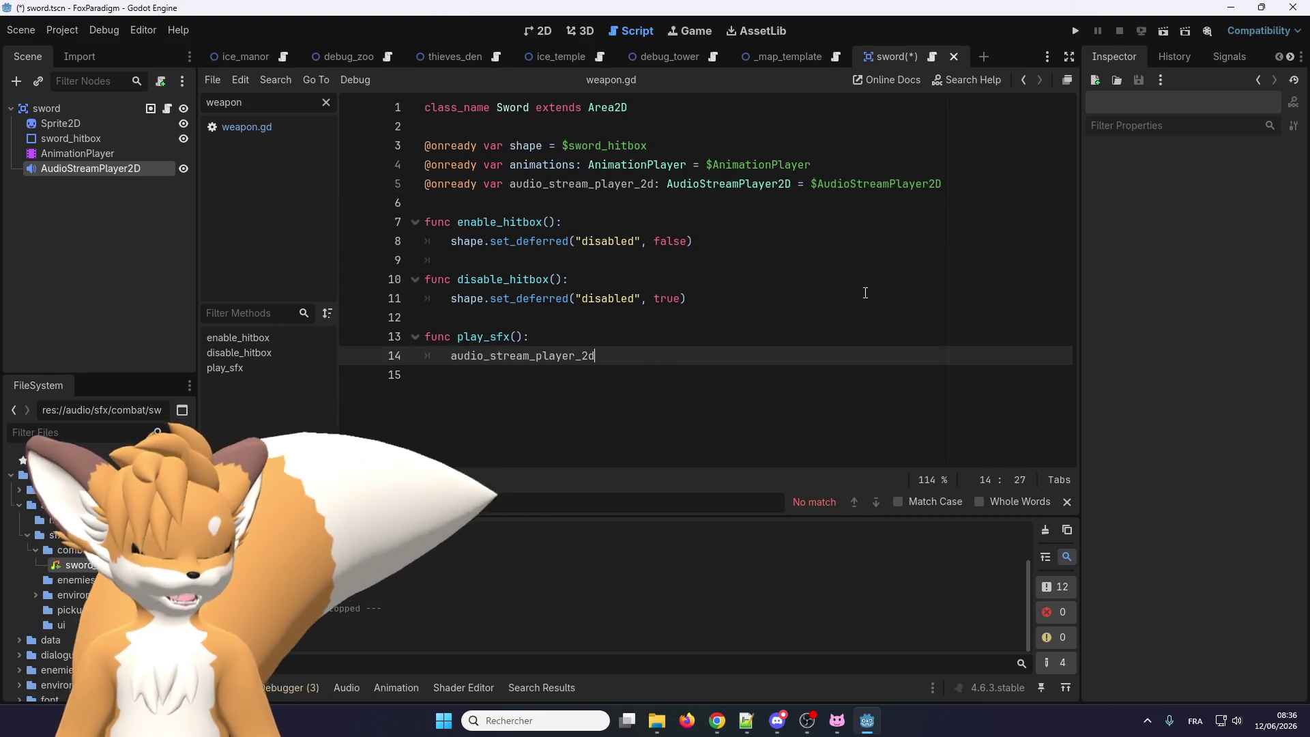
{"action": "type", "text": ".play()"}
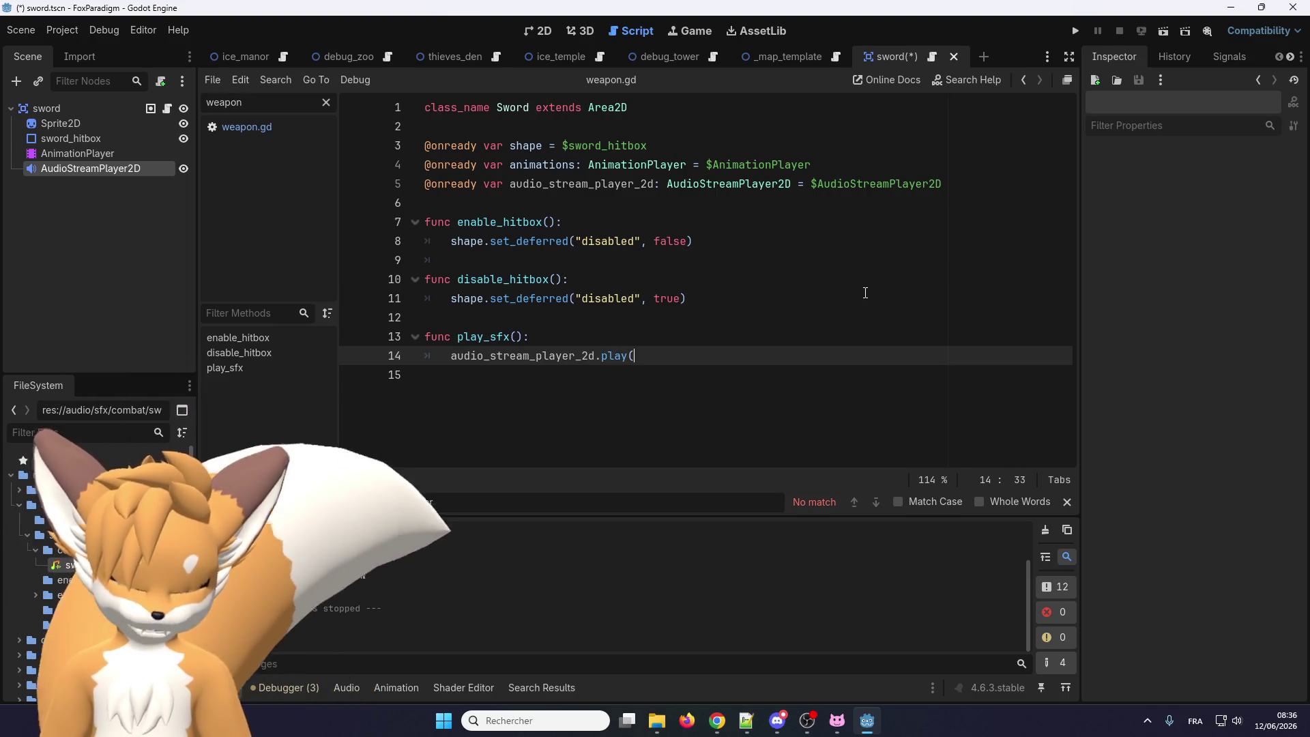
Finish the play() call, check the AudioStreamPlayer2D play() documentation, then run the project
{"action": "left_click", "coordinate": [683, 298]}
{"action": "right_click", "coordinate": [613, 354]}
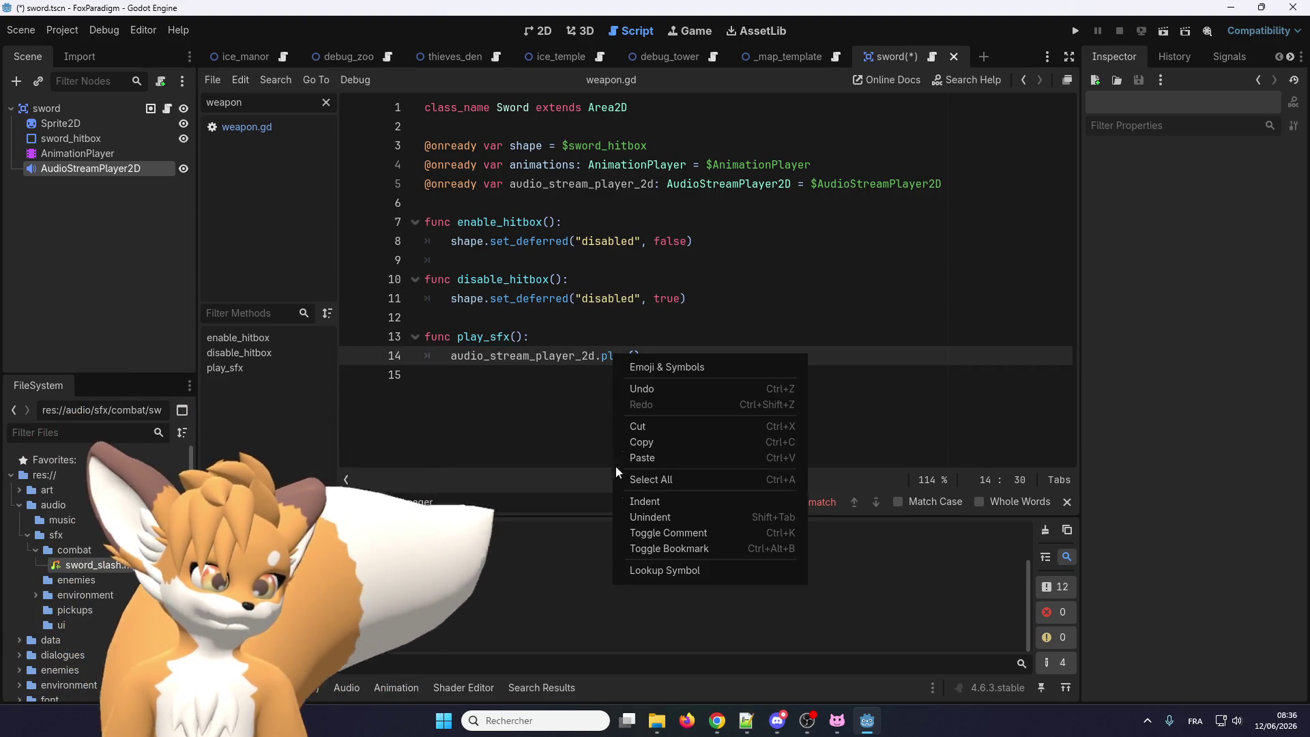
{"action": "left_click", "coordinate": [634, 569]}
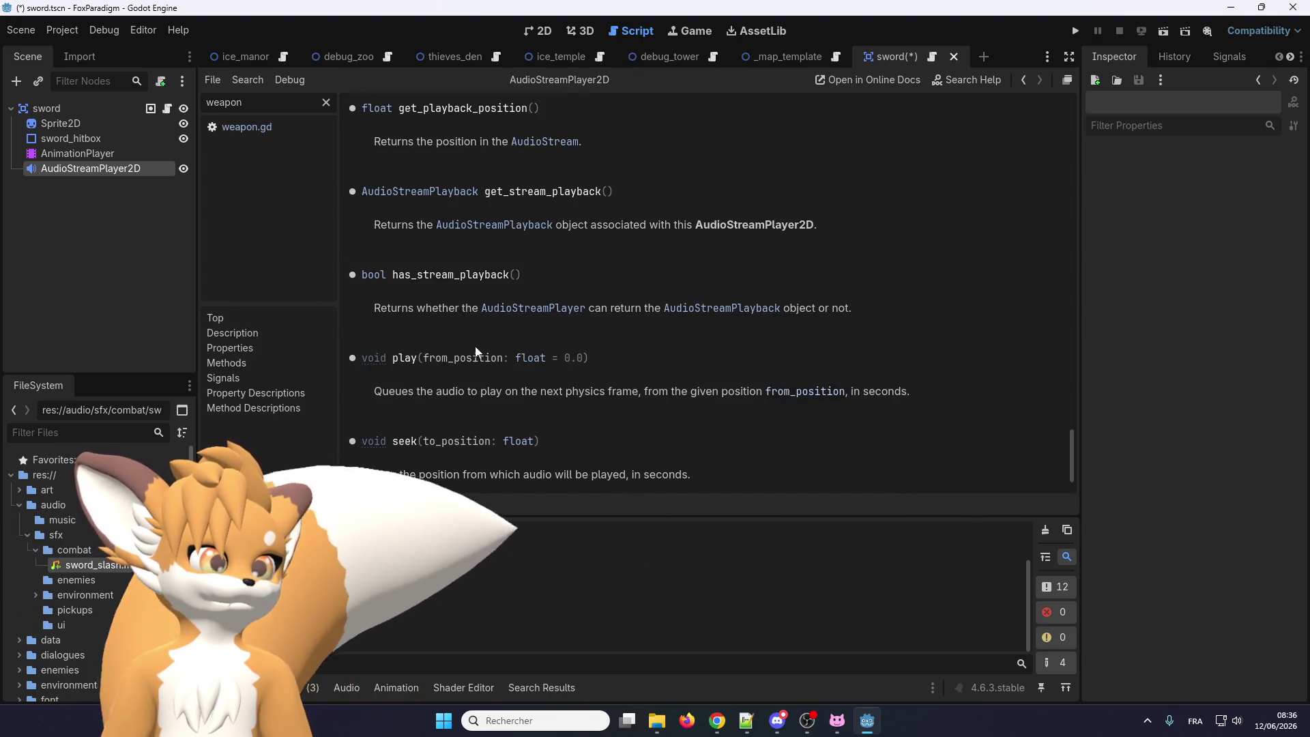
{"action": "scroll", "coordinate": [424, 383], "scroll_direction": "down", "scroll_amount": 3}
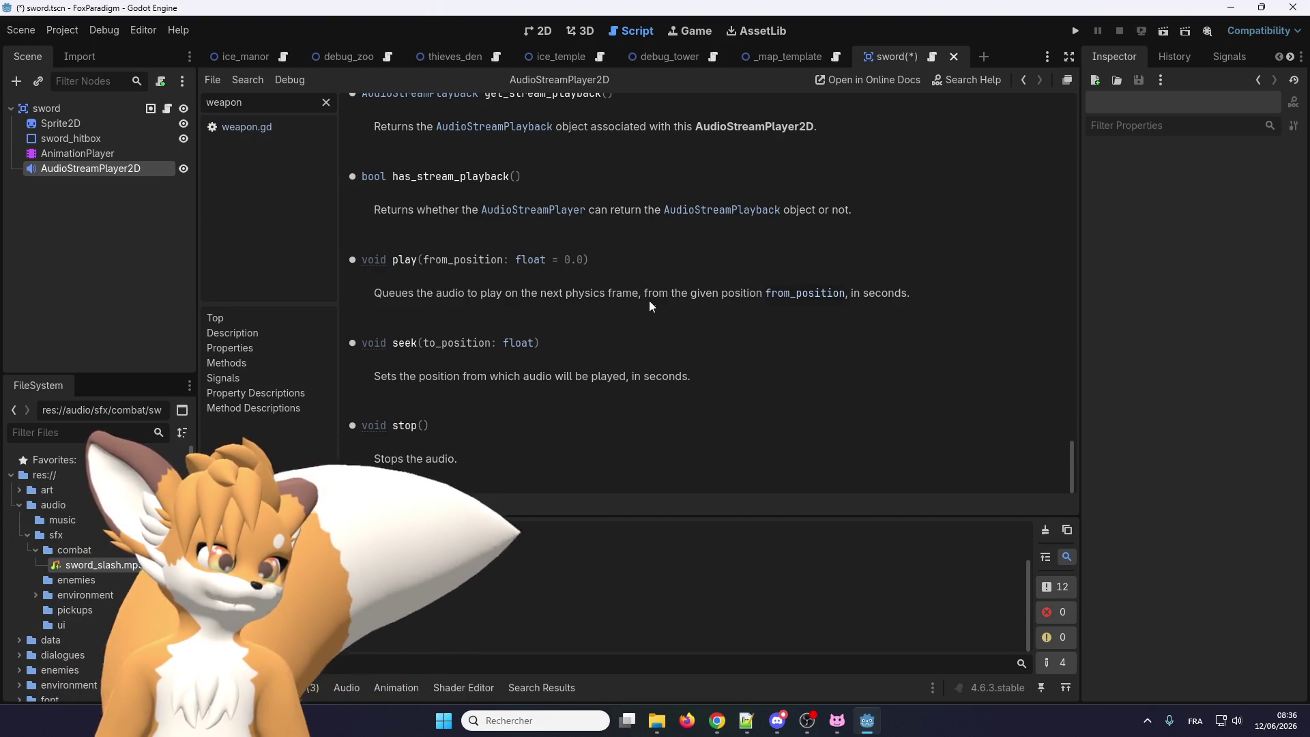
{"action": "scroll", "coordinate": [614, 332], "scroll_direction": "up", "scroll_amount": 2}
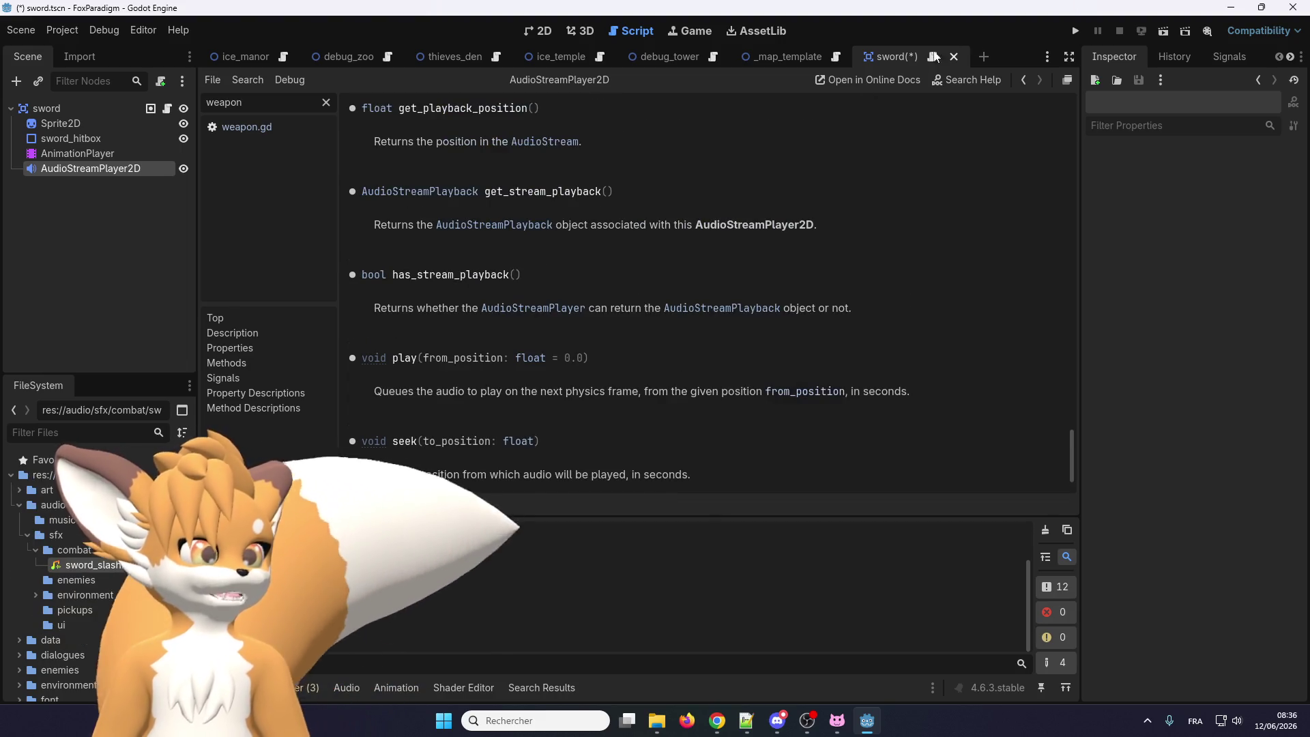
{"action": "left_click", "coordinate": [1076, 31]}
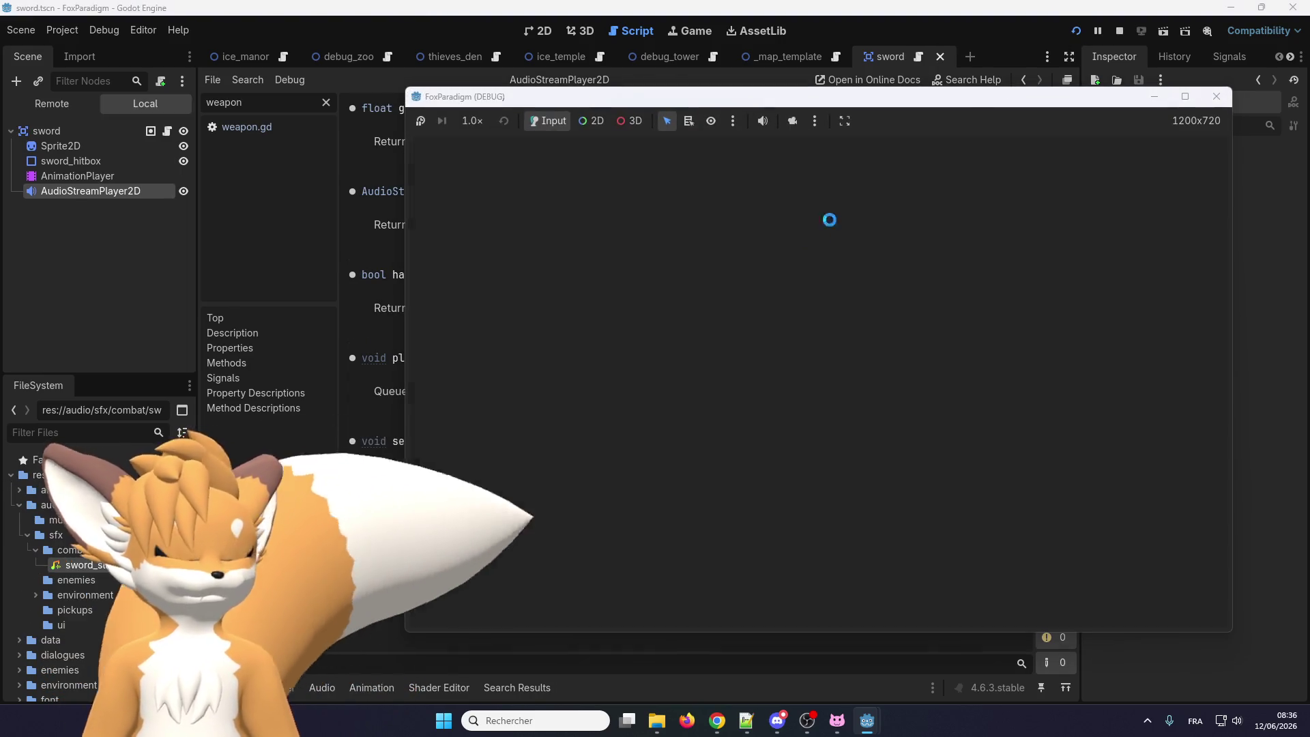
Load the Ice Manor save, swing the sword to hear the slash, then play the sound file in a media player
{"action": "key", "text": "Return"}
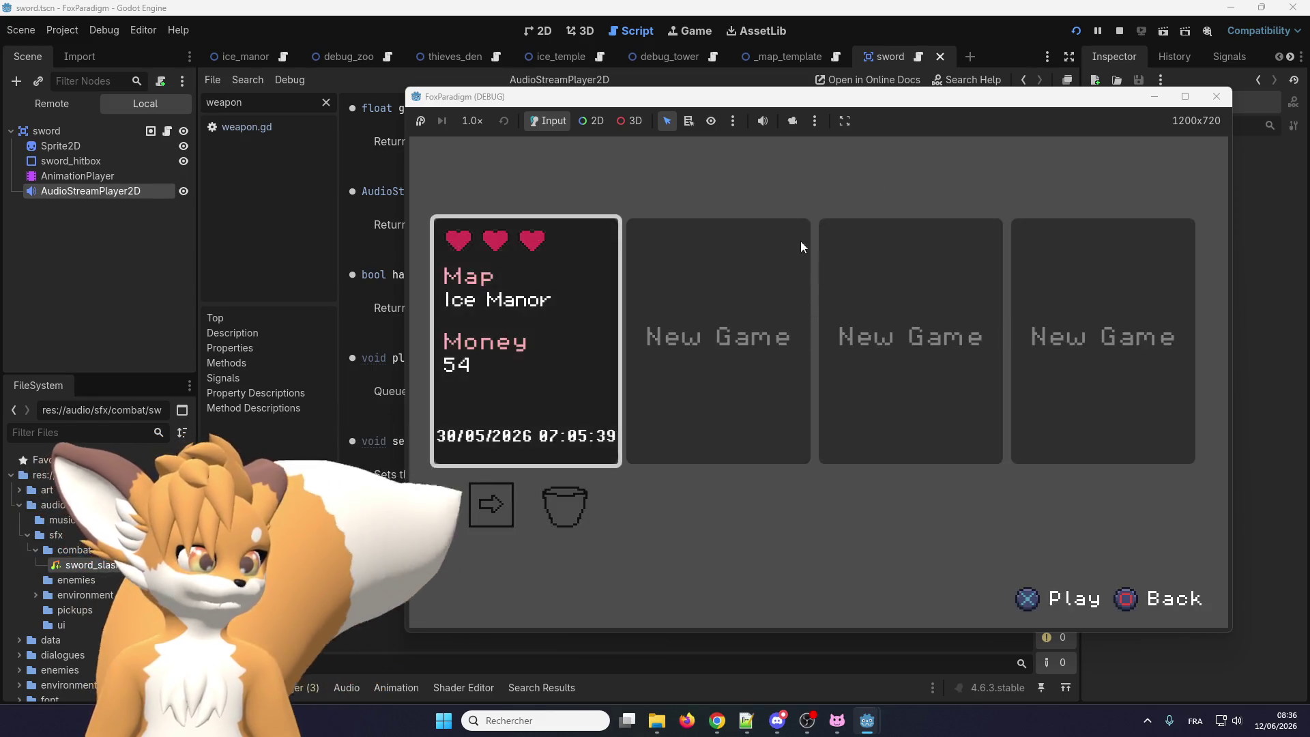
{"action": "key", "text": "Return"}
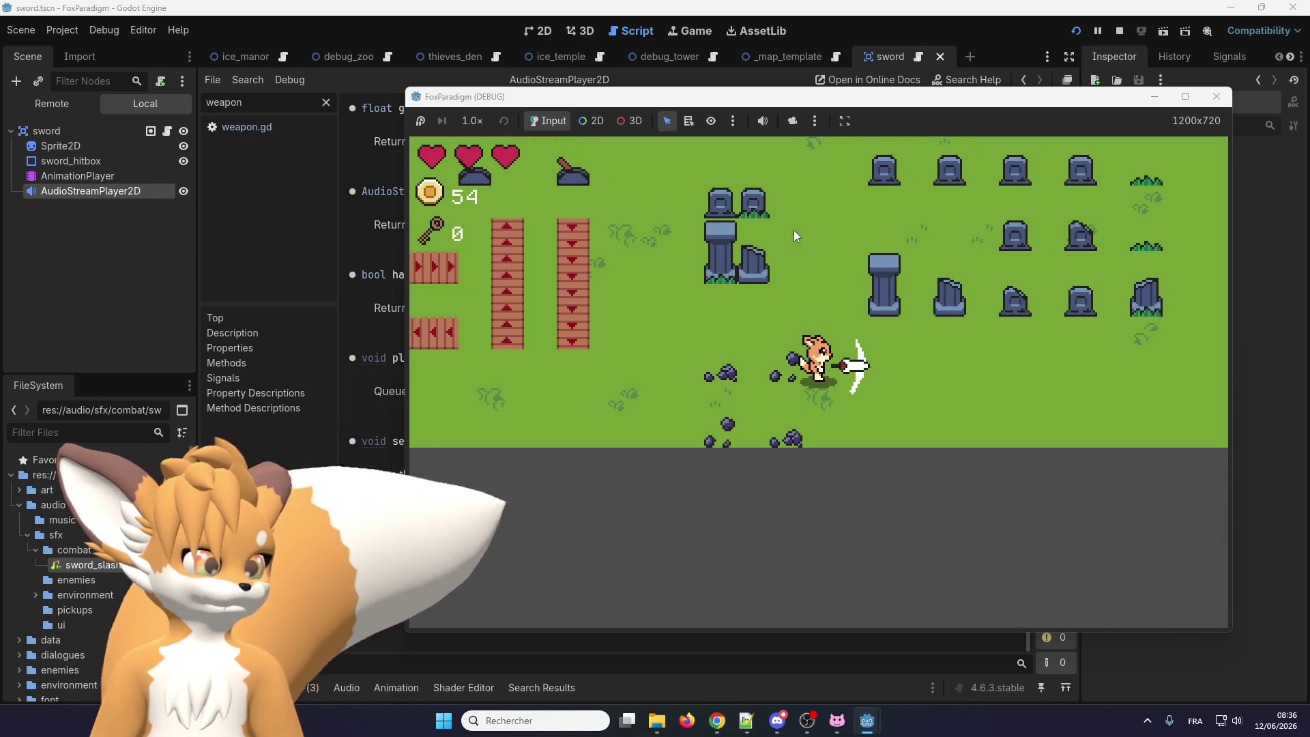
{"action": "key", "text": "space"}
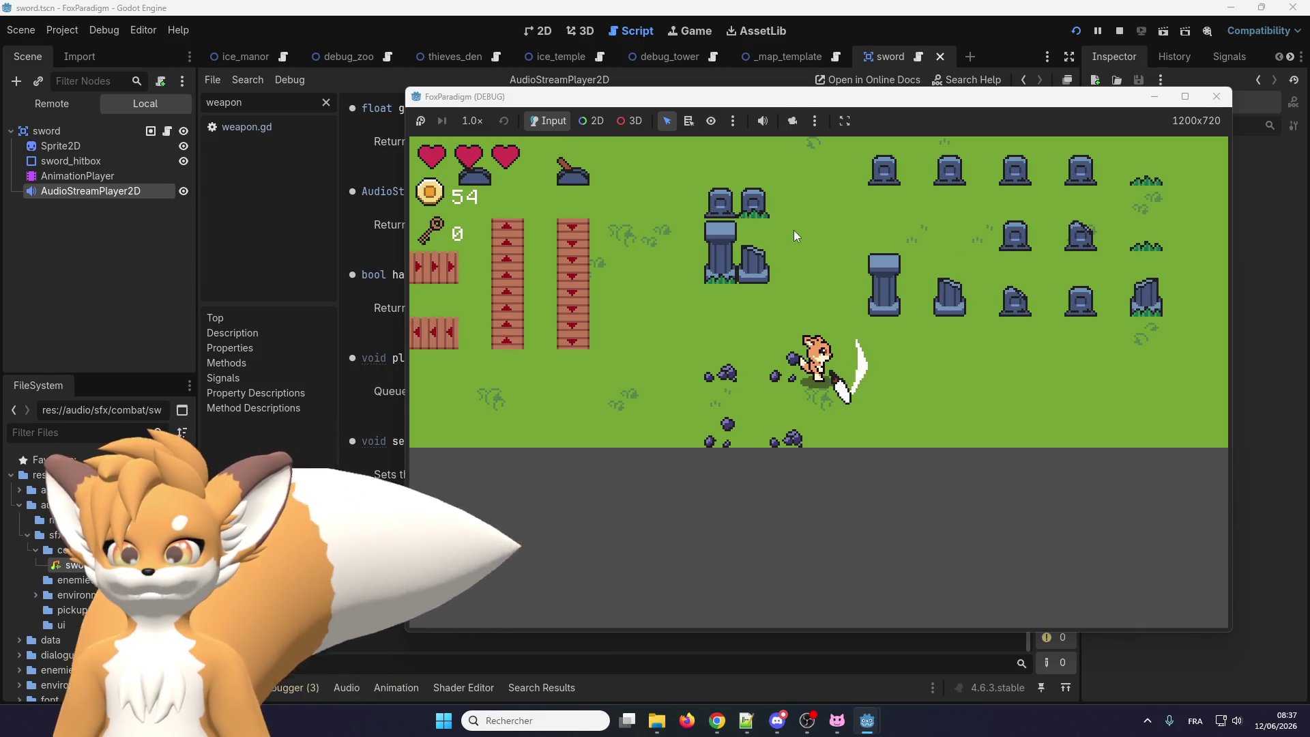
{"action": "key", "text": "Right"}
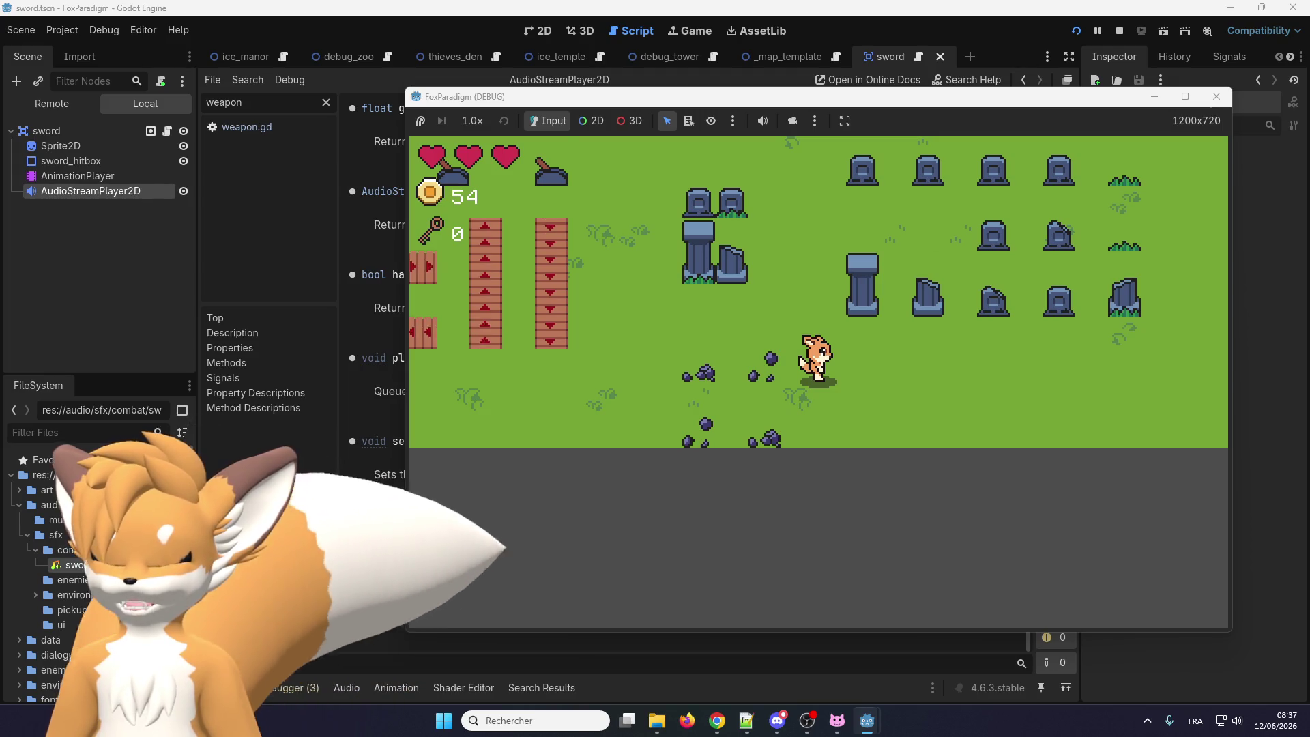
{"action": "key", "text": "alt+Tab"}
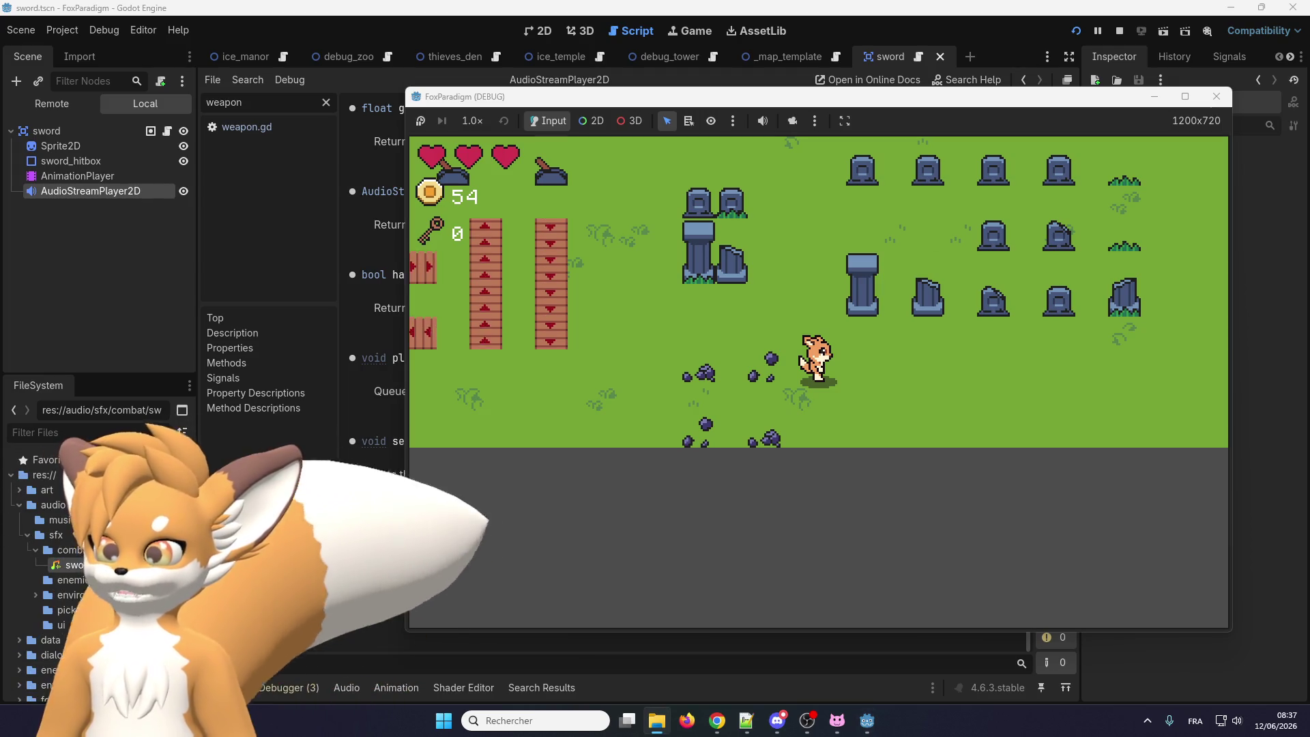
{"action": "key", "text": "Return"}
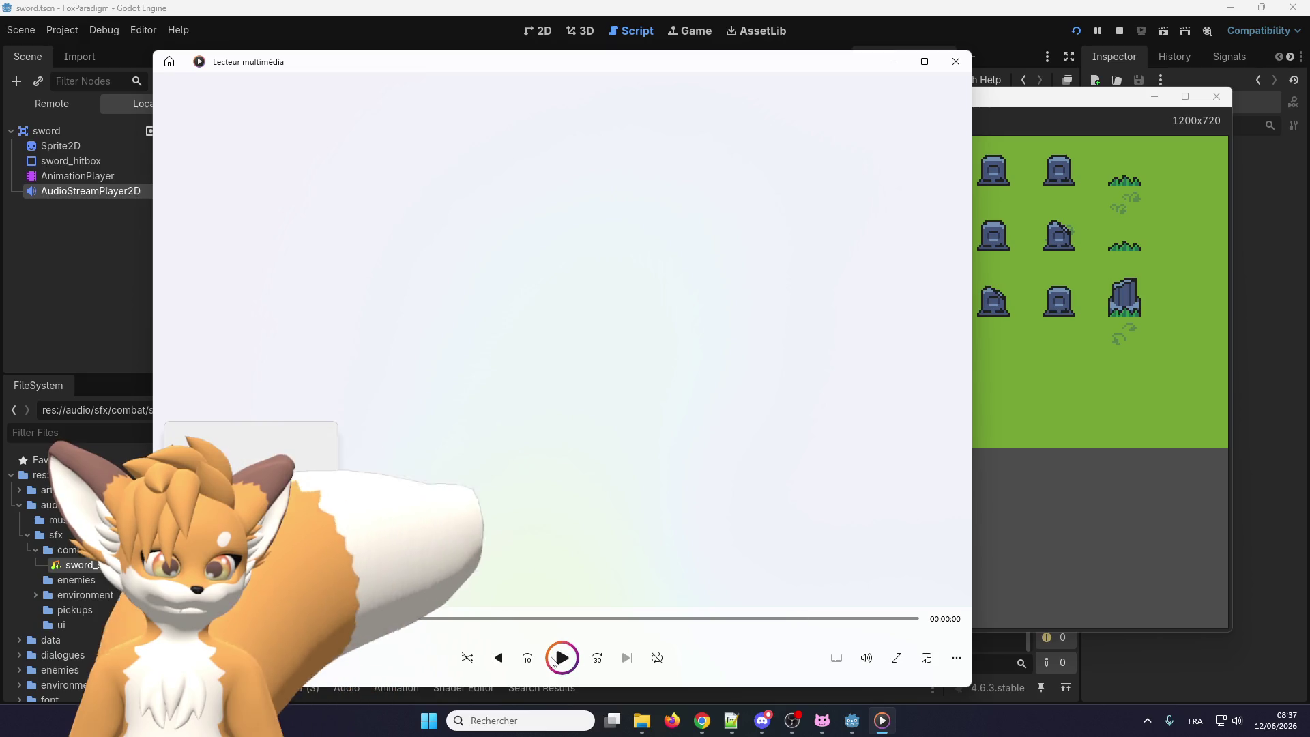
Close the media player, launch Audacity, load the sword-slash sound into it, and minimize it
{"action": "left_click", "coordinate": [955, 62]}
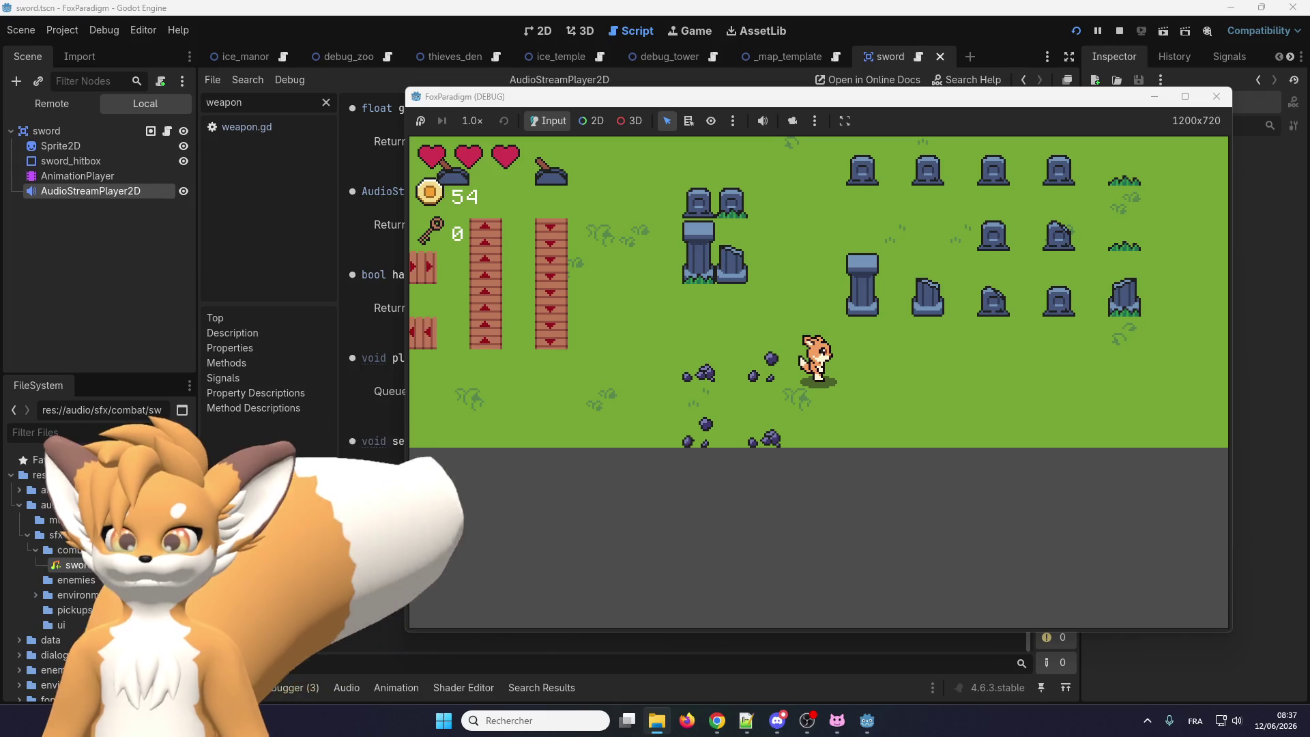
{"action": "left_click", "coordinate": [546, 720]}
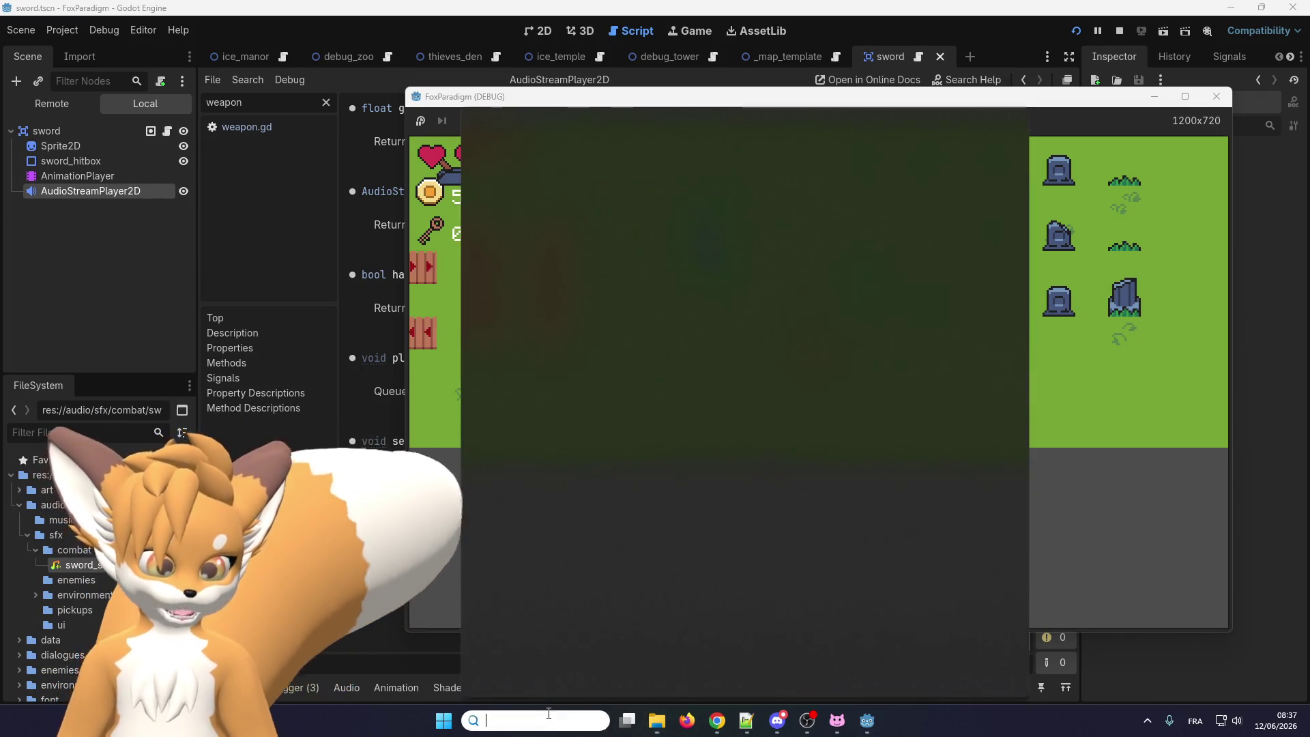
{"action": "type", "text": "auda"}
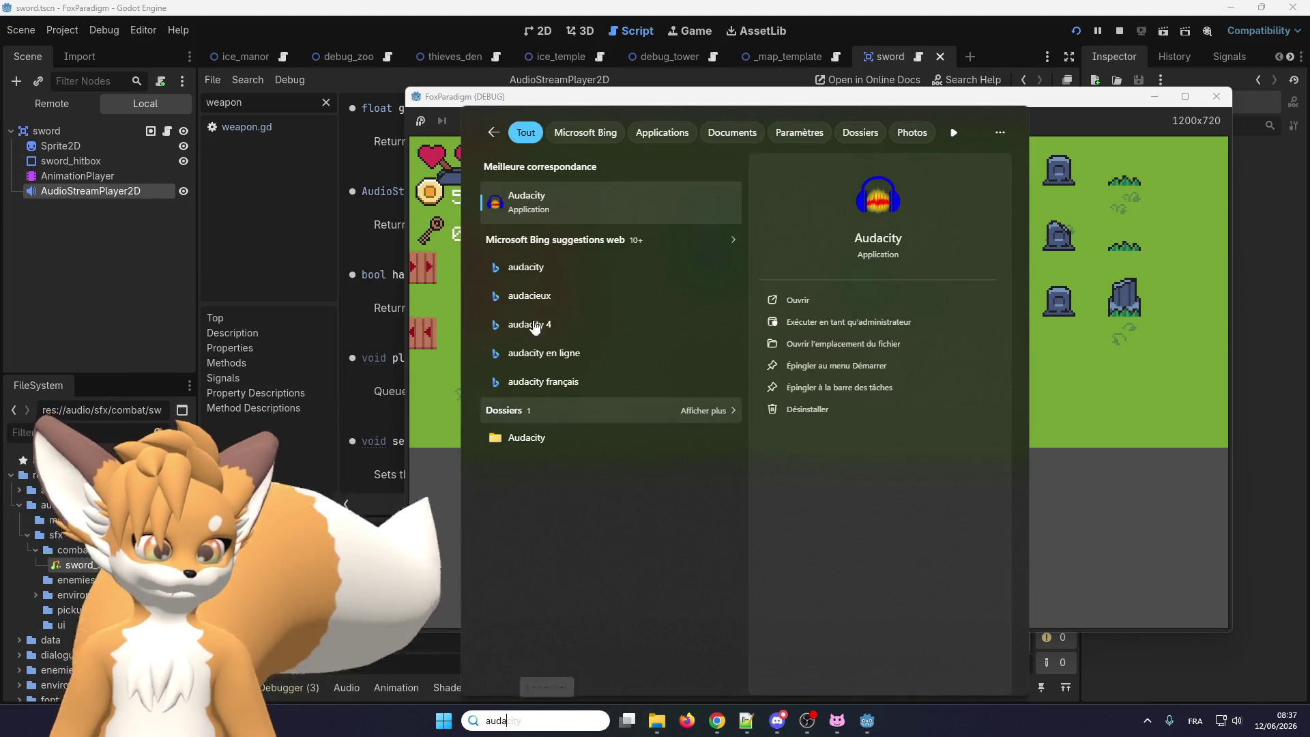
{"action": "left_click", "coordinate": [573, 205]}
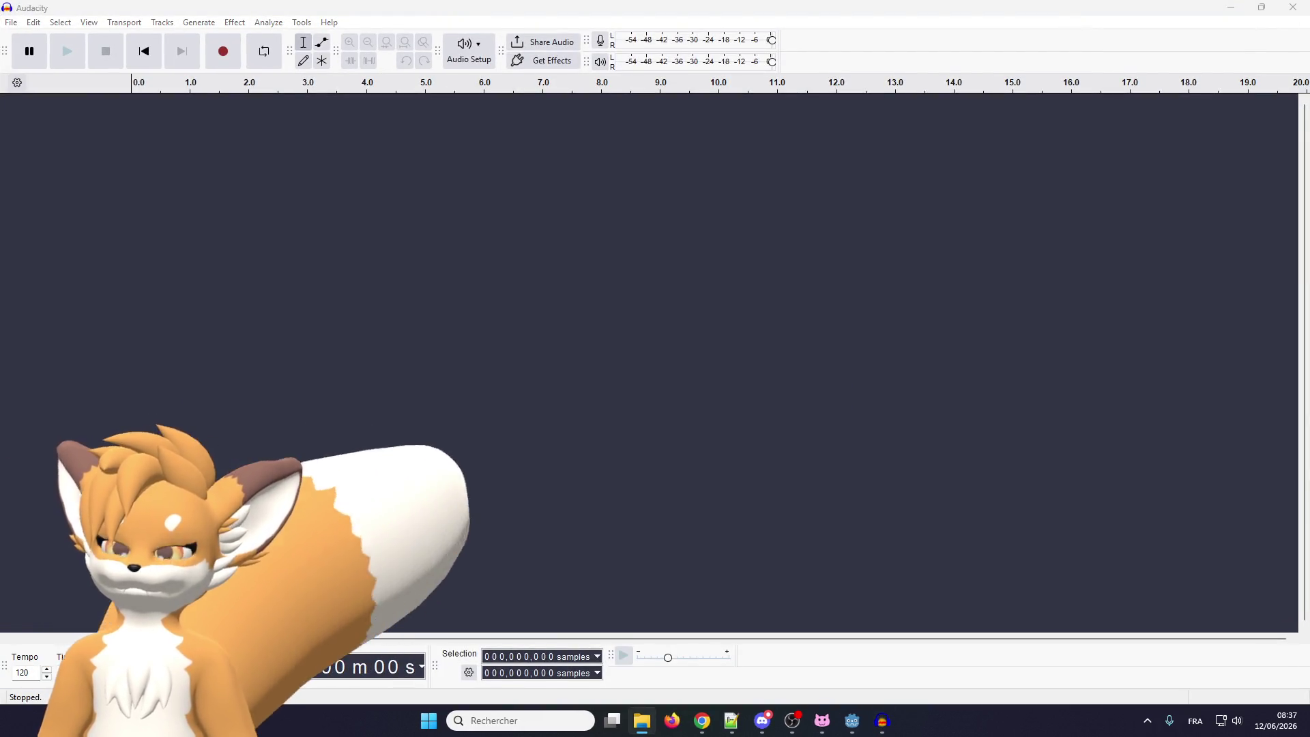
{"action": "left_click_drag", "start_coordinate": [0, 287], "coordinate": [310, 299]}
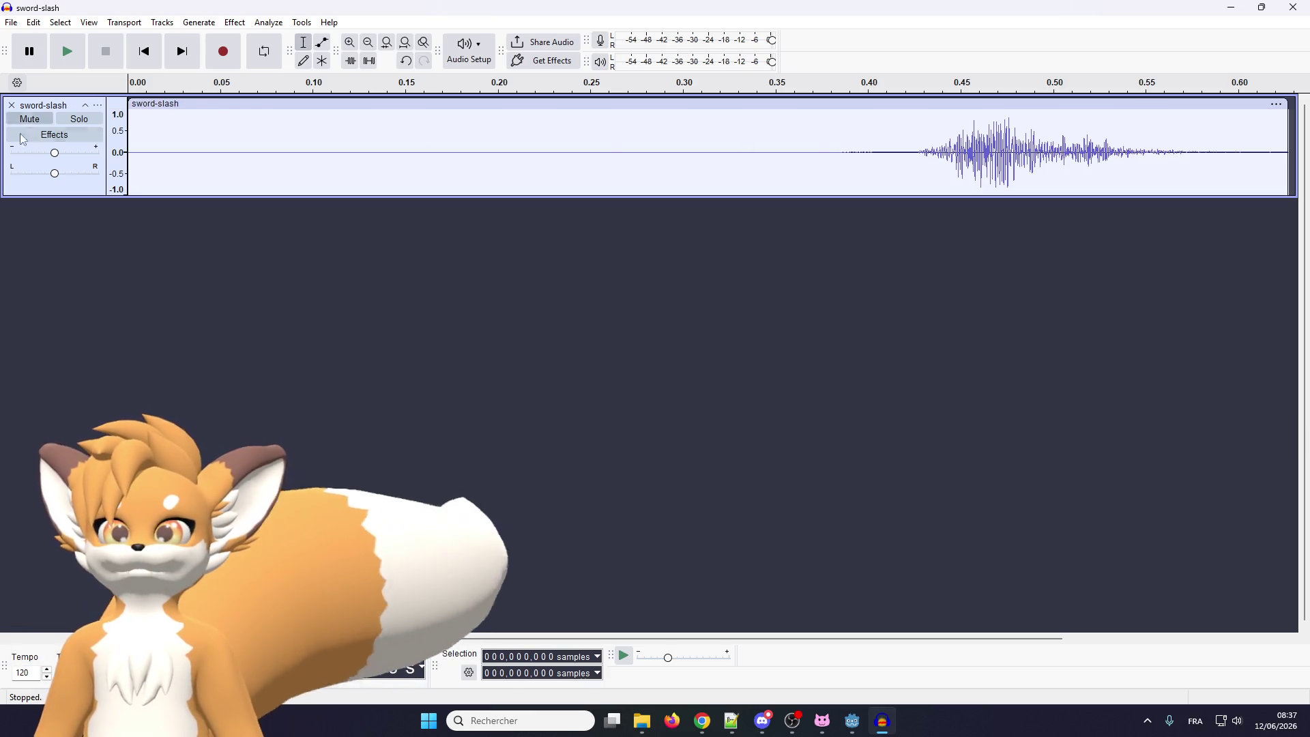
{"action": "left_click", "coordinate": [1232, 9]}
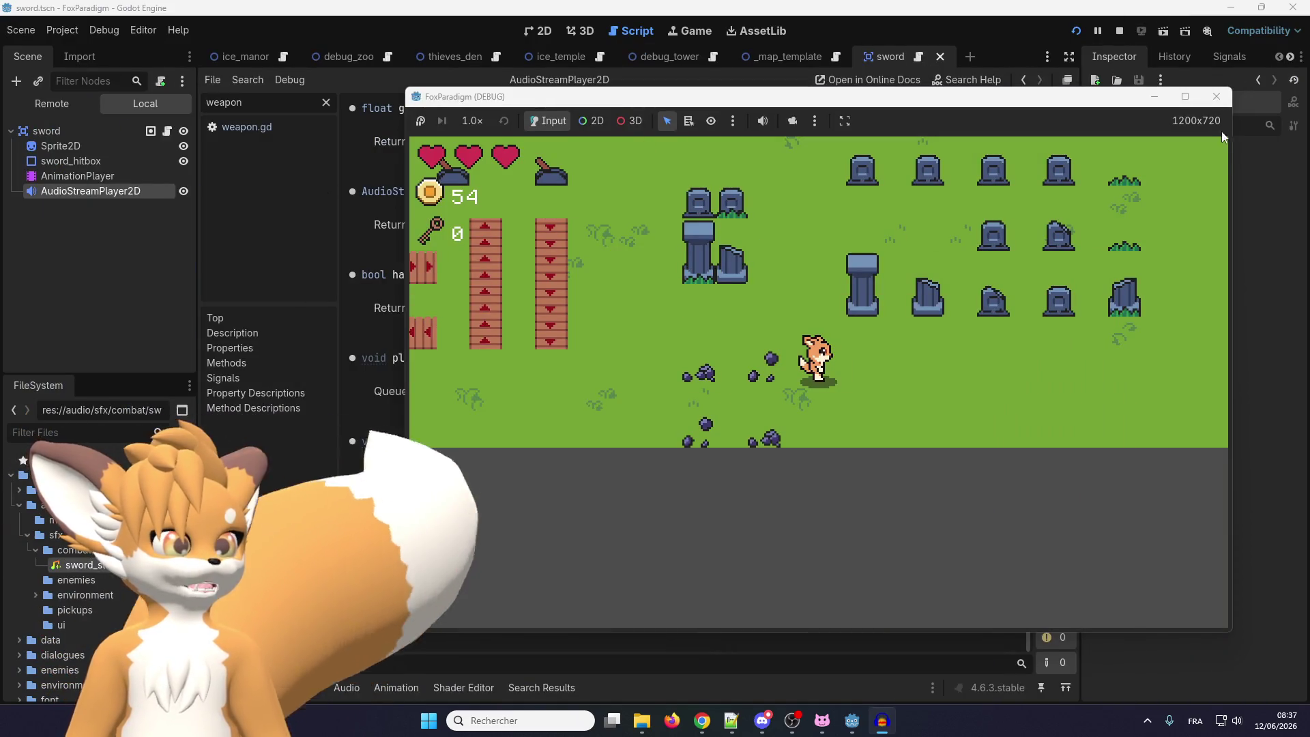
Close the game window and show sword_slash.mp3's import settings, keeping the MP3 format
{"action": "left_click", "coordinate": [1210, 102]}
{"action": "left_click", "coordinate": [31, 31]}
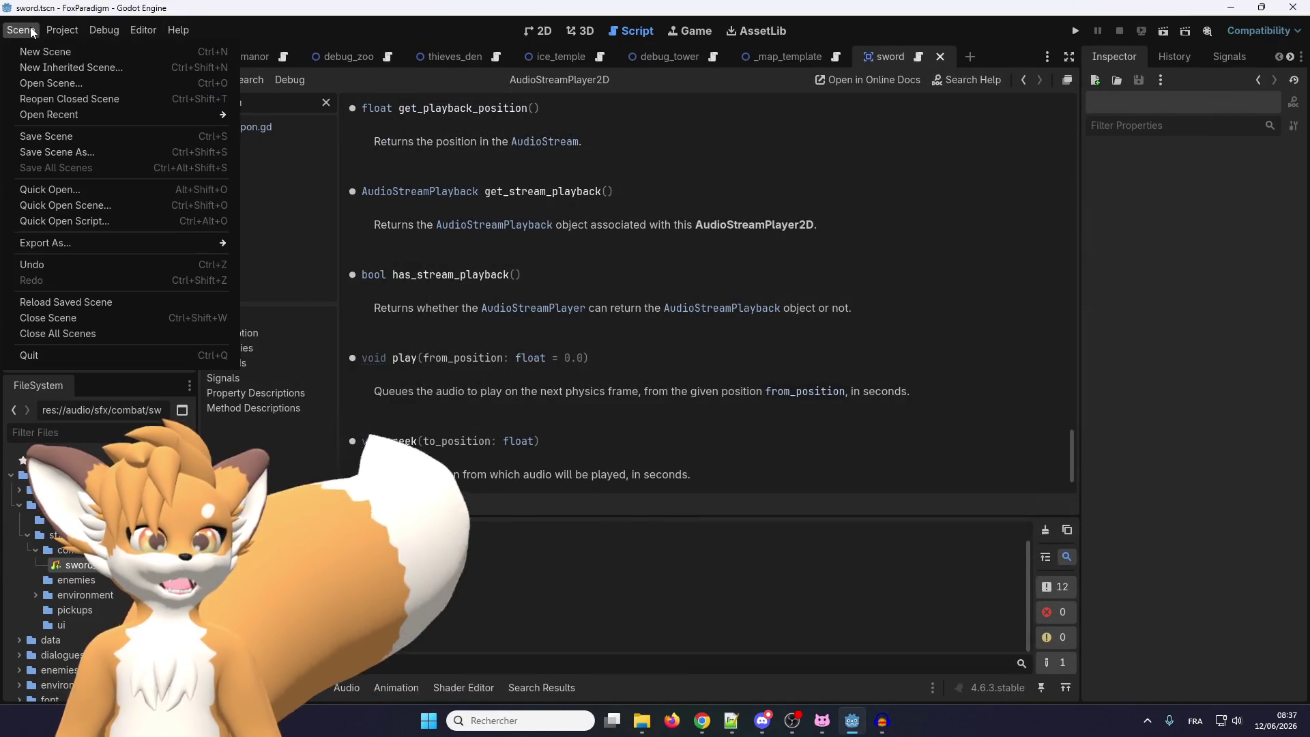
{"action": "left_click", "coordinate": [31, 31]}
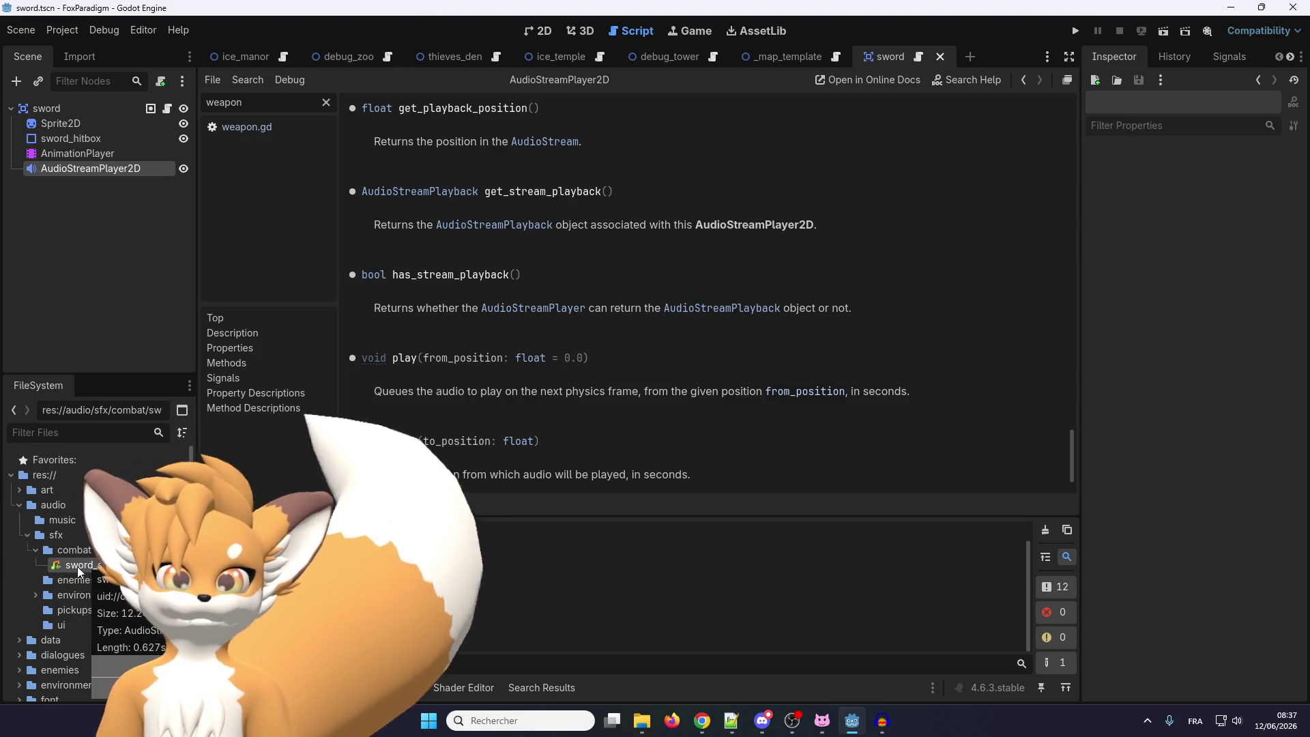
{"action": "right_click", "coordinate": [77, 566]}
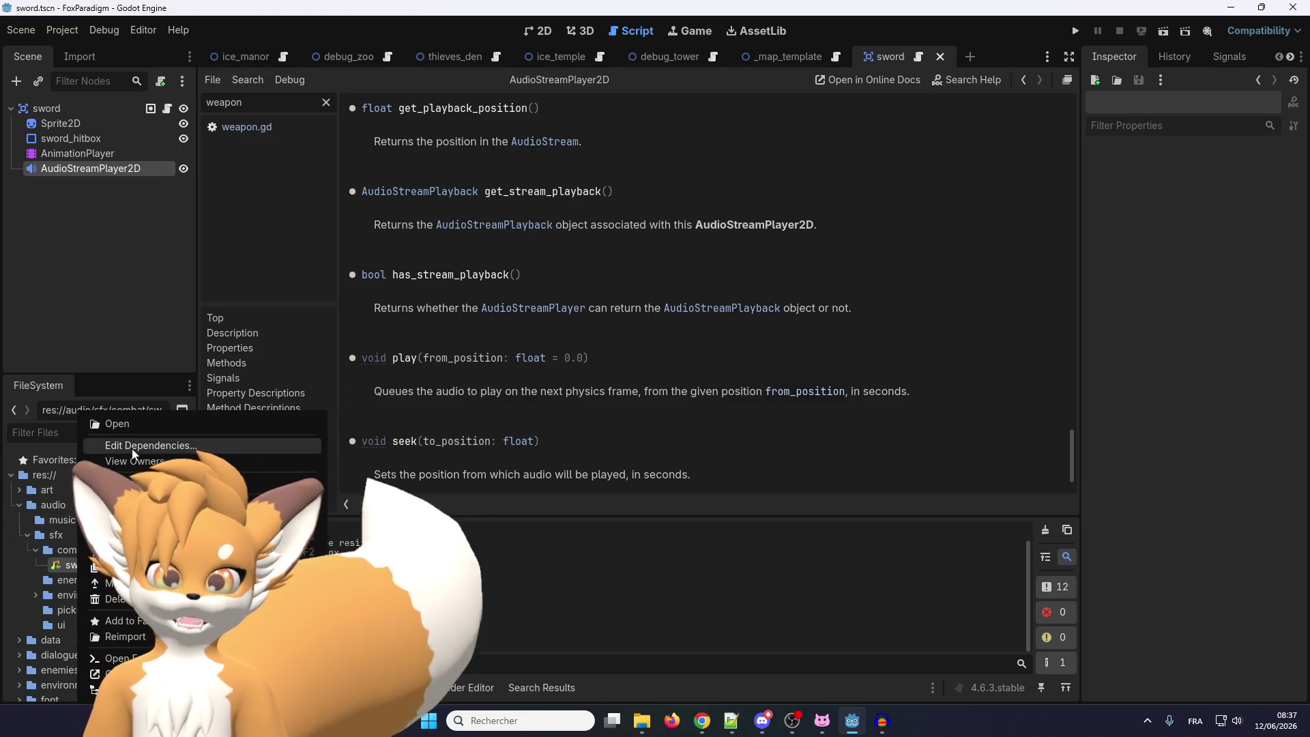
{"action": "left_click", "coordinate": [80, 60]}
{"action": "left_click", "coordinate": [80, 60]}
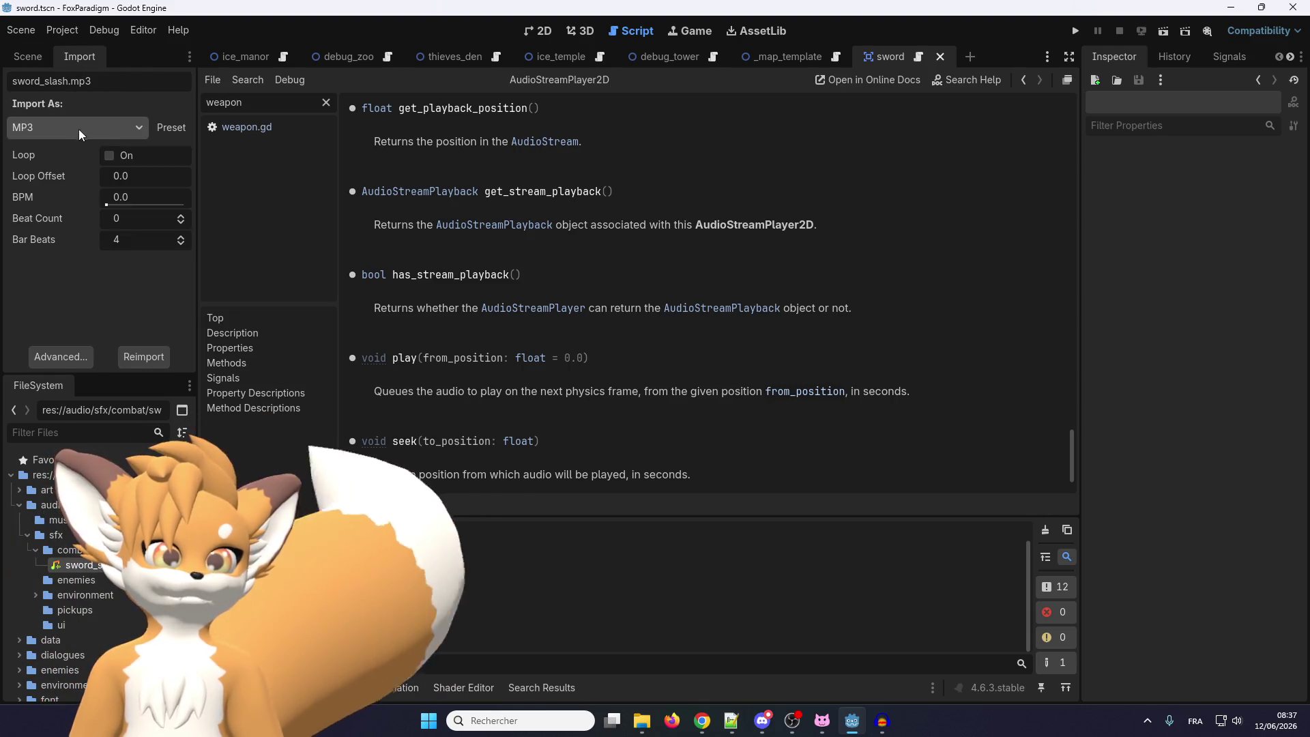
{"action": "left_click", "coordinate": [133, 129]}
{"action": "left_click", "coordinate": [132, 140]}
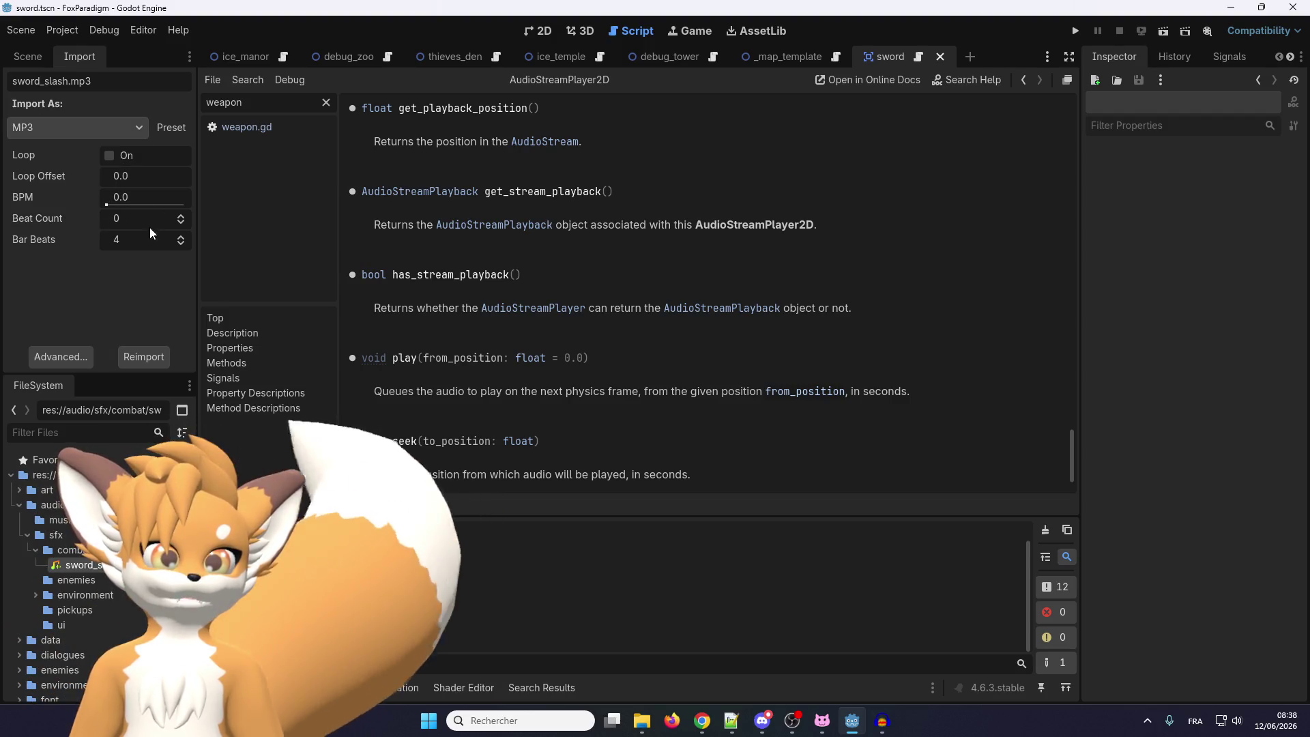
Preview the sound in the advanced import window, seeking to where the slash starts, then close it
{"action": "left_click", "coordinate": [69, 367]}
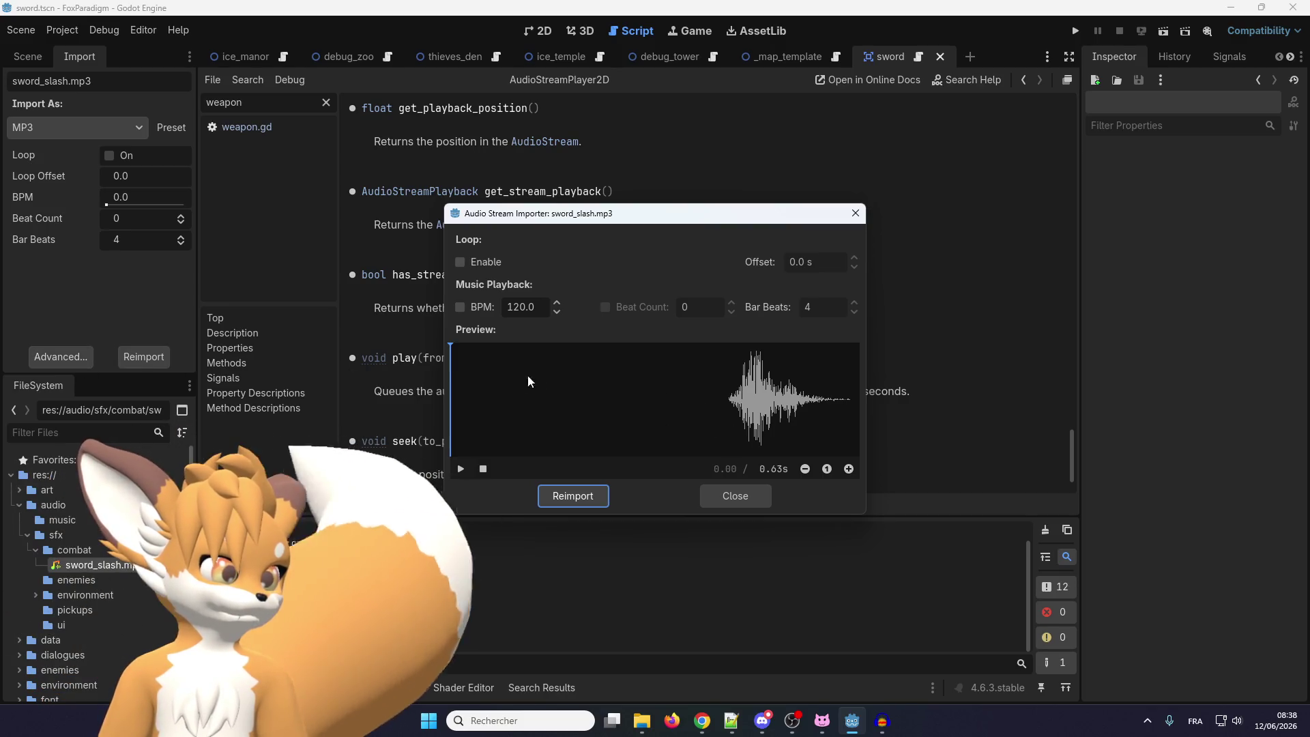
{"action": "left_click_drag", "start_coordinate": [461, 355], "coordinate": [724, 368]}
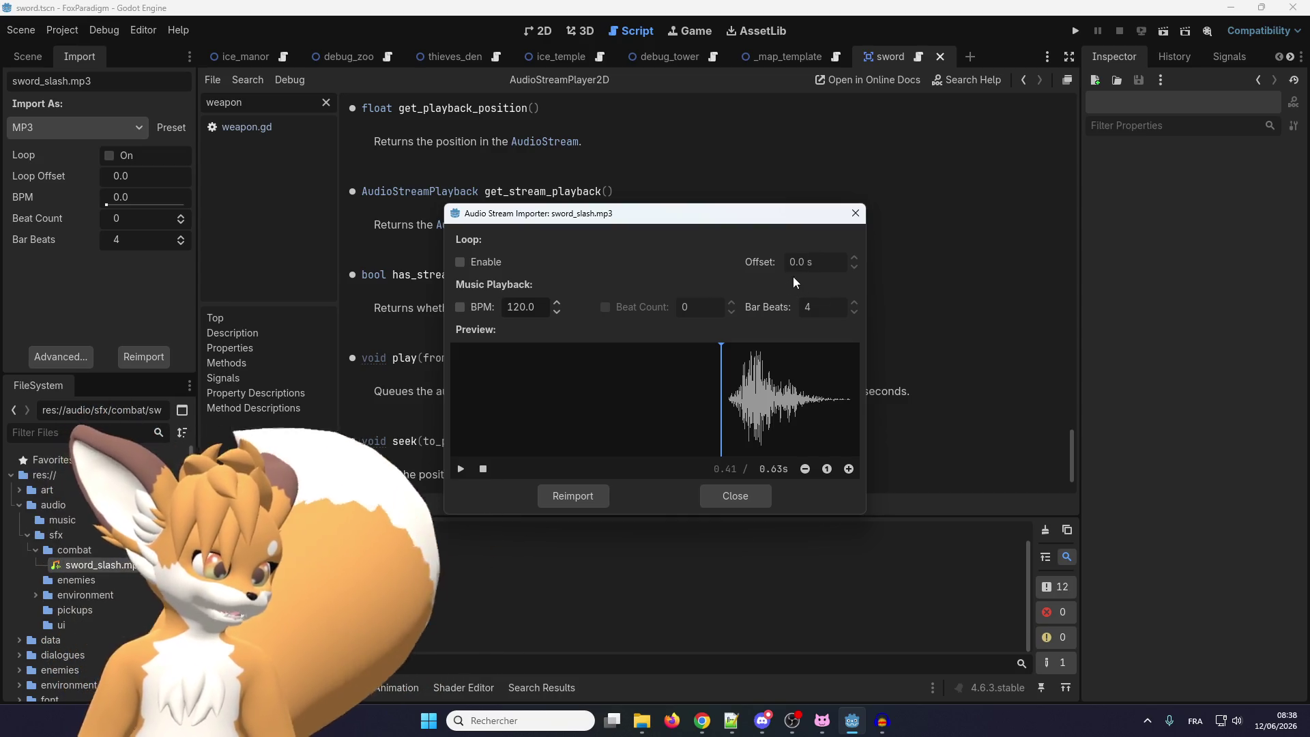
{"action": "left_click", "coordinate": [461, 263]}
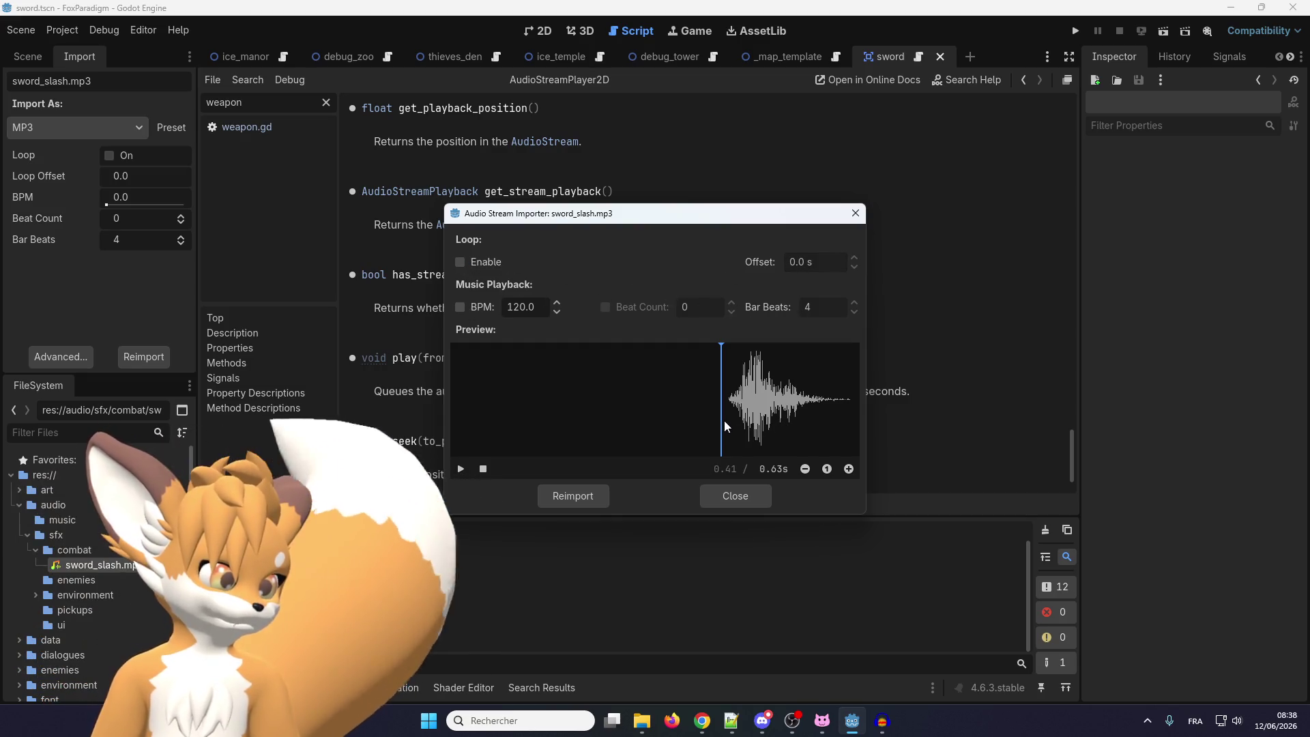
{"action": "left_click", "coordinate": [751, 402]}
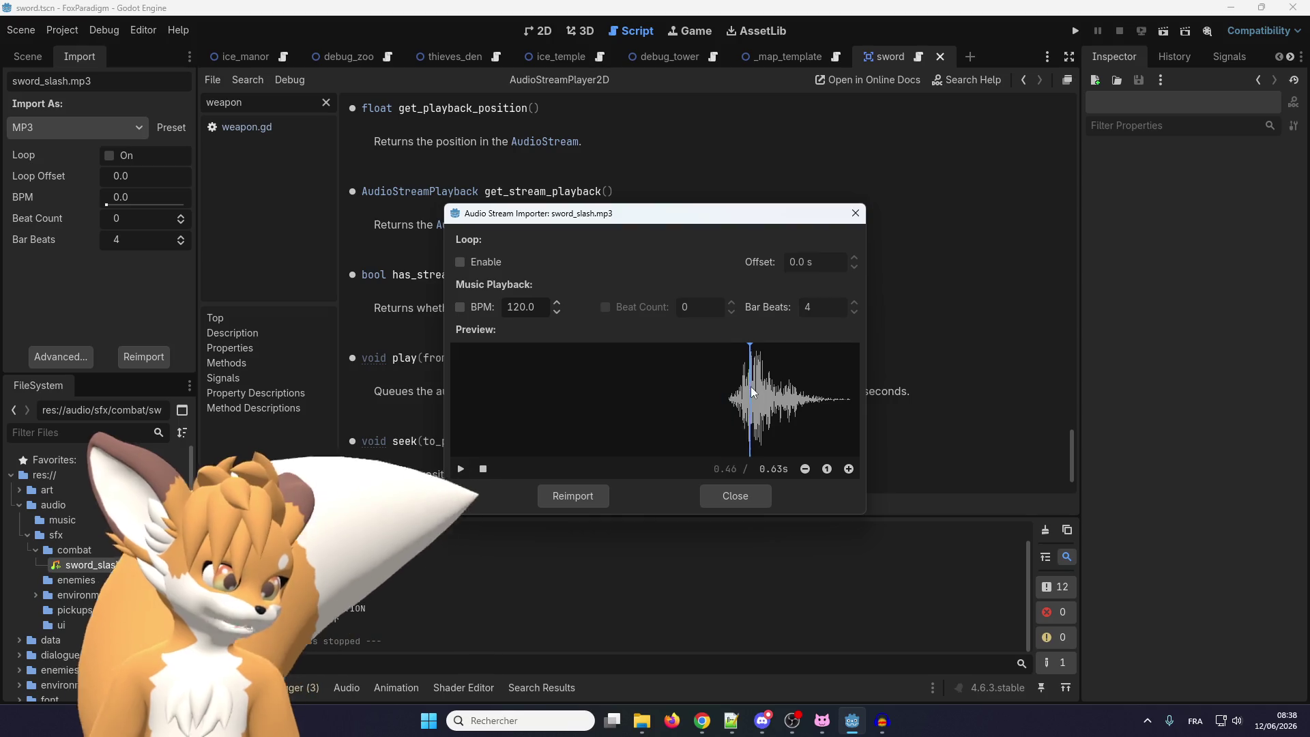
{"action": "left_click", "coordinate": [461, 470]}
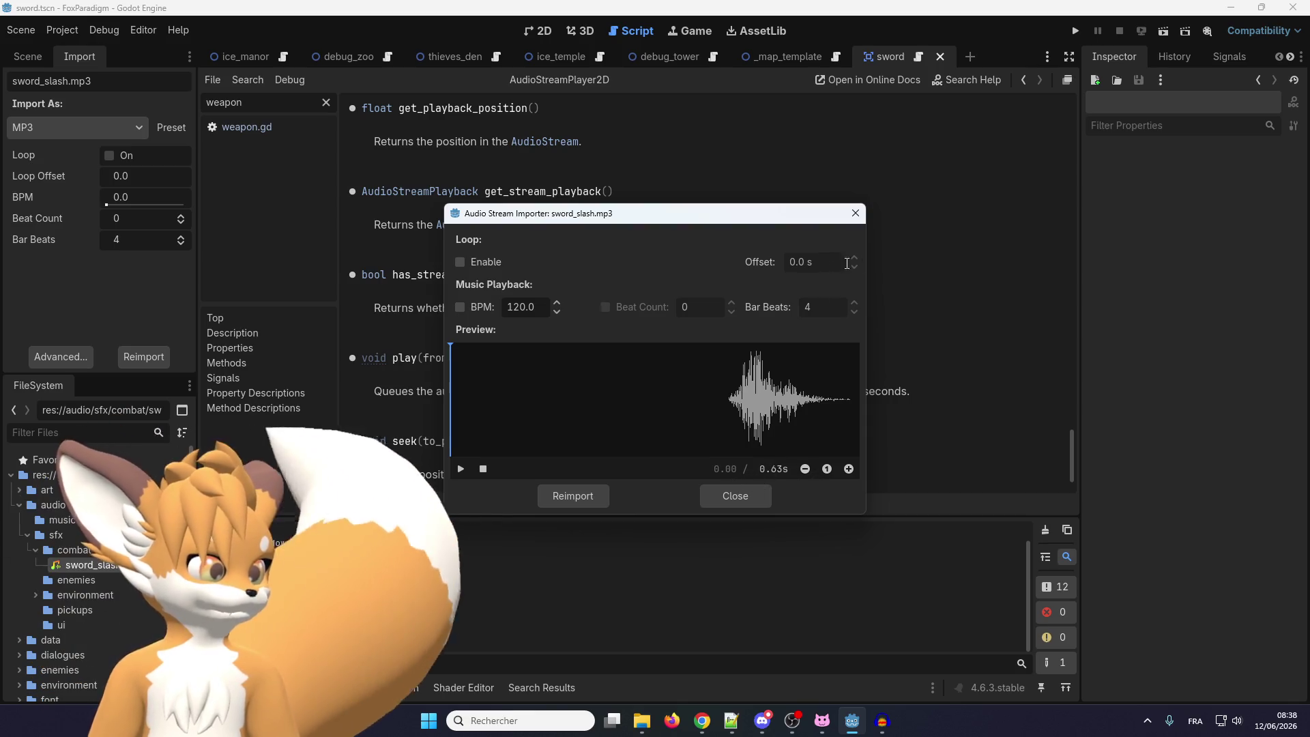
{"action": "left_click", "coordinate": [715, 503]}
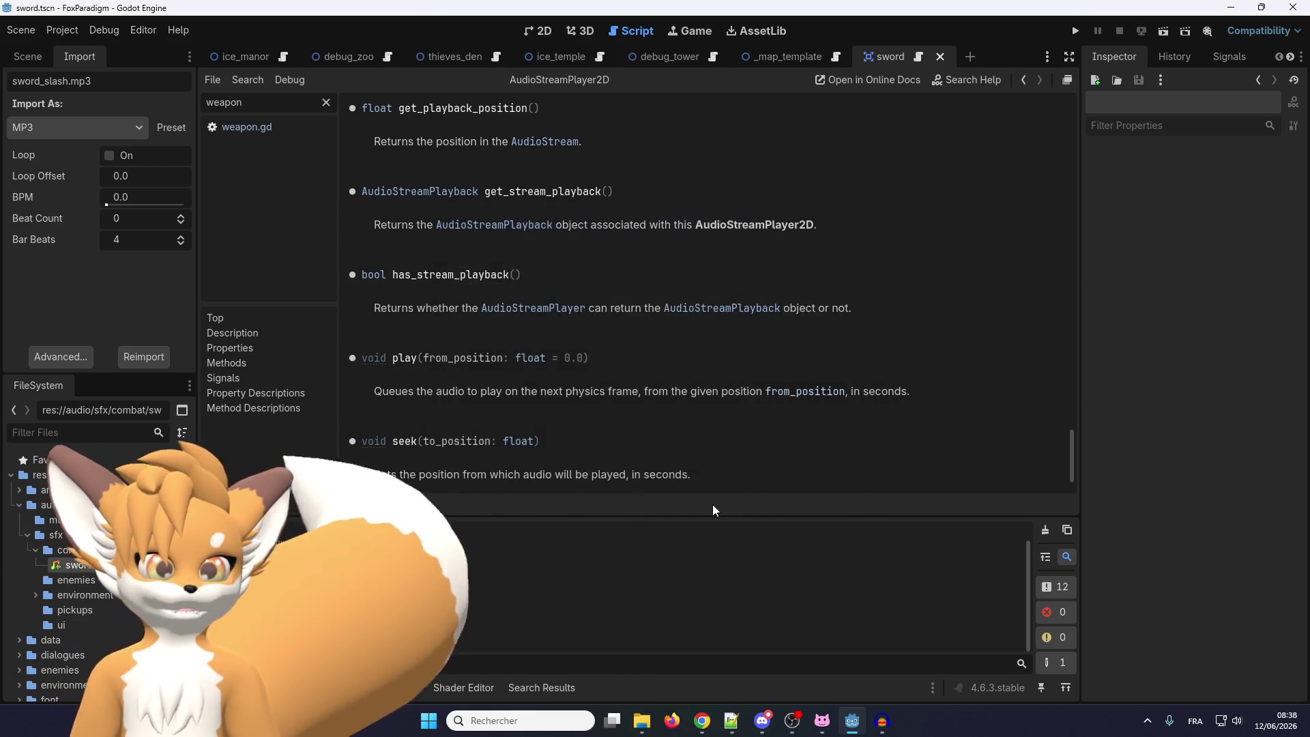
Play the clip in Audacity and place the cursor just before the slash begins, around 0.38 s
{"action": "left_click", "coordinate": [882, 727]}
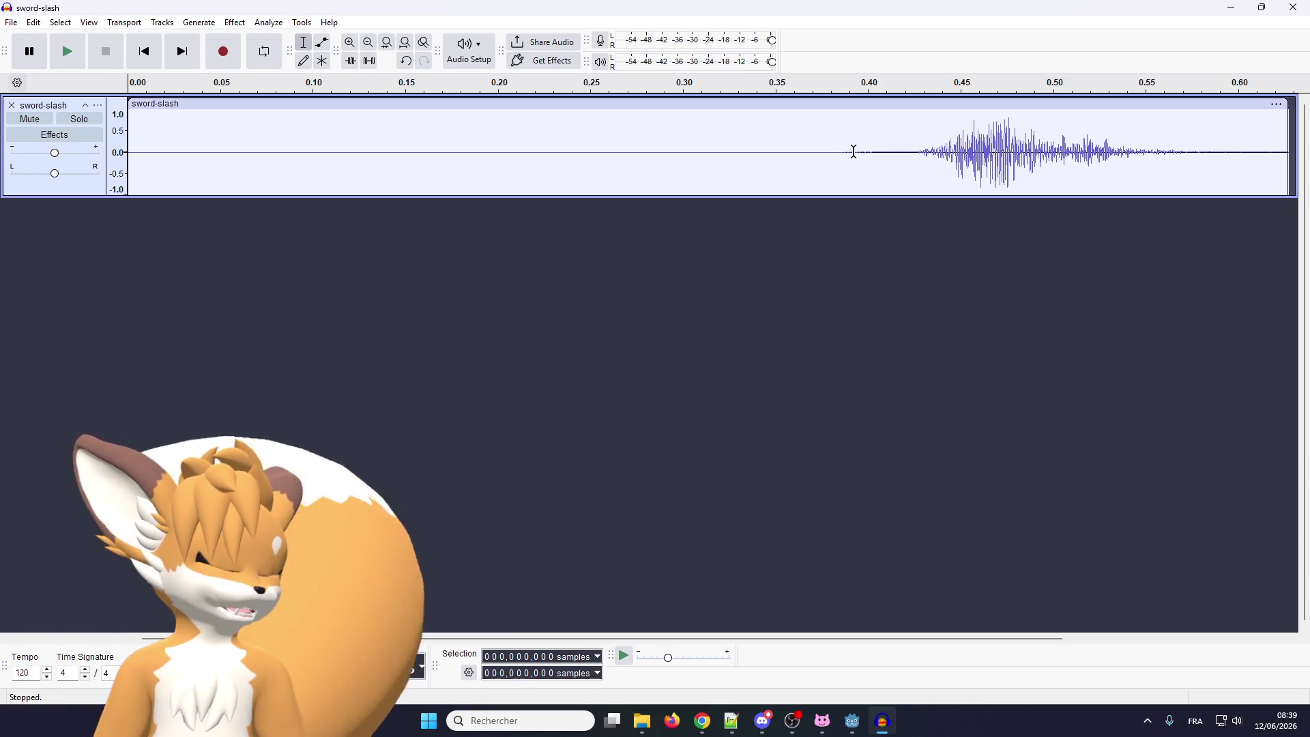
{"action": "left_click", "coordinate": [72, 52]}
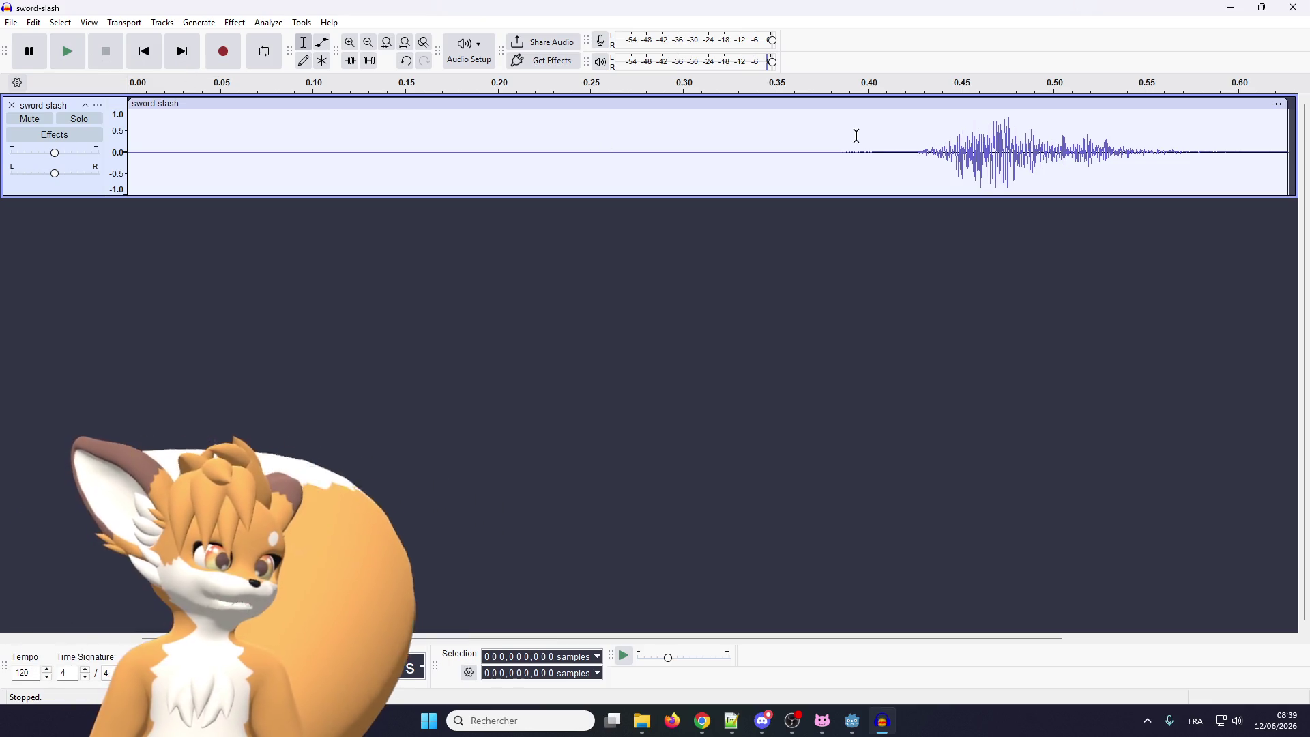
{"action": "left_click", "coordinate": [838, 135]}
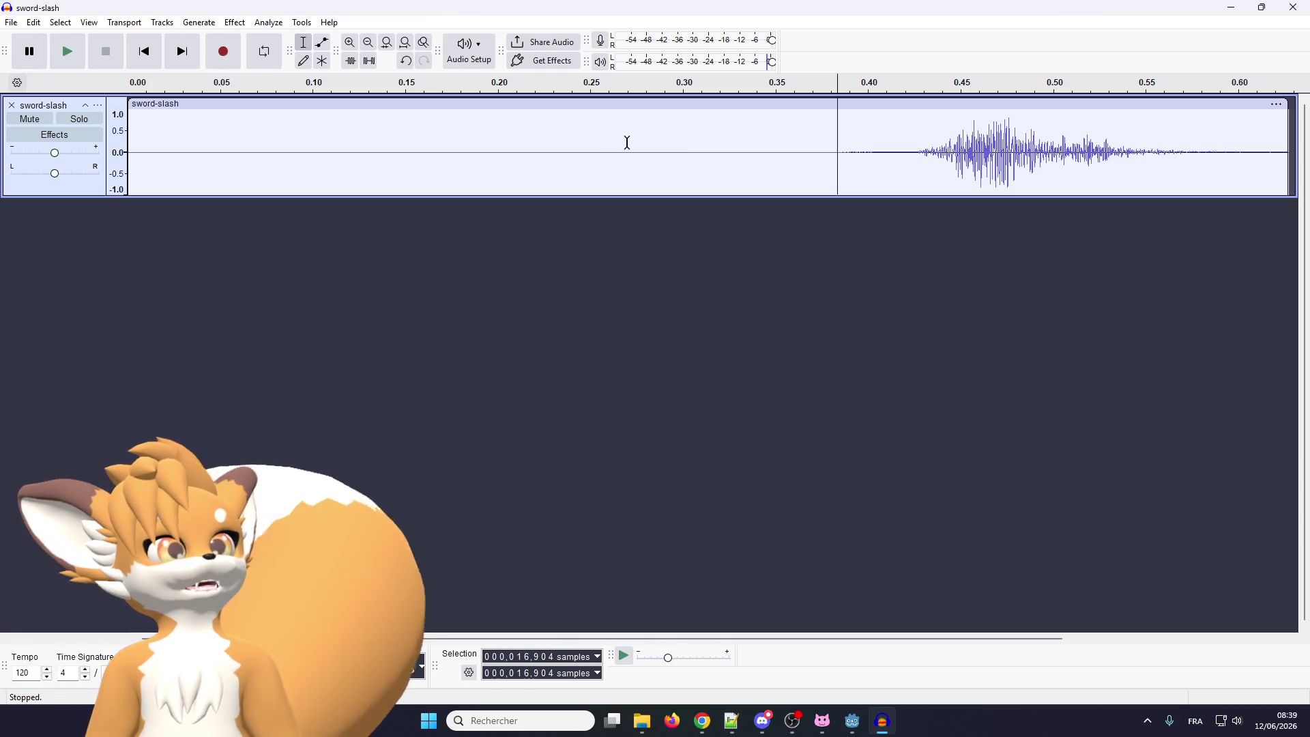
{"action": "scroll", "coordinate": [774, 126], "scroll_direction": "up", "scroll_amount": 5}
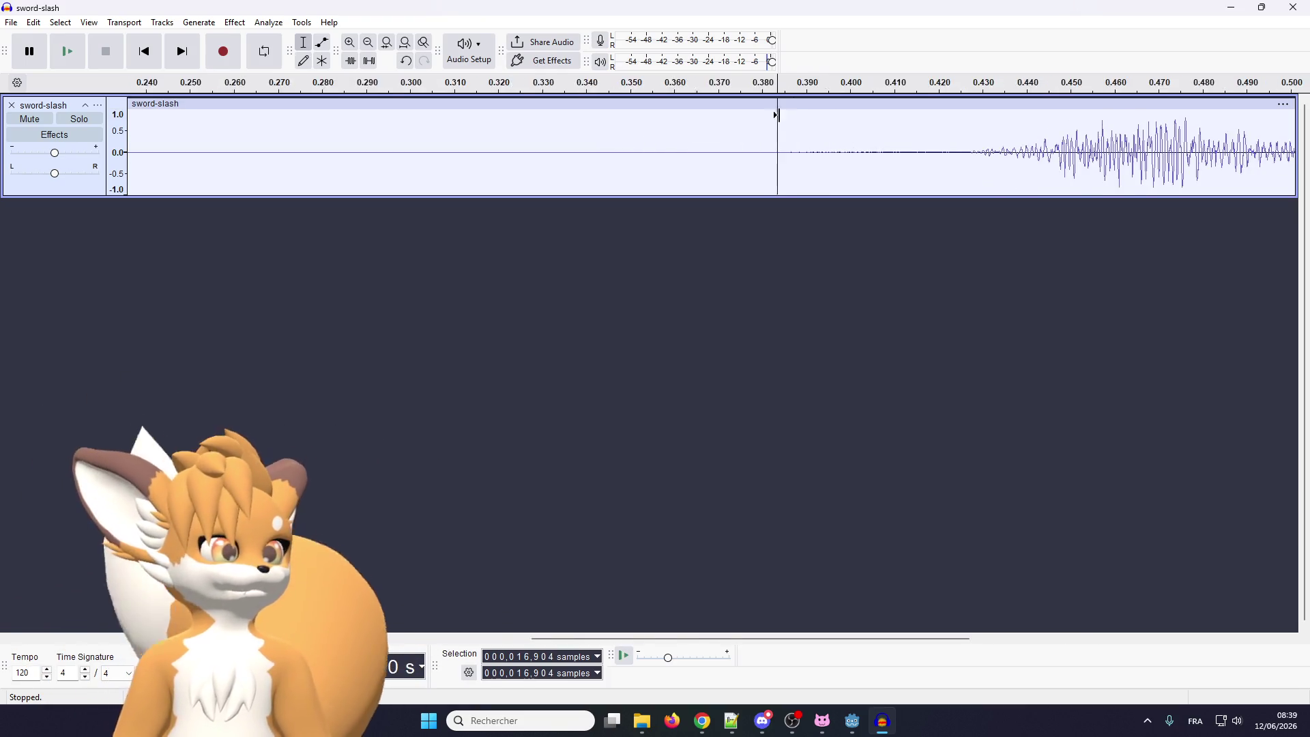
{"action": "scroll", "coordinate": [775, 127], "scroll_direction": "down", "scroll_amount": 2}
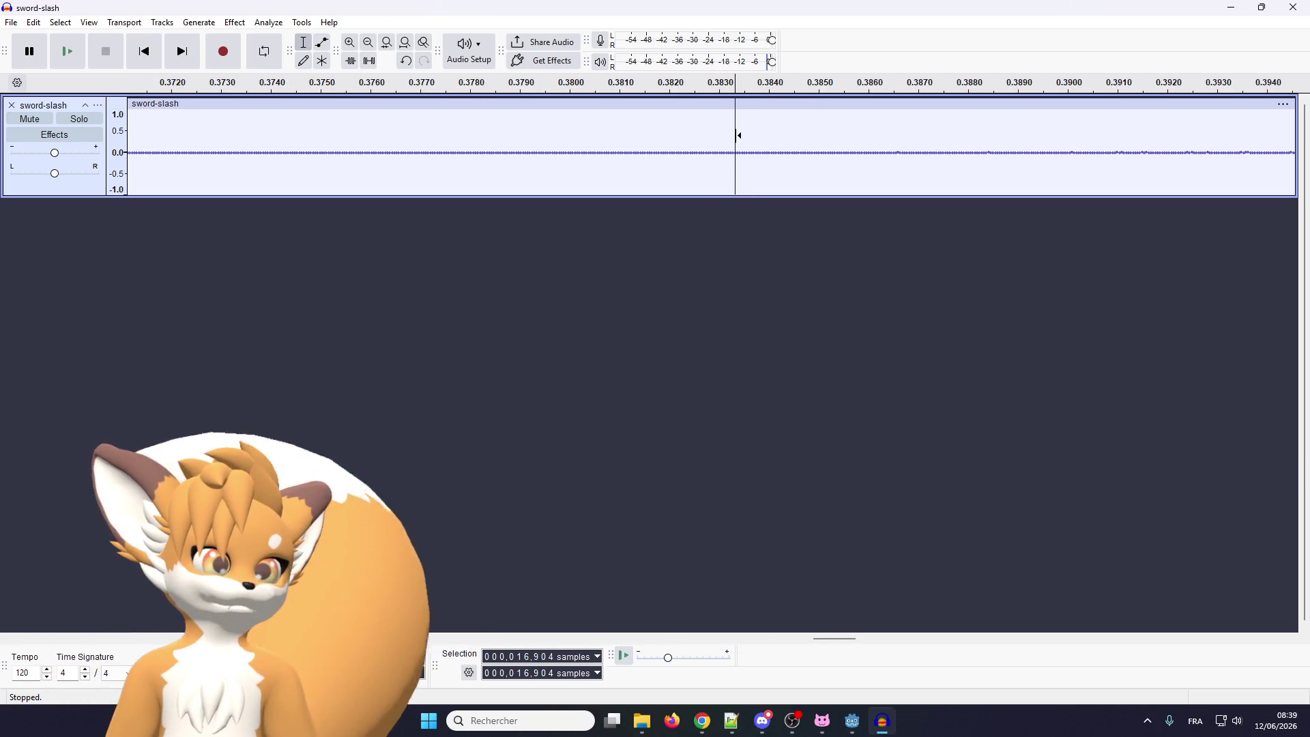
{"action": "scroll", "coordinate": [738, 135], "scroll_direction": "down", "scroll_amount": 2}
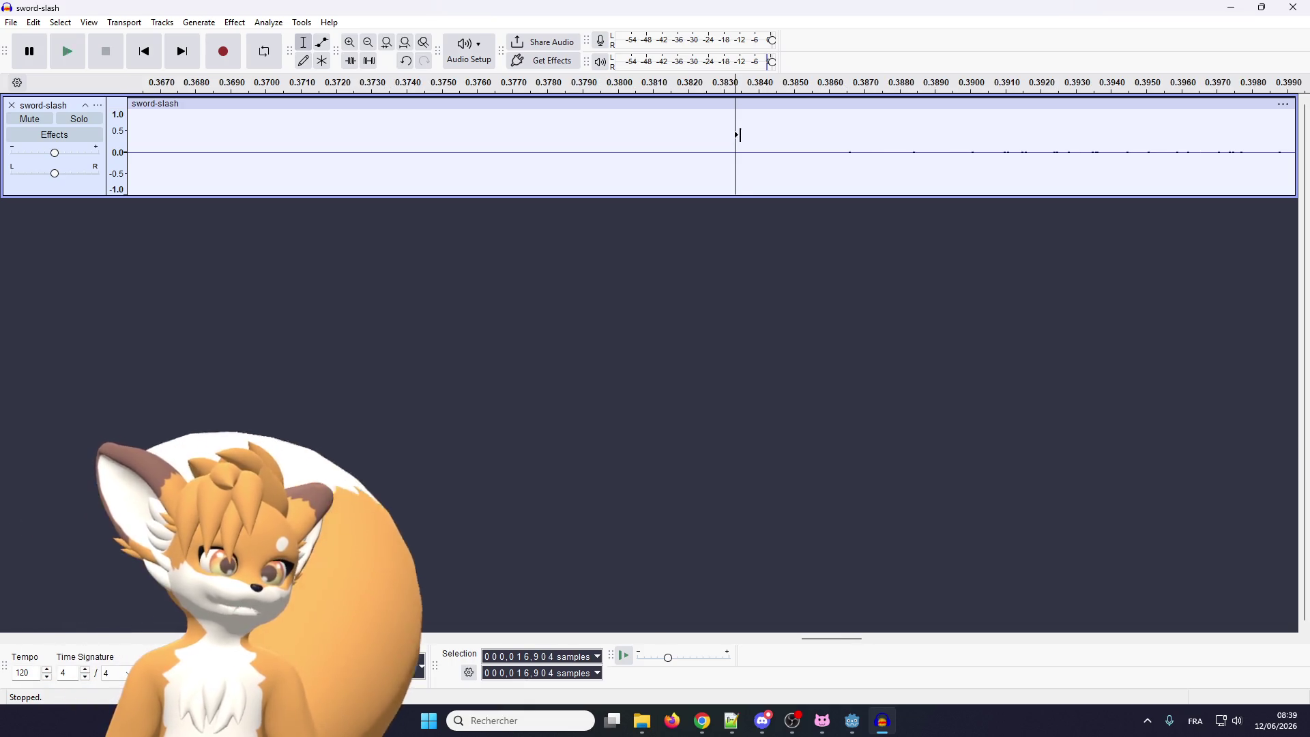
{"action": "scroll", "coordinate": [738, 135], "scroll_direction": "down", "scroll_amount": 3}
{"action": "scroll", "coordinate": [283, 141], "scroll_direction": "up", "scroll_amount": 5}
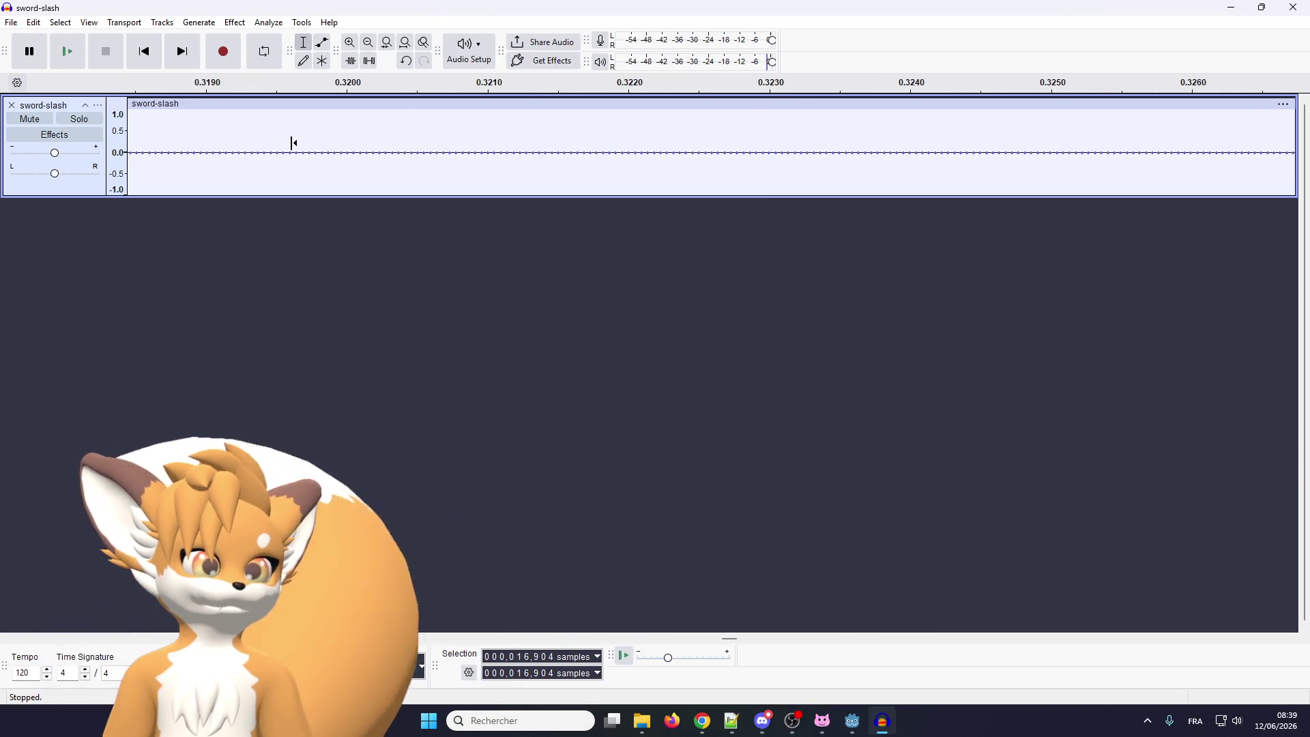
{"action": "scroll", "coordinate": [454, 130], "scroll_direction": "down", "scroll_amount": 6}
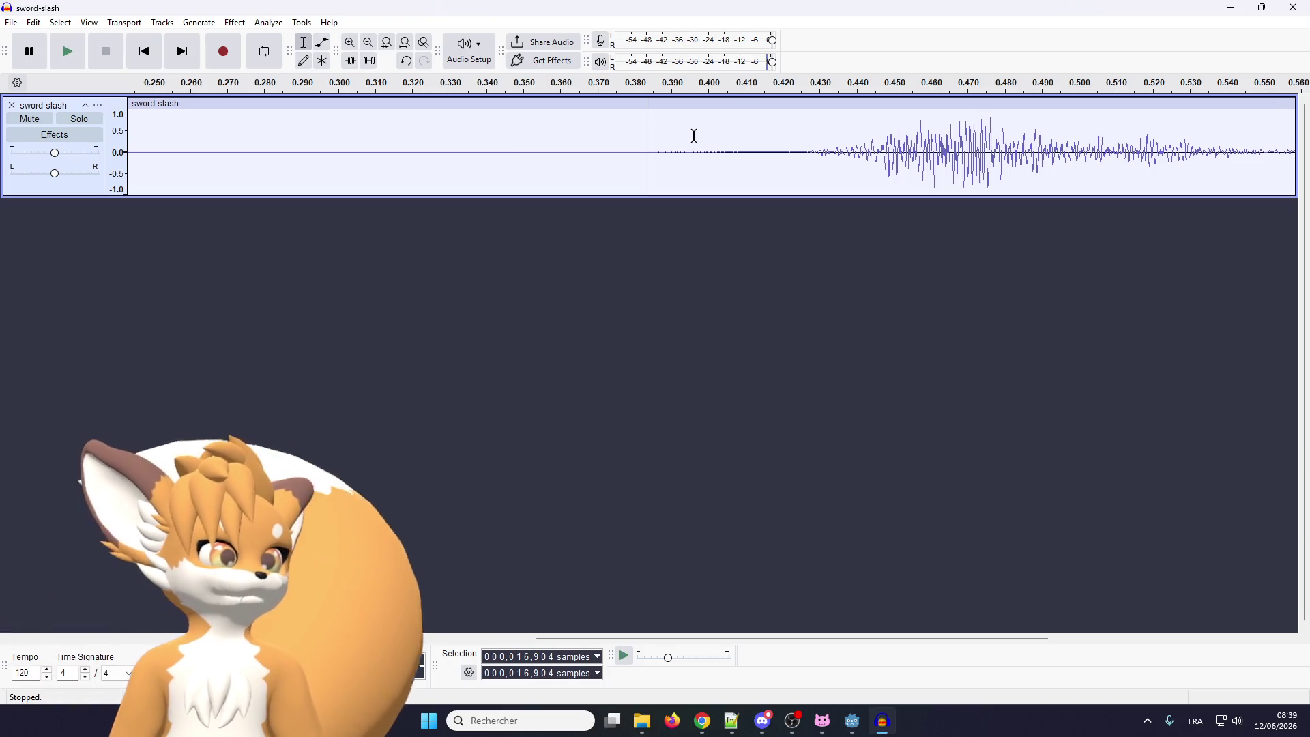
{"action": "left_click", "coordinate": [659, 141]}
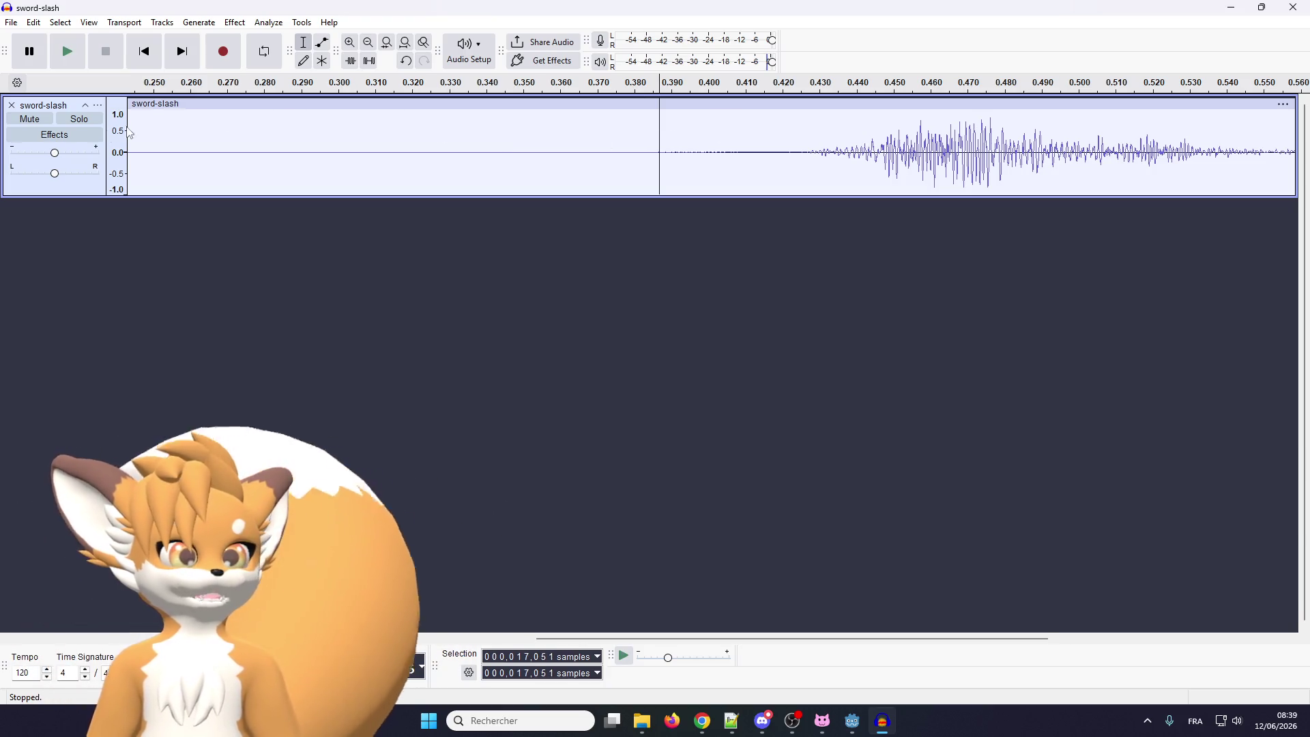
Select and delete everything from the track start to the cursor, then play the trimmed clip twice
{"action": "mouse_move", "coordinate": [661, 148]}
{"action": "left_mouse_down"}
{"action": "mouse_move", "coordinate": [195, 120]}
{"action": "mouse_move", "coordinate": [85, 91]}
{"action": "left_mouse_up"}
{"action": "key", "text": "Delete"}
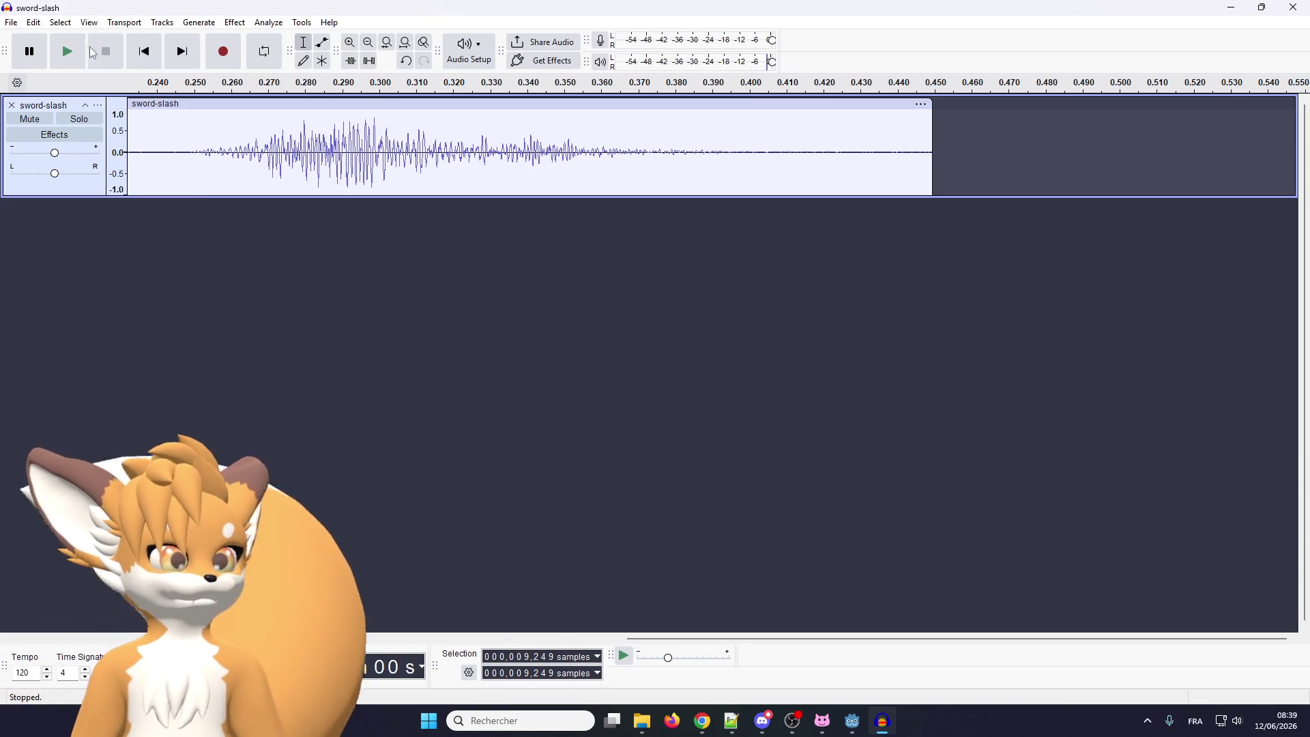
{"action": "left_click", "coordinate": [67, 52]}
{"action": "left_click", "coordinate": [67, 51]}
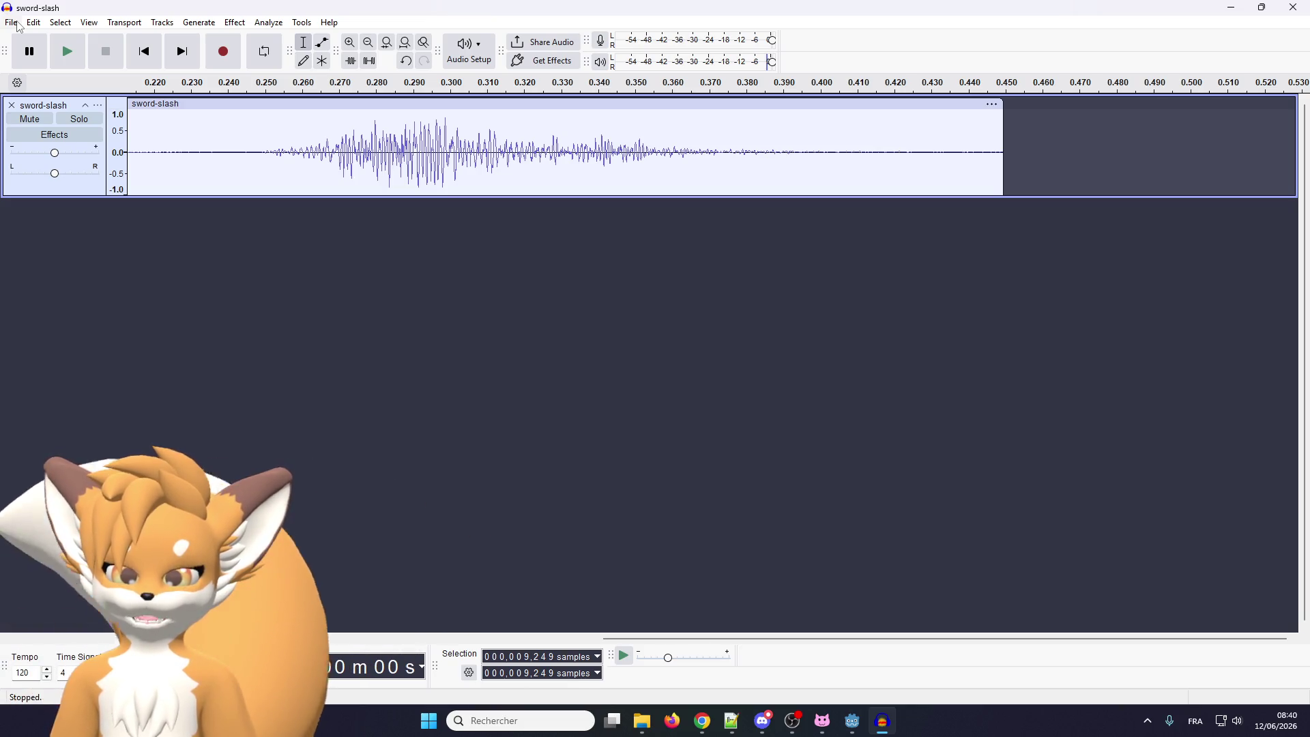
Start File > Export Audio, keeping sword-slash.ogg as mono Ogg Vorbis at 22050 Hz, quality 5
{"action": "left_click", "coordinate": [18, 23]}
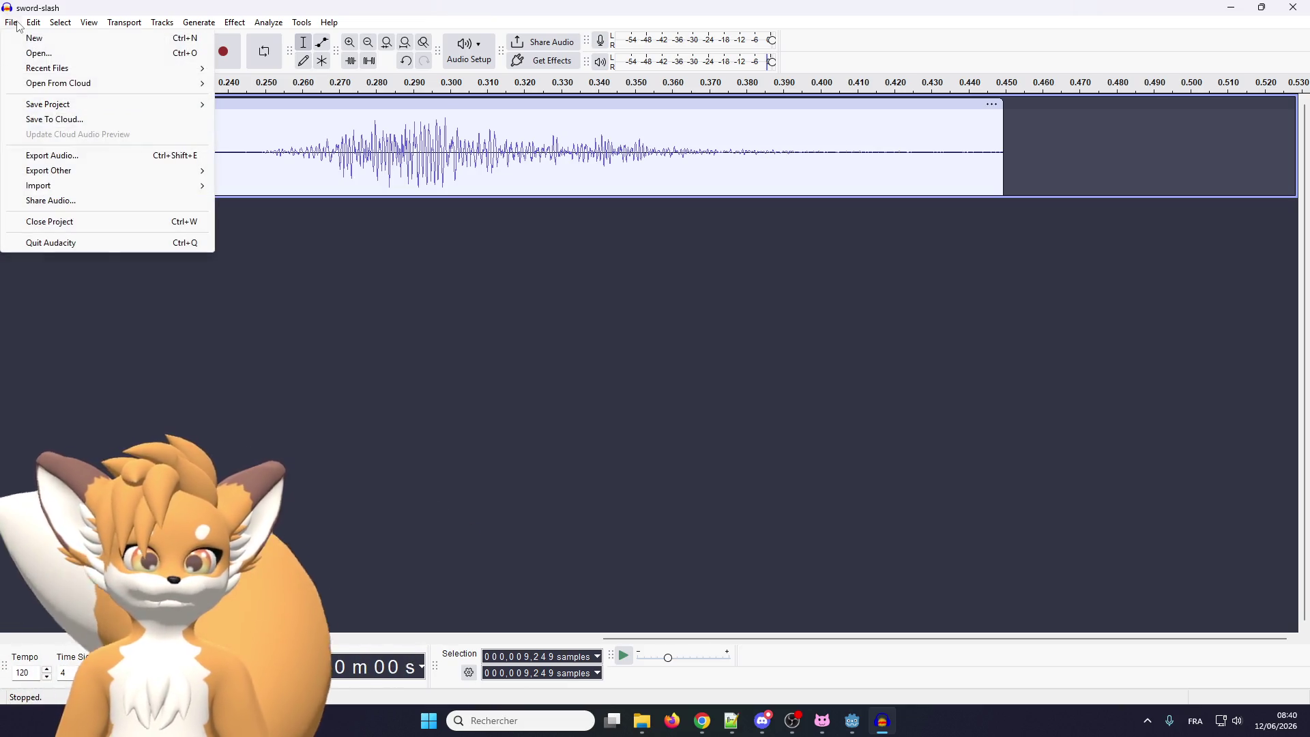
{"action": "mouse_move", "coordinate": [33, 23]}
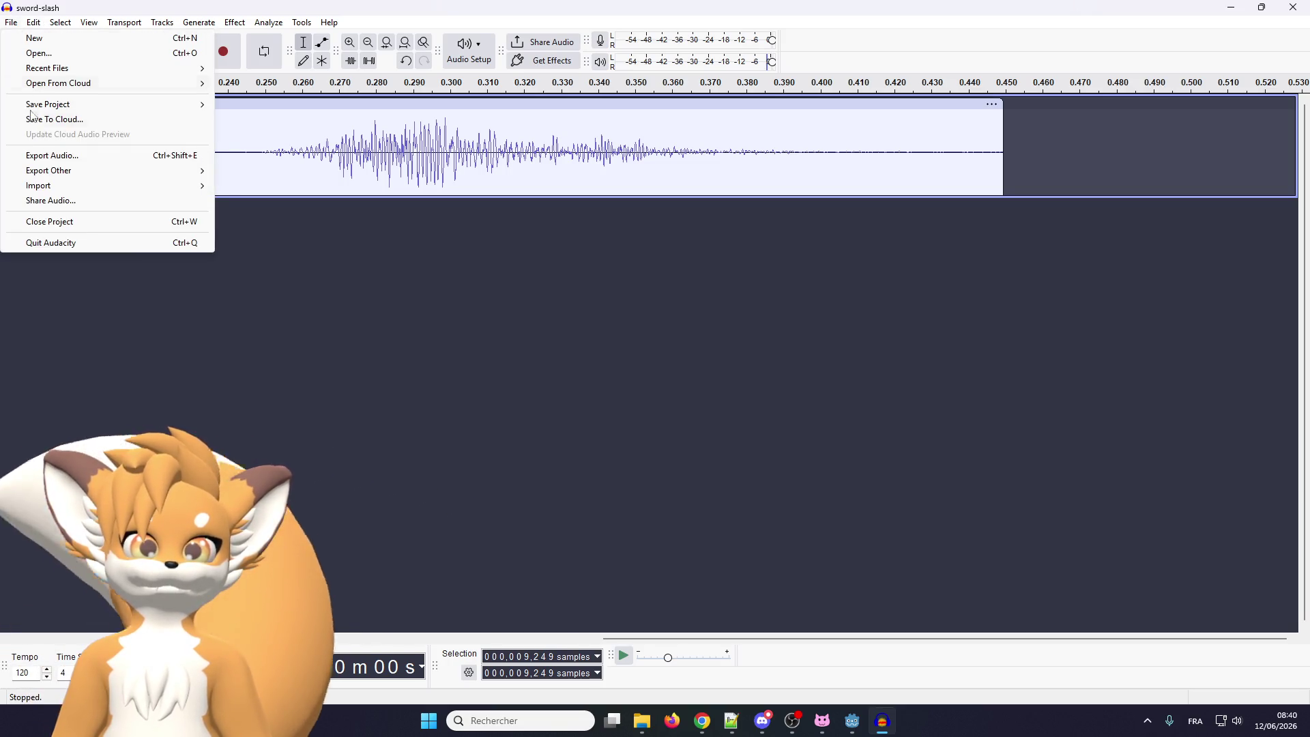
{"action": "left_click", "coordinate": [48, 157]}
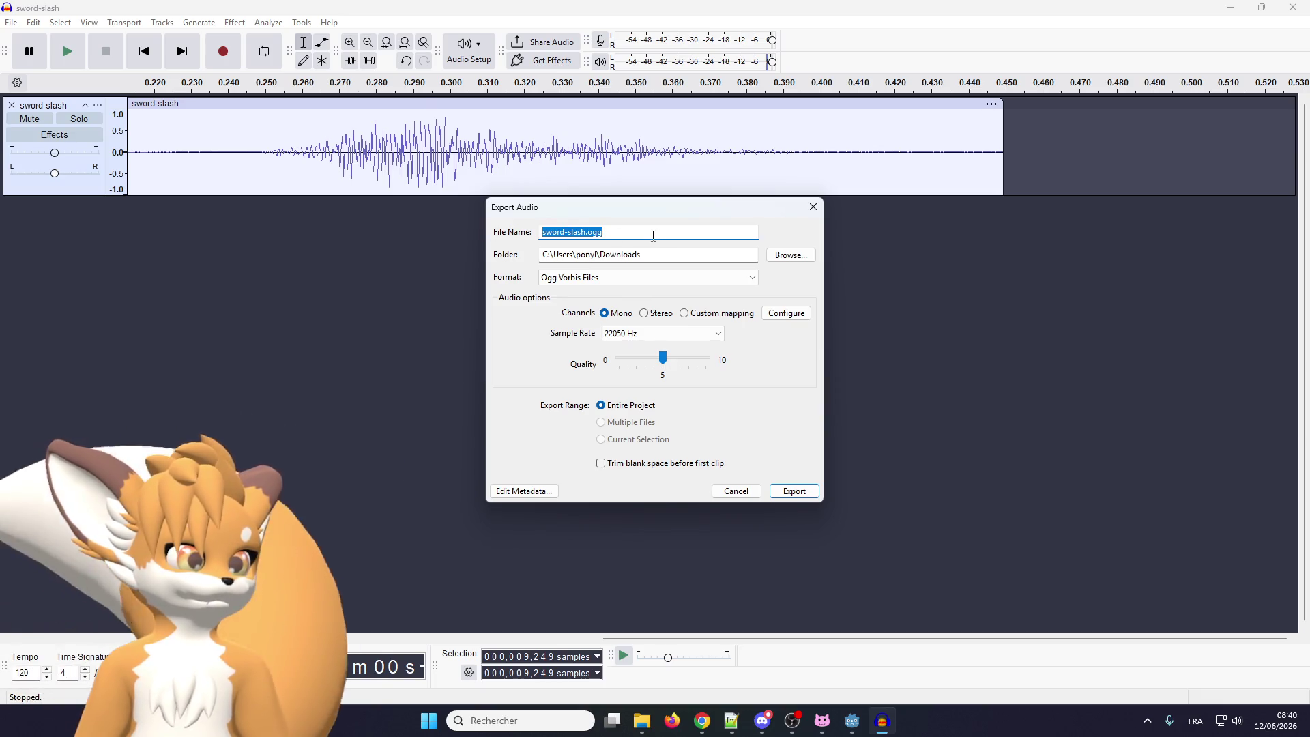
{"action": "left_click", "coordinate": [653, 236]}
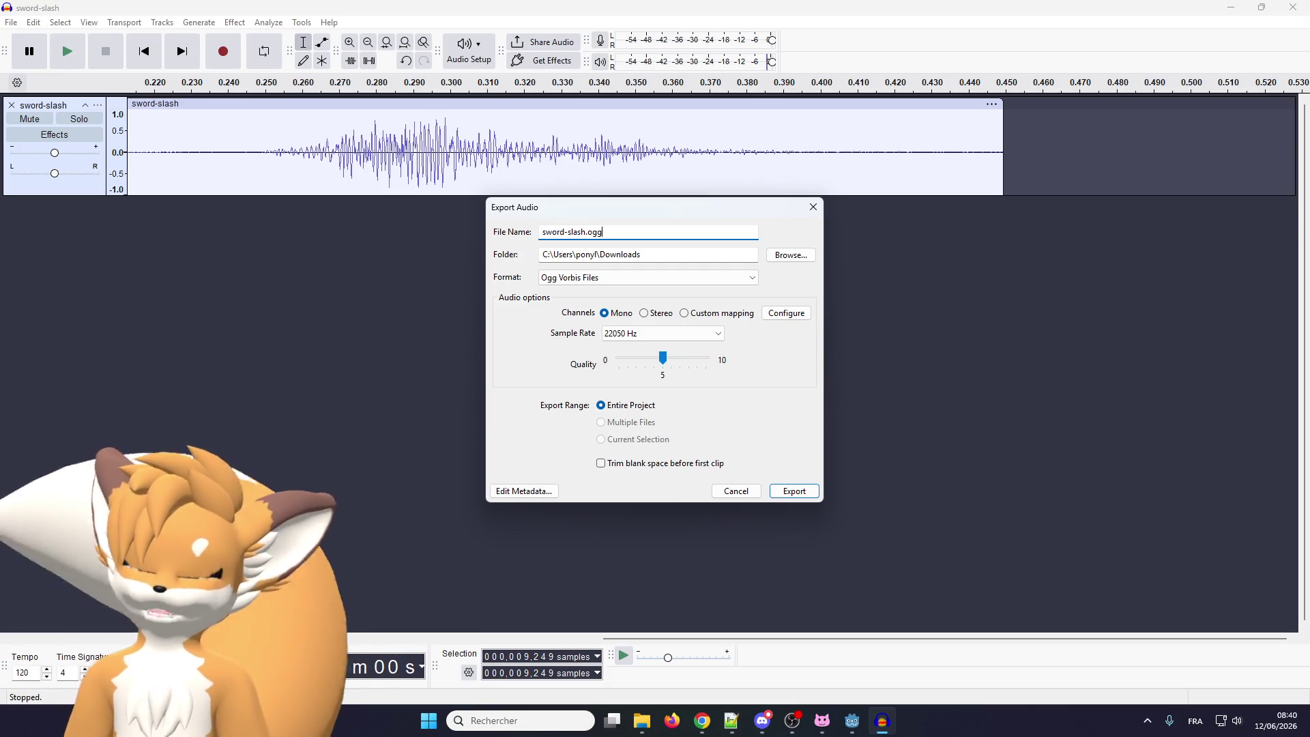
{"action": "key", "text": "alt+Tab"}
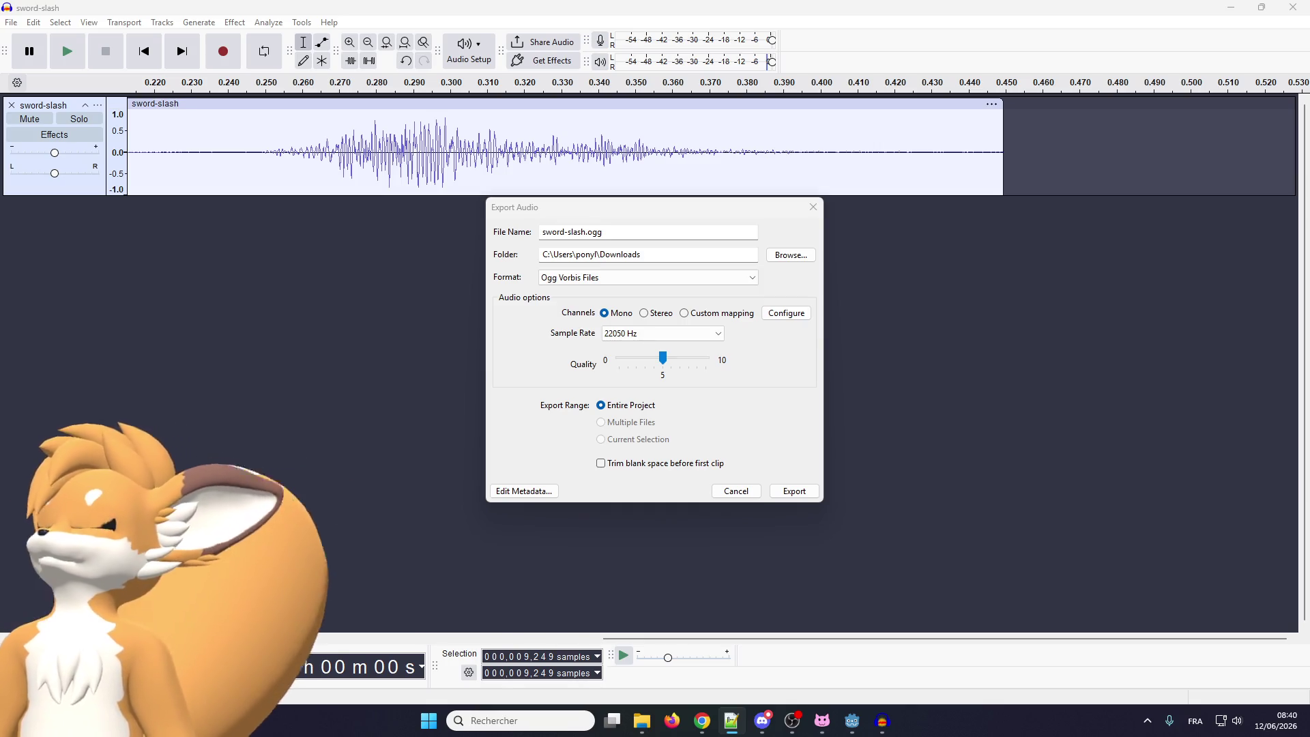
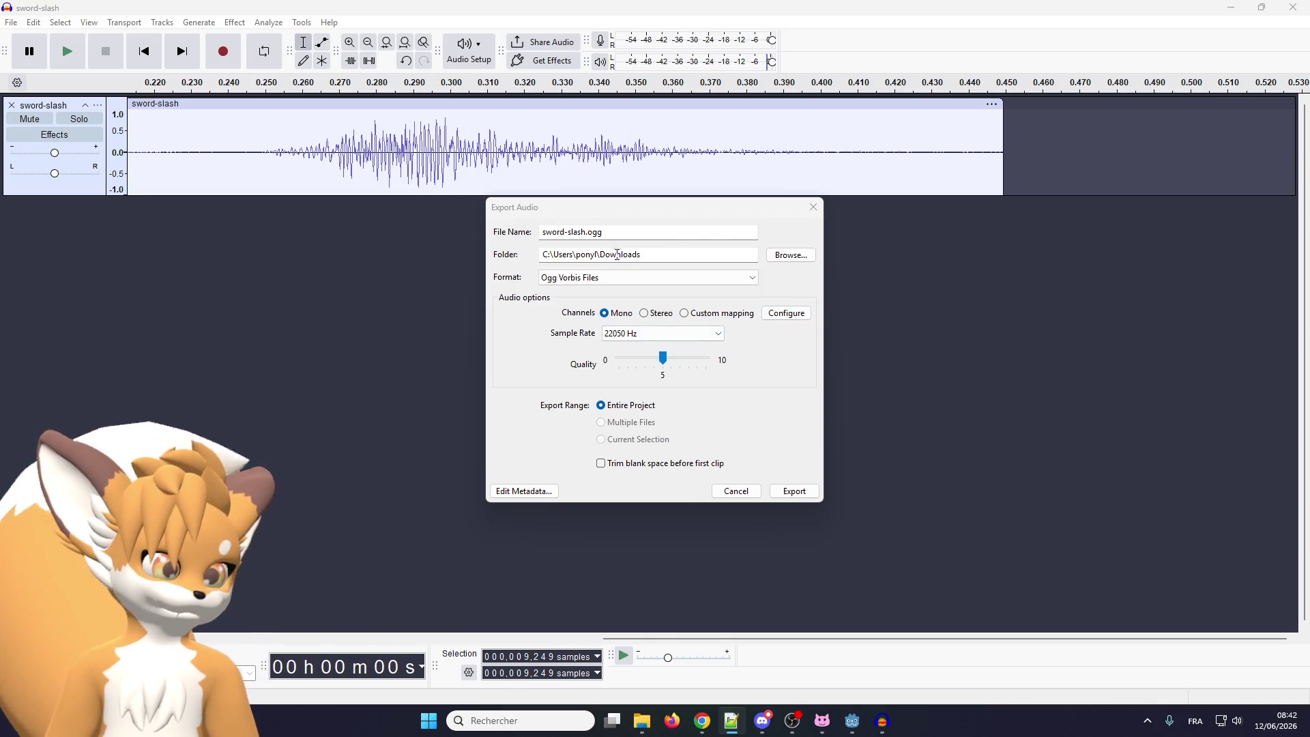
Set the sword-slash export to WAV (Microsoft), 44100 Hz, Signed 16-bit PCM
{"action": "left_click", "coordinate": [610, 279]}
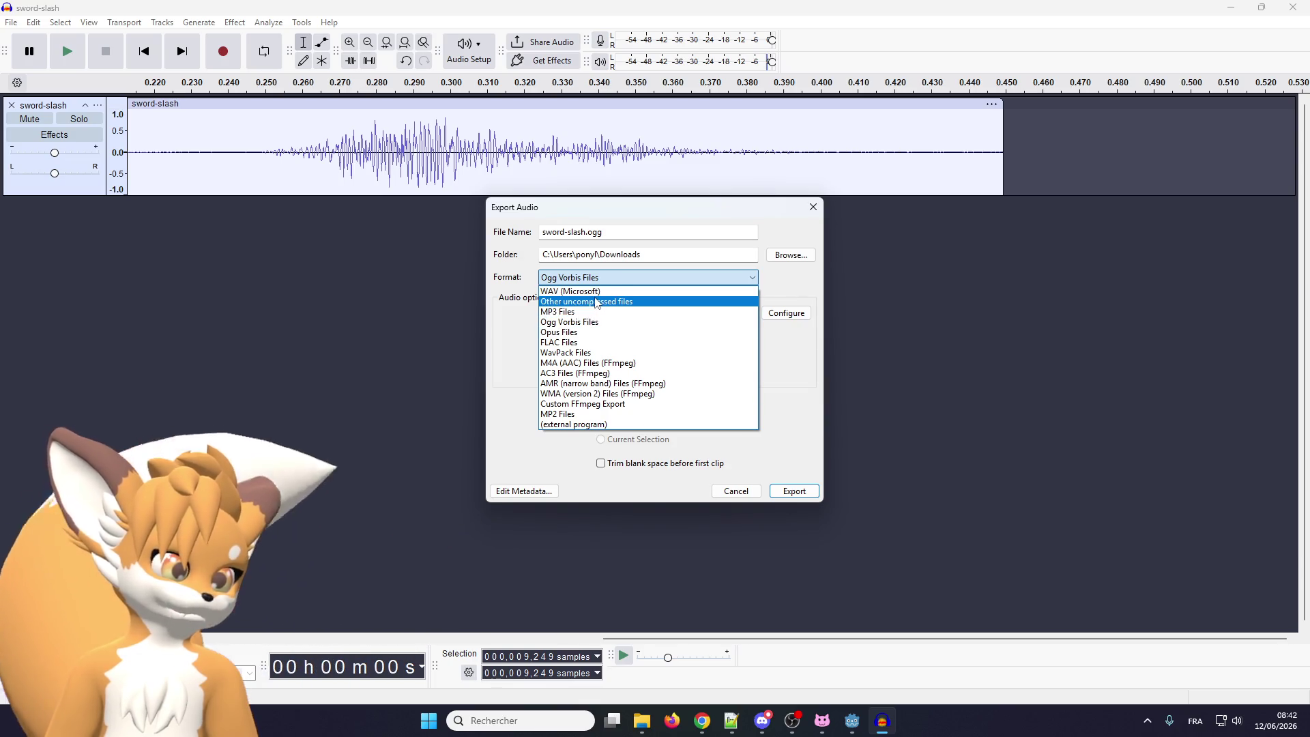
{"action": "left_click", "coordinate": [596, 293]}
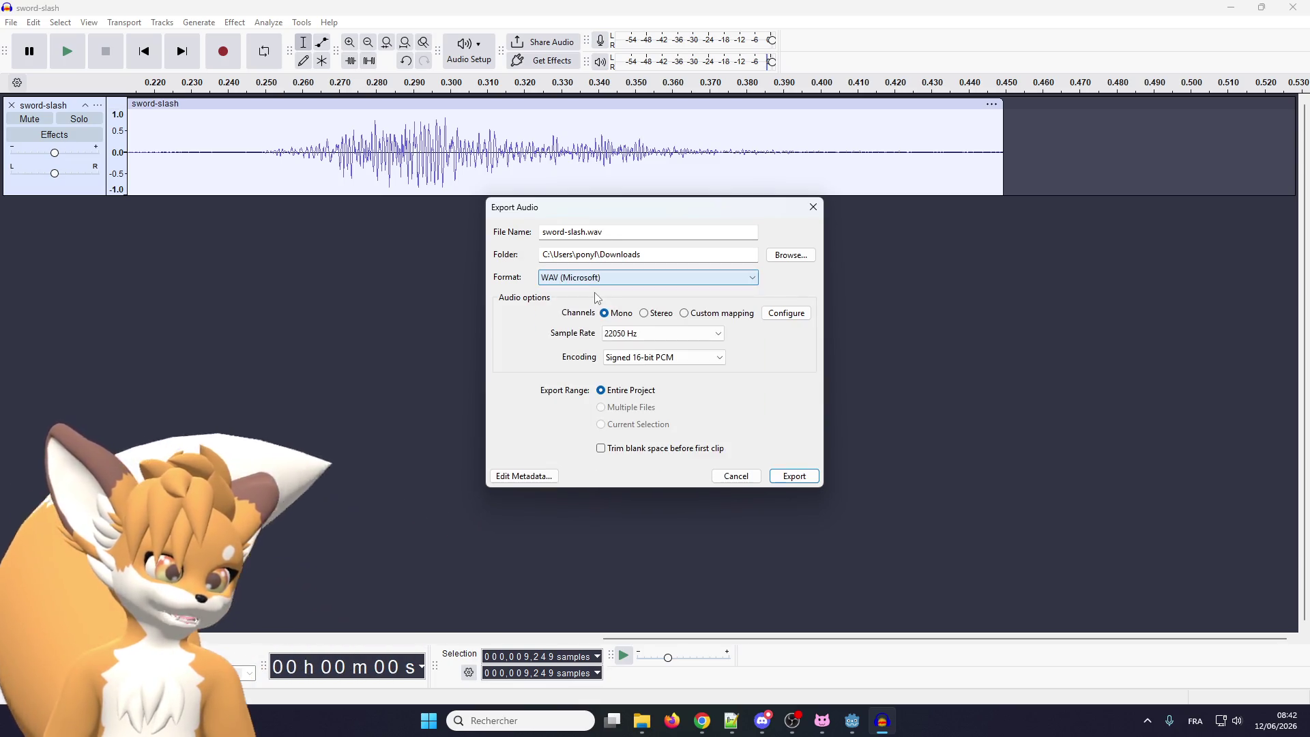
{"action": "left_click", "coordinate": [596, 282]}
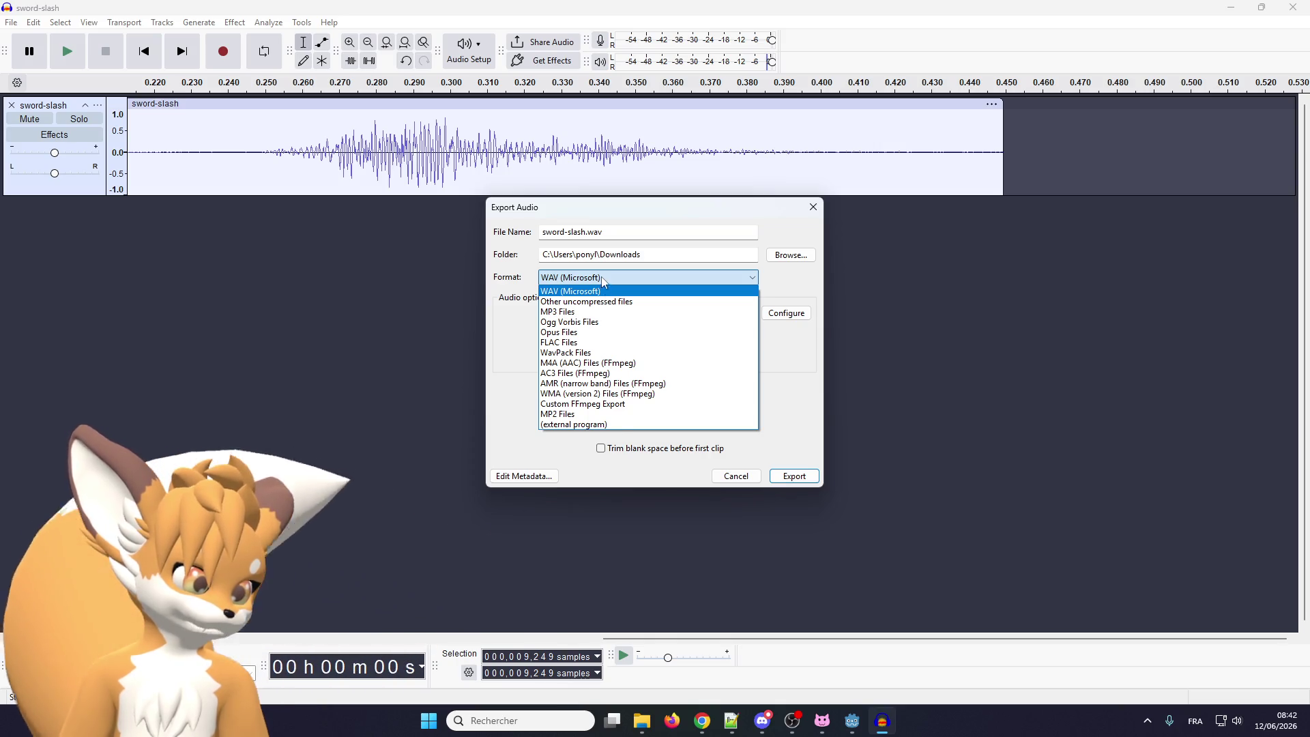
{"action": "left_click", "coordinate": [599, 290]}
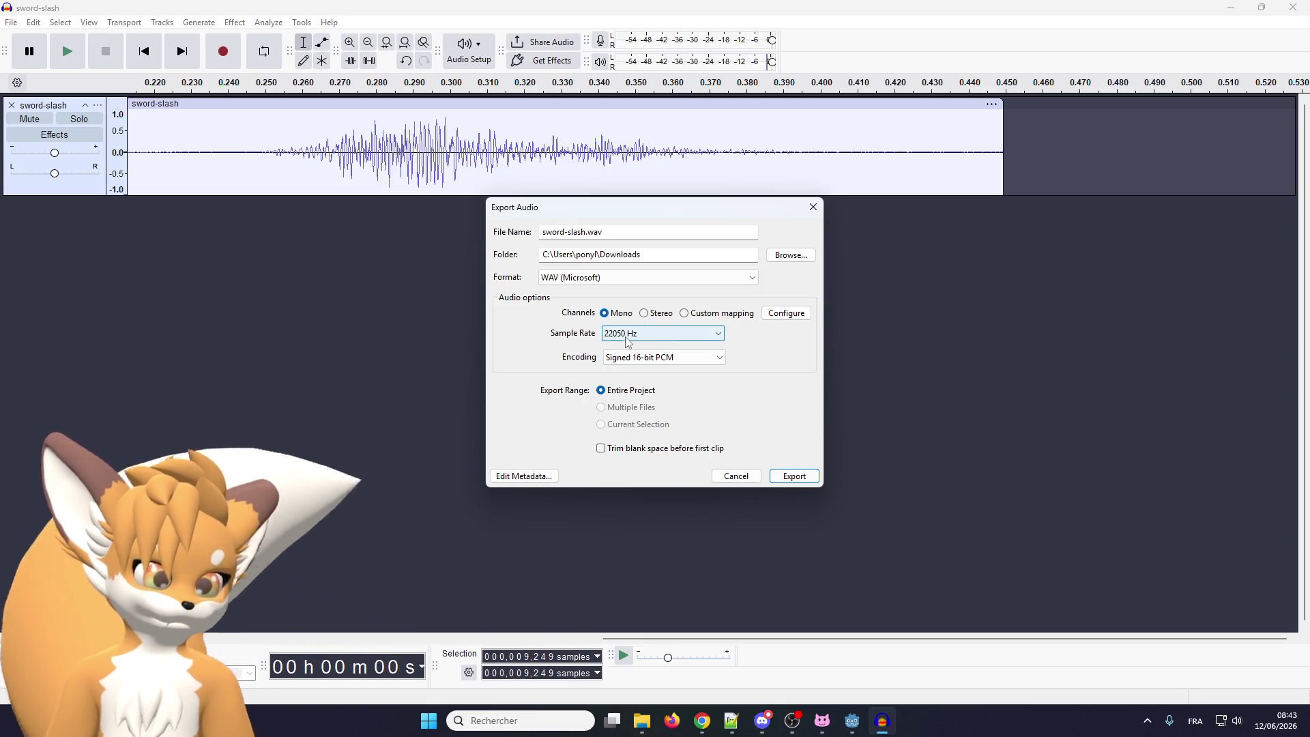
{"action": "left_click", "coordinate": [628, 339]}
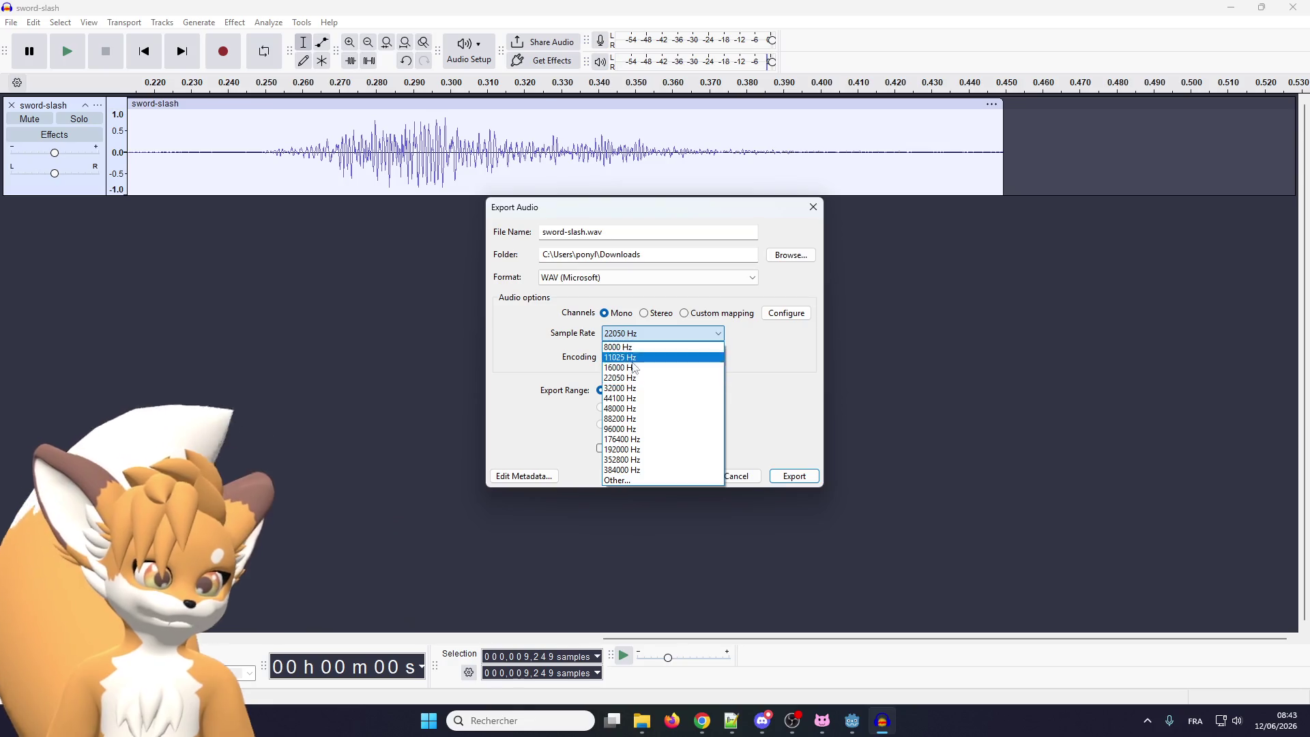
{"action": "left_click", "coordinate": [633, 398]}
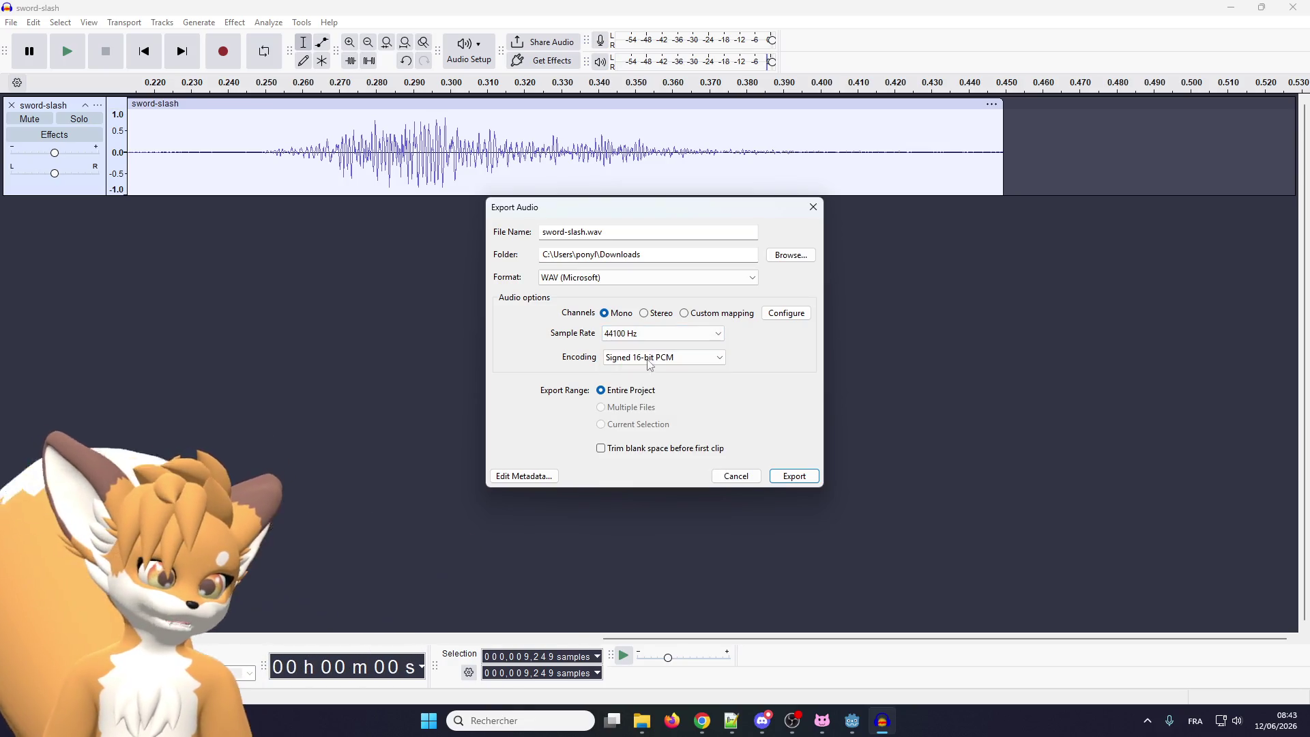
{"action": "left_click", "coordinate": [649, 357]}
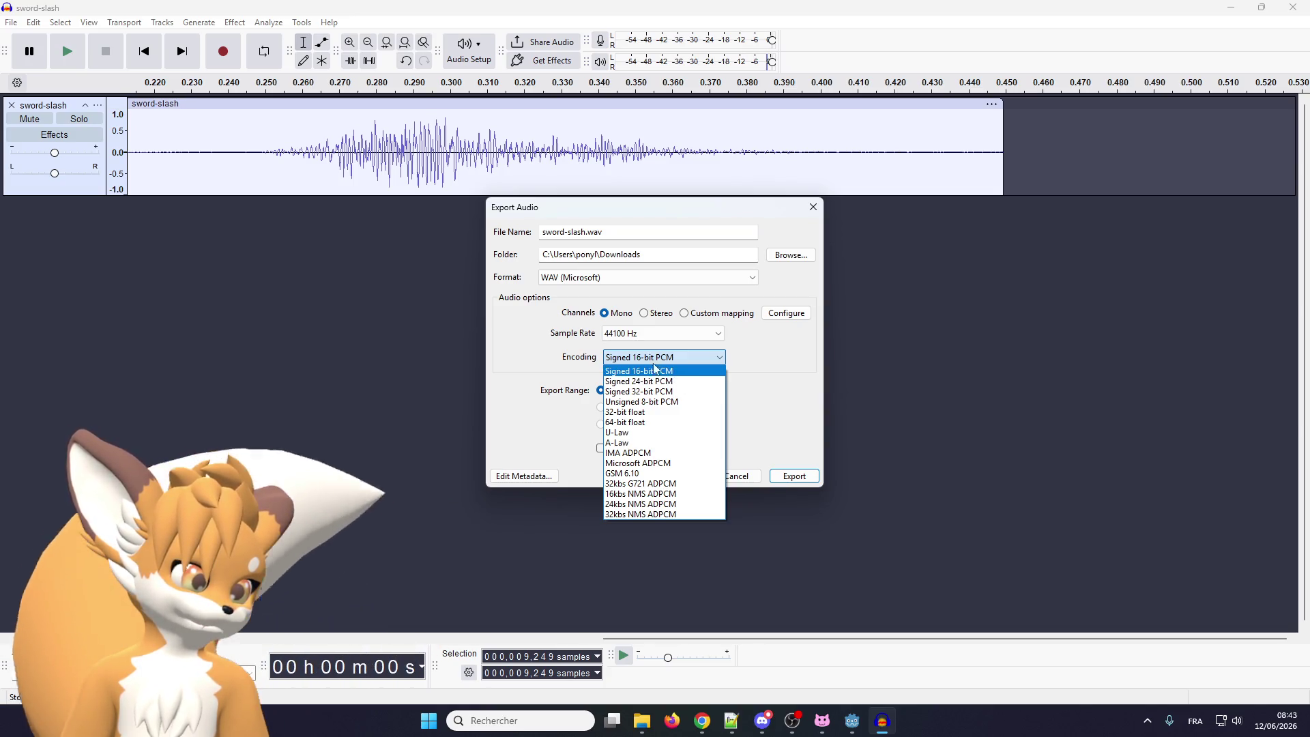
{"action": "left_click", "coordinate": [539, 341]}
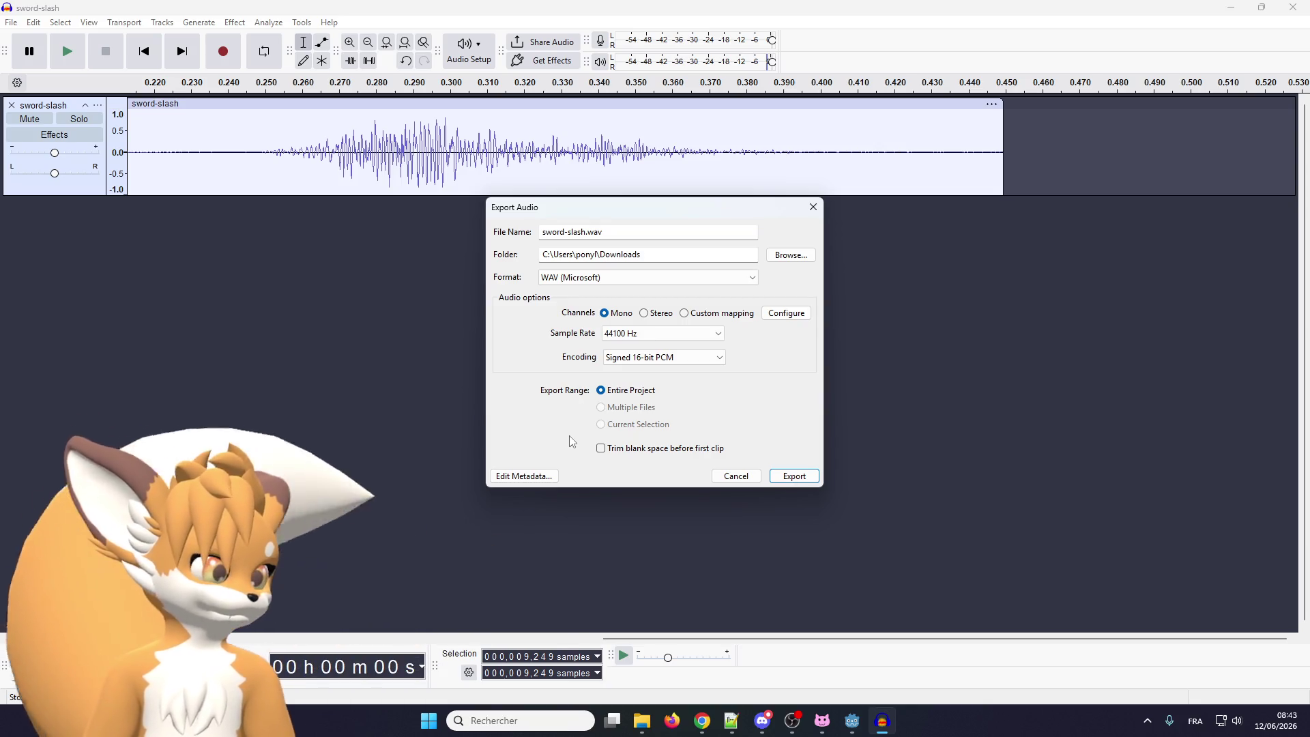
Export sword-slash.wav to Downloads with metadata unchanged and blank-space trimming left off
{"action": "left_click", "coordinate": [537, 476]}
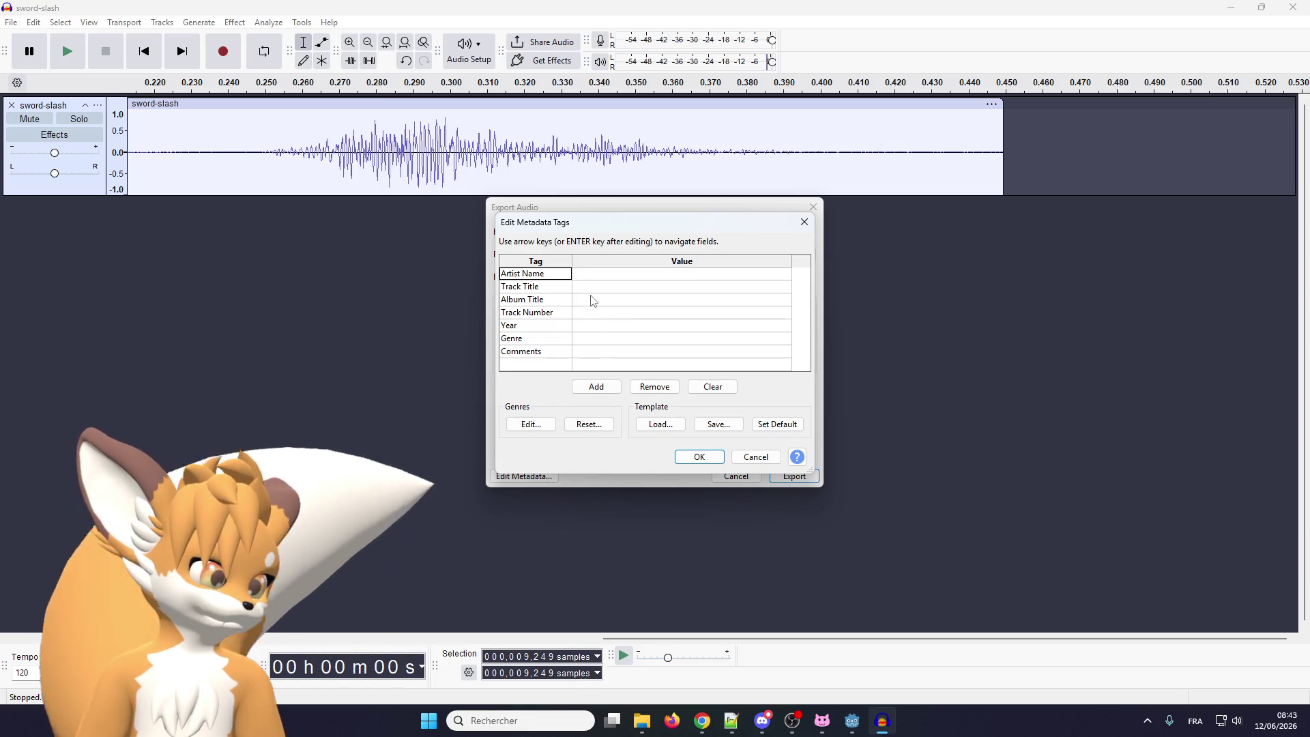
{"action": "left_click", "coordinate": [698, 459]}
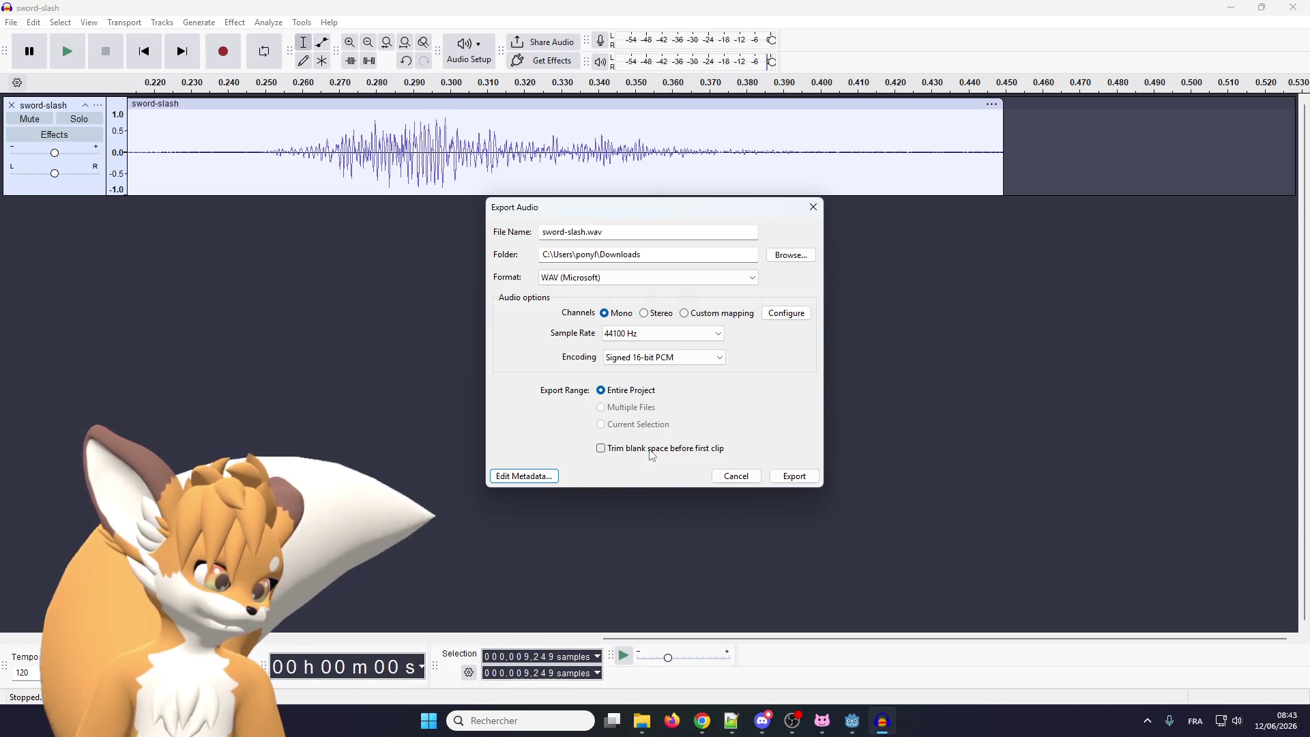
{"action": "left_click", "coordinate": [607, 452]}
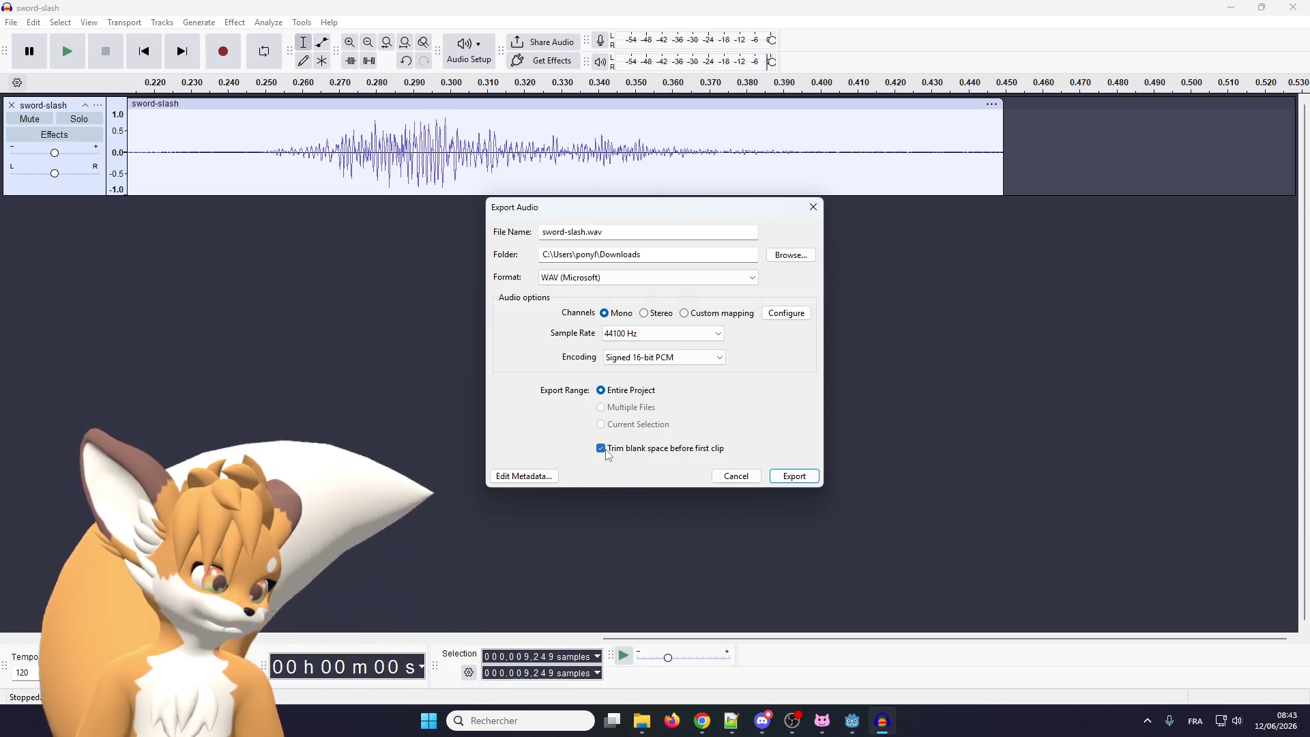
{"action": "left_click", "coordinate": [607, 453]}
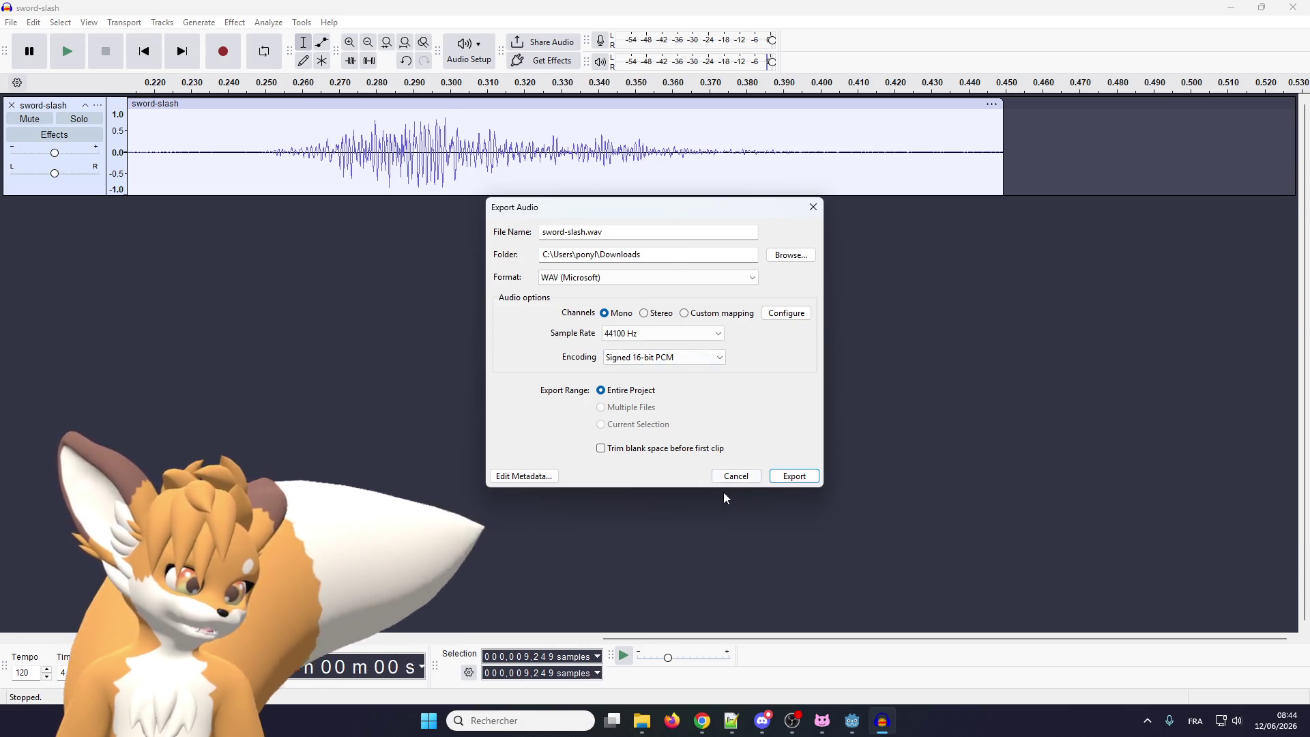
{"action": "left_click", "coordinate": [778, 477]}
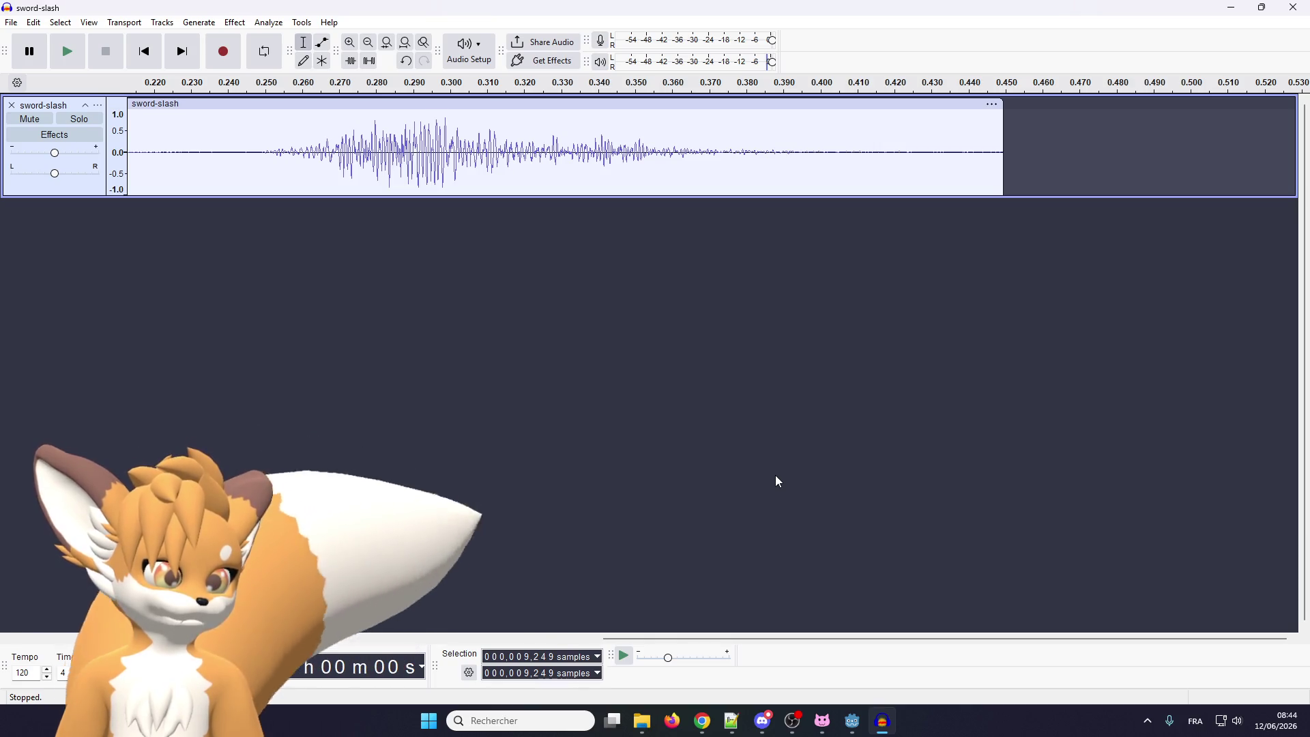
Reopen Export Audio and switch the format to Ogg Vorbis for sword-slash.ogg at quality 5
{"action": "left_click", "coordinate": [11, 23]}
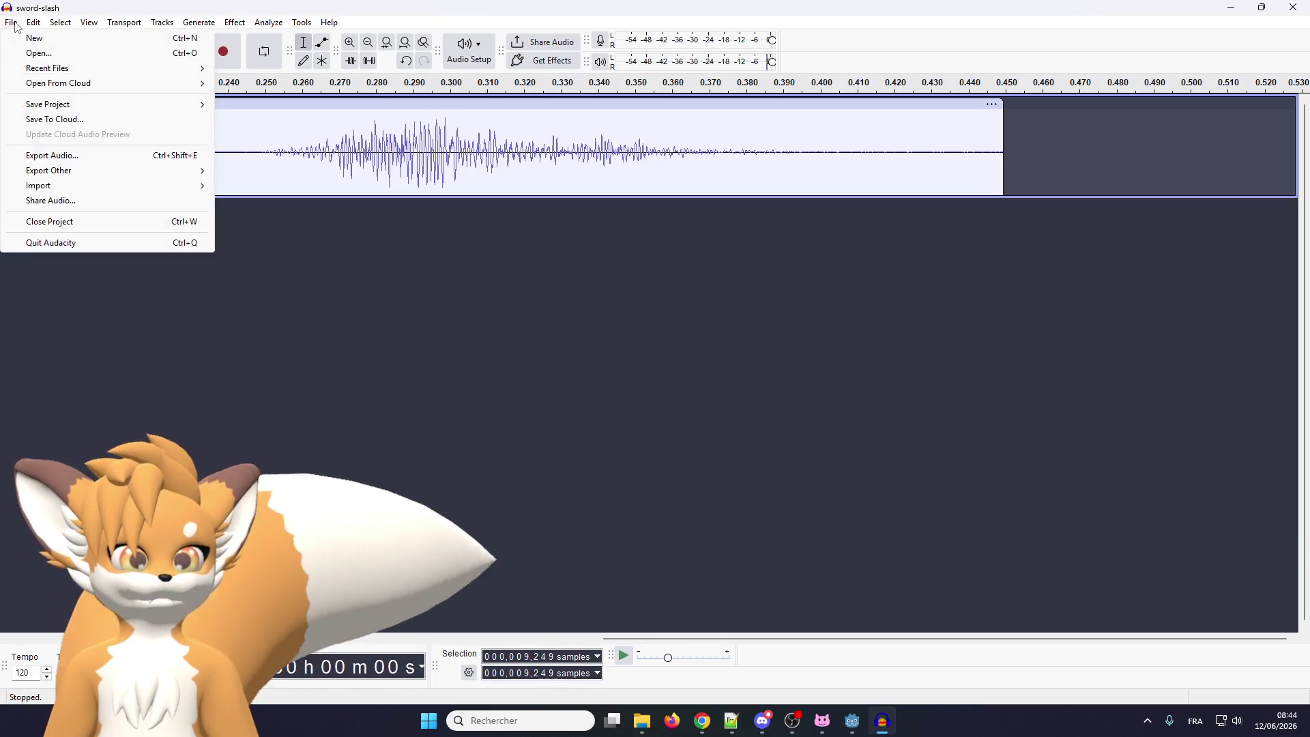
{"action": "left_click", "coordinate": [52, 156]}
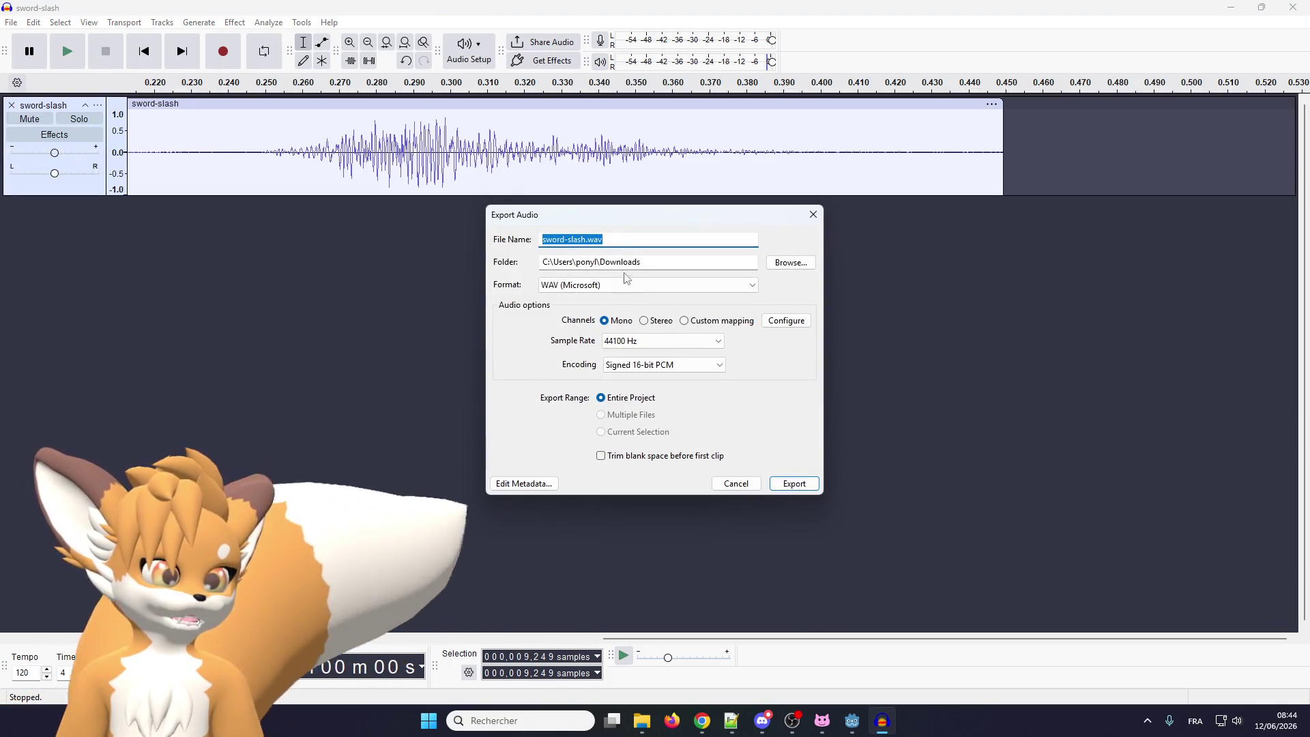
{"action": "left_click", "coordinate": [623, 286]}
{"action": "left_click", "coordinate": [607, 330]}
{"action": "left_click", "coordinate": [606, 327]}
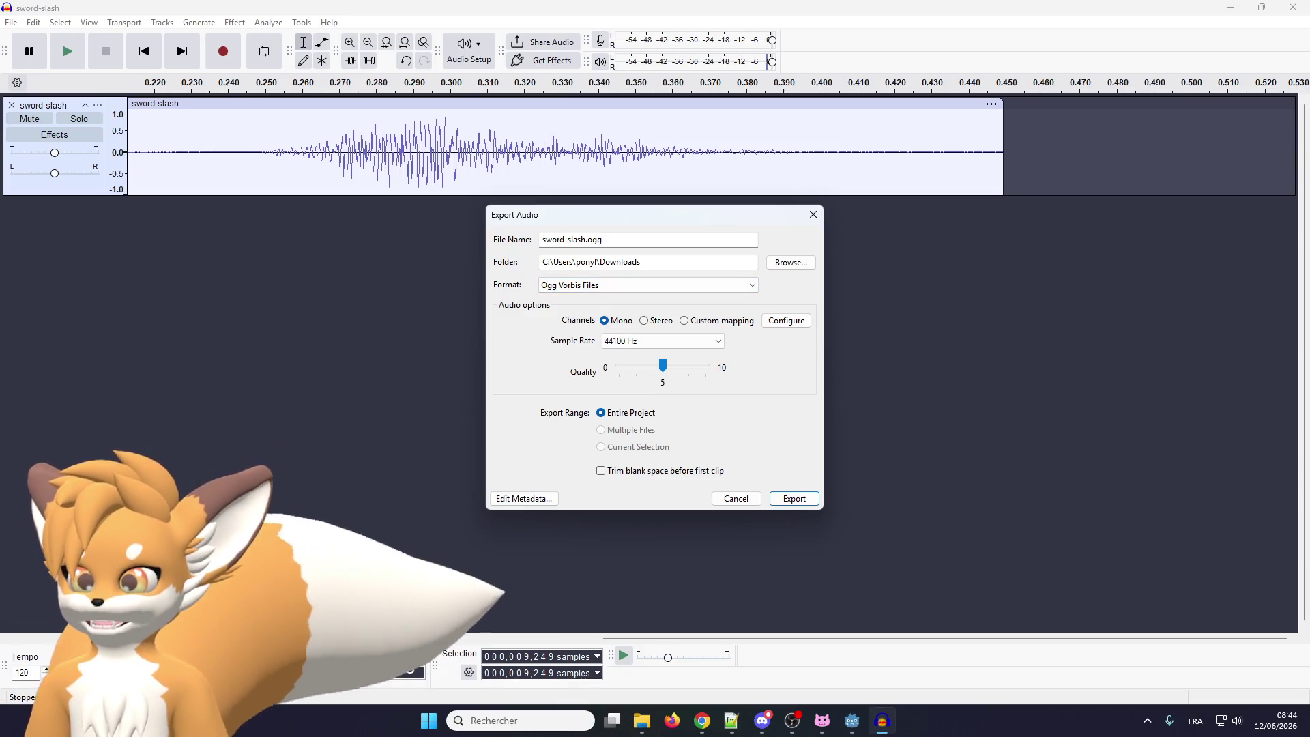
{"action": "key", "text": "alt+Tab"}
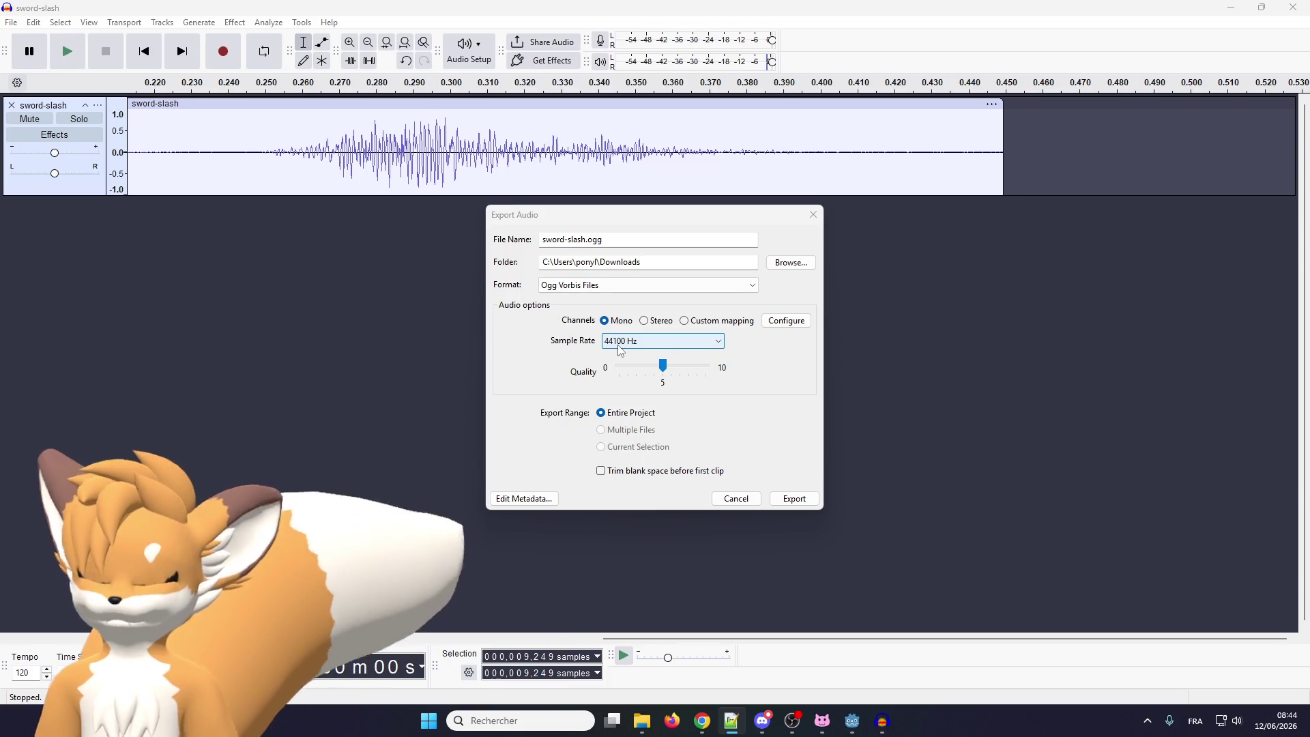
{"action": "left_click", "coordinate": [655, 324]}
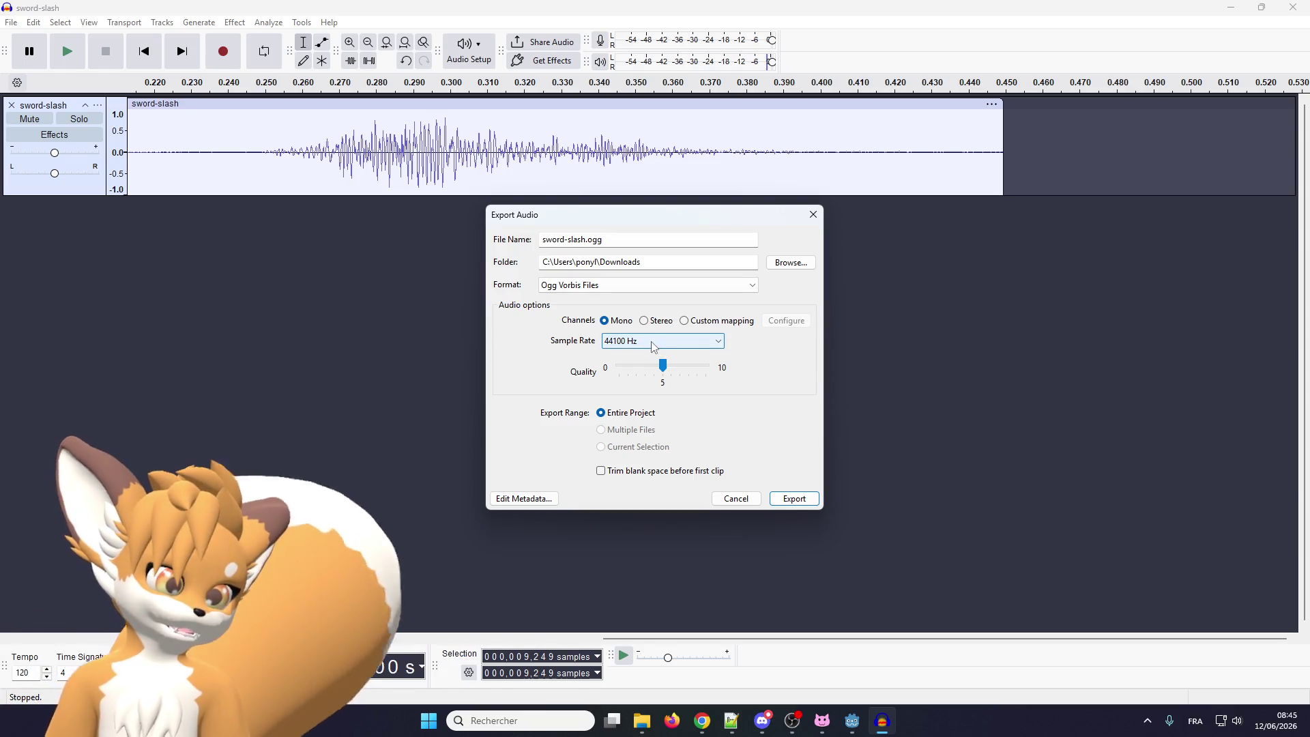
{"action": "key", "text": "alt+Tab"}
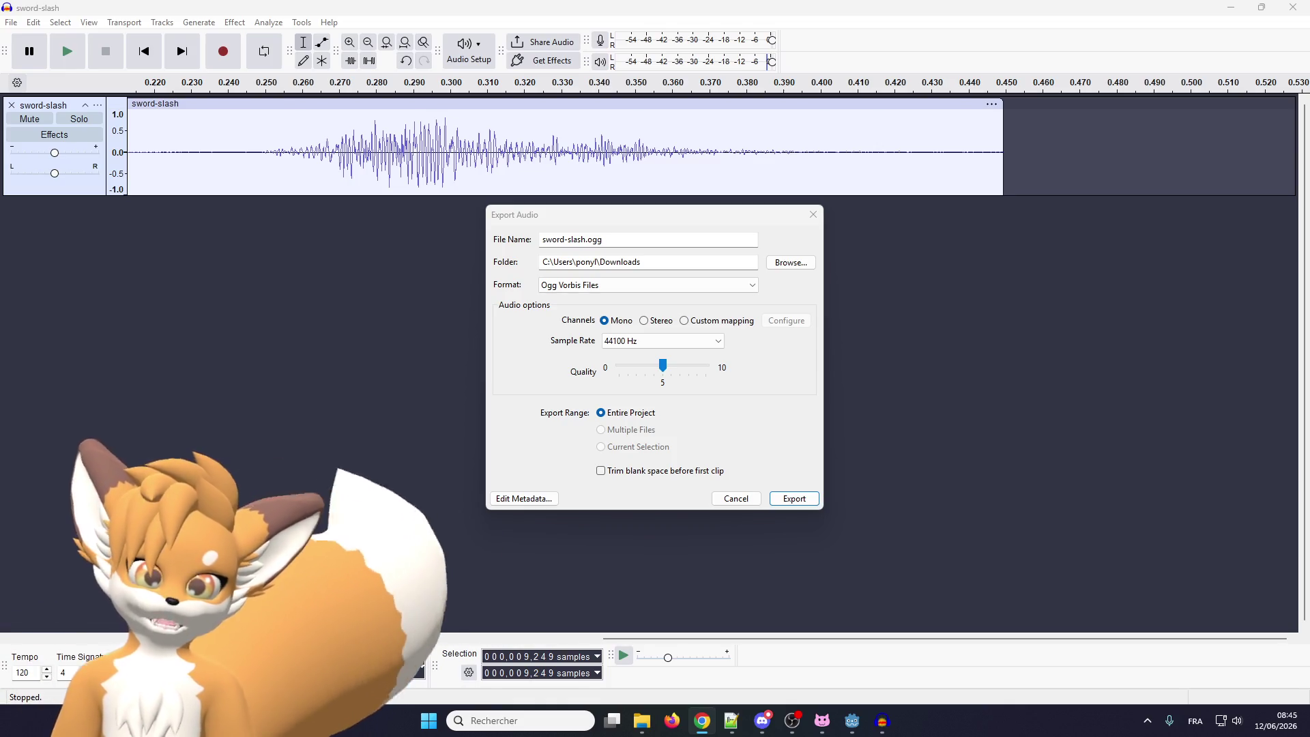
Change the Ogg export sample rate from 44100 Hz to 22050 Hz
{"action": "left_click", "coordinate": [609, 340]}
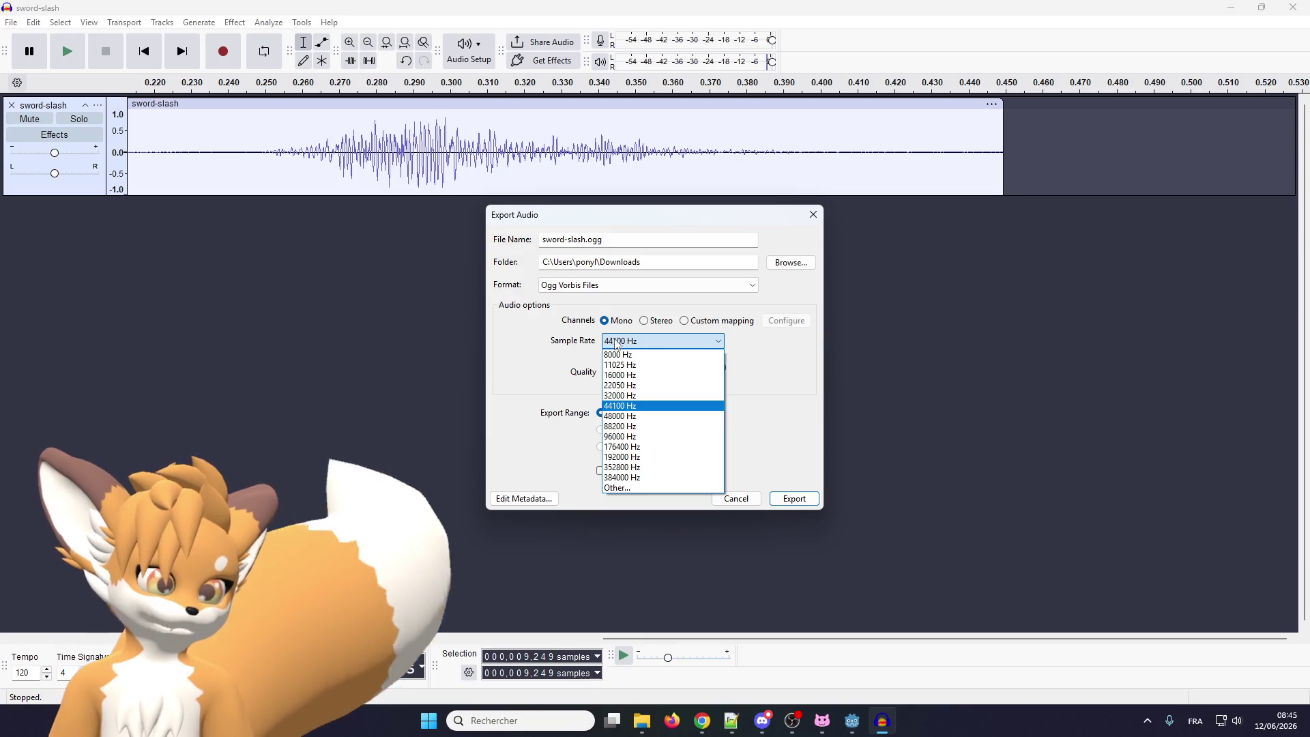
{"action": "left_click", "coordinate": [618, 385]}
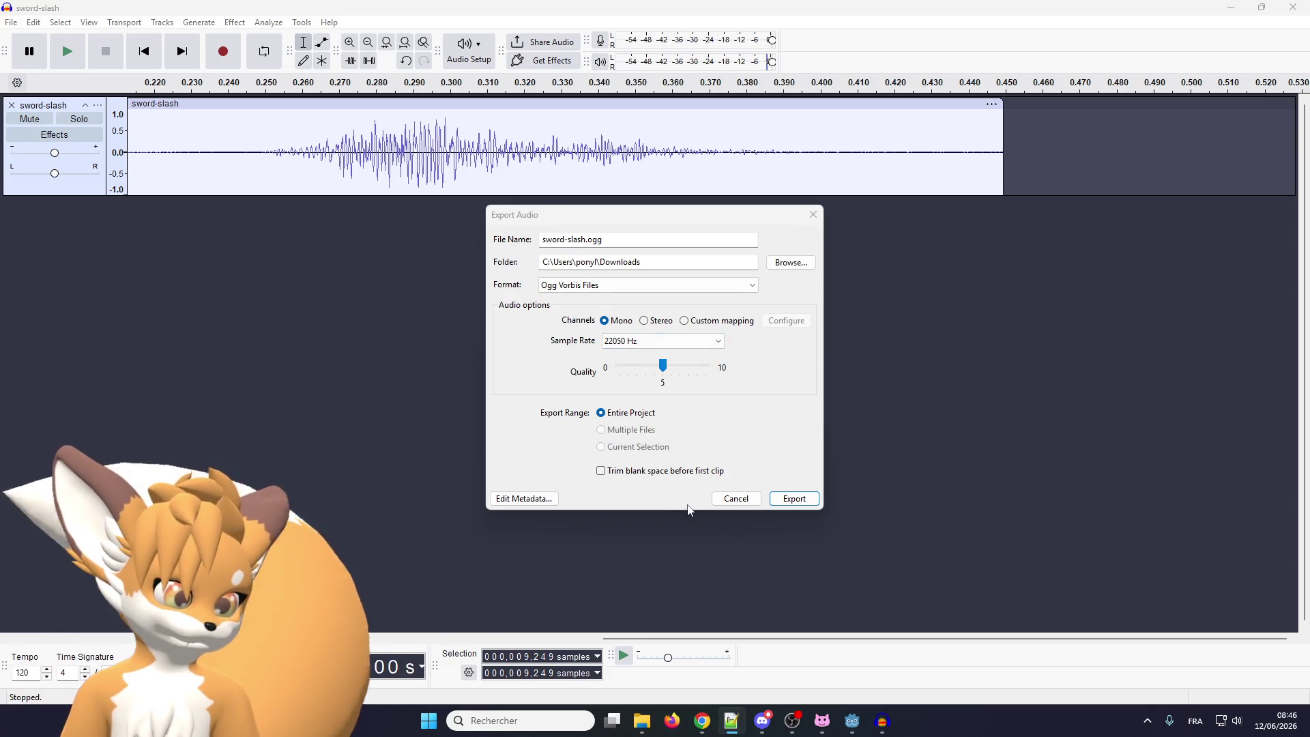
Export sword-slash.ogg, then close Media Player after hearing it
{"action": "left_click", "coordinate": [796, 498]}
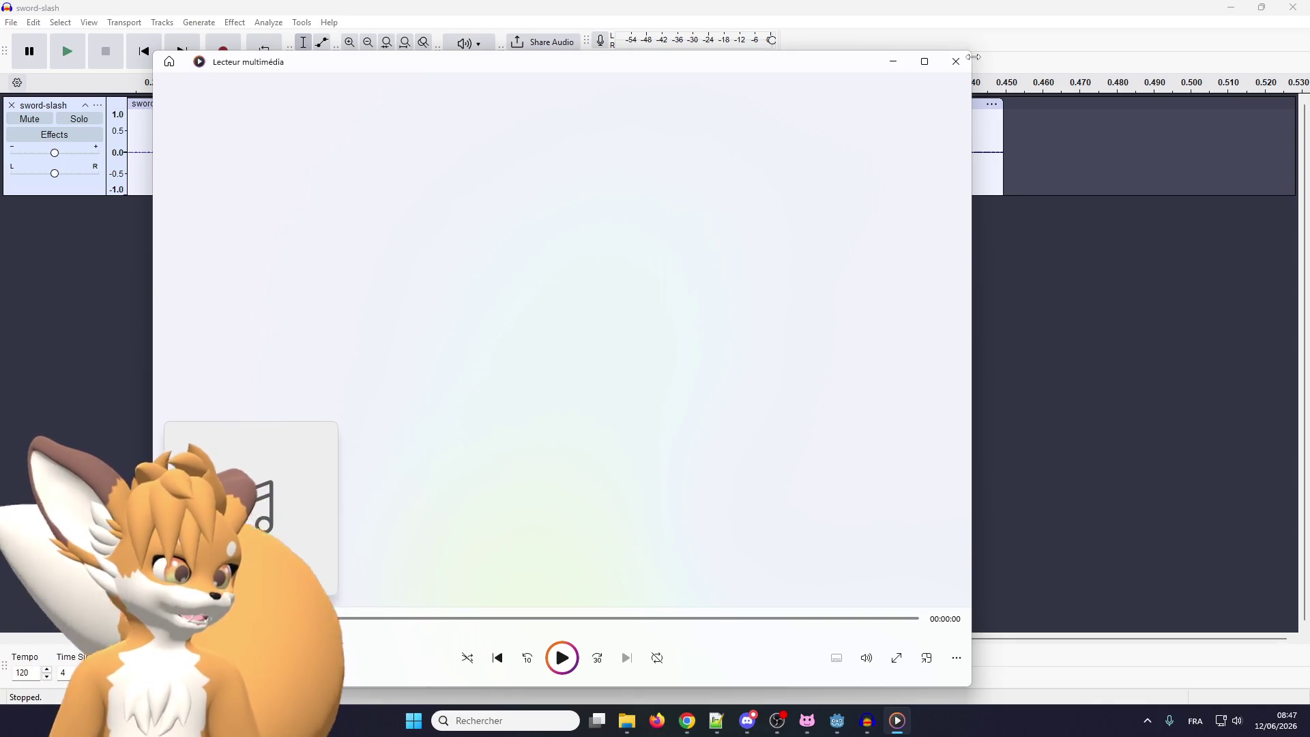
{"action": "left_click", "coordinate": [955, 62]}
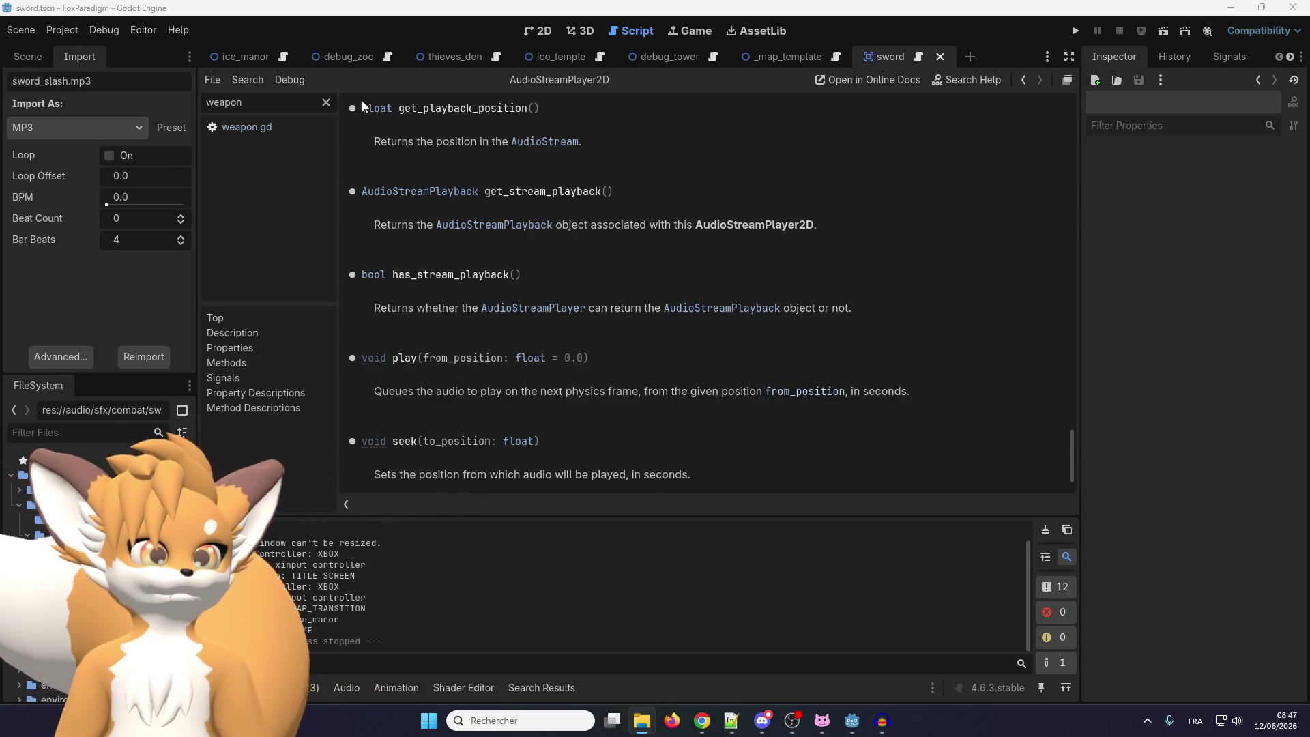
Assign the sword_slash sound as the sword scene's AudioStreamPlayer2D stream
{"action": "left_click", "coordinate": [543, 31]}
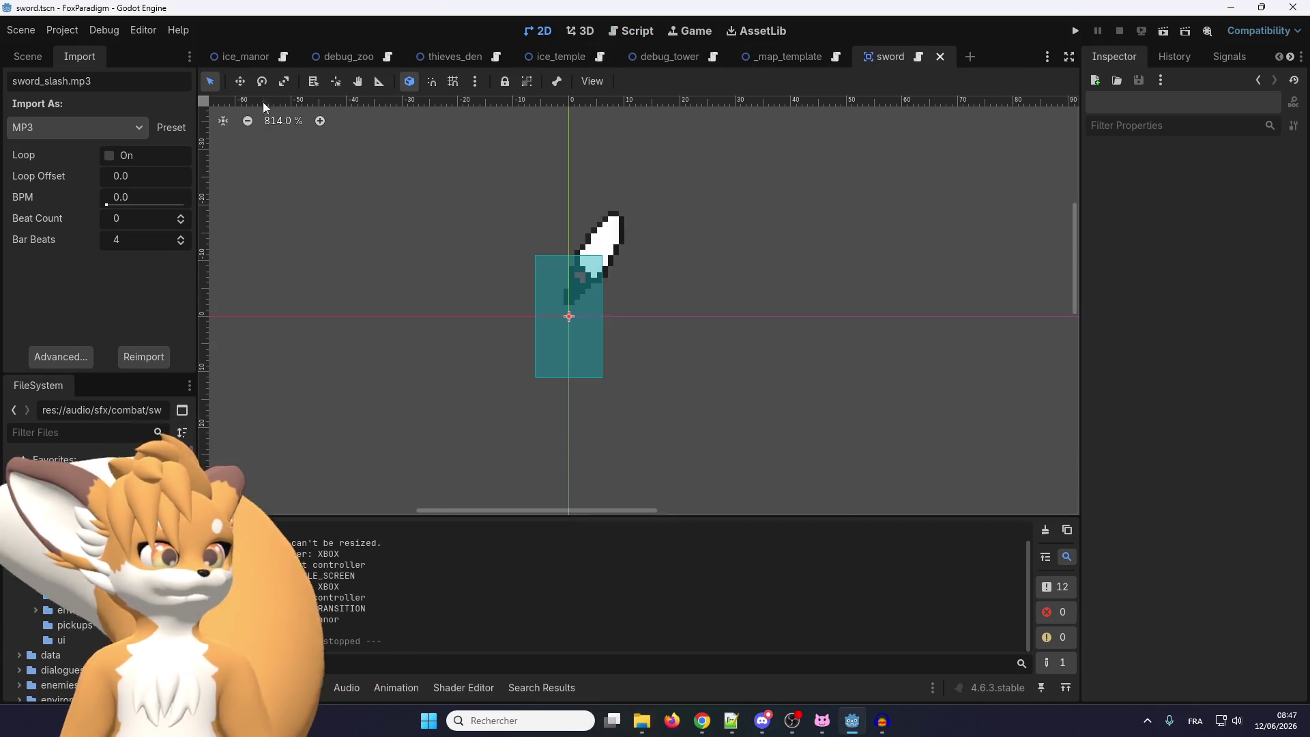
{"action": "left_click", "coordinate": [28, 57]}
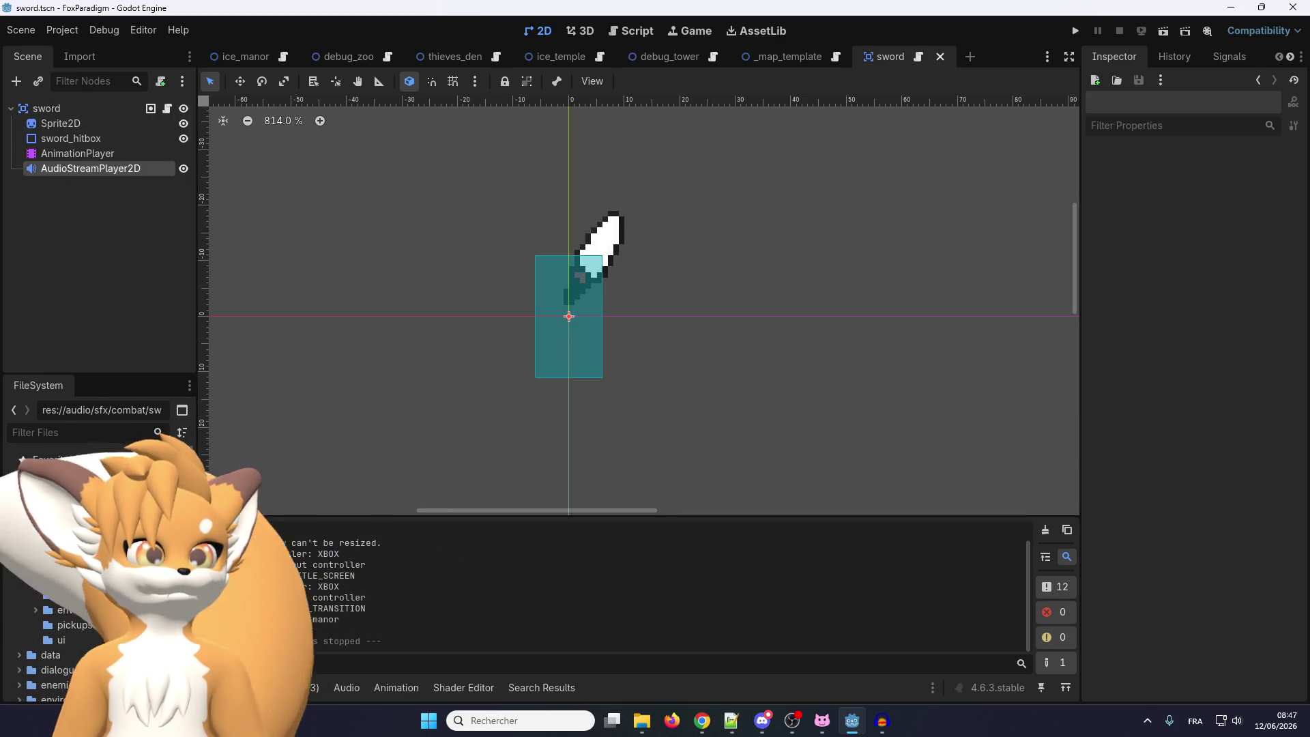
{"action": "left_click", "coordinate": [80, 111]}
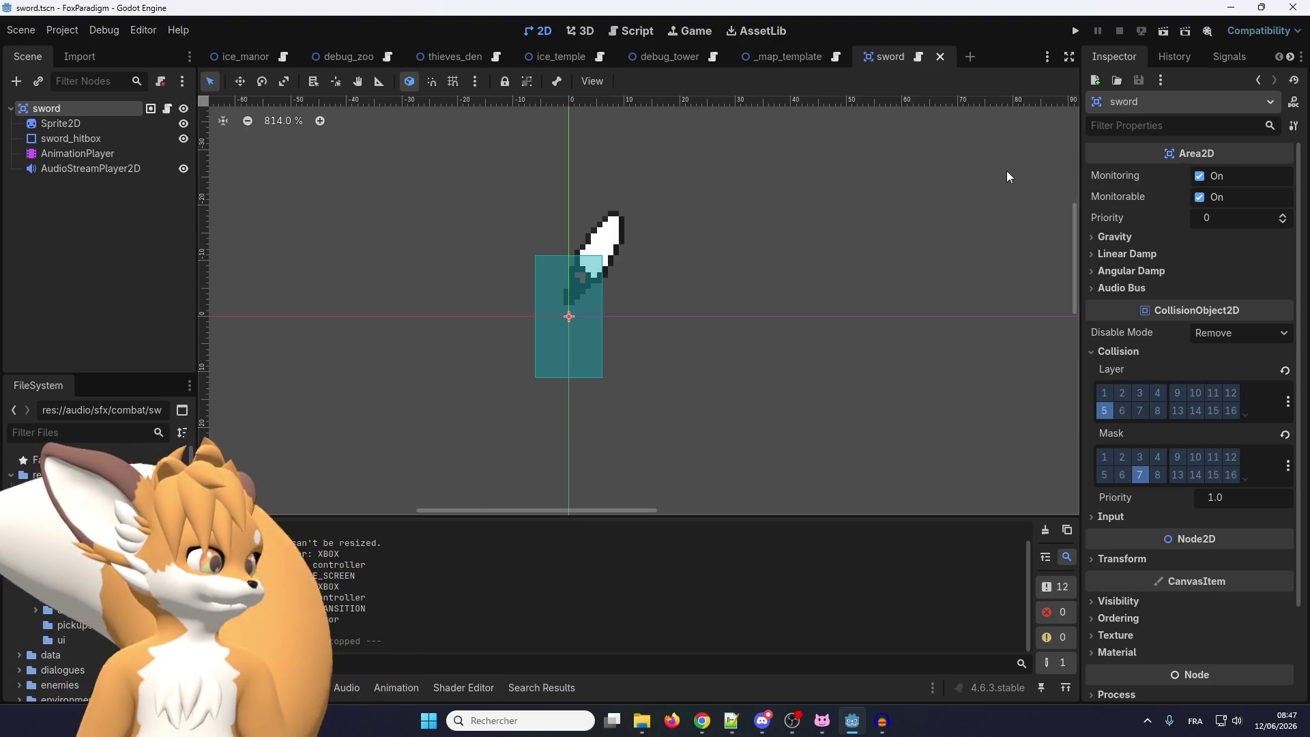
{"action": "left_click", "coordinate": [142, 171]}
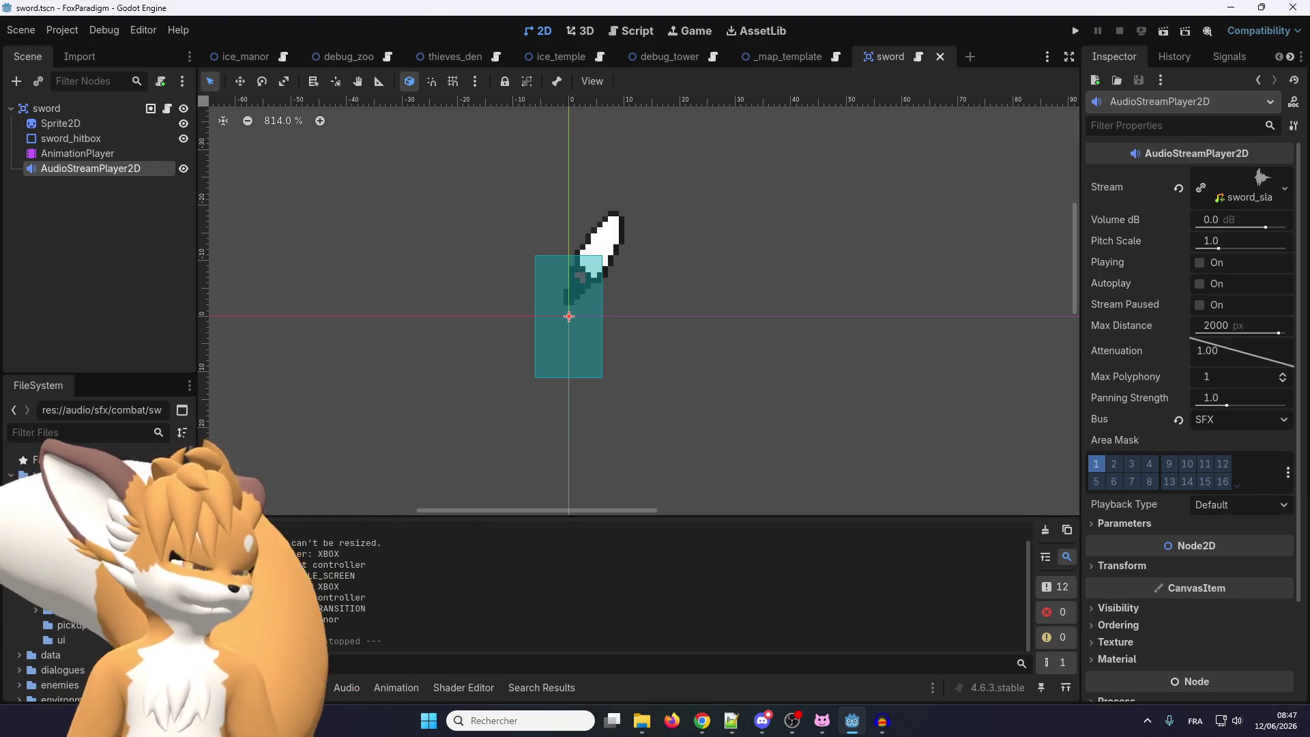
{"action": "mouse_move", "coordinate": [65, 625]}
{"action": "left_mouse_down"}
{"action": "mouse_move", "coordinate": [434, 614]}
{"action": "mouse_move", "coordinate": [478, 519]}
{"action": "mouse_move", "coordinate": [1228, 267]}
{"action": "mouse_move", "coordinate": [1249, 204]}
{"action": "left_mouse_up"}
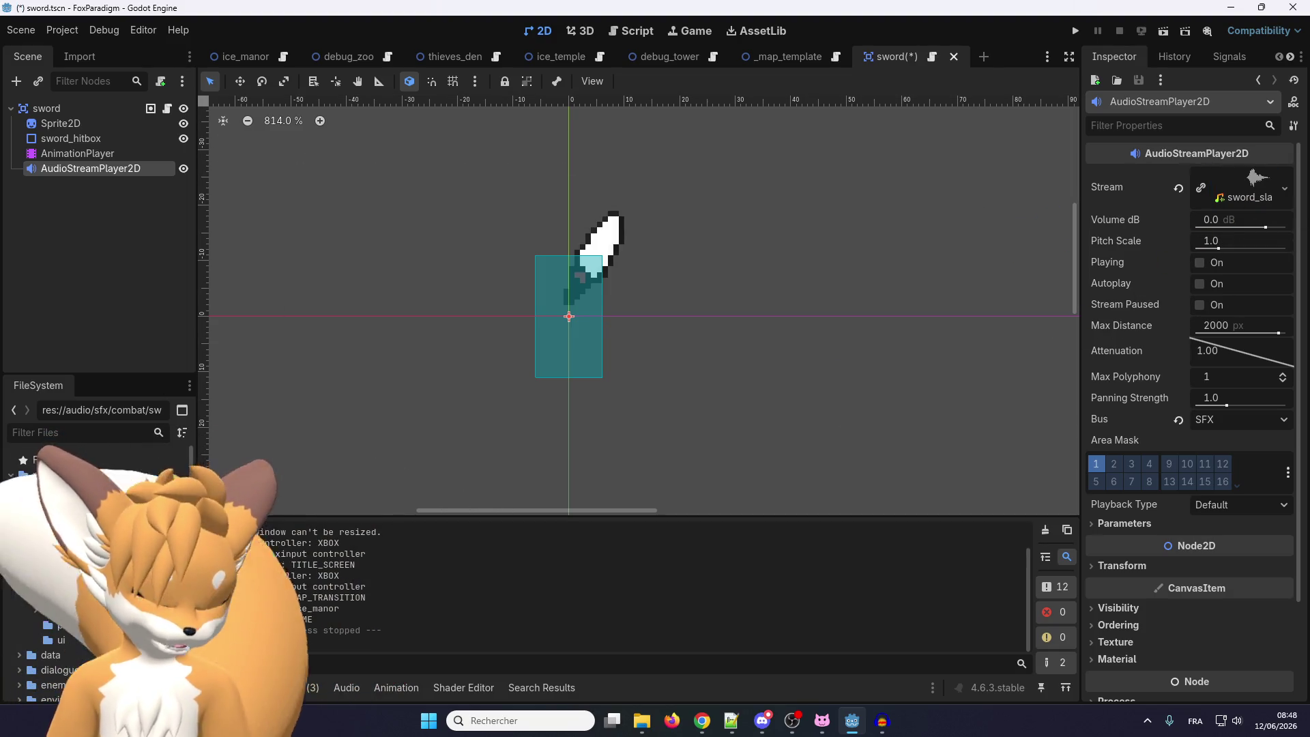
Save the sword scene and remove the test sword_slash file from the combat audio folder
{"action": "key", "text": "Delete"}
{"action": "left_click", "coordinate": [755, 485]}
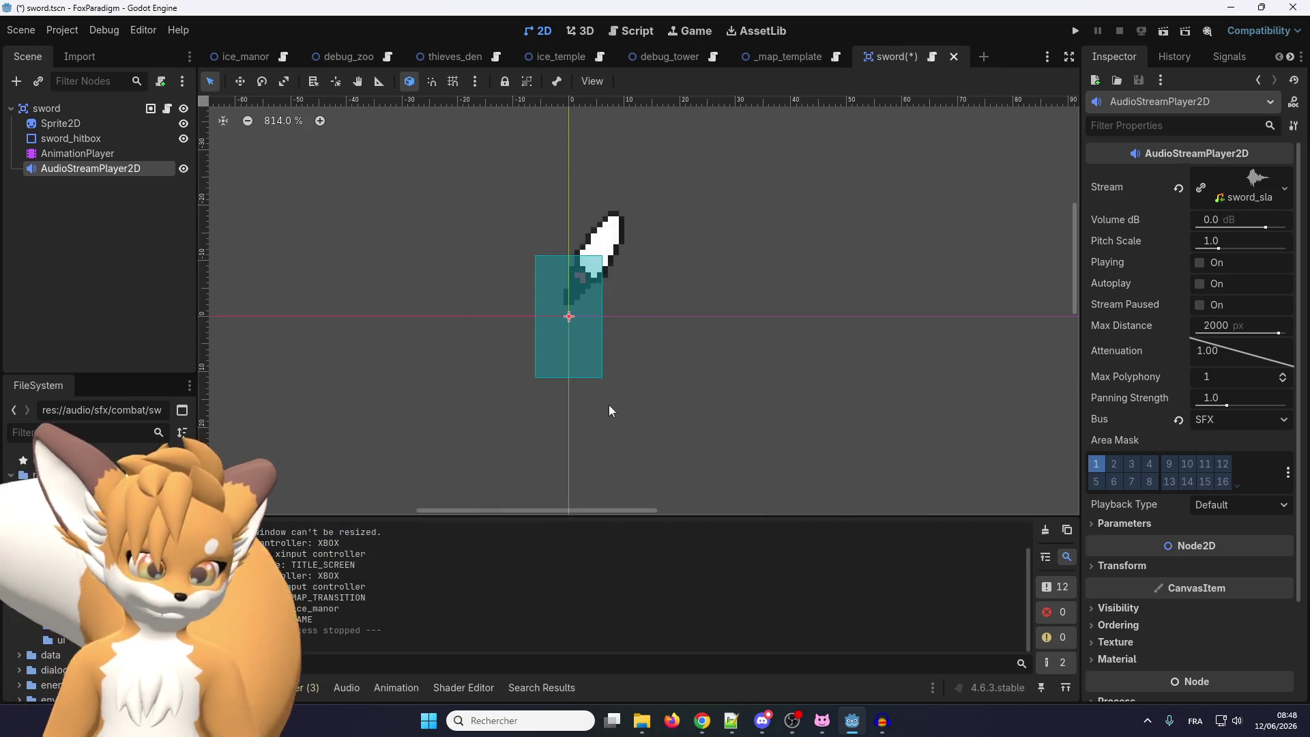
{"action": "key", "text": "ctrl+s"}
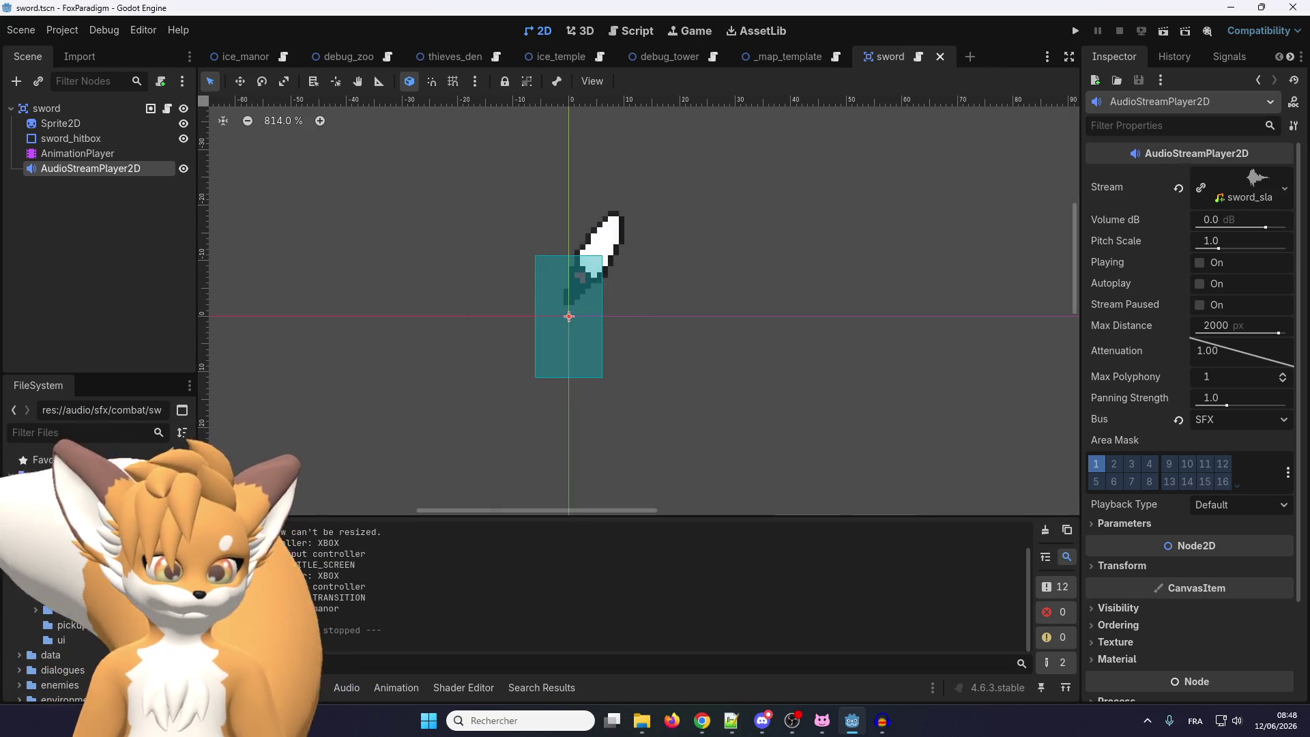
{"action": "key", "text": "Delete"}
{"action": "left_click", "coordinate": [550, 435]}
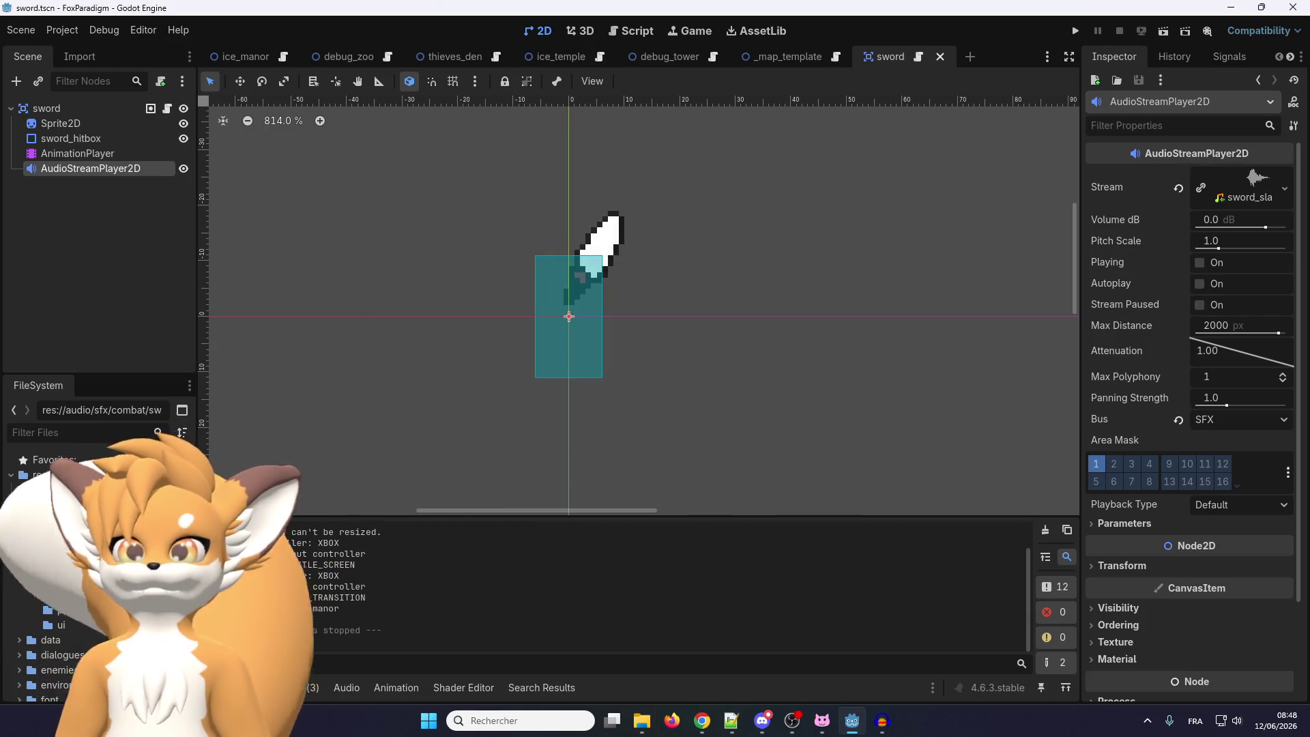
Show sword_slash.ogg's import settings, keeping Import As set to Ogg Vorbis
{"action": "left_click", "coordinate": [79, 56]}
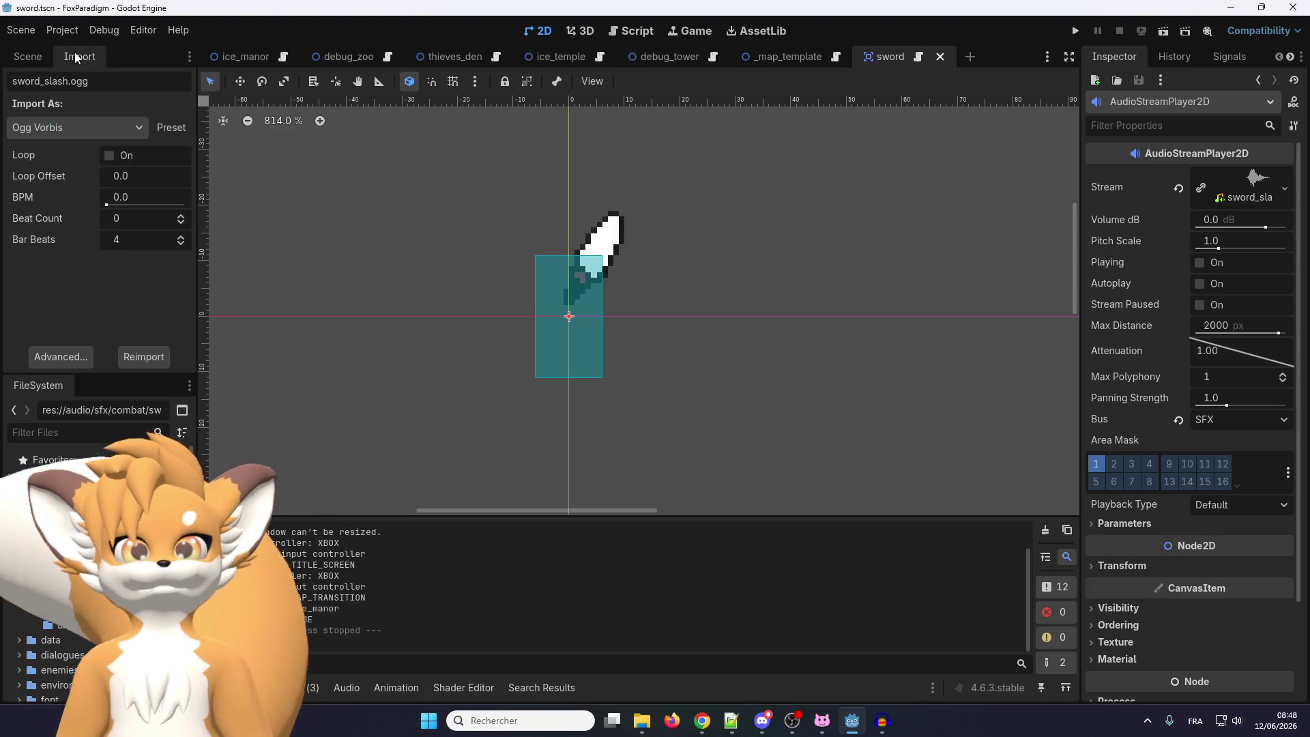
{"action": "left_click", "coordinate": [73, 128]}
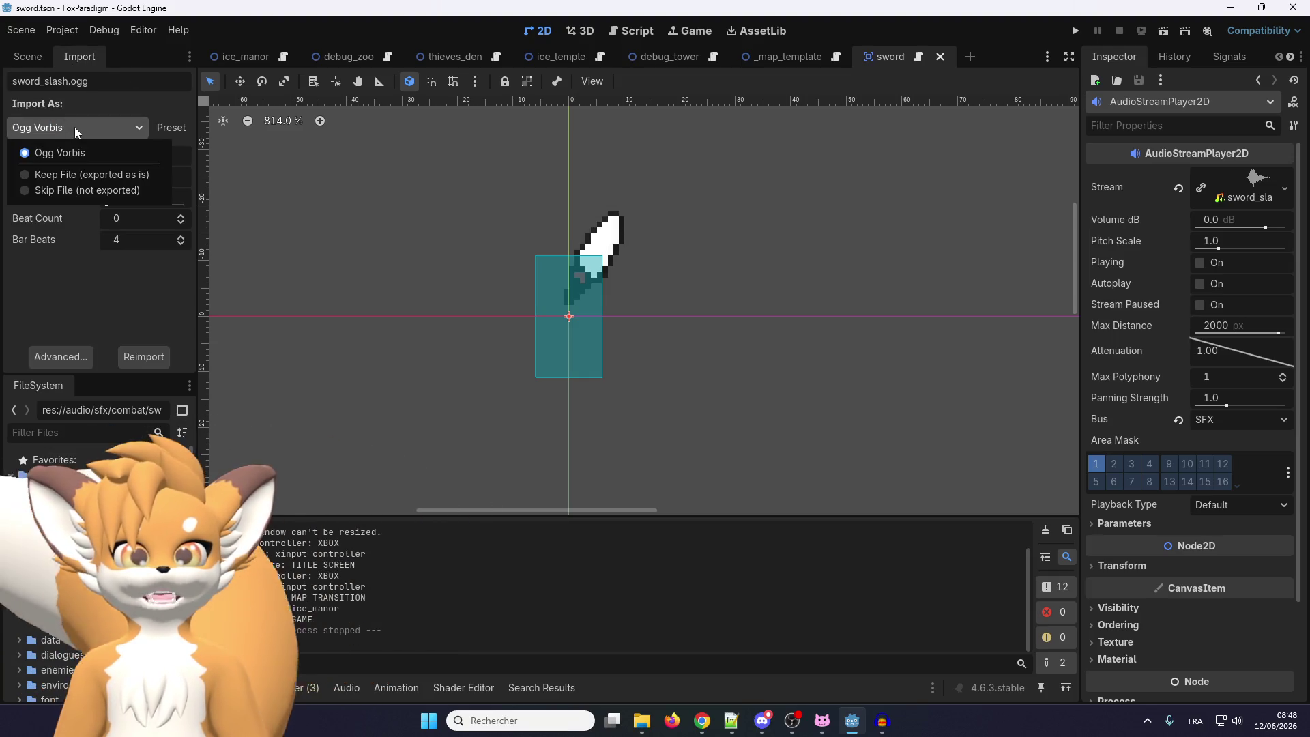
{"action": "left_click", "coordinate": [73, 128]}
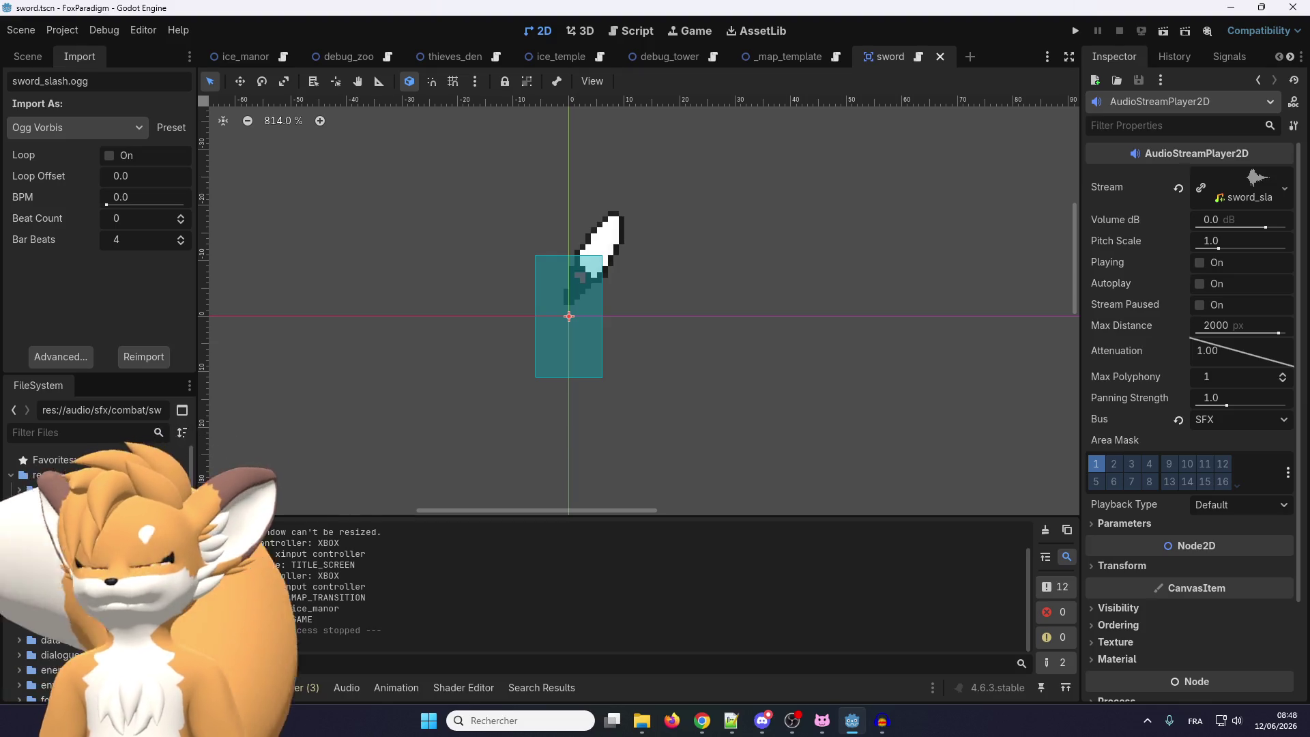
{"action": "key", "text": "alt+Tab"}
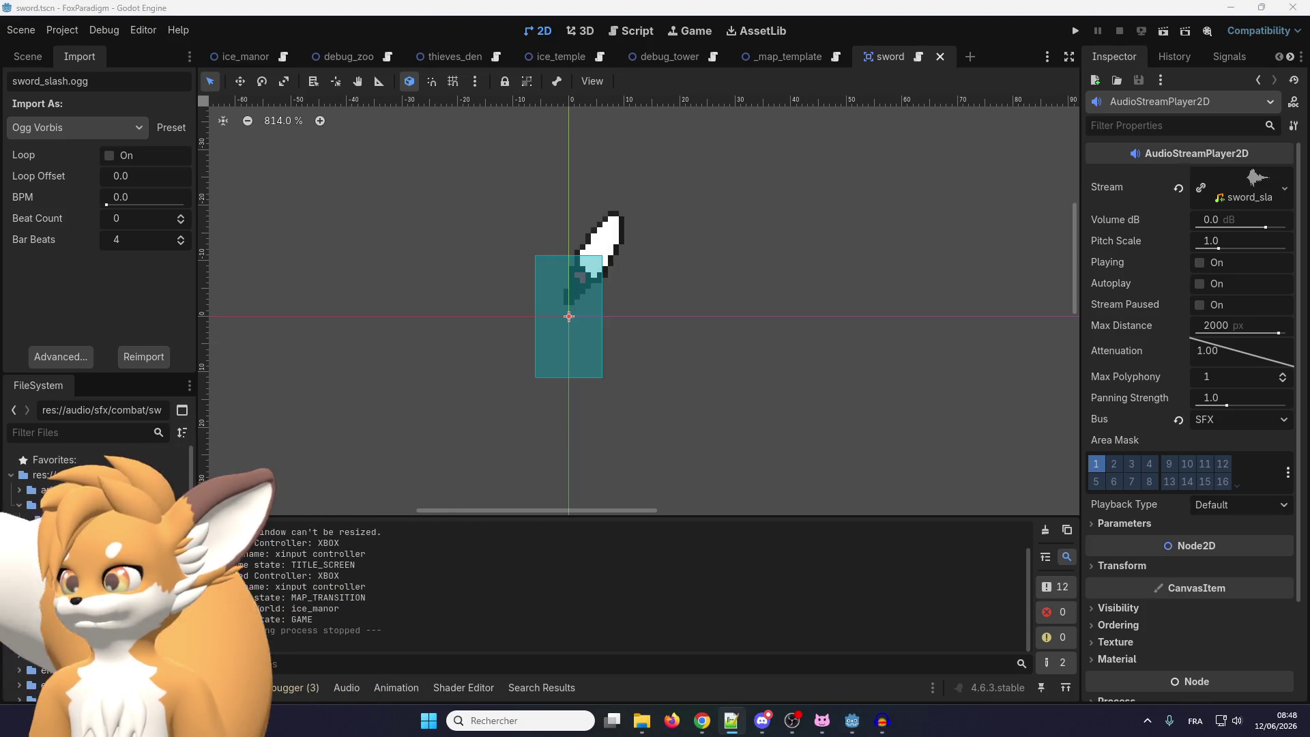
{"action": "left_click", "coordinate": [116, 123]}
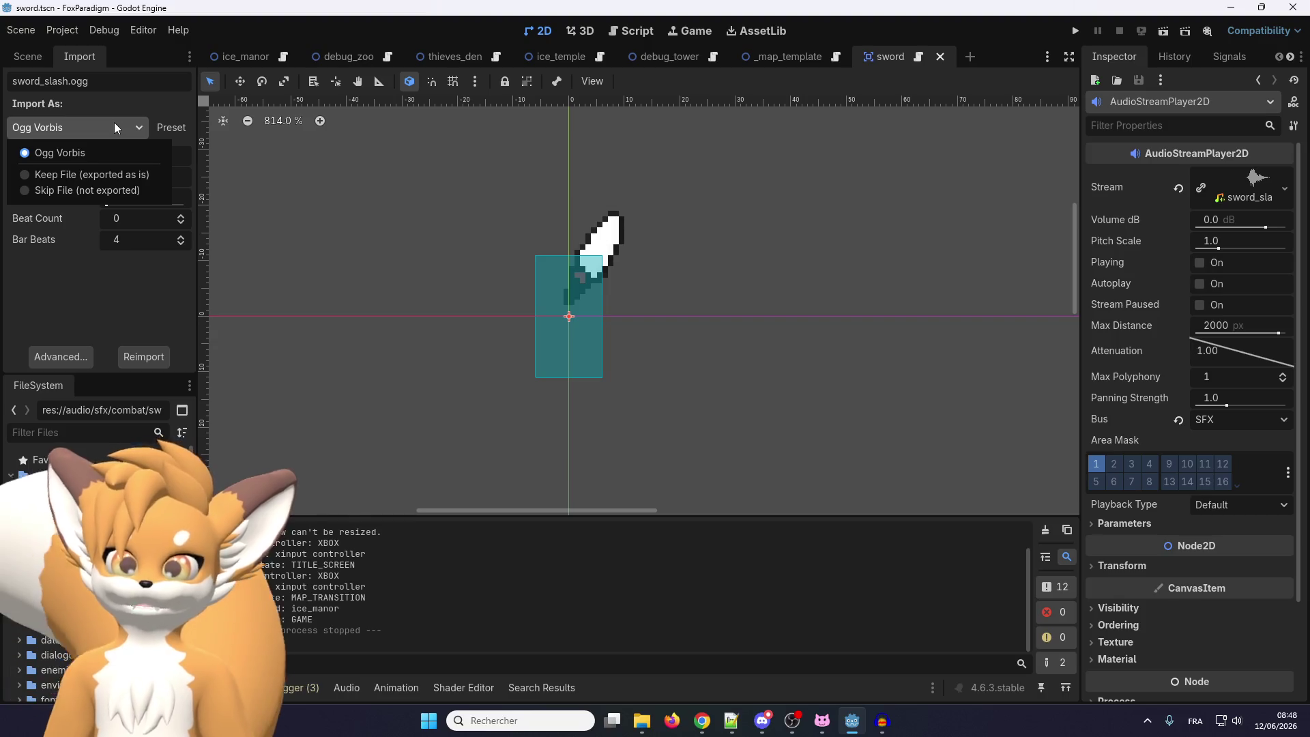
{"action": "left_click", "coordinate": [114, 121]}
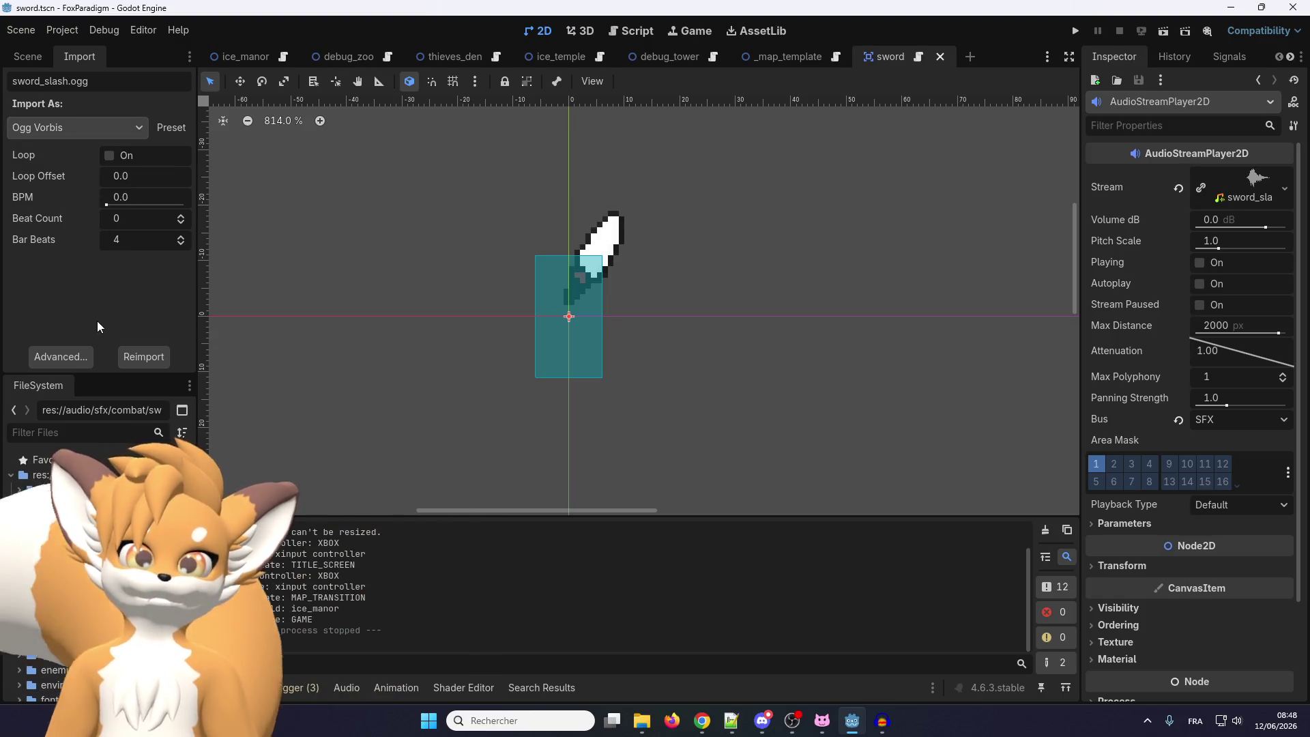
Open the advanced importer and play the 0.45 s slash preview several times
{"action": "left_click", "coordinate": [79, 354]}
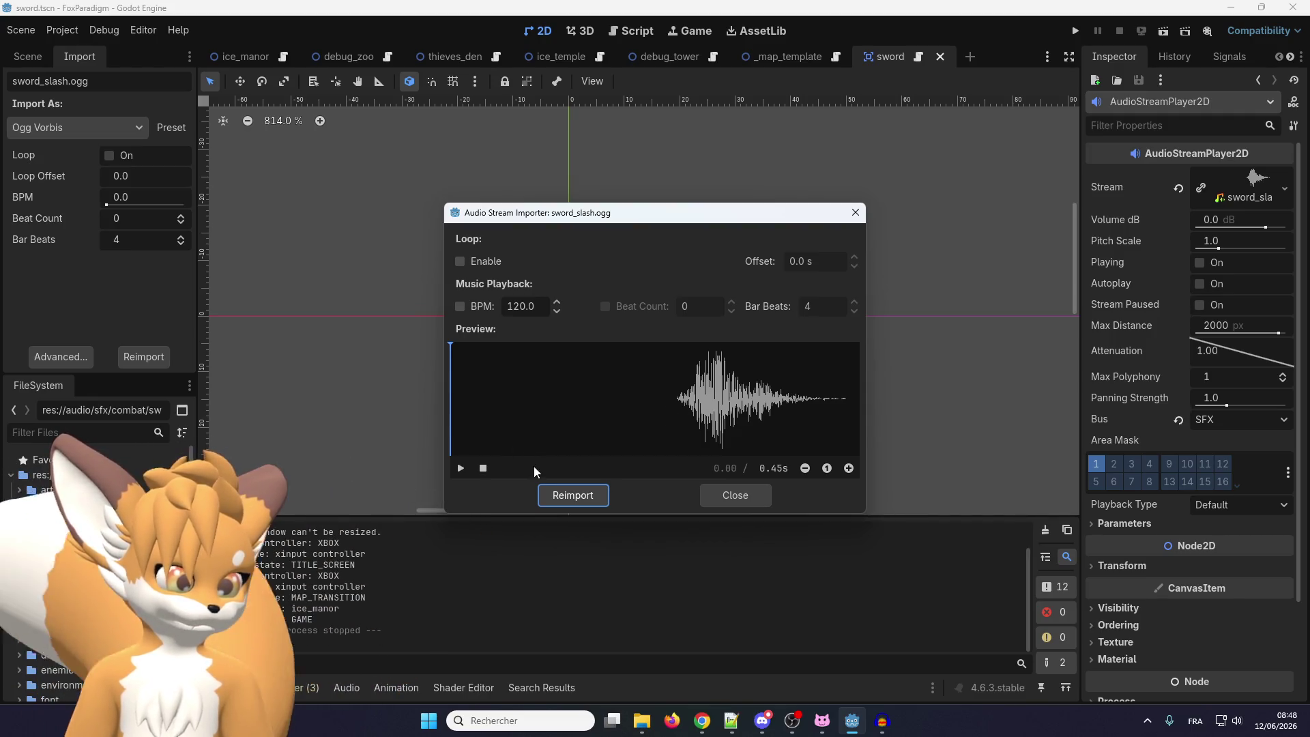
{"action": "left_click", "coordinate": [461, 468]}
{"action": "left_click", "coordinate": [461, 469]}
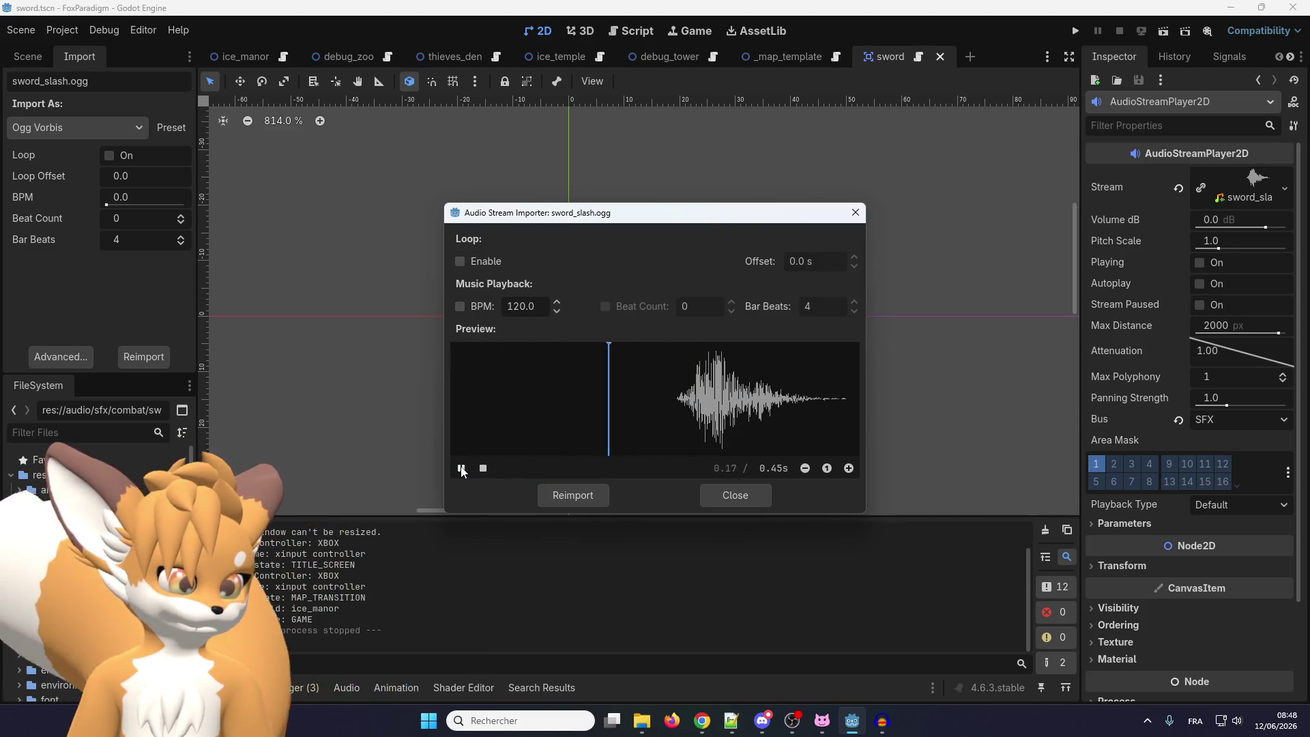
{"action": "left_click", "coordinate": [464, 469]}
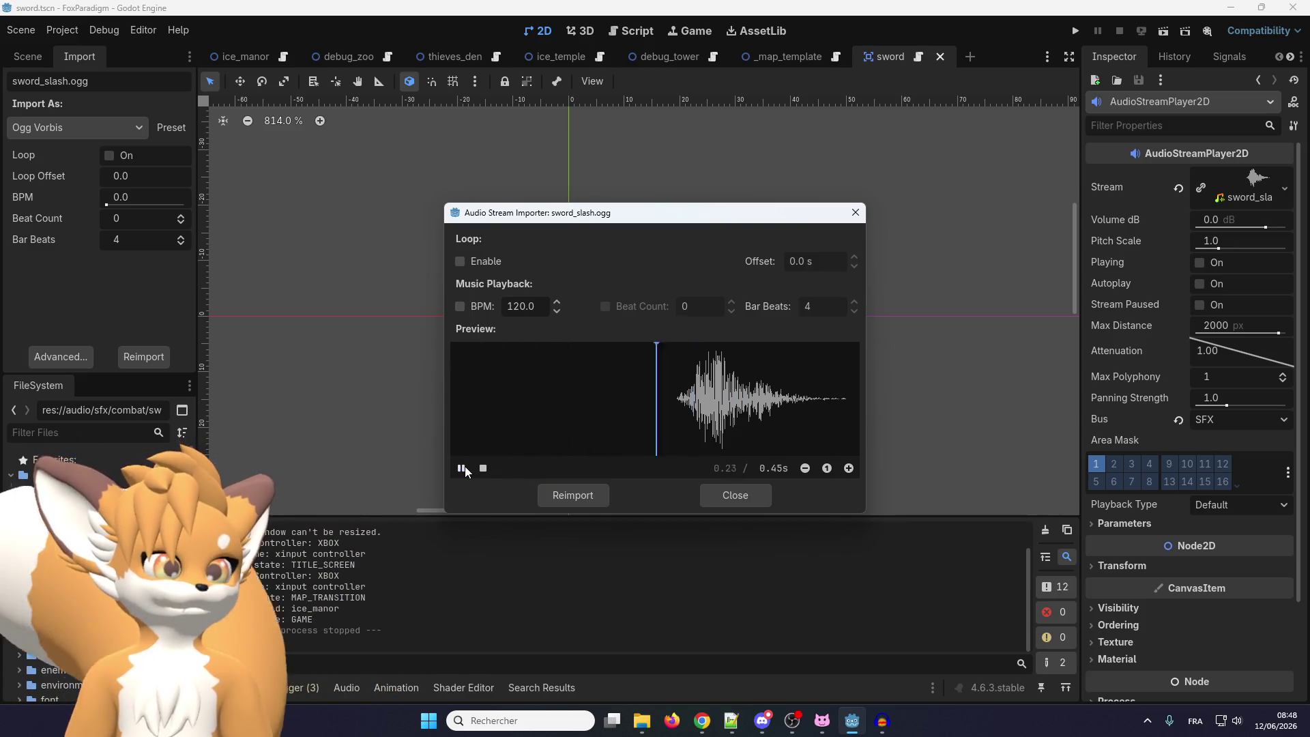
{"action": "left_click", "coordinate": [463, 470]}
{"action": "left_click", "coordinate": [464, 469]}
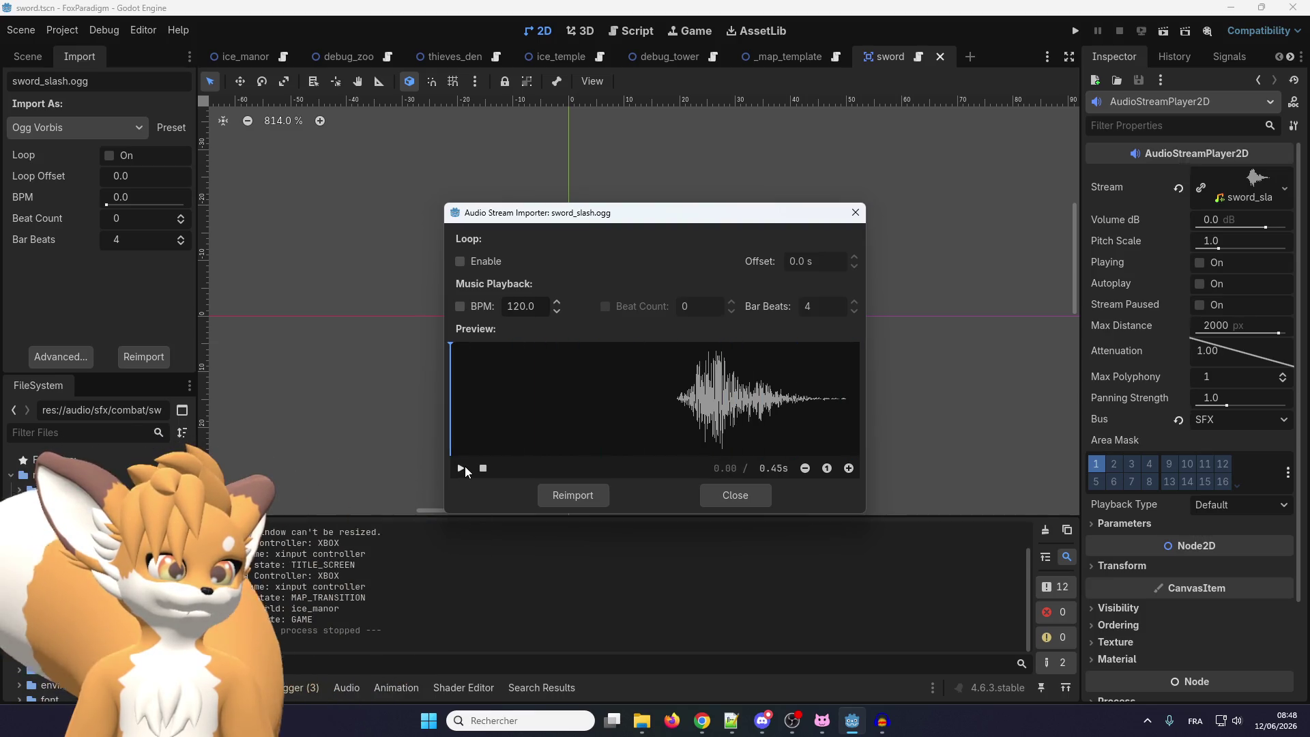
{"action": "left_click", "coordinate": [463, 469]}
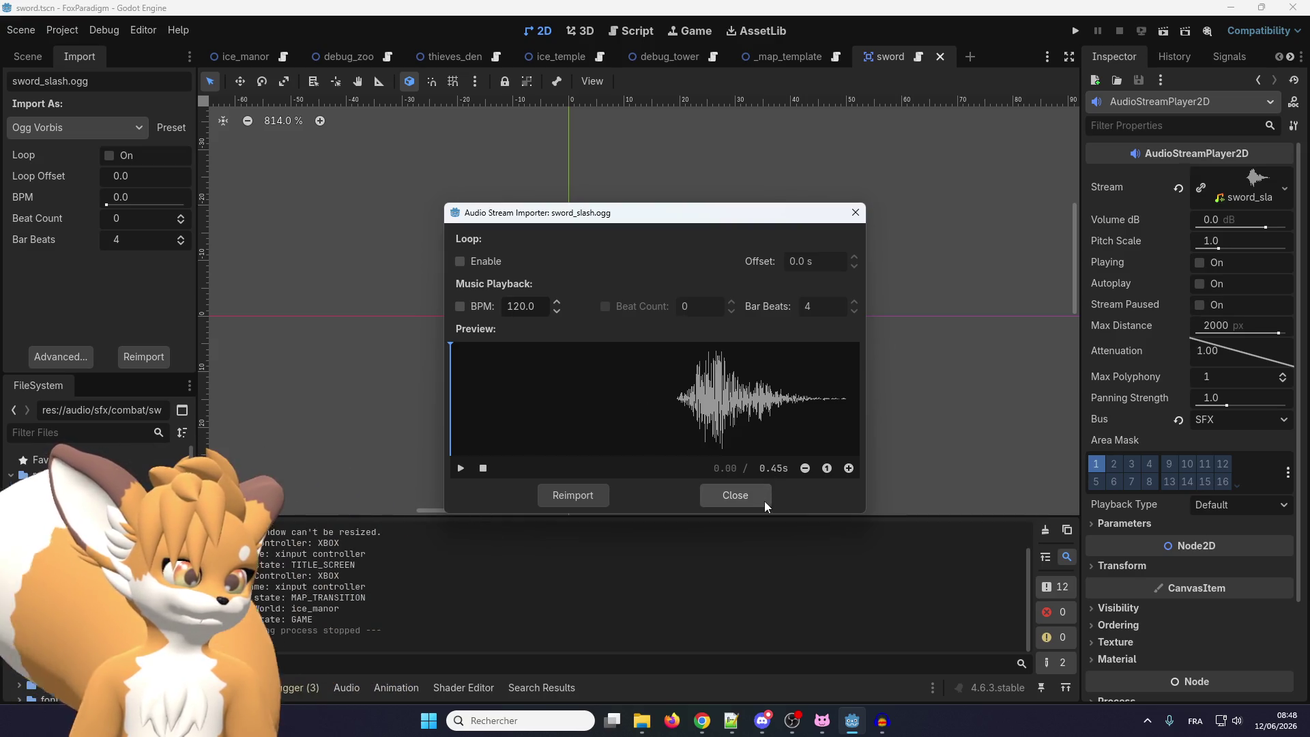
Close the importer, run the project and load the Ice Manor save slot
{"action": "left_click", "coordinate": [743, 499]}
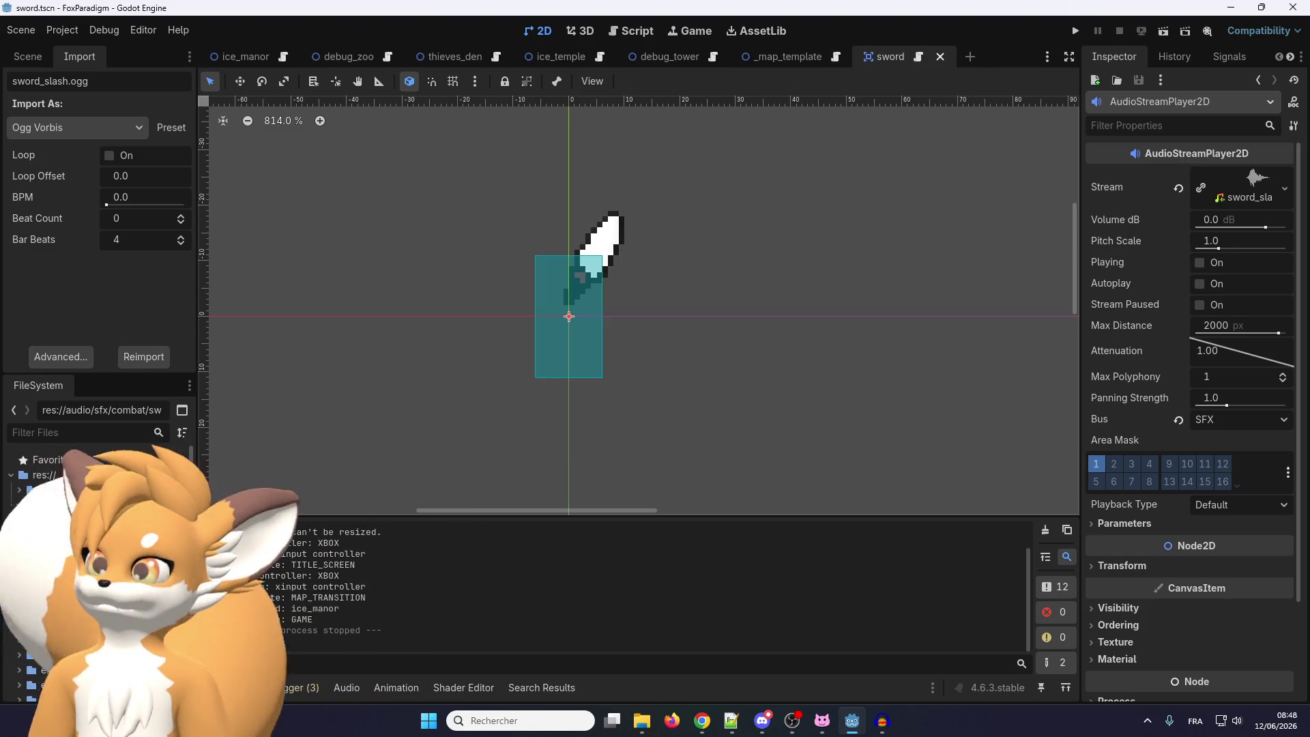
{"action": "key", "text": "alt+Tab"}
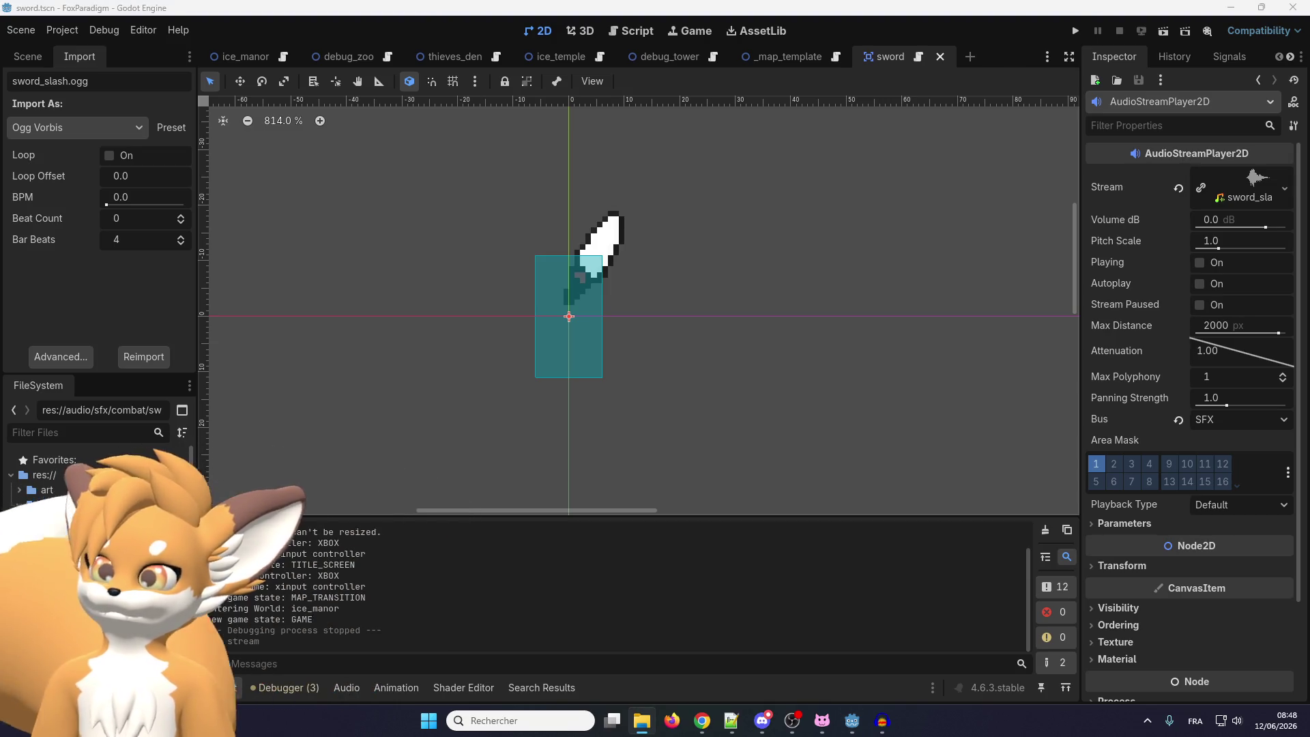
{"action": "left_click", "coordinate": [1076, 33]}
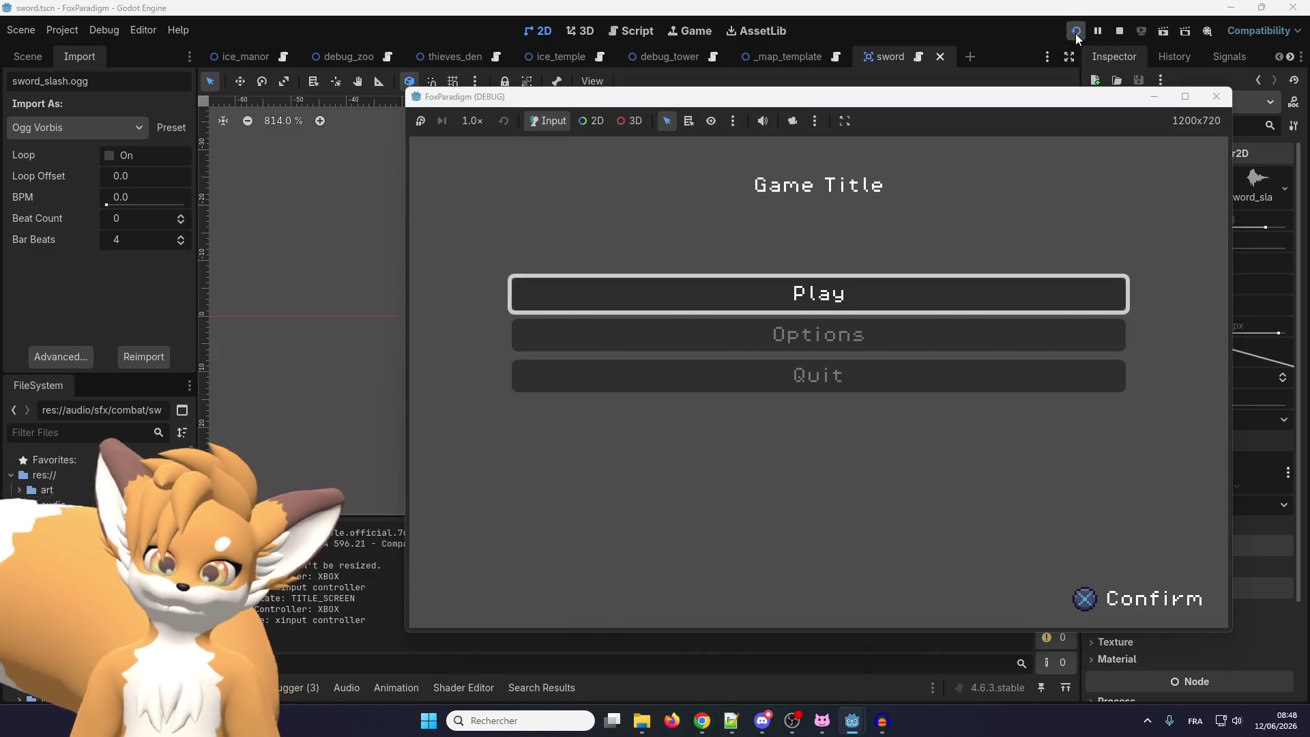
{"action": "key", "text": "Return"}
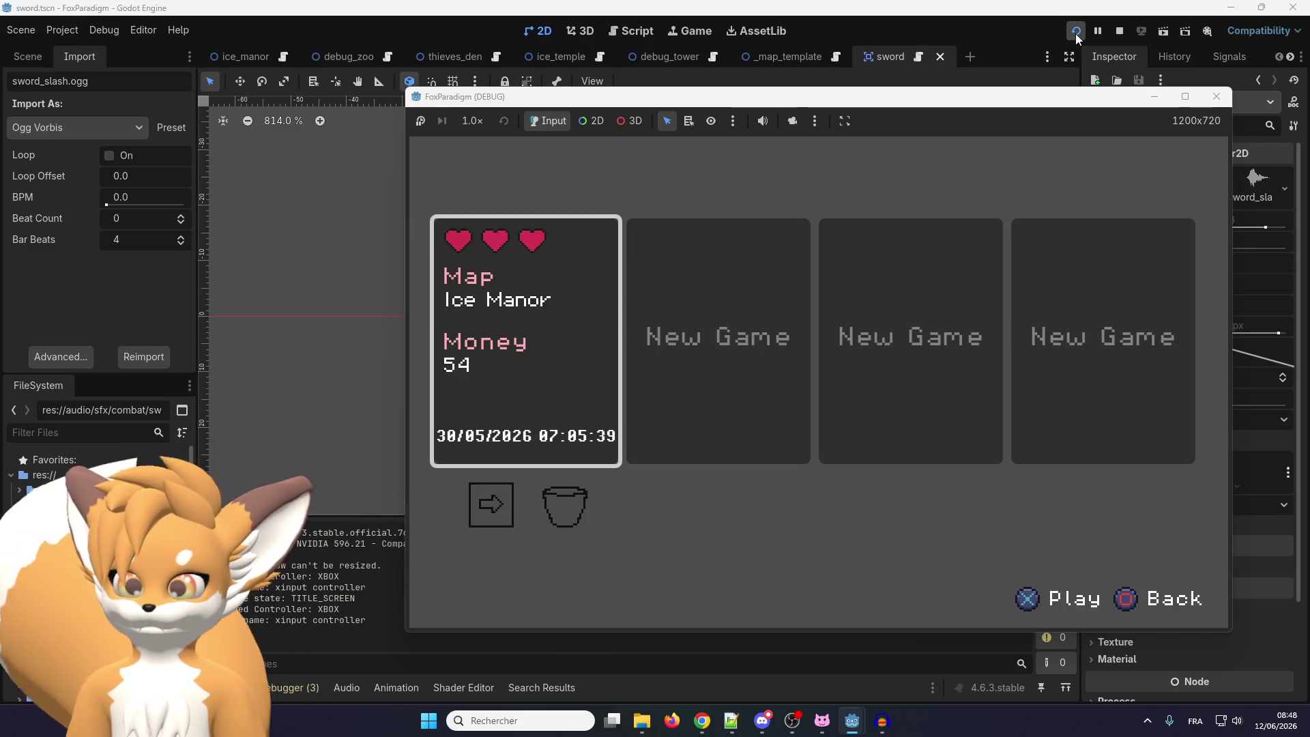
{"action": "key", "text": "Return"}
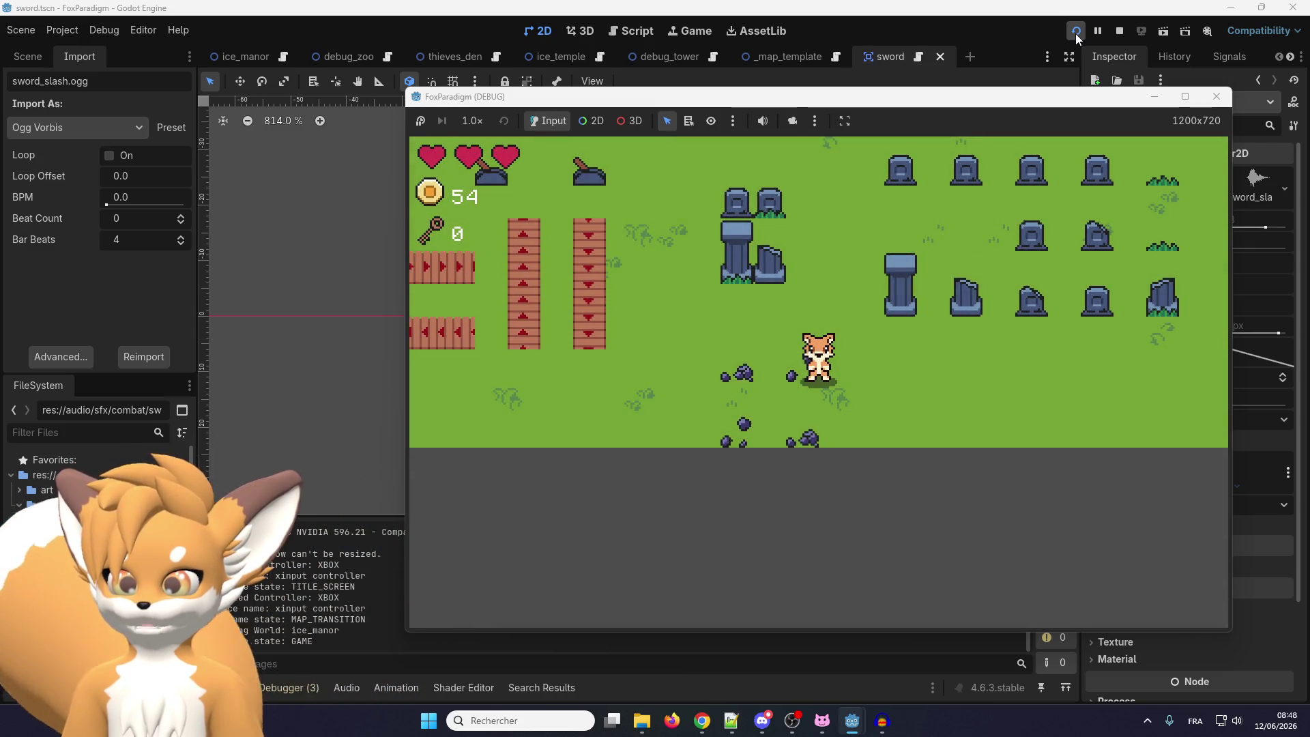
Walk the fox right and swing the sword four times to hear the slash, then stop the game
{"action": "key", "text": "Right"}
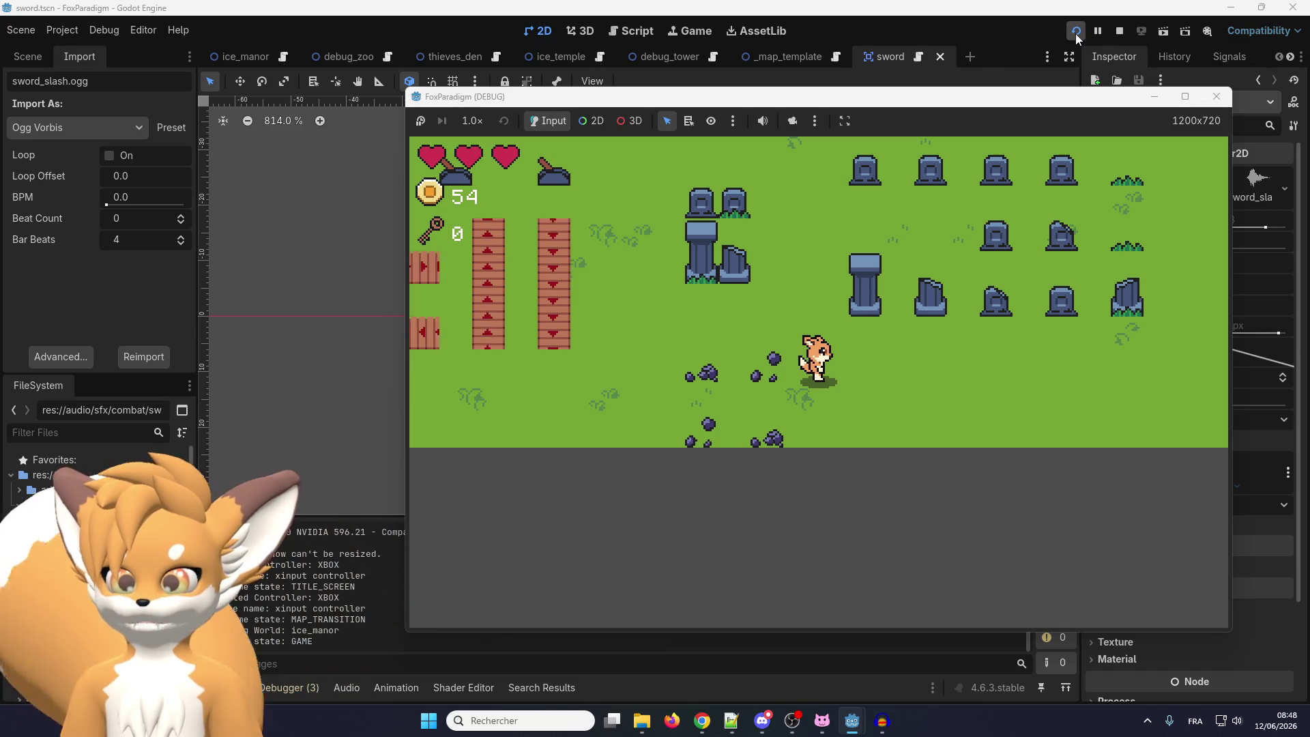
{"action": "key", "text": "space"}
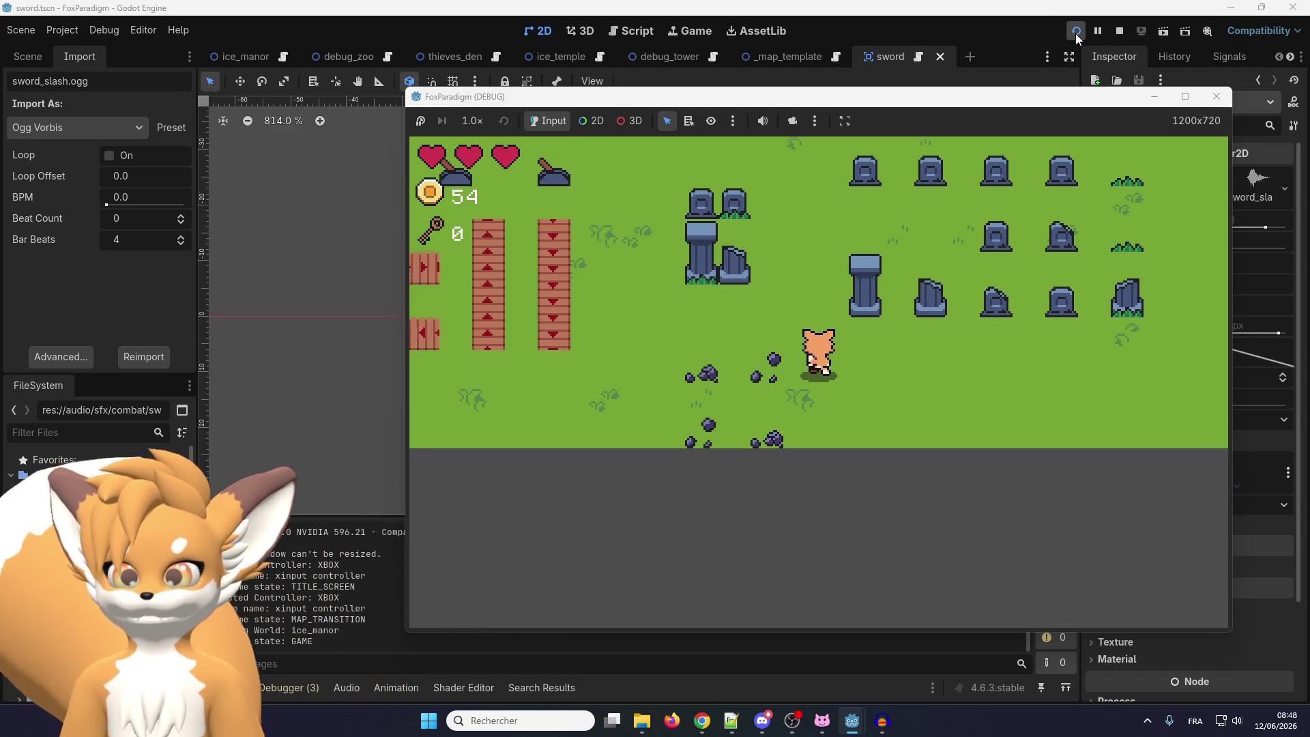
{"action": "key", "text": "space"}
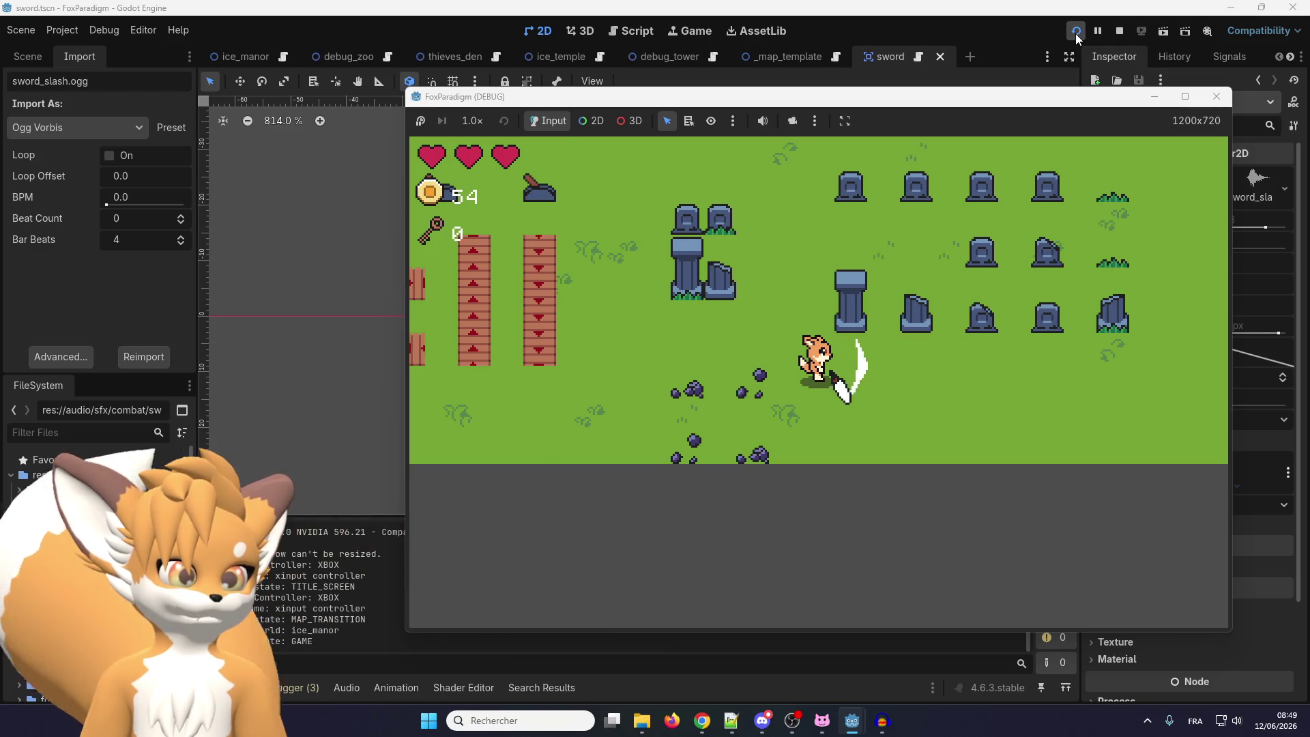
{"action": "key", "text": "space"}
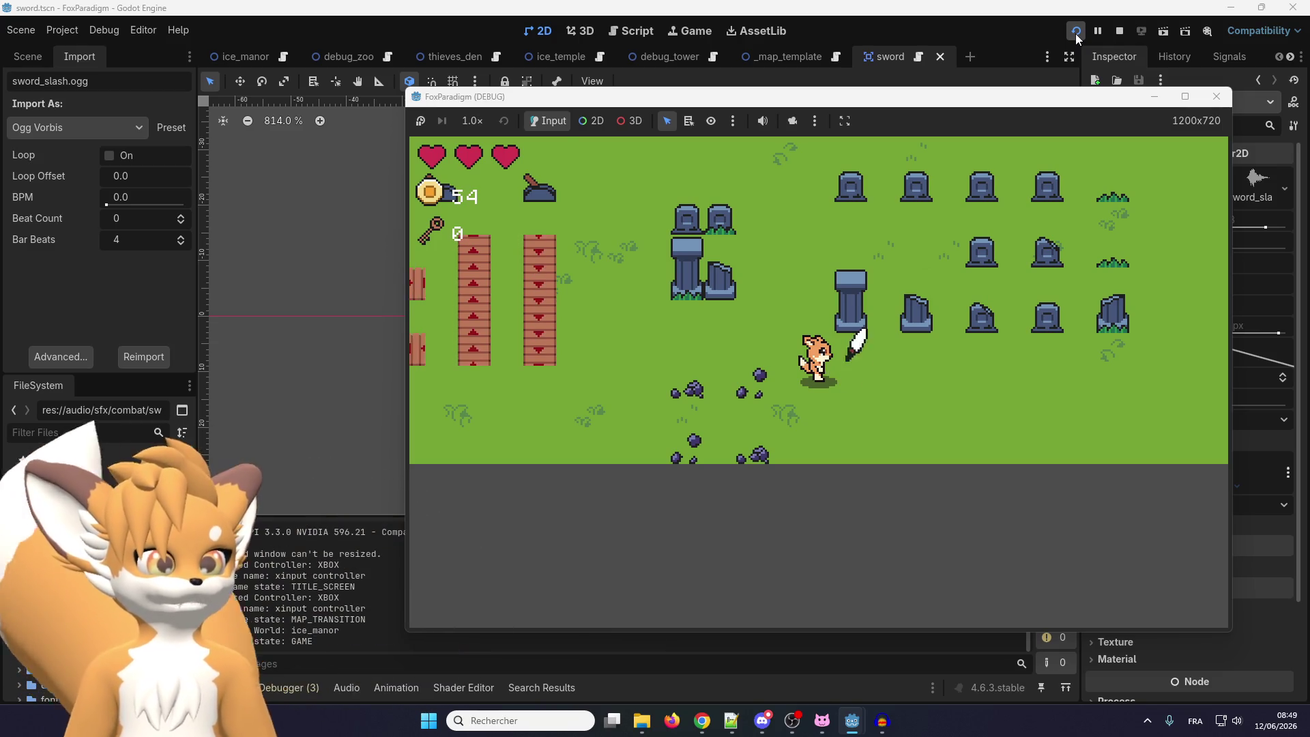
{"action": "key", "text": "space"}
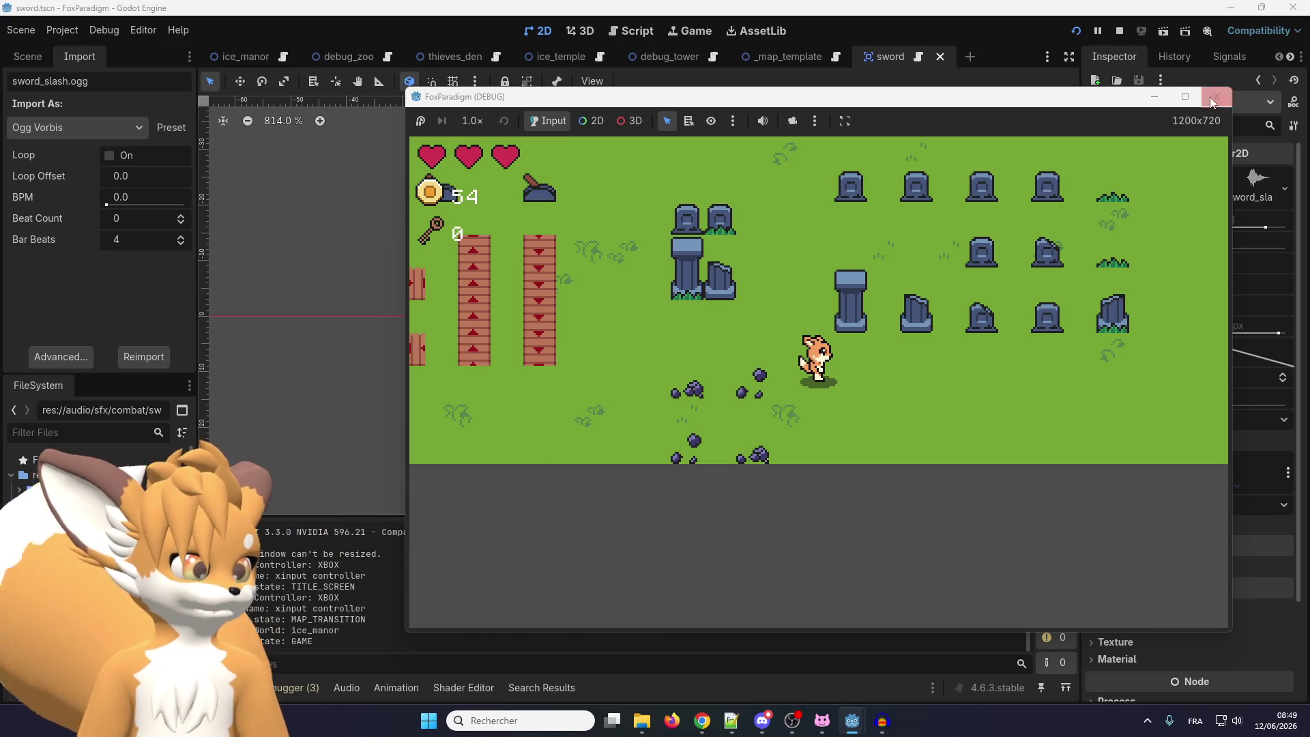
{"action": "key", "text": "F8"}
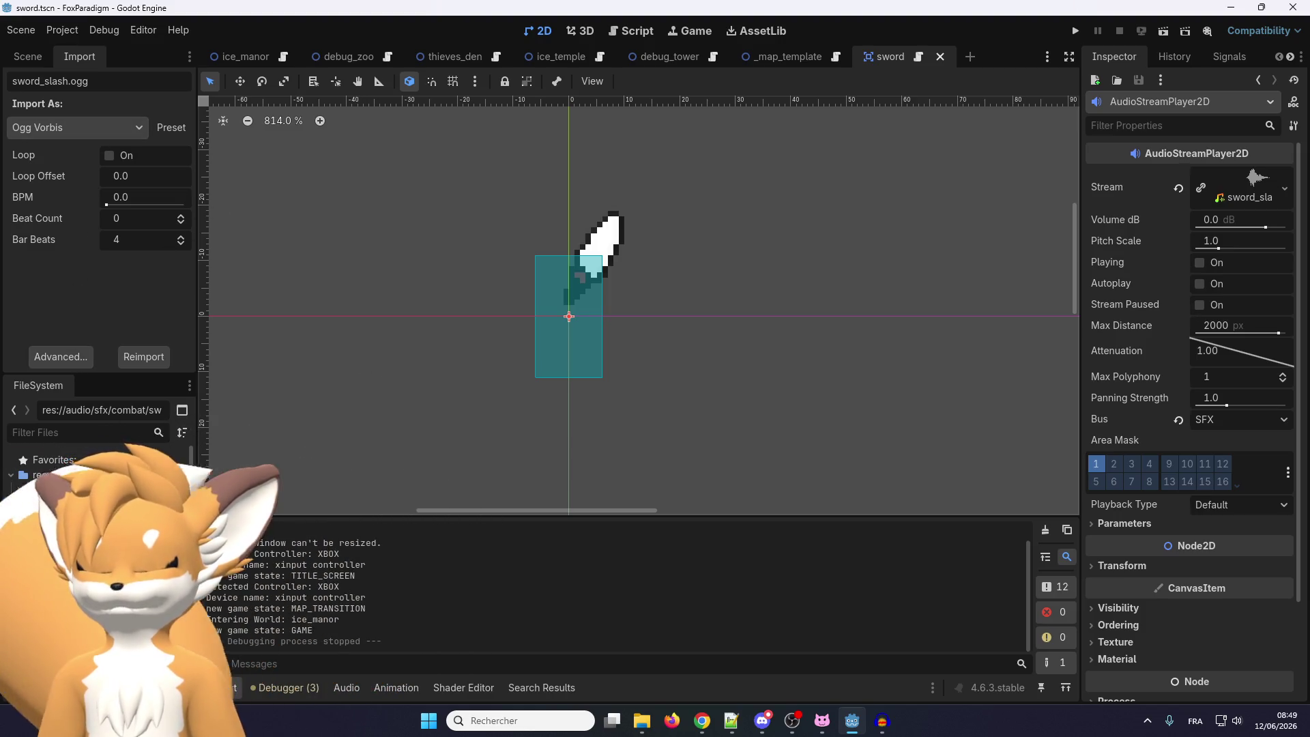
Delete the silent lead-in from 0.00 to about 0.21 s so the slash starts immediately
{"action": "key", "text": "alt+Tab"}
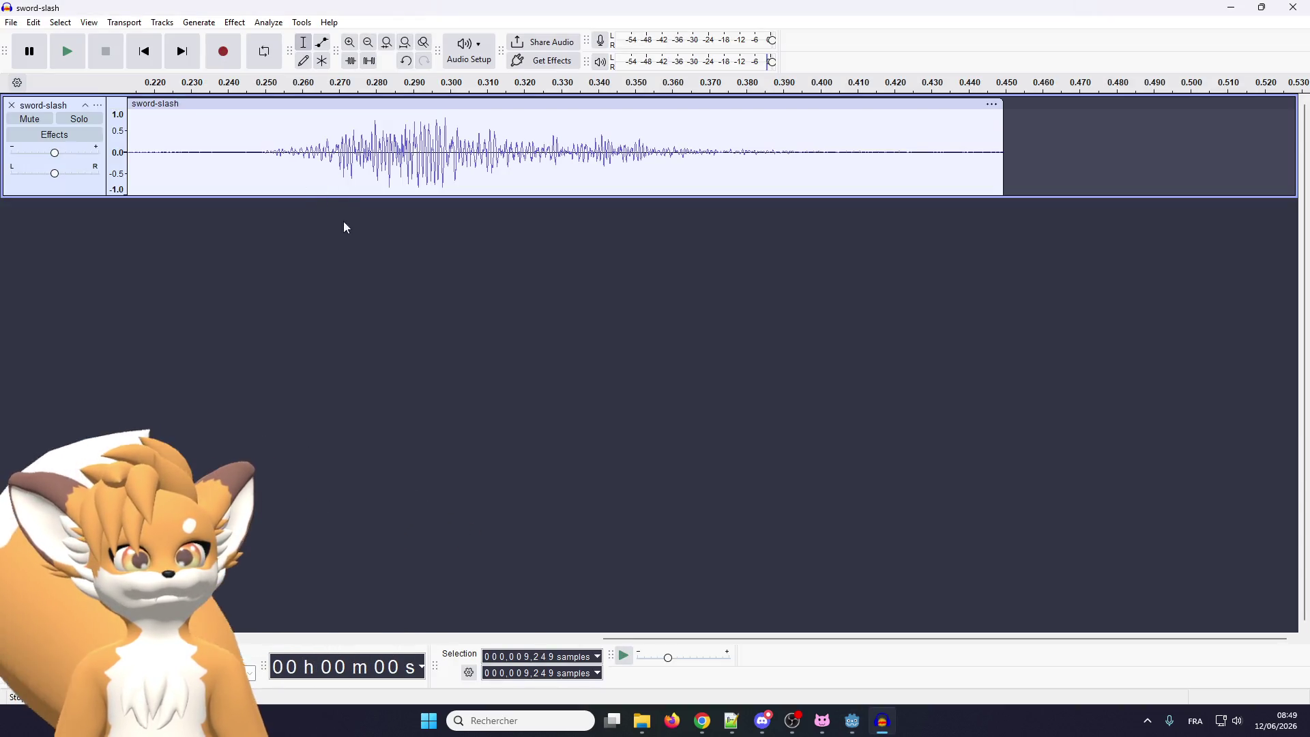
{"action": "scroll", "coordinate": [364, 164], "scroll_direction": "down", "scroll_amount": 3}
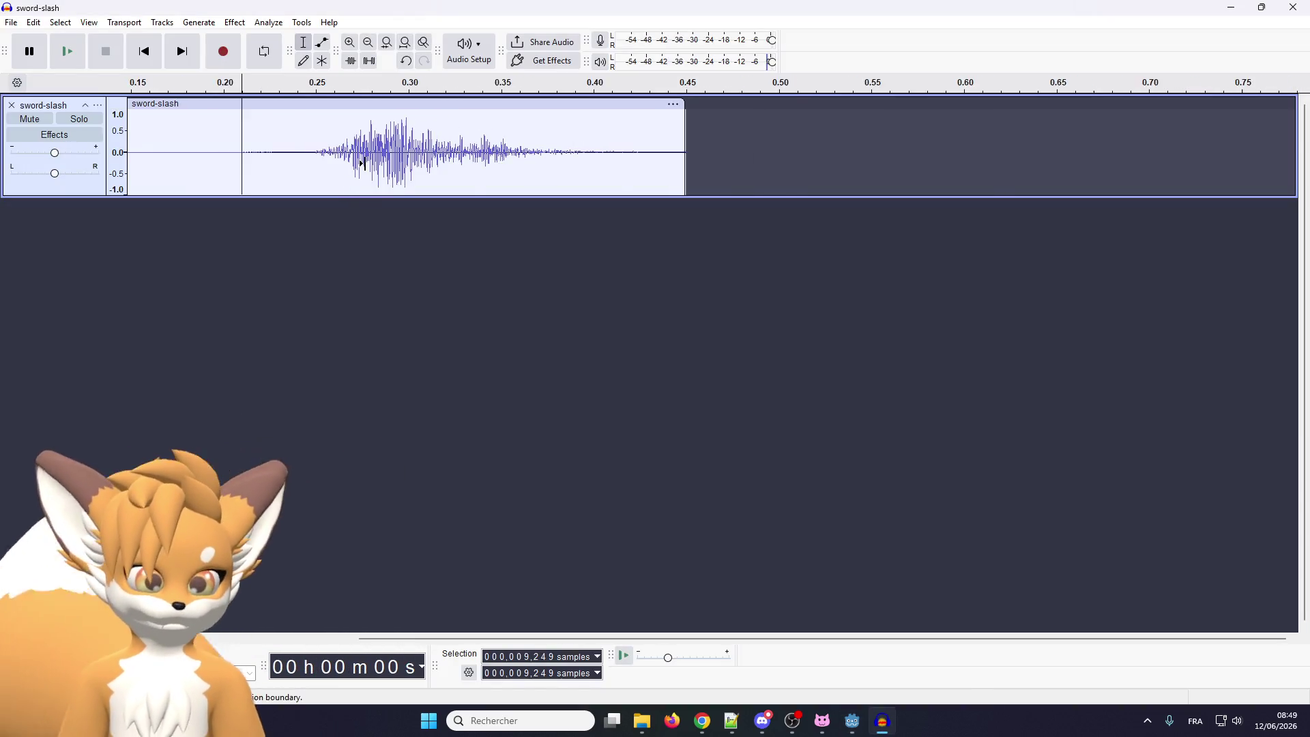
{"action": "scroll", "coordinate": [364, 163], "scroll_direction": "down", "scroll_amount": 3}
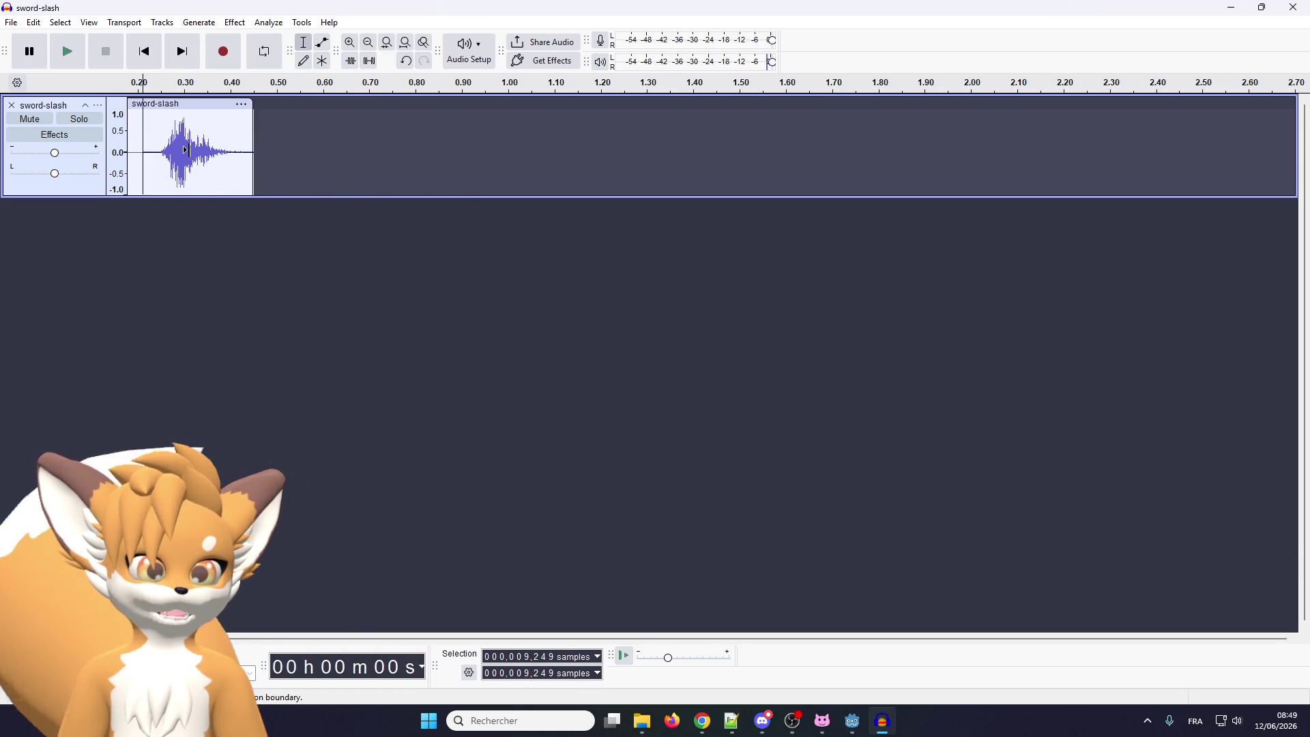
{"action": "scroll", "coordinate": [169, 151], "scroll_direction": "up", "scroll_amount": 6}
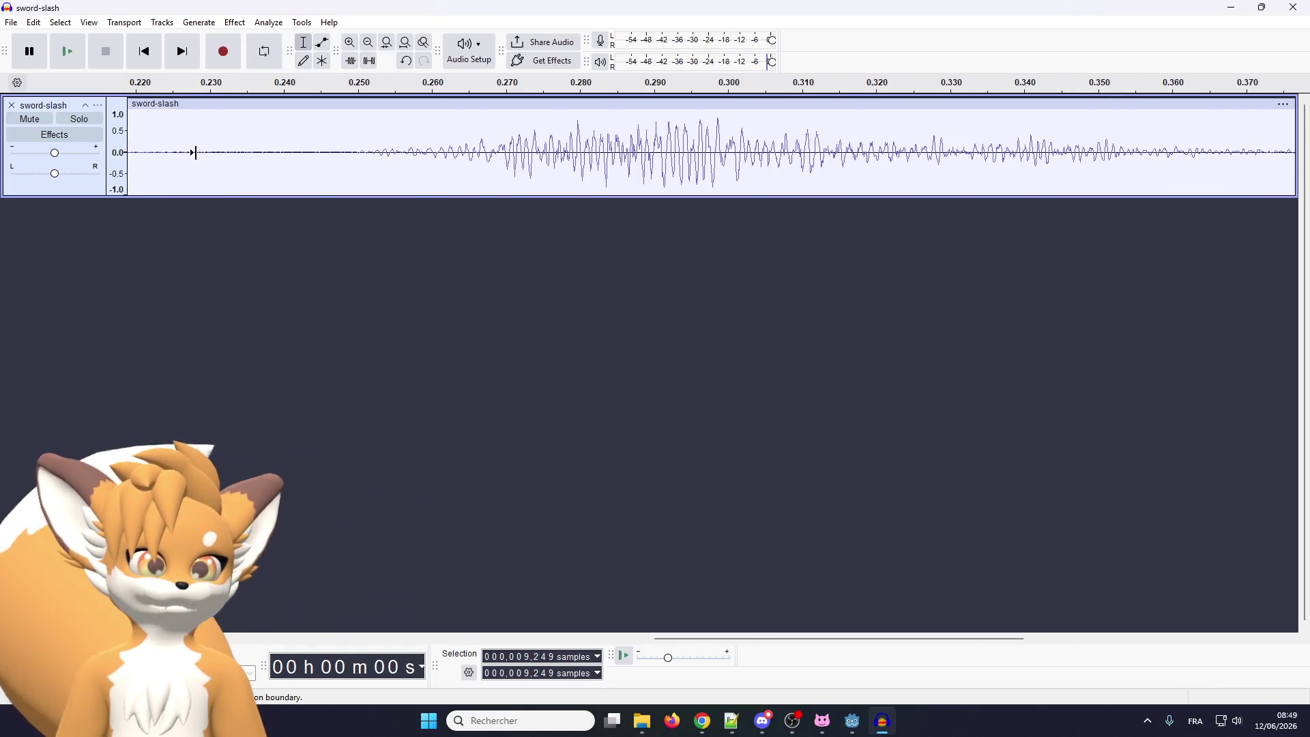
{"action": "scroll", "coordinate": [197, 153], "scroll_direction": "down", "scroll_amount": 5}
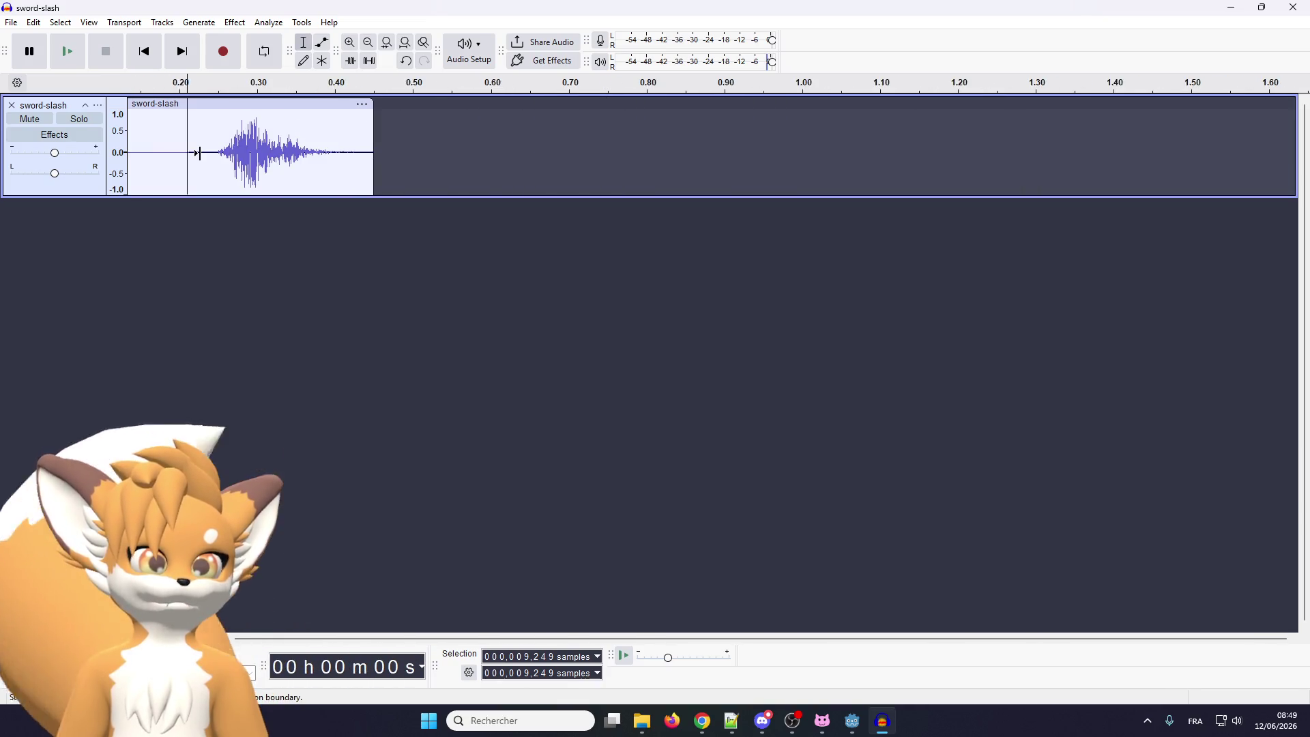
{"action": "scroll", "coordinate": [204, 152], "scroll_direction": "up", "scroll_amount": 1}
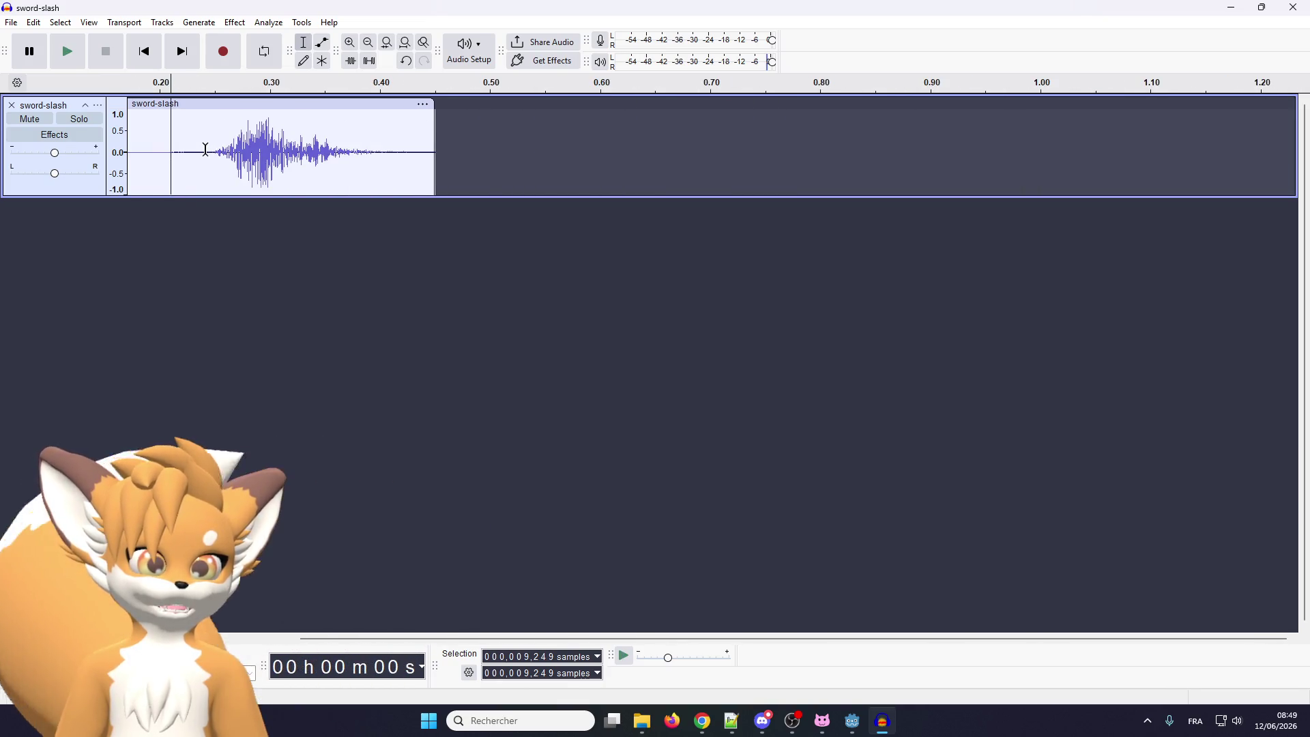
{"action": "scroll", "coordinate": [203, 171], "scroll_direction": "up", "scroll_amount": 2}
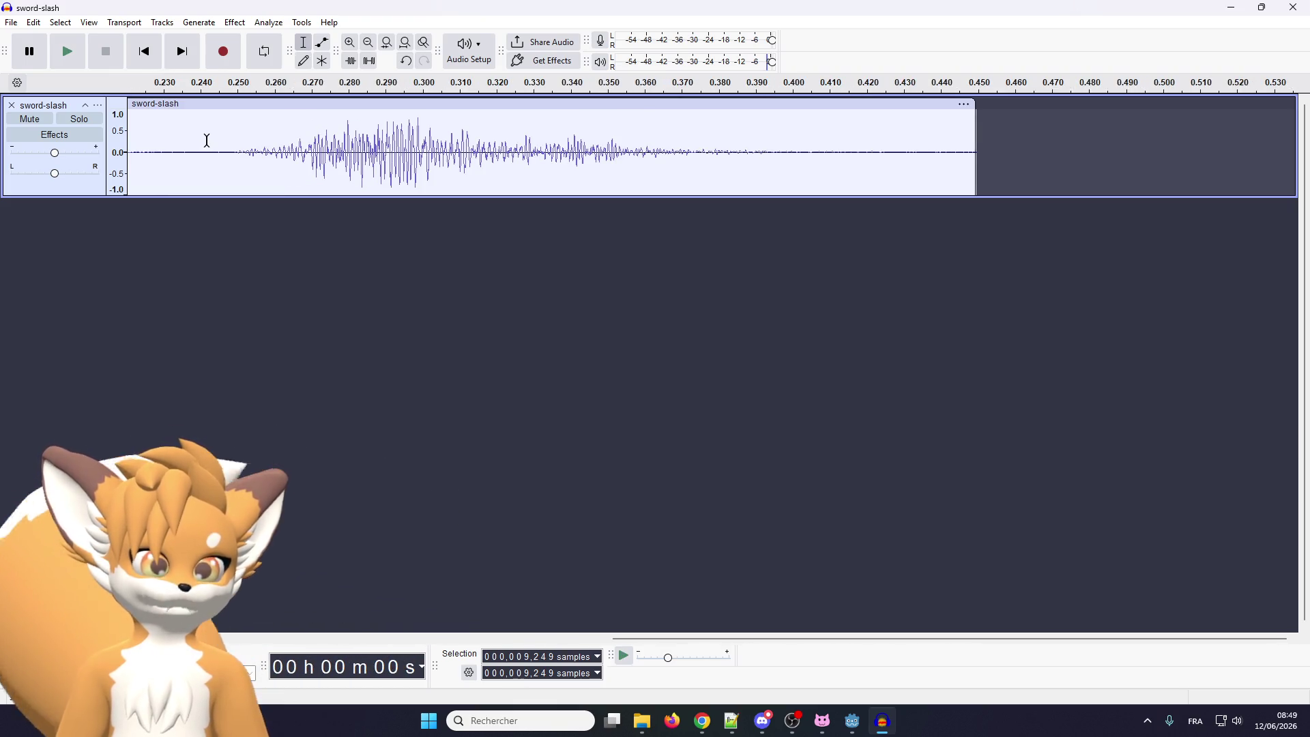
{"action": "scroll", "coordinate": [289, 148], "scroll_direction": "up", "scroll_amount": 1}
{"action": "scroll", "coordinate": [717, 140], "scroll_direction": "left", "scroll_amount": 5}
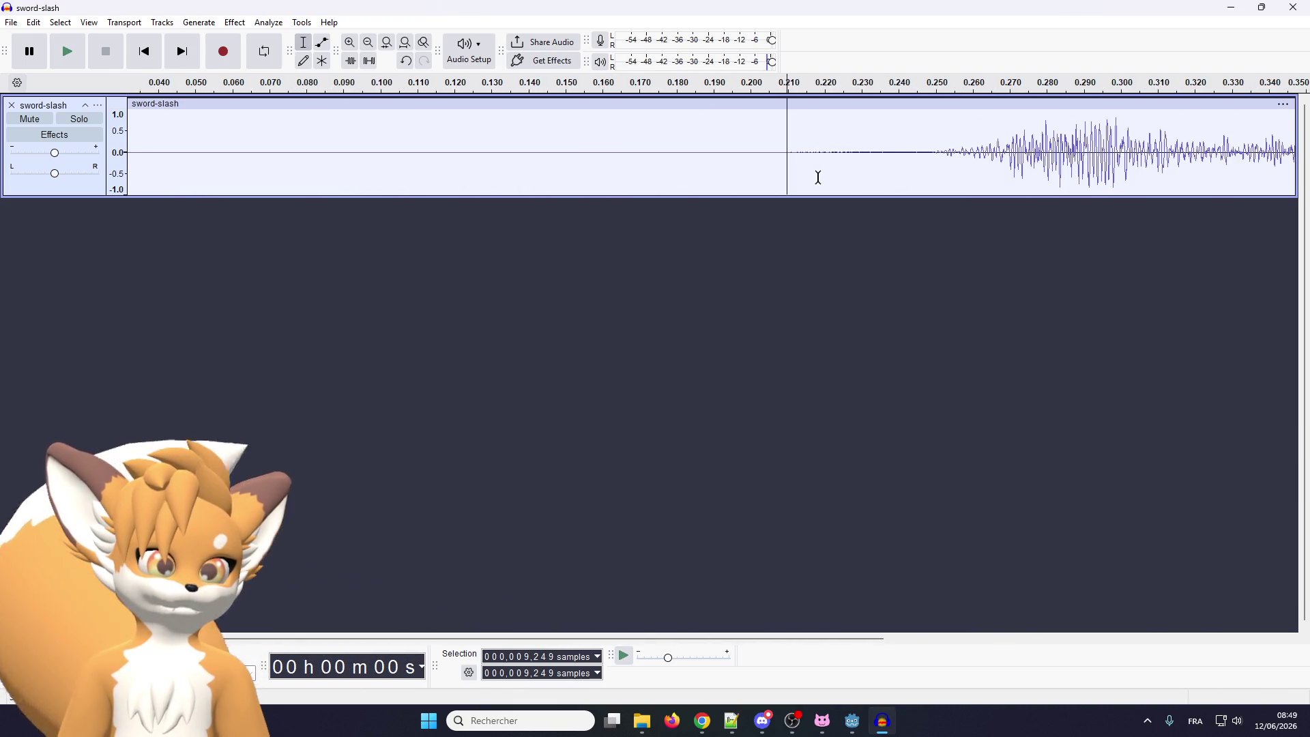
{"action": "scroll", "coordinate": [761, 162], "scroll_direction": "down", "scroll_amount": 1}
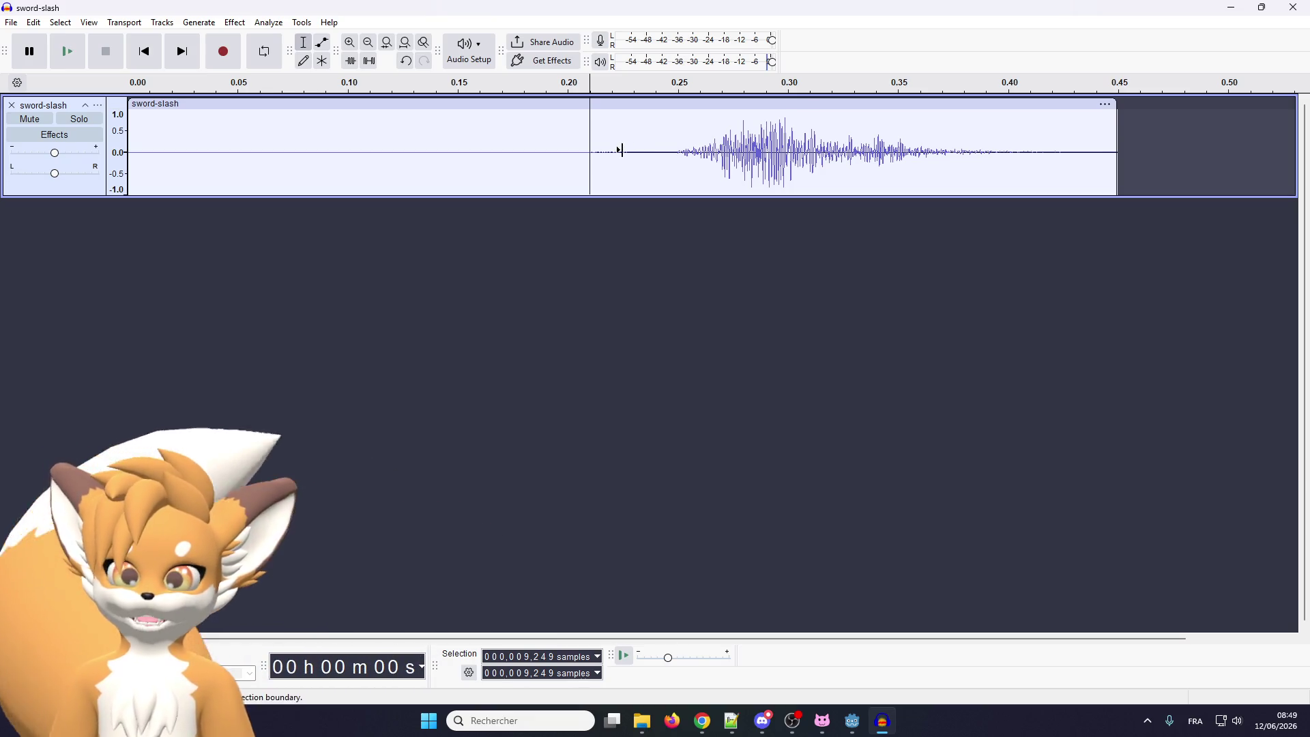
{"action": "scroll", "coordinate": [622, 151], "scroll_direction": "down", "scroll_amount": 1}
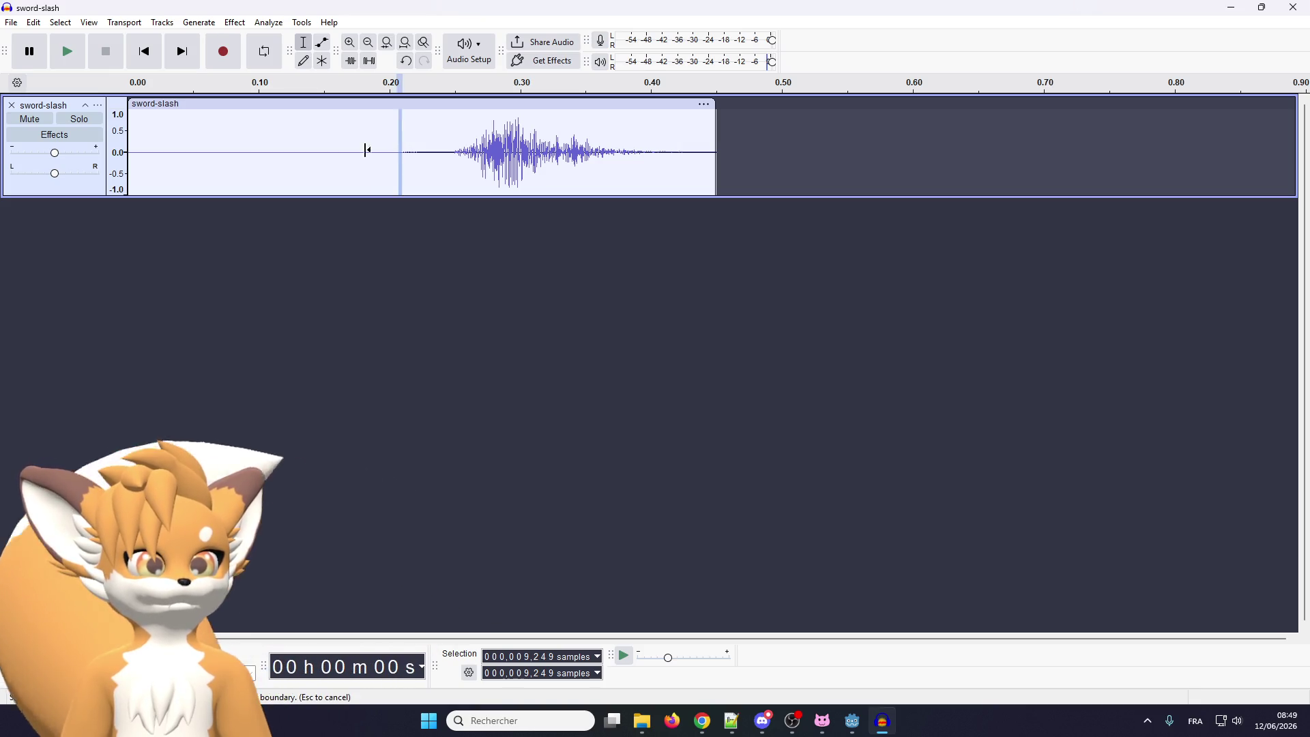
{"action": "left_click_drag", "start_coordinate": [404, 151], "coordinate": [129, 151]}
{"action": "key", "text": "Delete"}
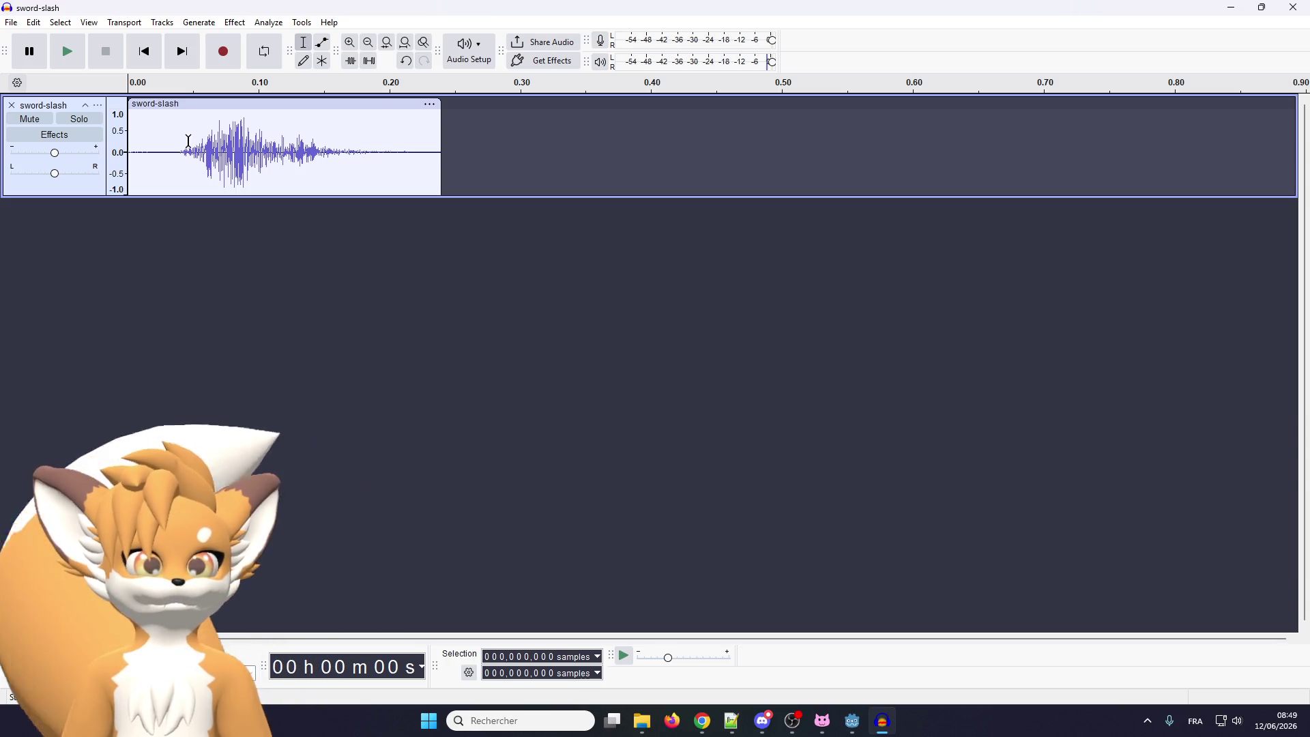
{"action": "scroll", "coordinate": [191, 140], "scroll_direction": "up", "scroll_amount": 2, "text": "ctrl"}
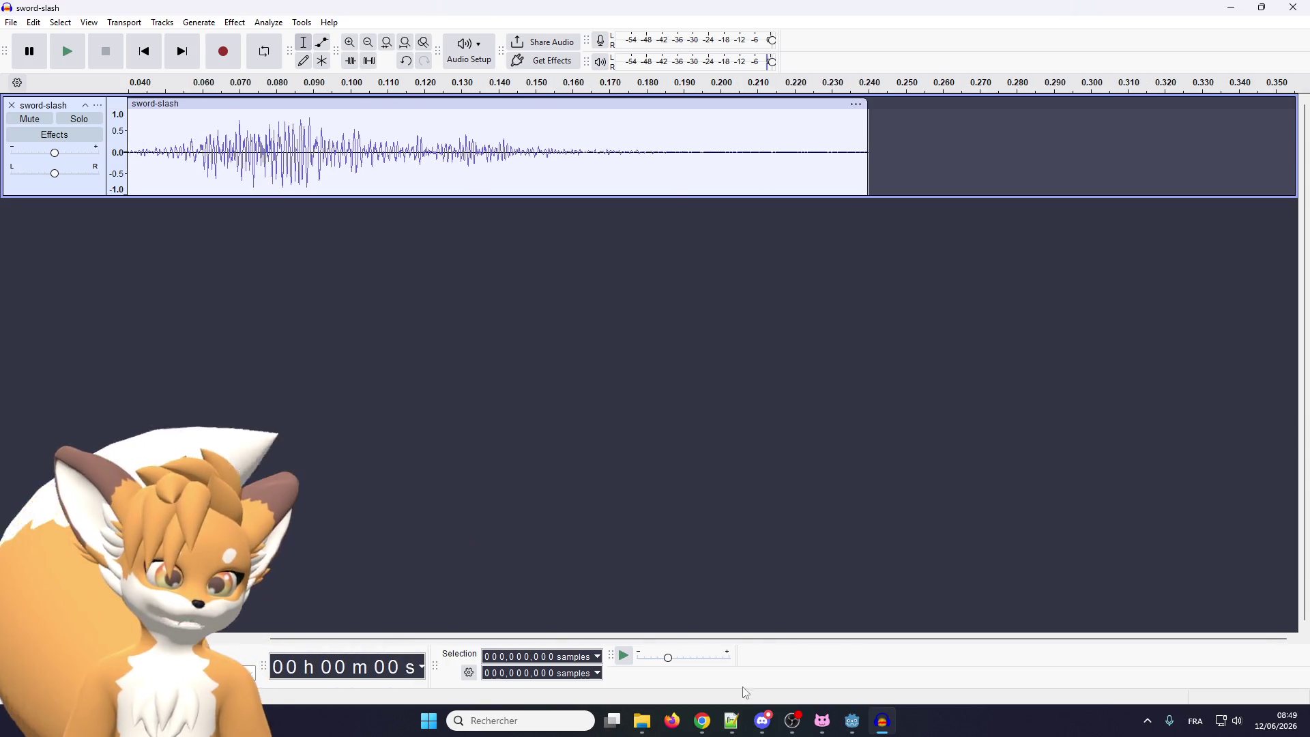
{"action": "left_click", "coordinate": [732, 721]}
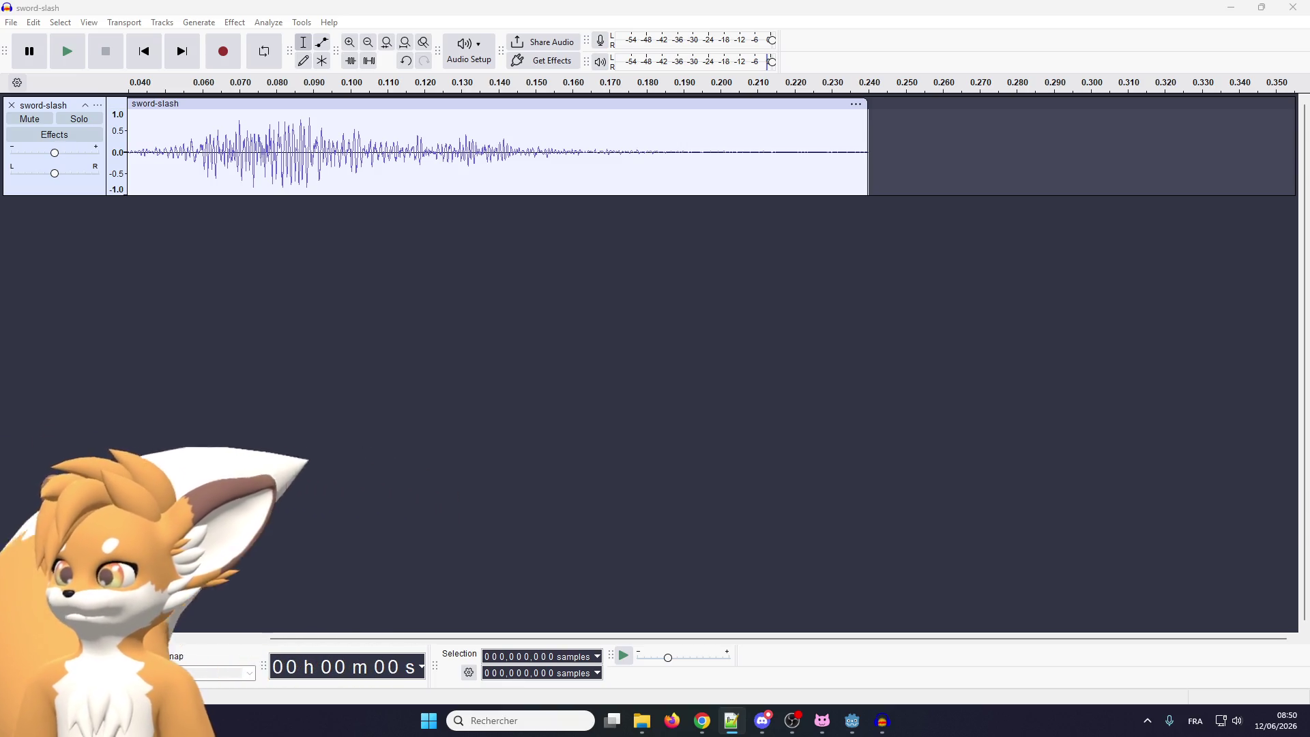
{"action": "key", "text": "alt+Tab"}
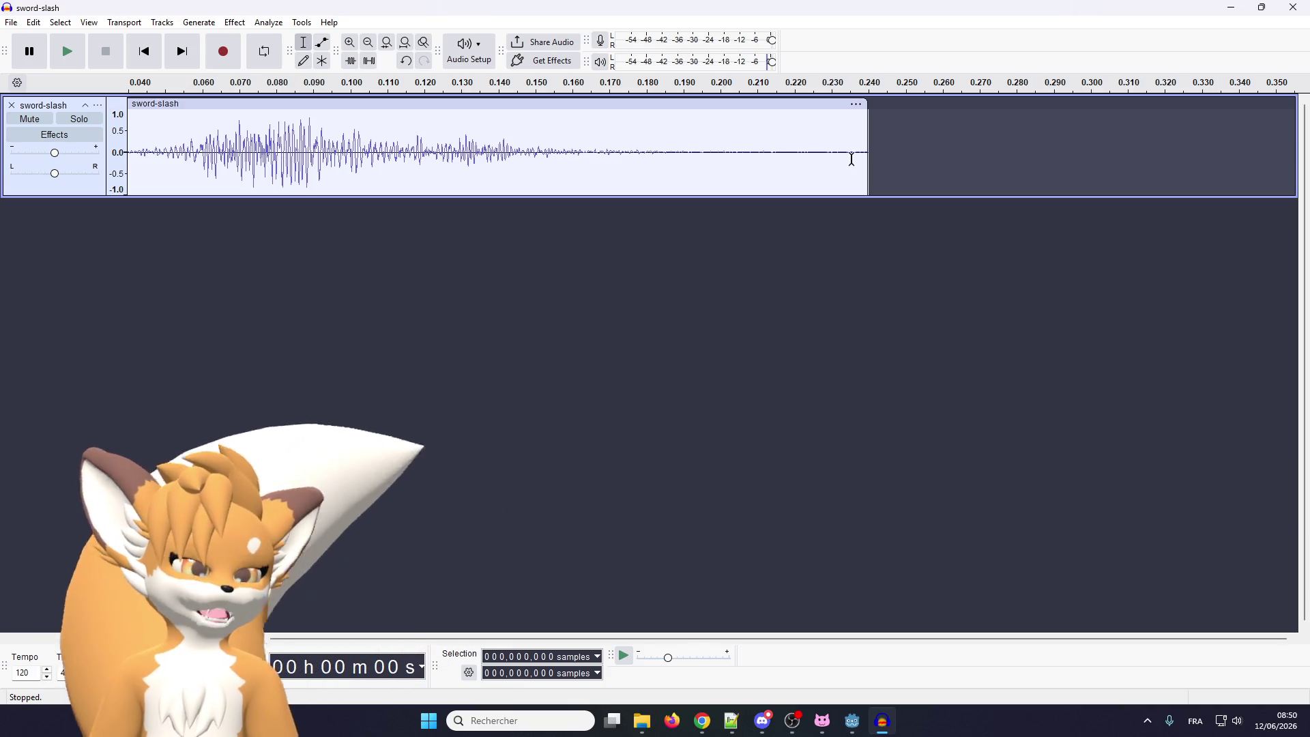
Export the trimmed clip to Downloads as sword_slash.ogg, mono 22050 Hz Ogg Vorbis at quality 5
{"action": "left_click", "coordinate": [12, 26]}
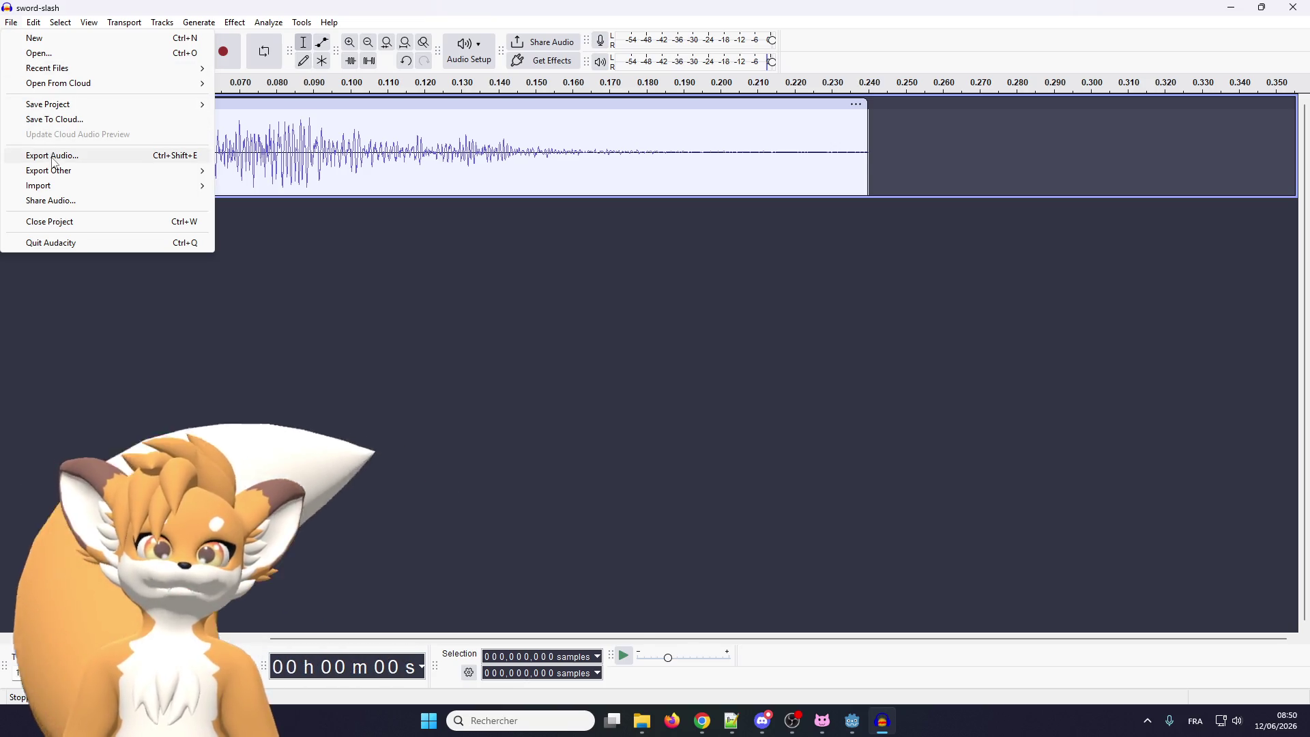
{"action": "left_click", "coordinate": [103, 157]}
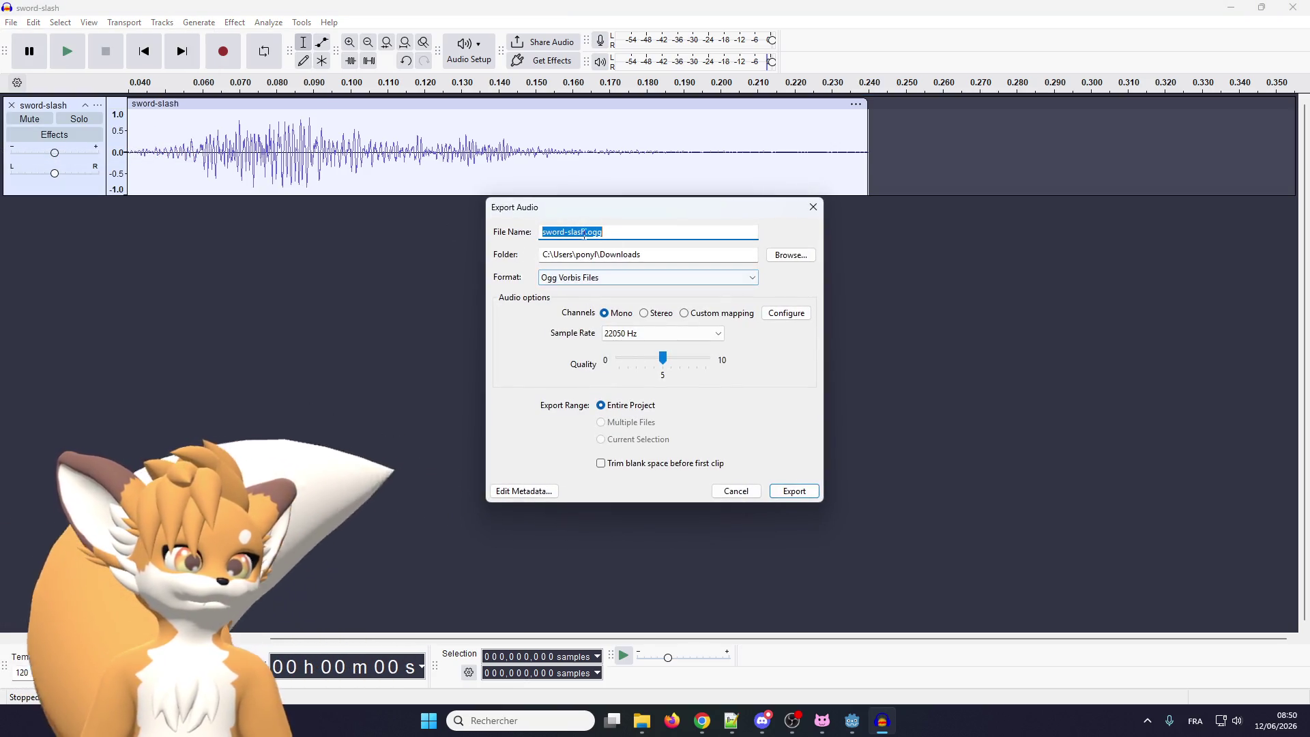
{"action": "left_click", "coordinate": [569, 235]}
{"action": "type", "text": "_"}
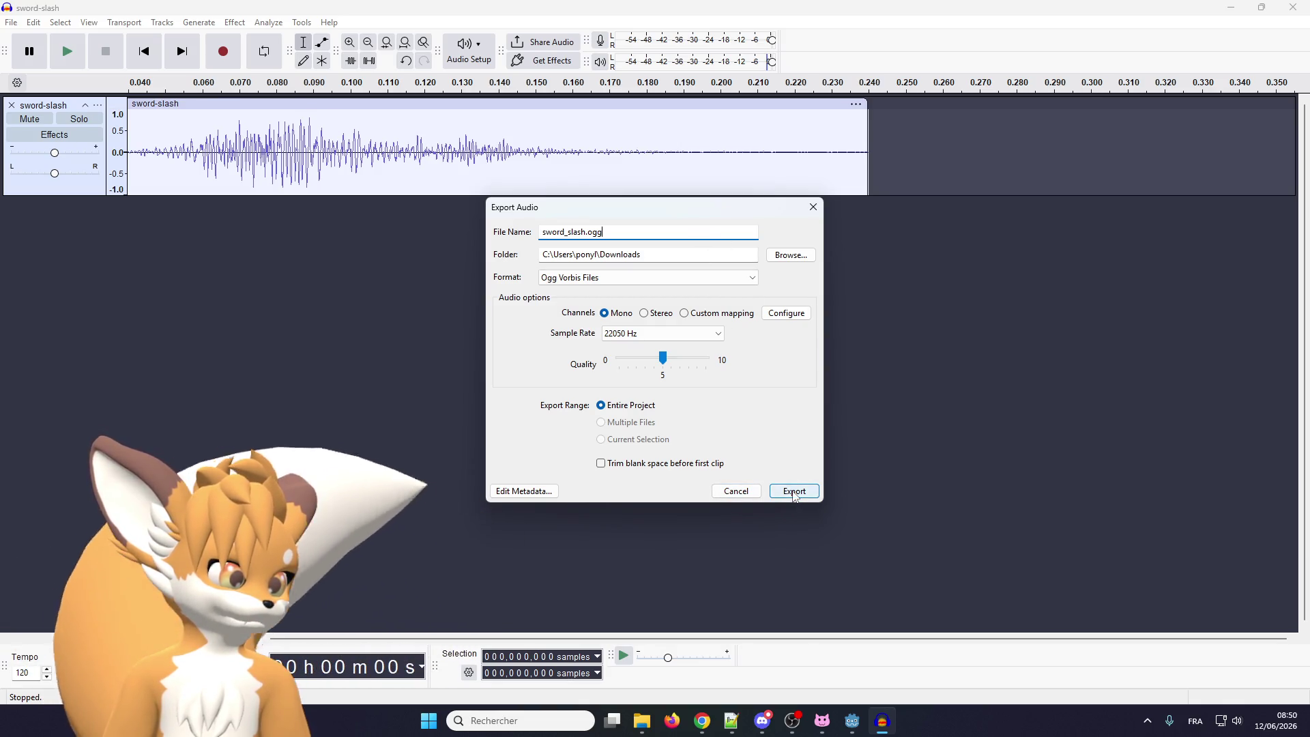
{"action": "left_click", "coordinate": [794, 493]}
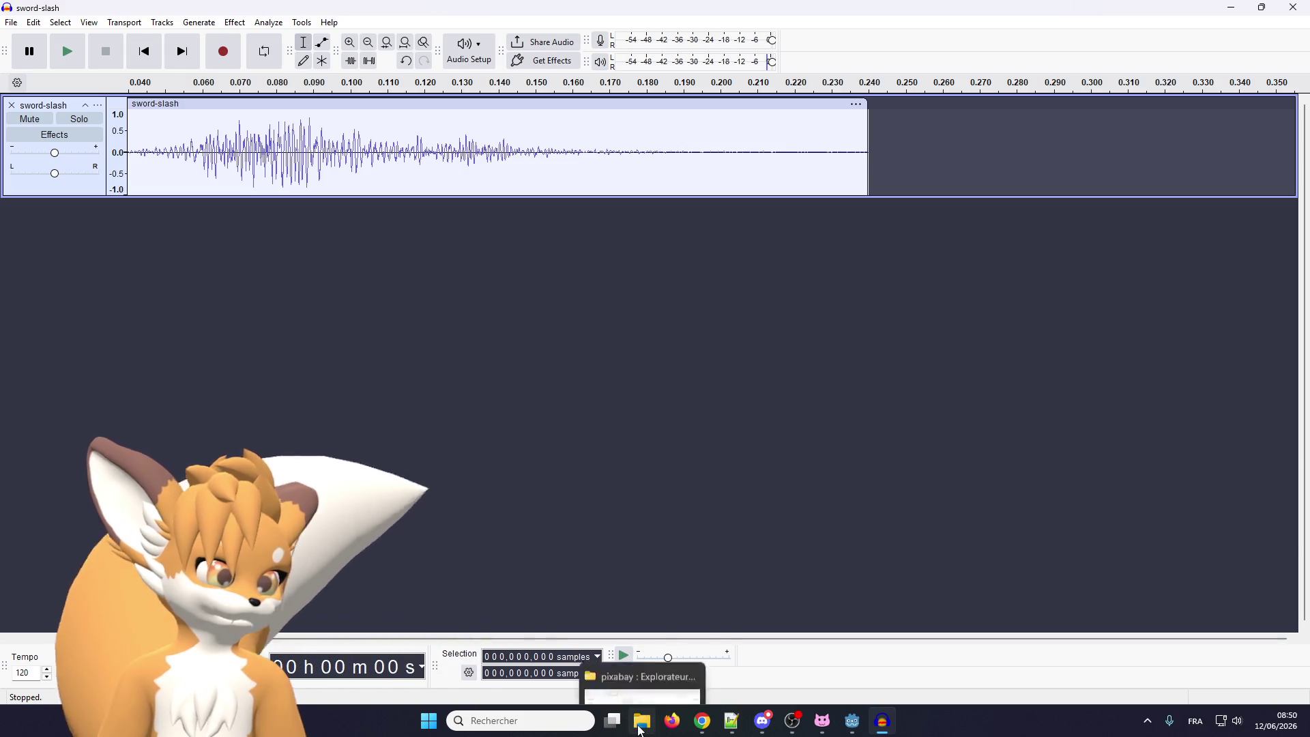
{"action": "left_click", "coordinate": [642, 727]}
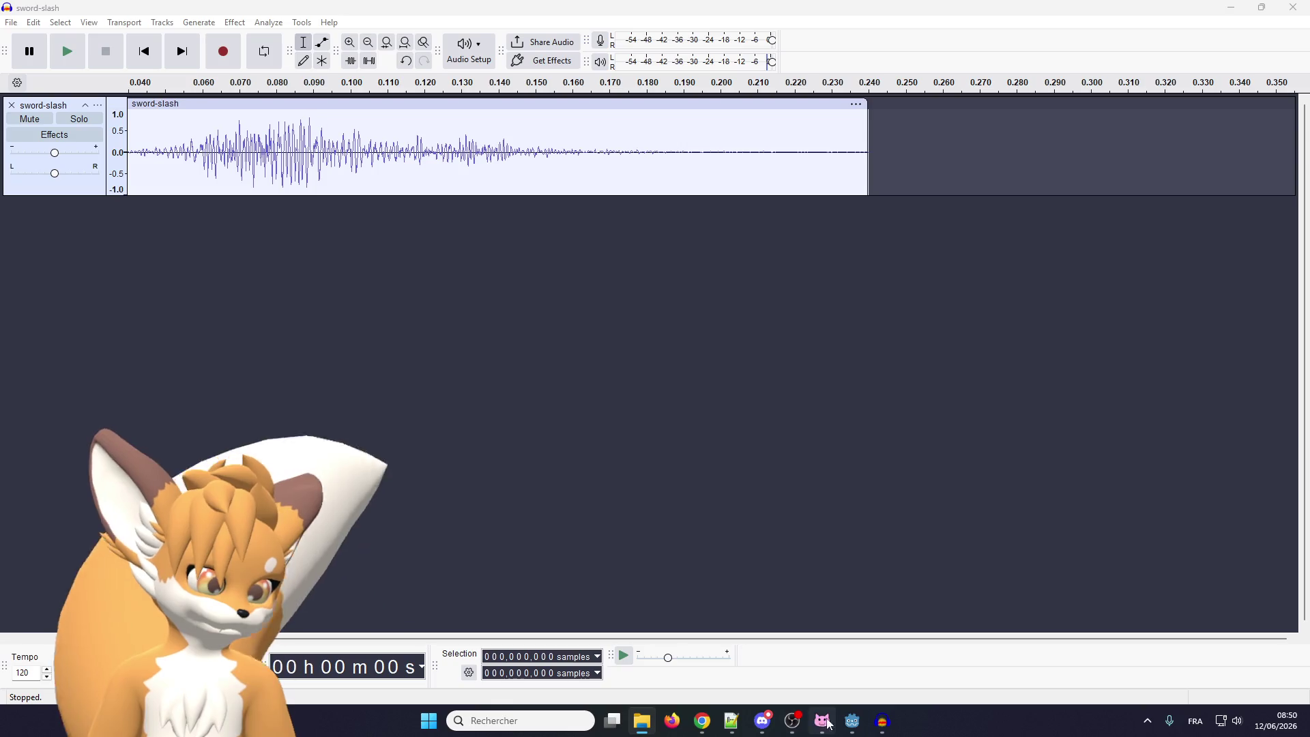
Play the trimmed sword_slash.ogg twice in its Advanced import preview, then close the preview
{"action": "left_click", "coordinate": [853, 721]}
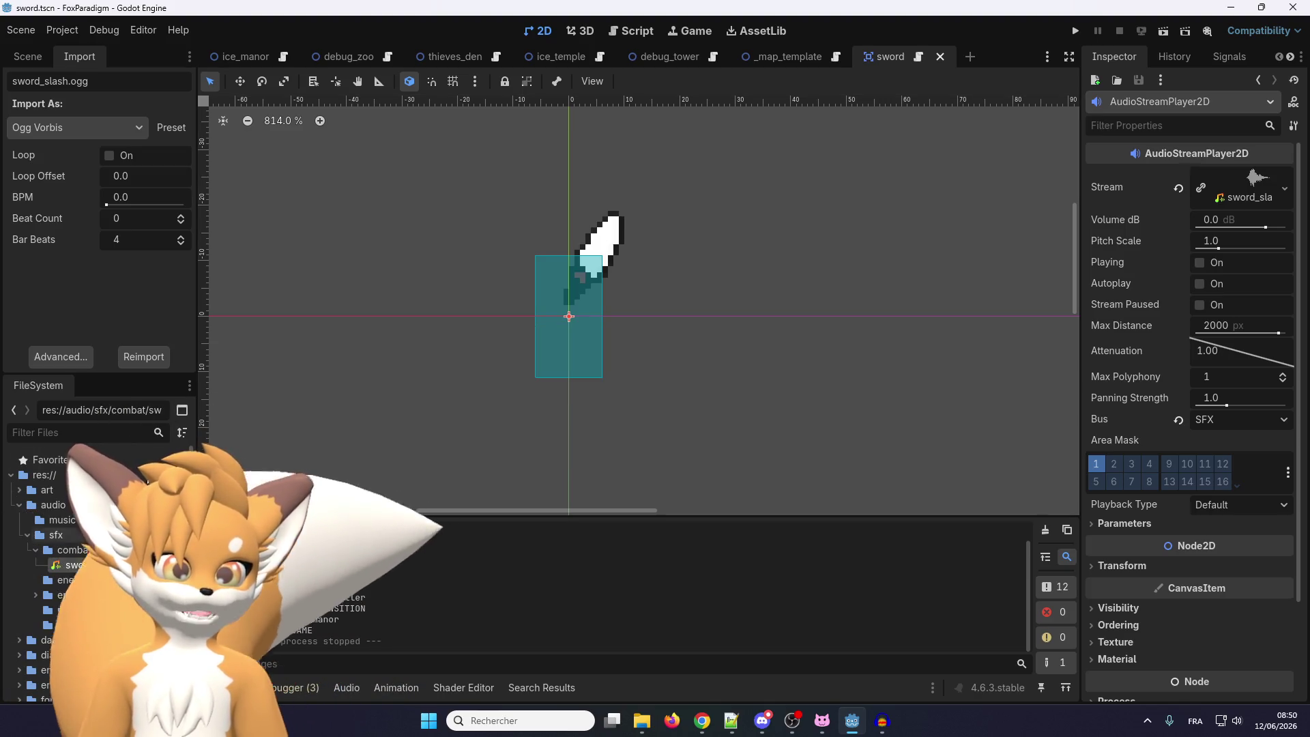
{"action": "left_click", "coordinate": [58, 357]}
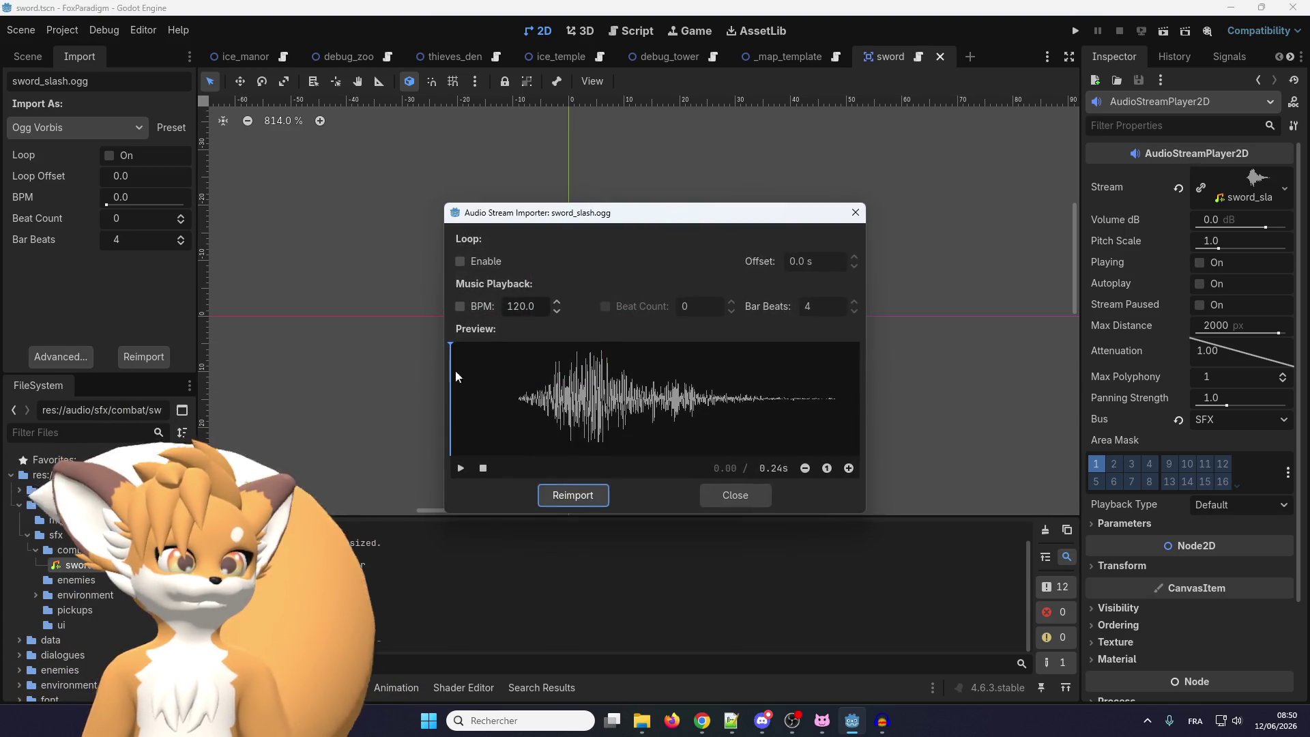
{"action": "left_click", "coordinate": [459, 468]}
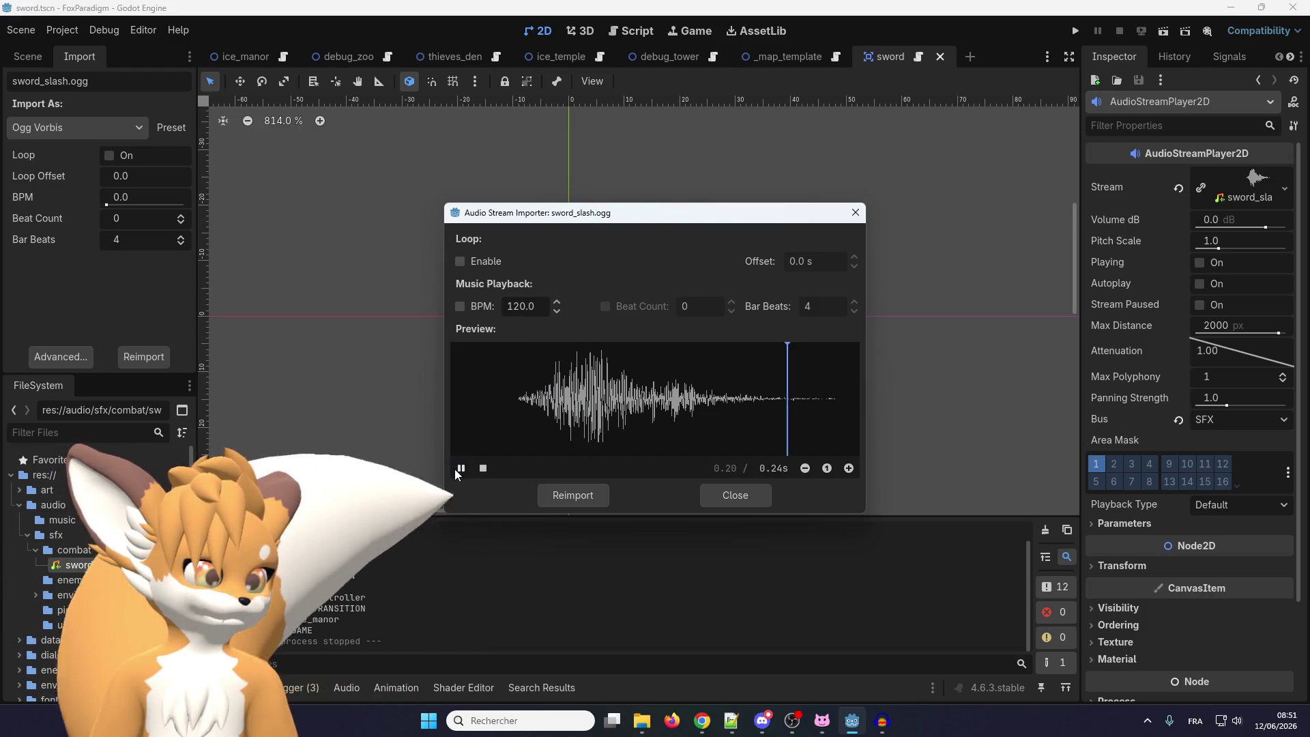
{"action": "left_click", "coordinate": [459, 468]}
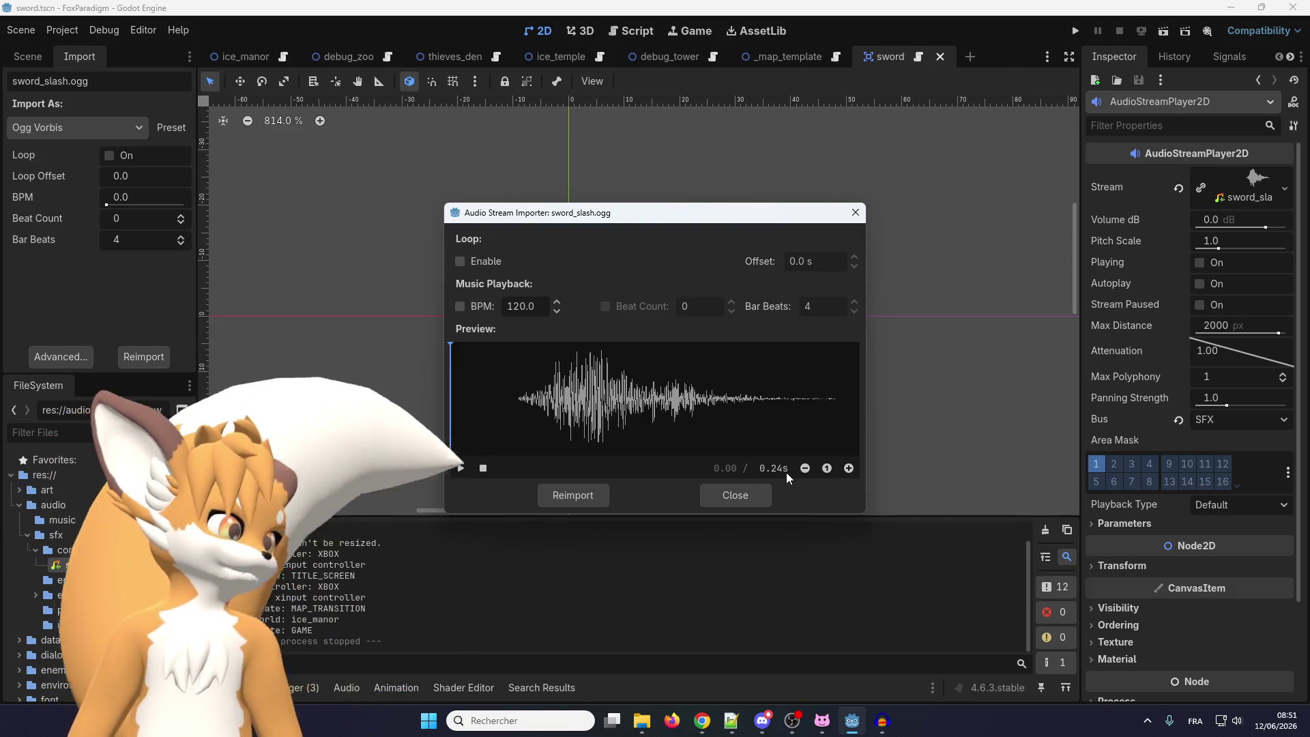
{"action": "left_click", "coordinate": [751, 498]}
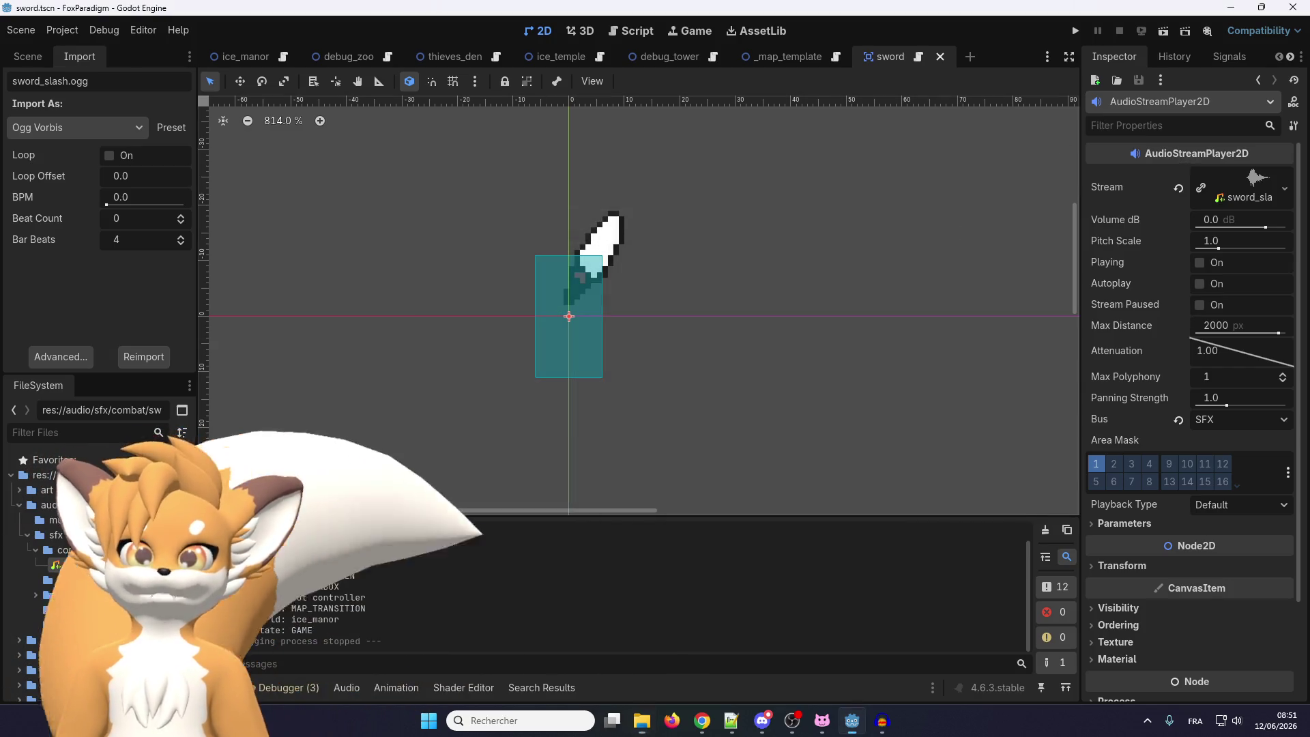
{"action": "key", "text": "F5"}
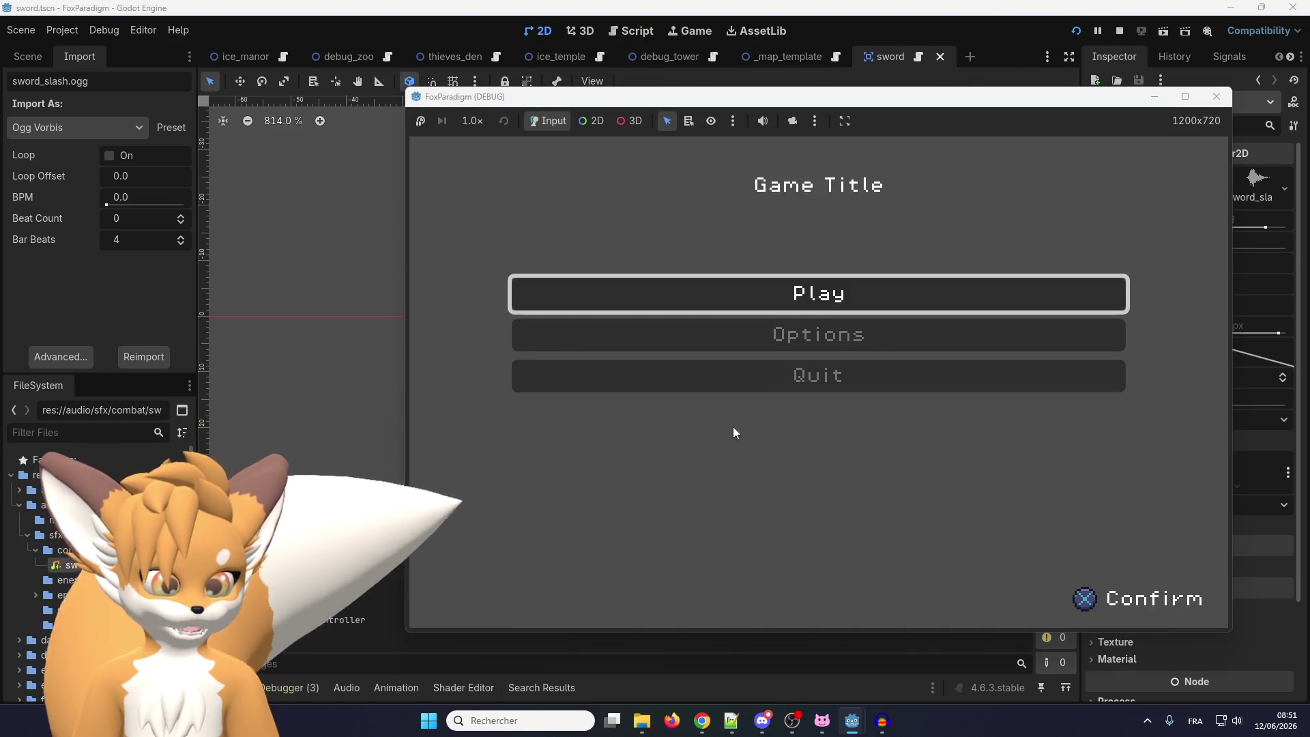
{"action": "key", "text": "Return"}
{"action": "key", "text": "Return"}
{"action": "key", "text": "Right"}
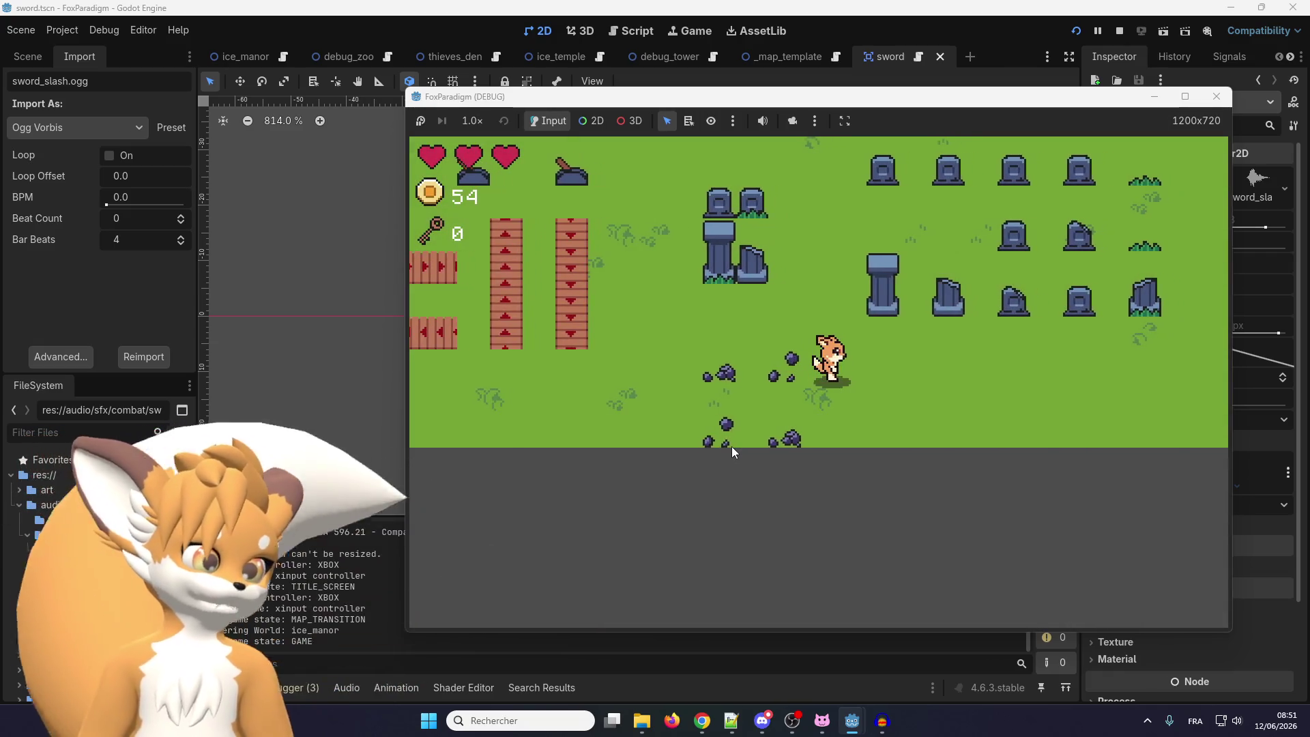
{"action": "key", "text": "space"}
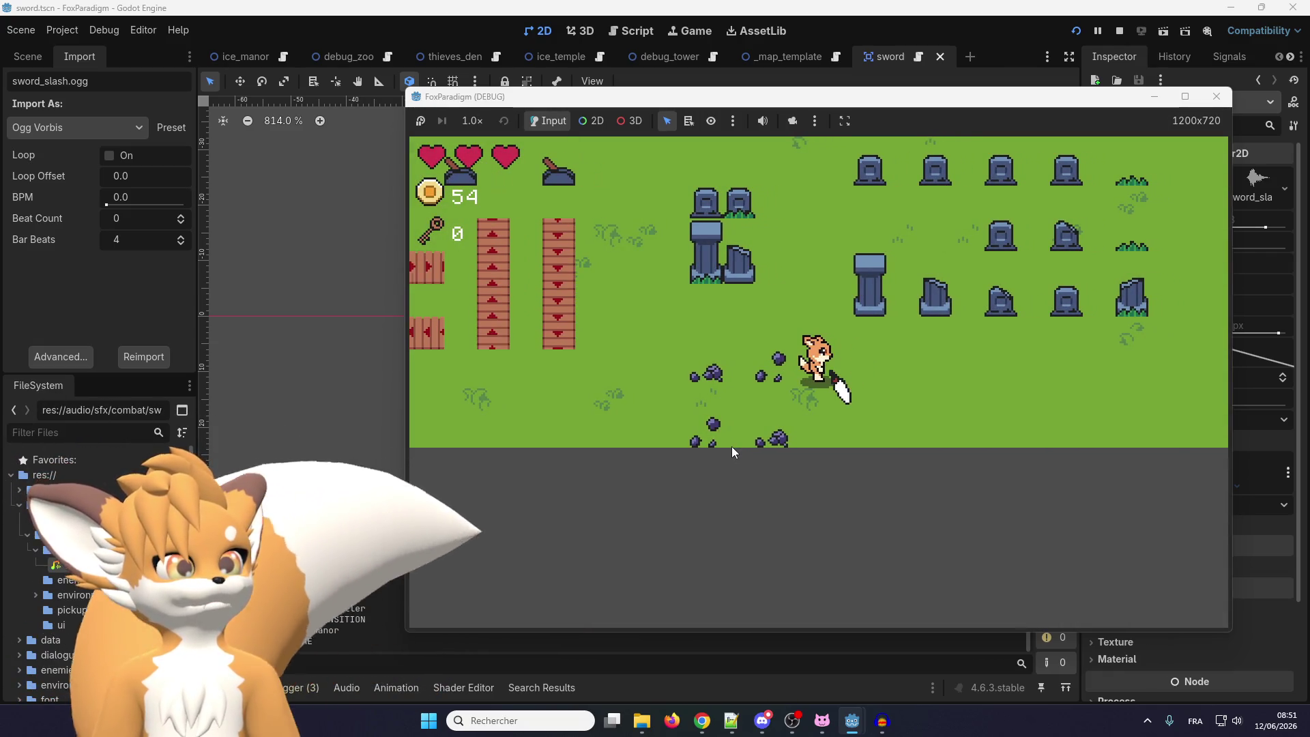
{"action": "key", "text": "Down"}
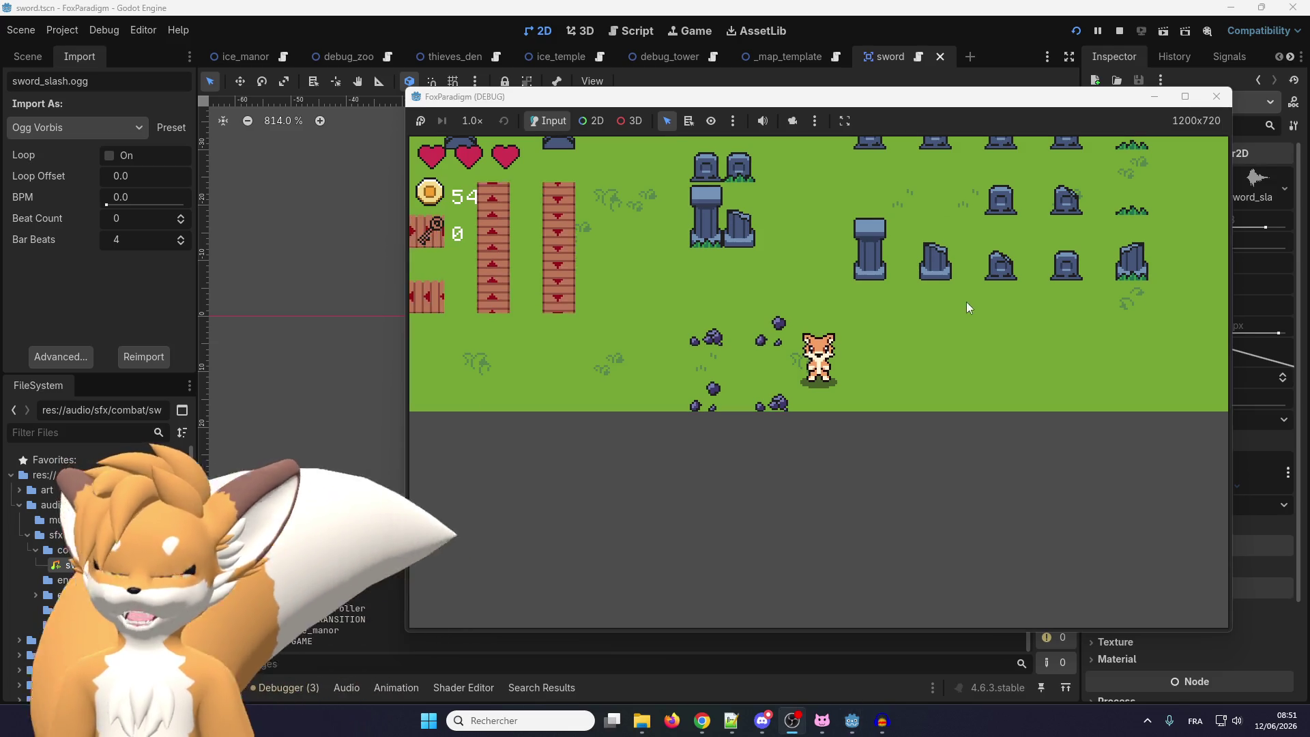
{"action": "key", "text": "Up"}
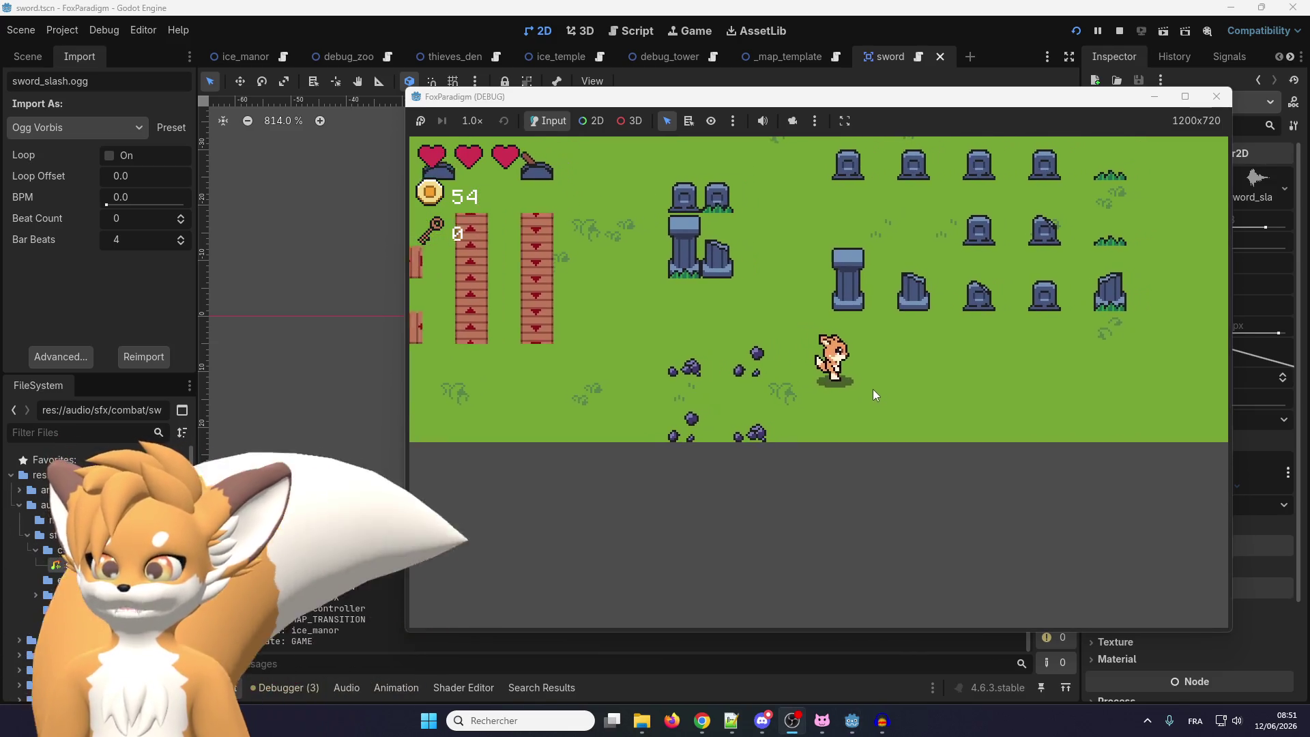
{"action": "key", "text": "Left"}
{"action": "key", "text": "space"}
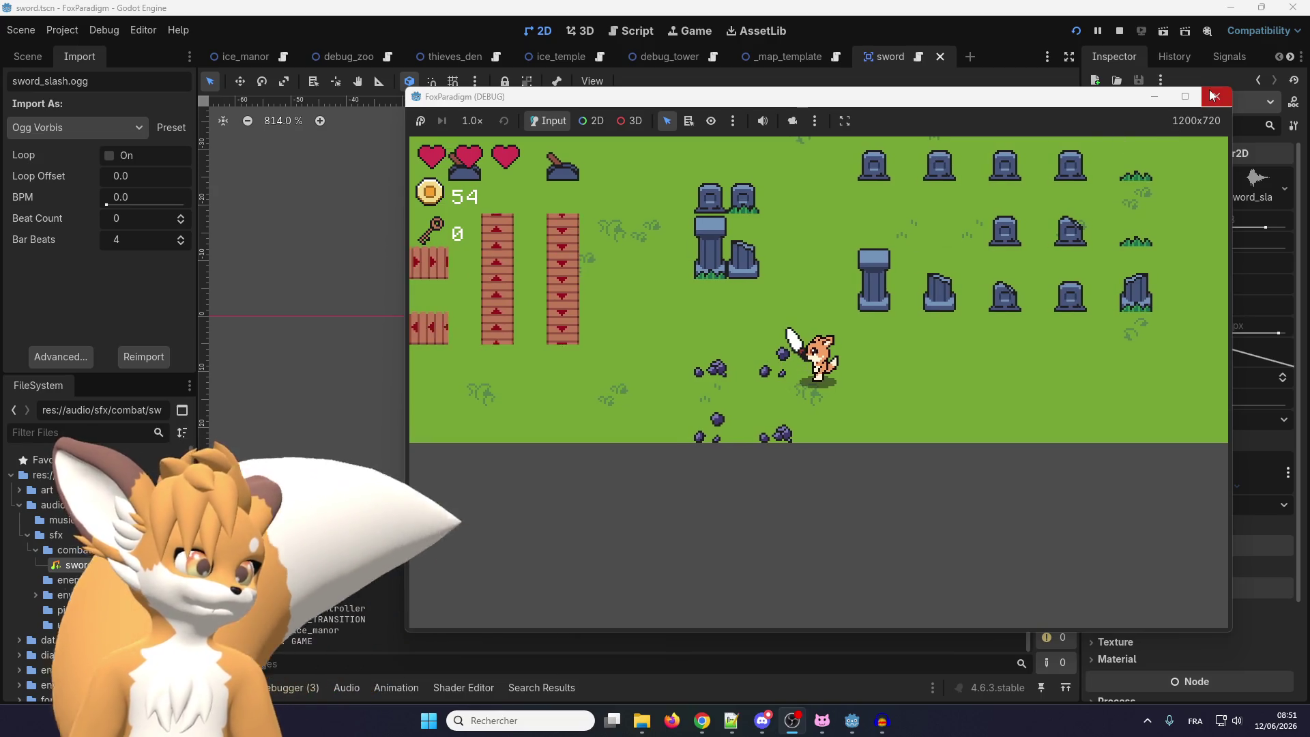
{"action": "key", "text": "F8"}
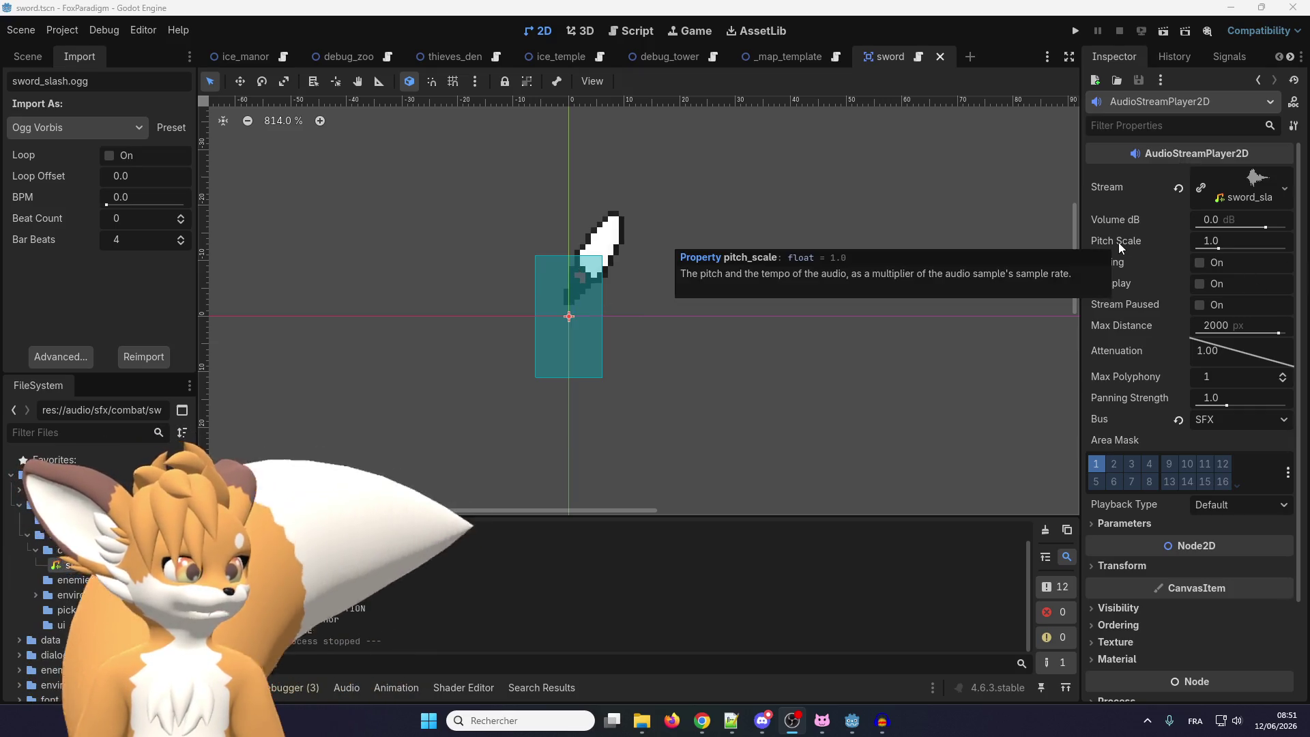
Open sword.gd and start a project-wide search for 'range', then cancel it
{"action": "left_click", "coordinate": [919, 57]}
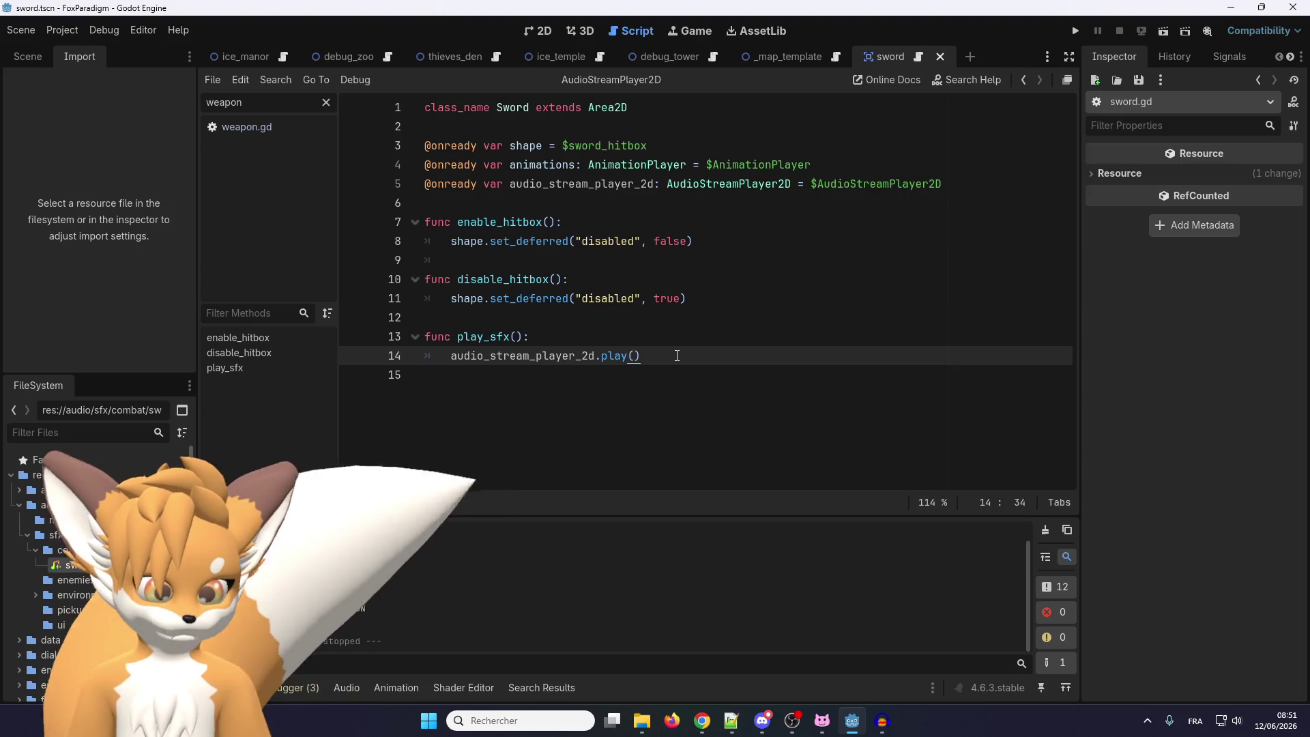
{"action": "key", "text": "ctrl+shift+f"}
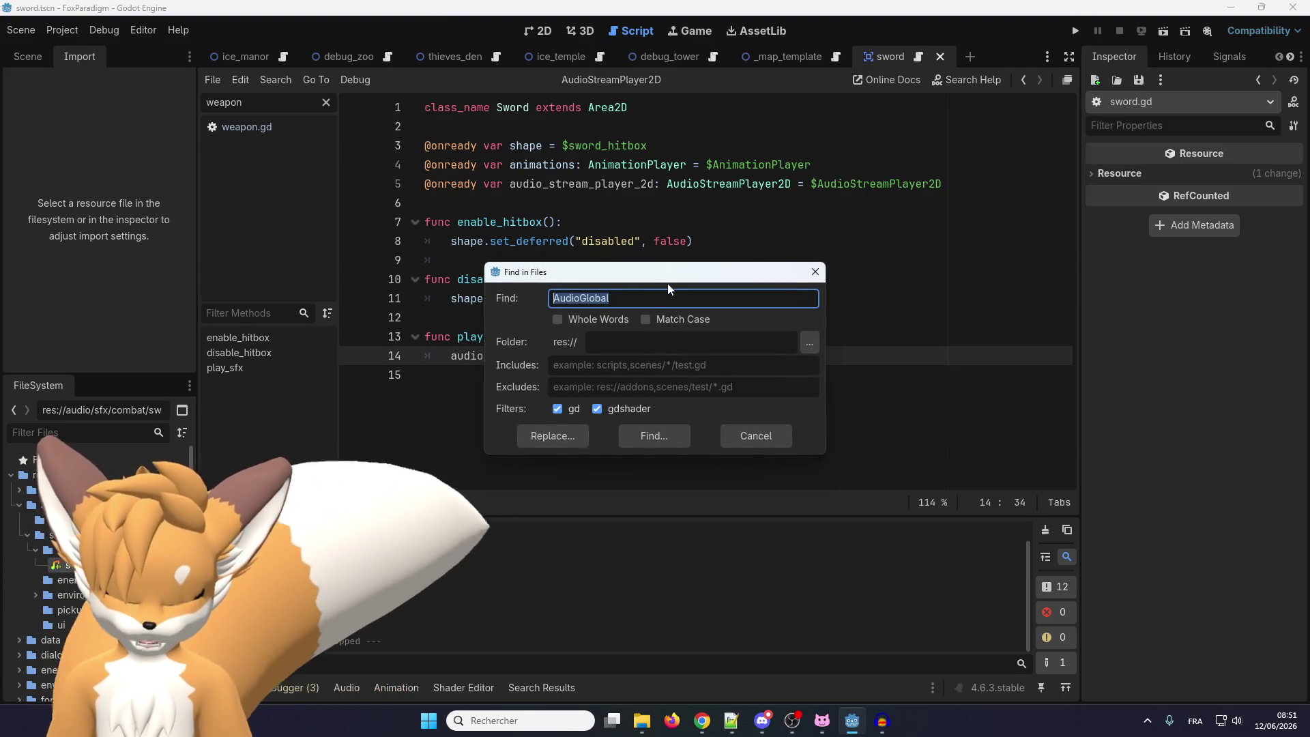
{"action": "type", "text": "range"}
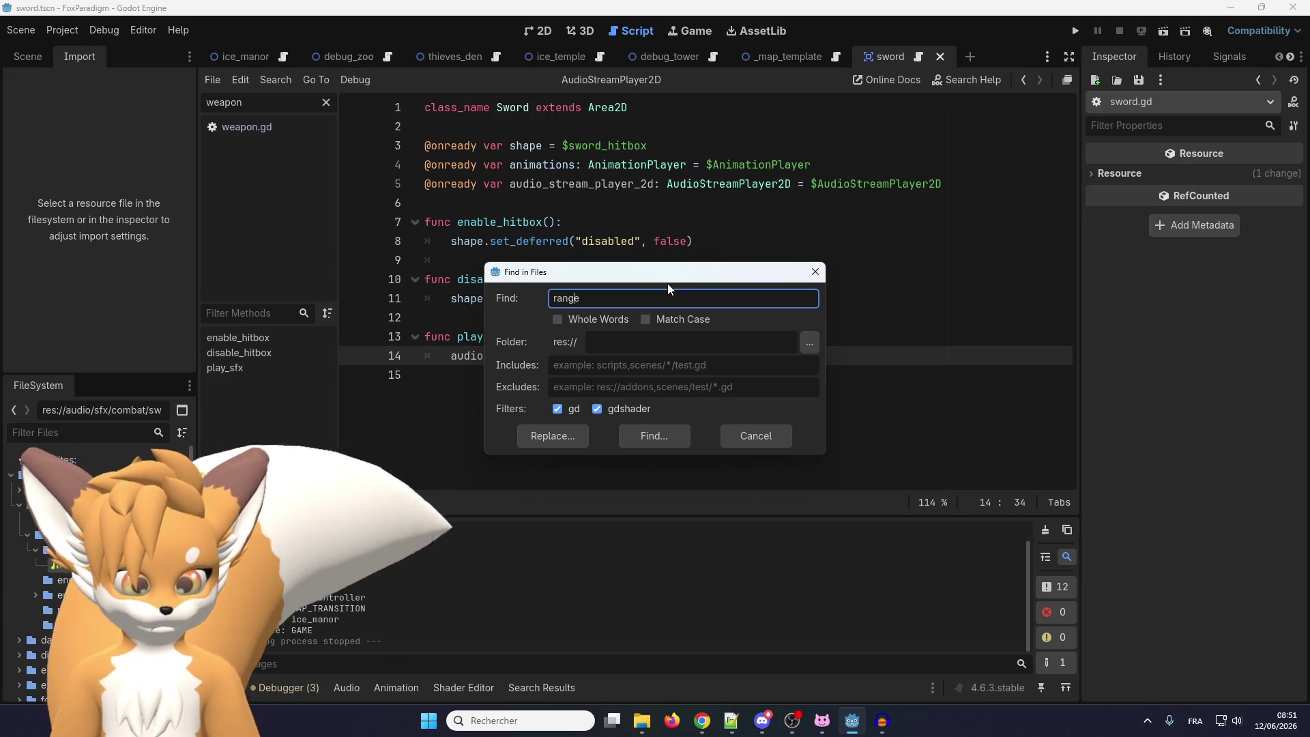
{"action": "left_click", "coordinate": [759, 441]}
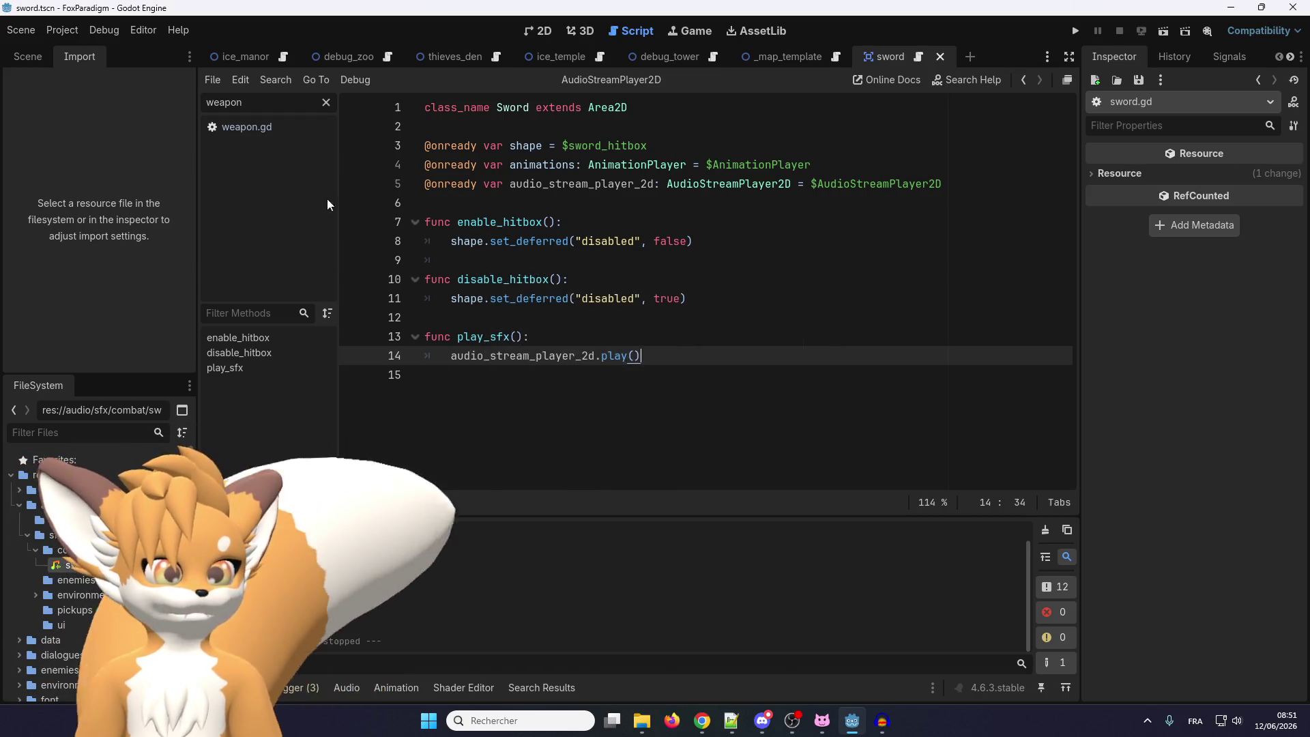
Close the thieves_den, debug_tower, ice_template, _map_template and debug_zoo scene tabs
{"action": "left_click", "coordinate": [348, 56]}
{"action": "middle_click", "coordinate": [496, 58]}
{"action": "middle_click", "coordinate": [496, 57]}
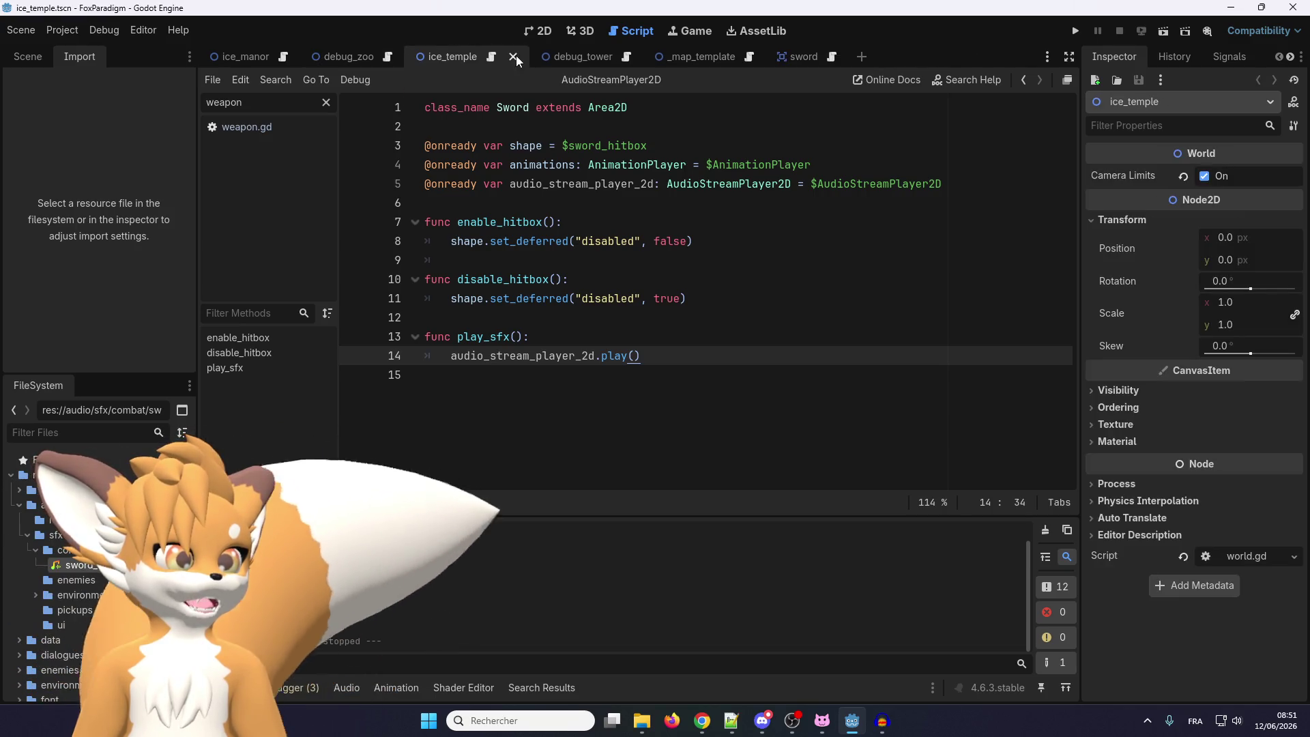
{"action": "middle_click", "coordinate": [501, 58]}
{"action": "middle_click", "coordinate": [500, 57]}
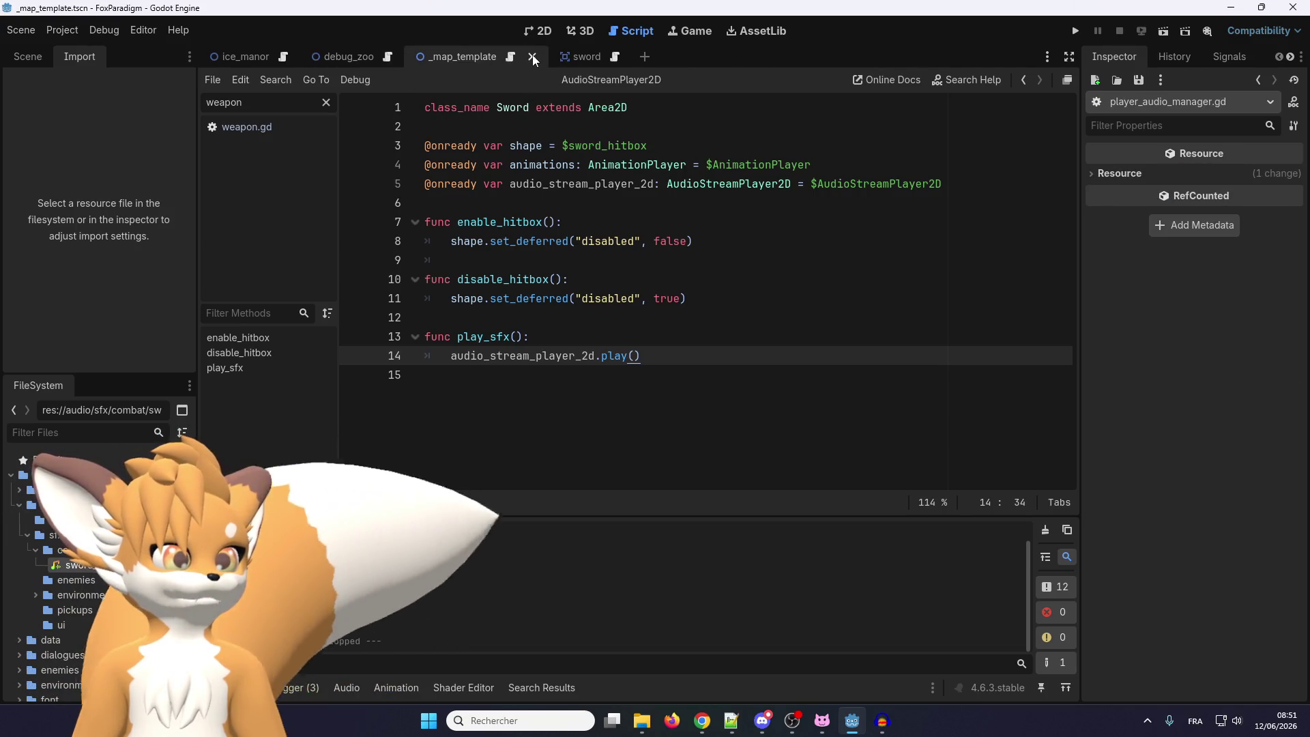
{"action": "middle_click", "coordinate": [372, 53]}
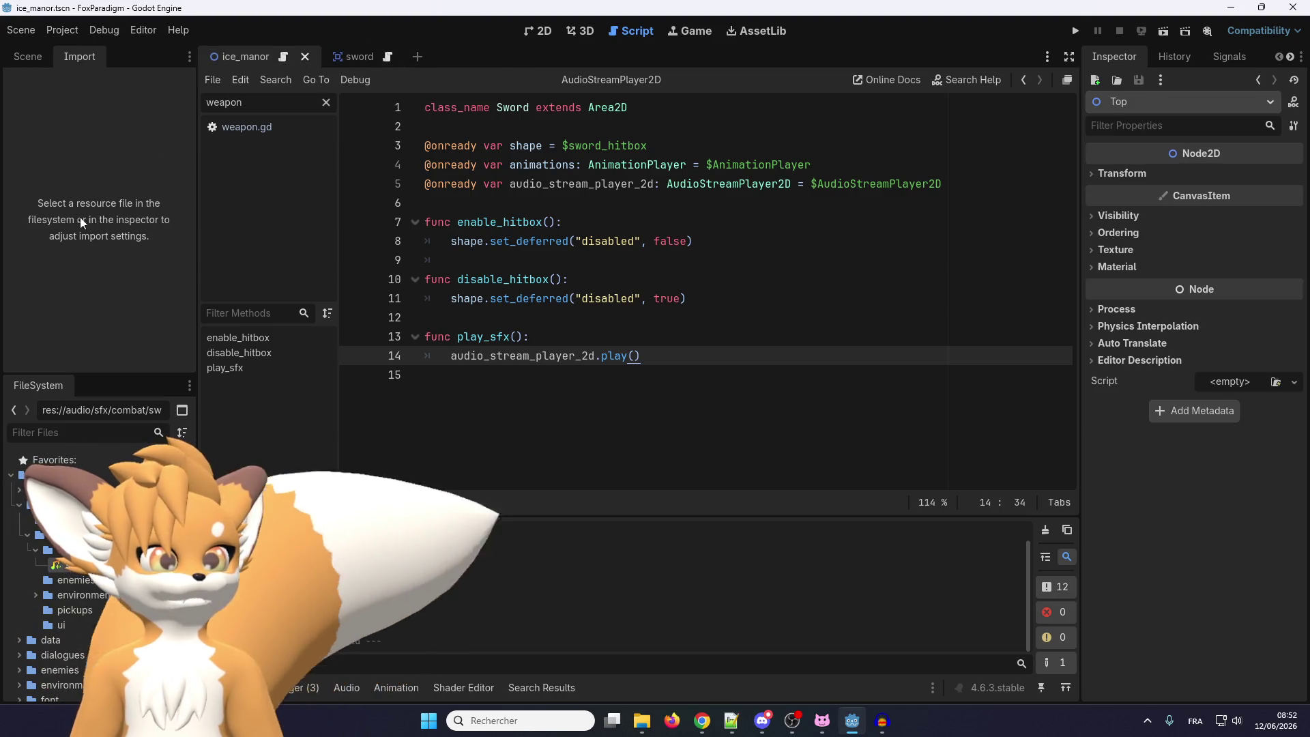
Filter the FileSystem dock for 'player' and open player.tscn
{"action": "left_click", "coordinate": [102, 429]}
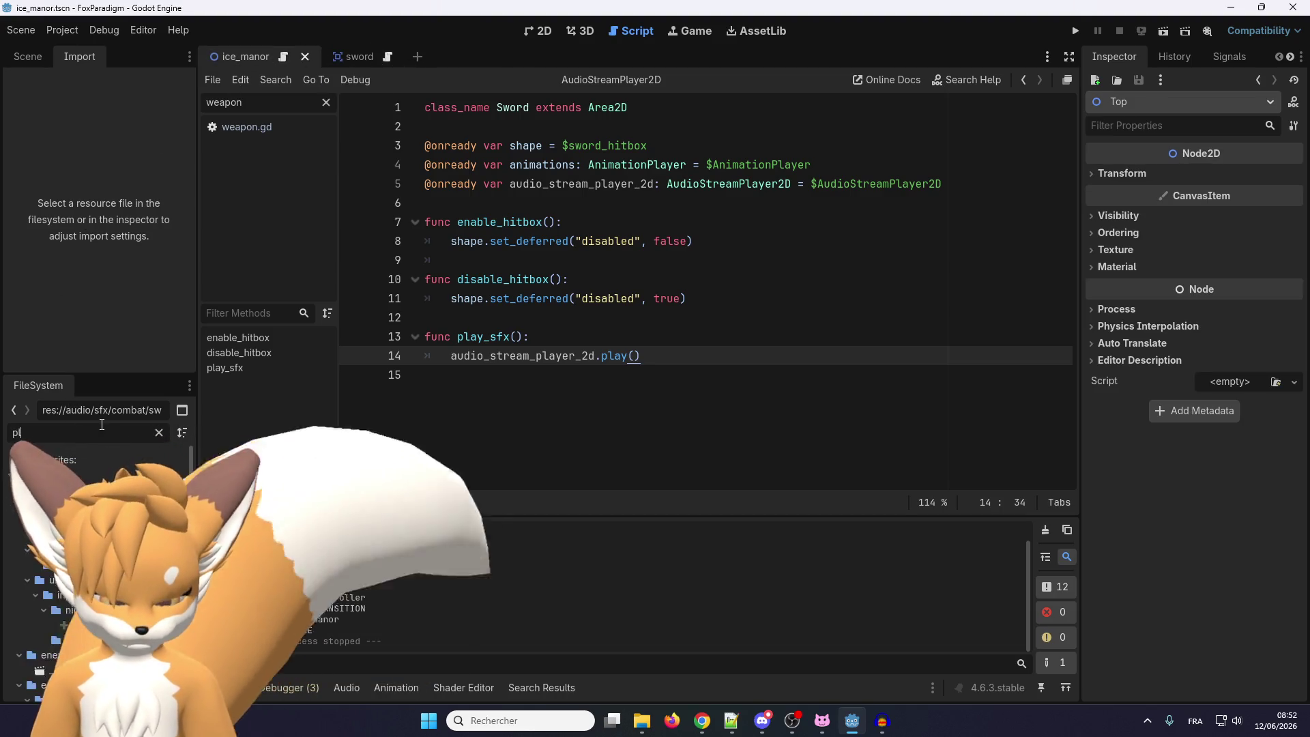
{"action": "type", "text": "player"}
{"action": "left_click", "coordinate": [28, 56]}
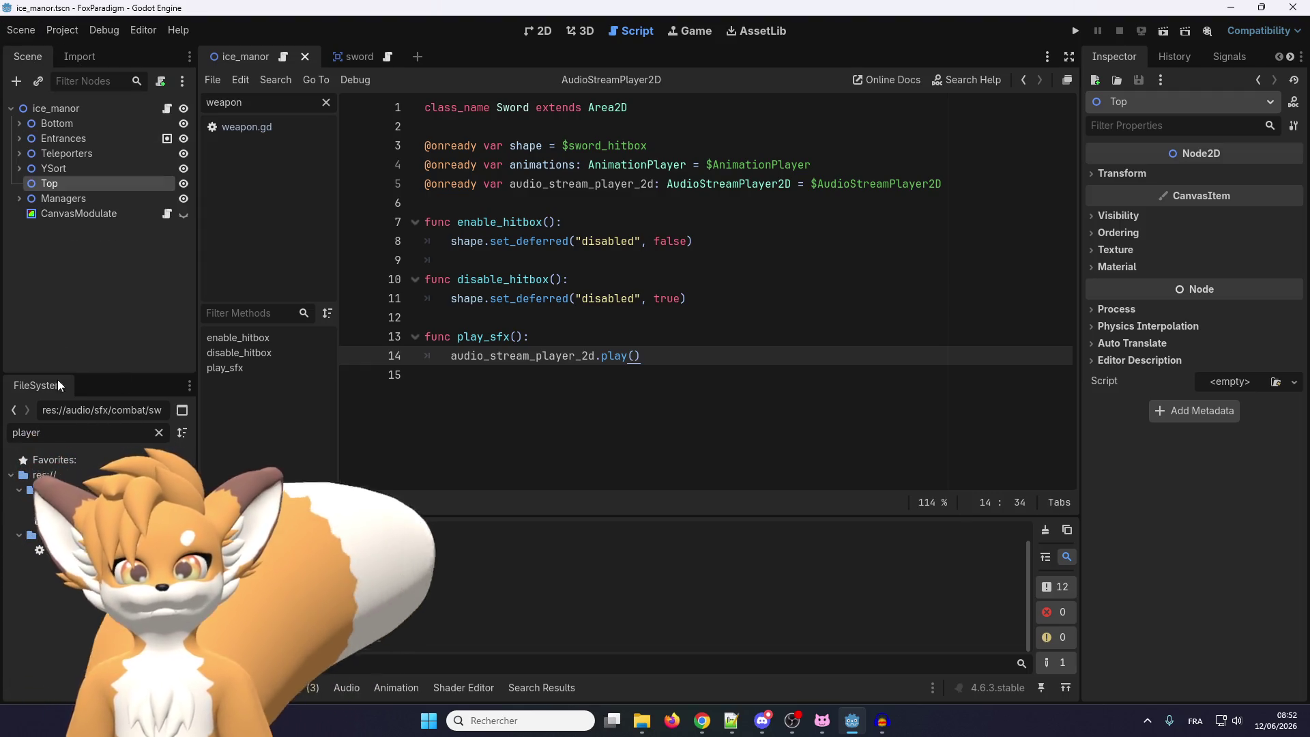
{"action": "double_click", "coordinate": [87, 487]}
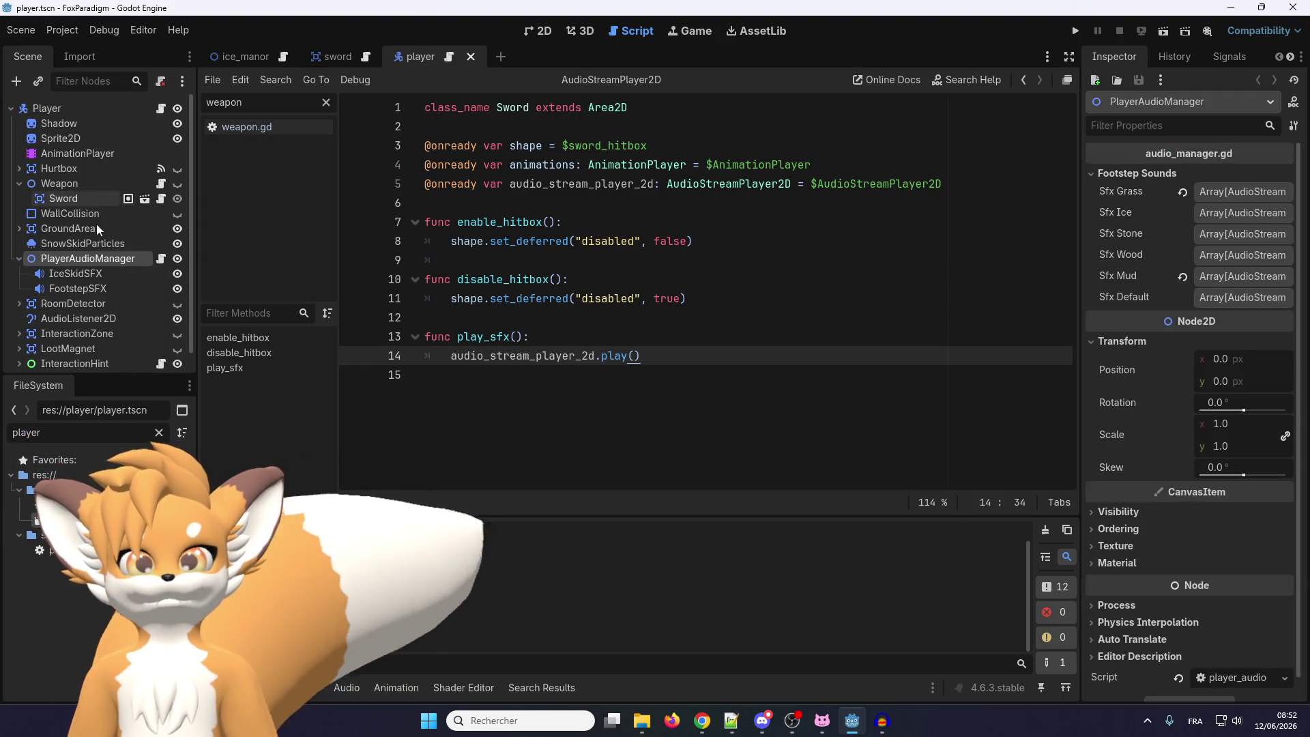
Copy the footstep pitch randomization line from PlayerAudioManager's script, then return to the sword scene
{"action": "left_click", "coordinate": [161, 259]}
{"action": "scroll", "coordinate": [577, 301], "scroll_direction": "down", "scroll_amount": 1}
{"action": "scroll", "coordinate": [577, 301], "scroll_direction": "down", "scroll_amount": 5}
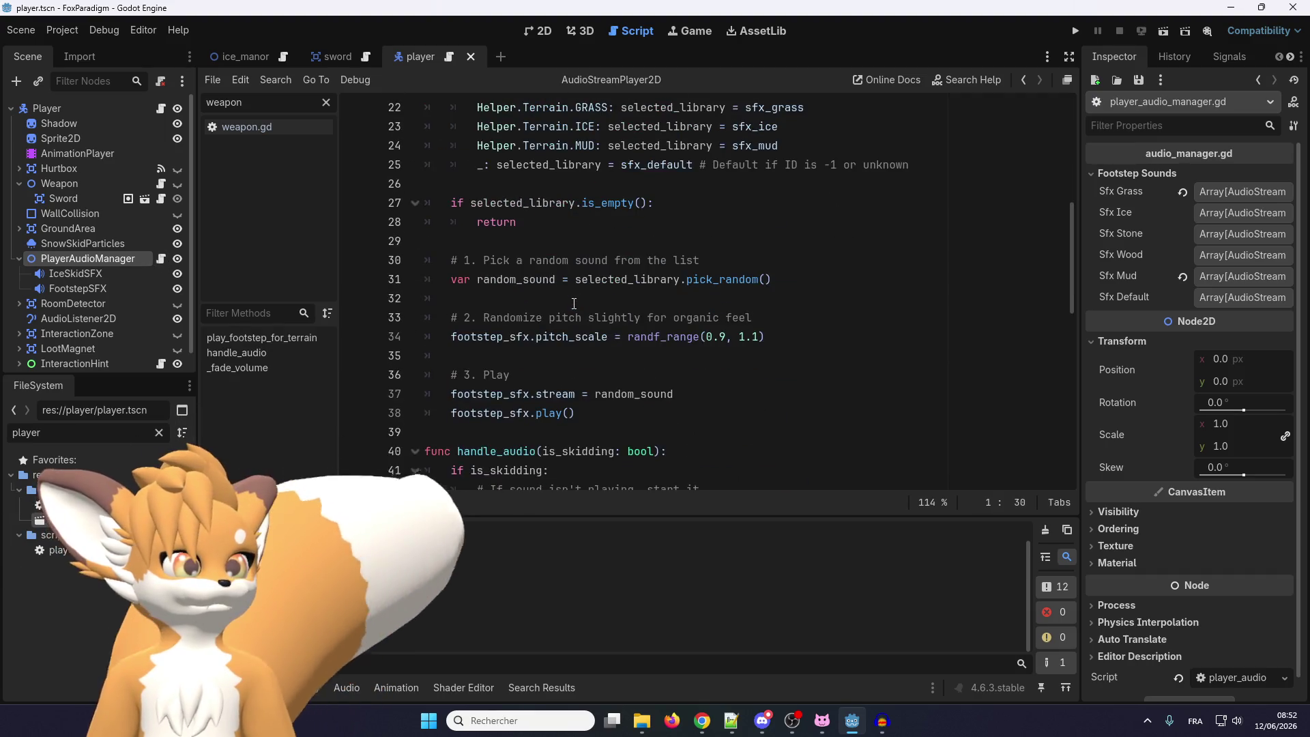
{"action": "left_click", "coordinate": [778, 396]}
{"action": "key", "text": "shift+Home"}
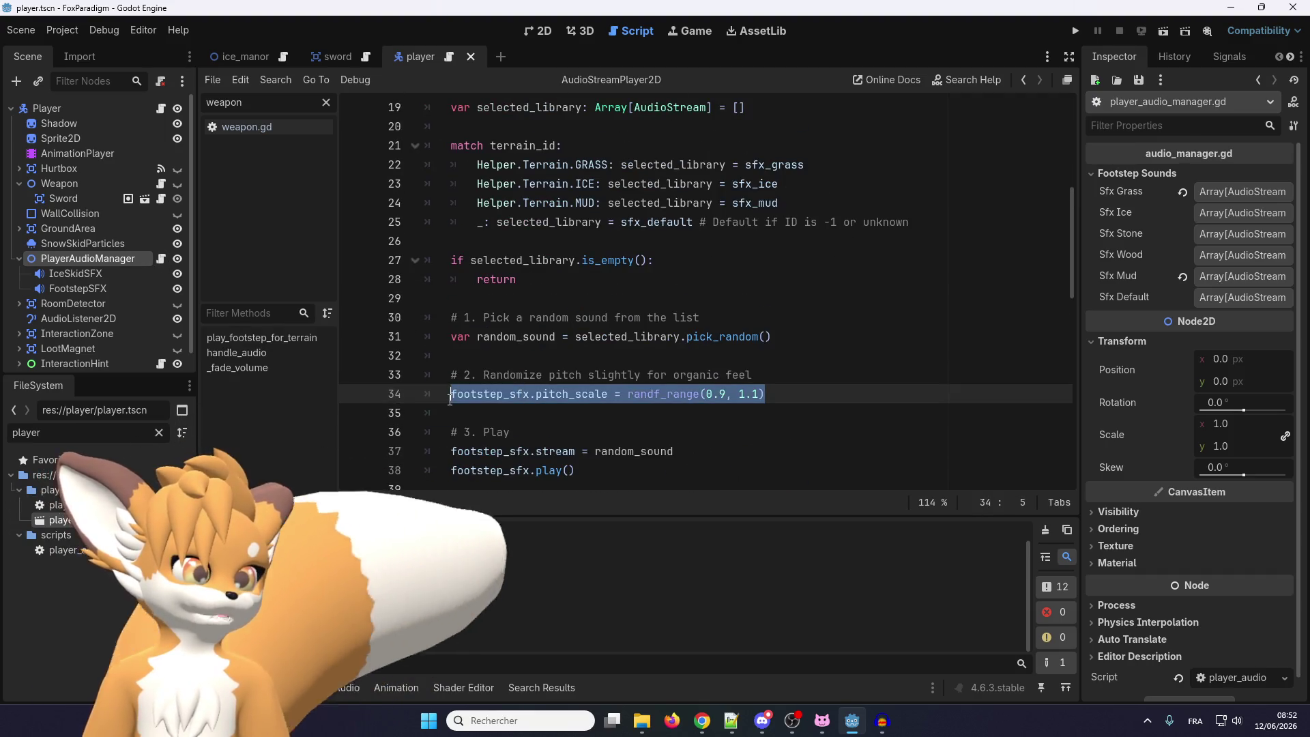
{"action": "left_click", "coordinate": [669, 394]}
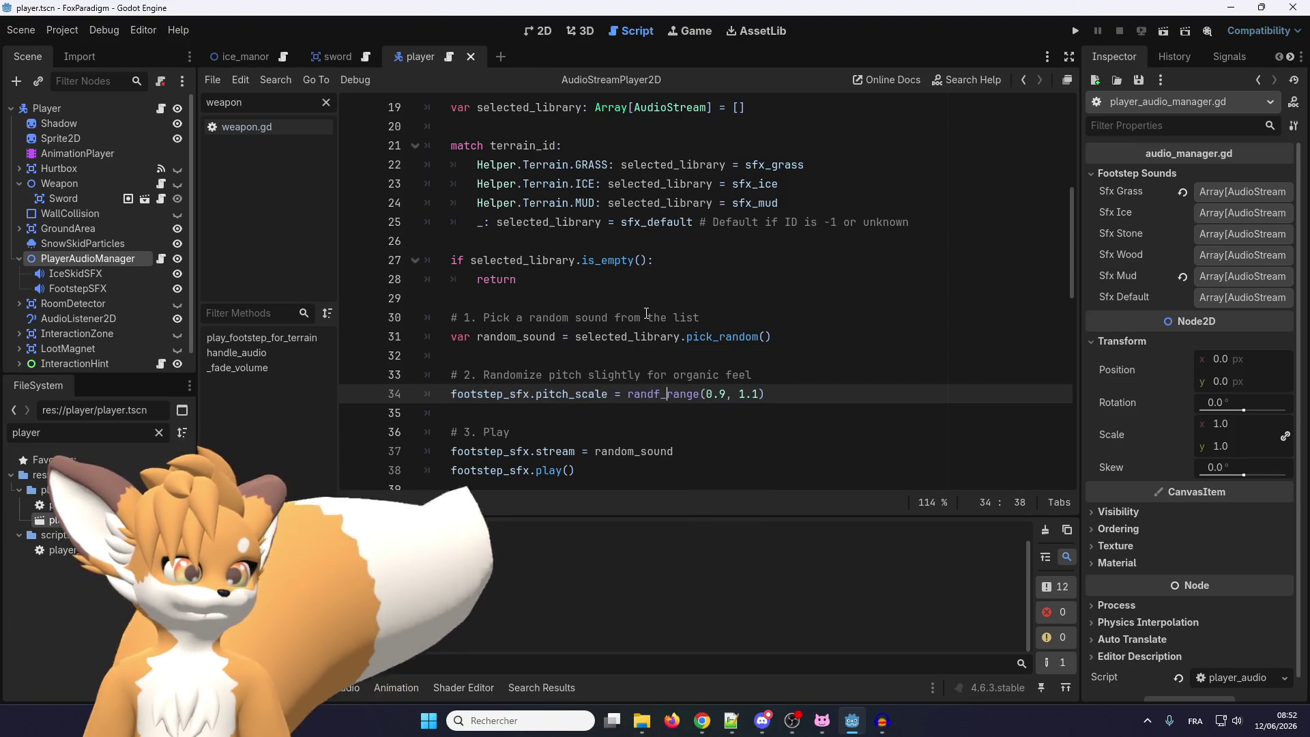
{"action": "scroll", "coordinate": [648, 315], "scroll_direction": "down", "scroll_amount": 1}
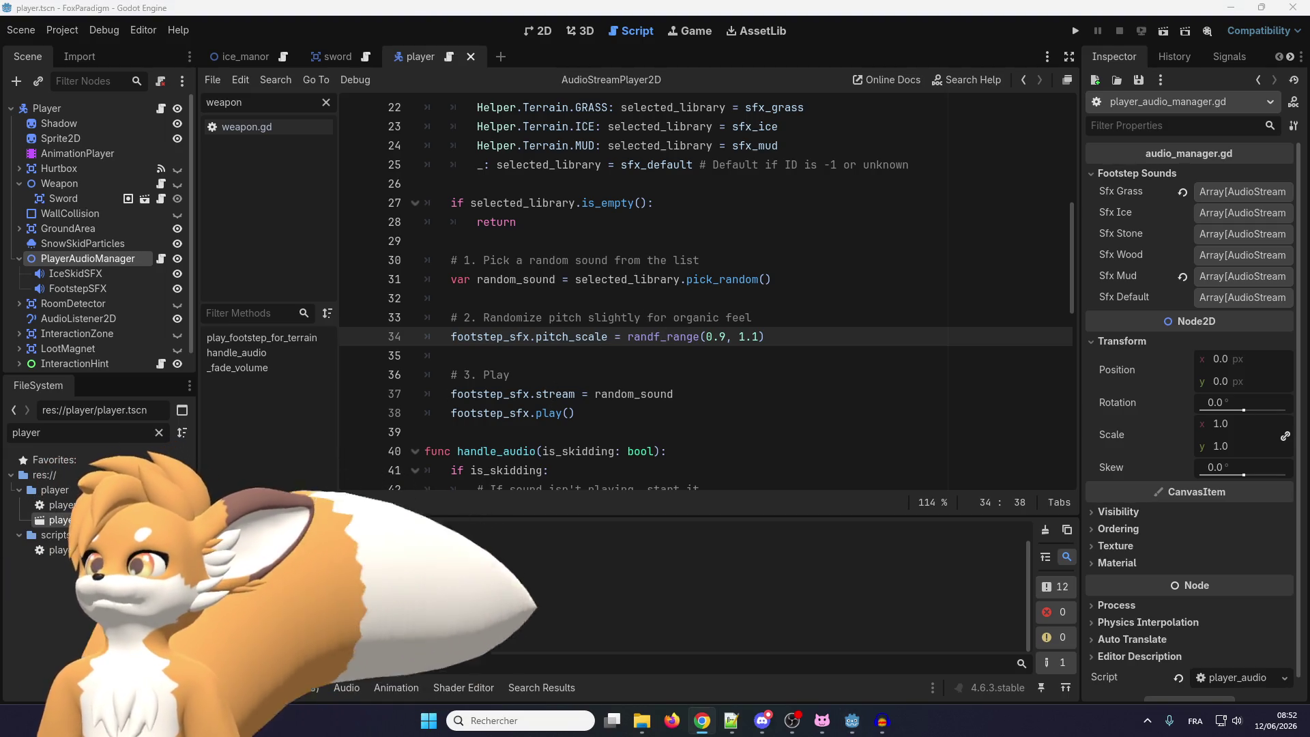
{"action": "key", "text": "alt+Tab"}
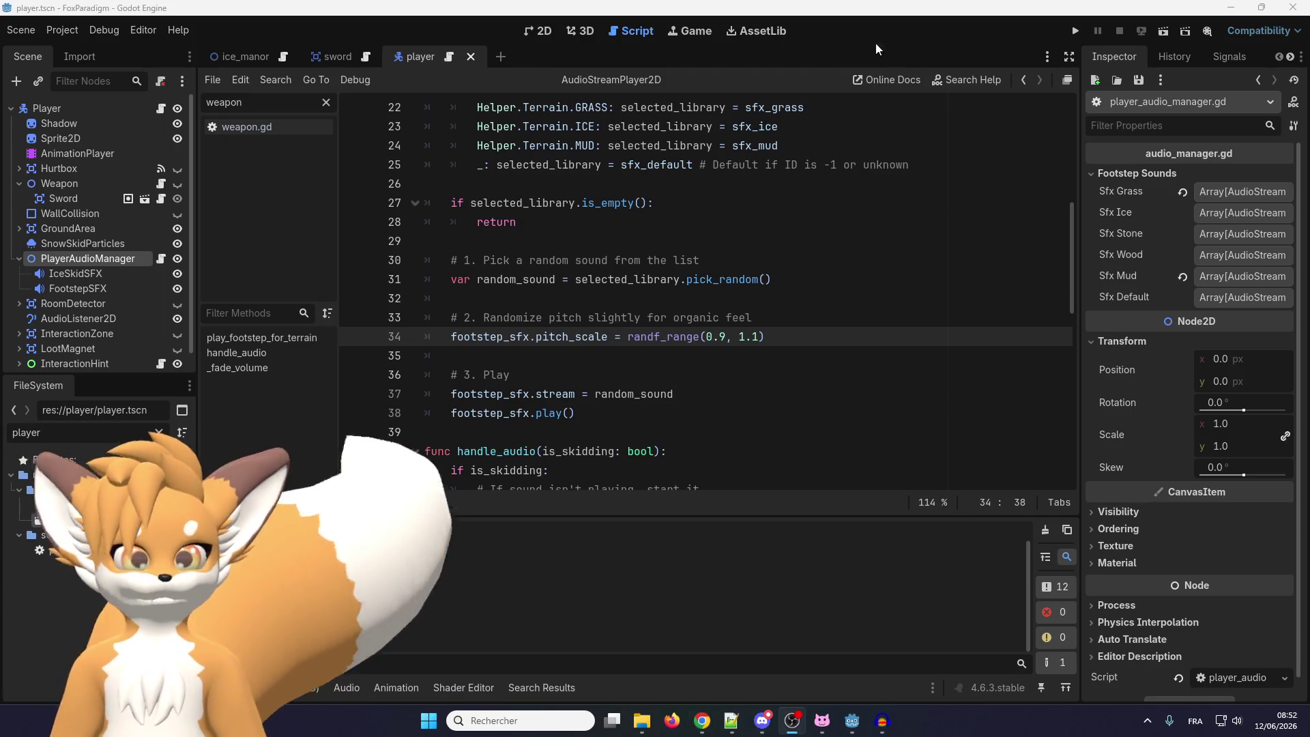
{"action": "left_click", "coordinate": [322, 60]}
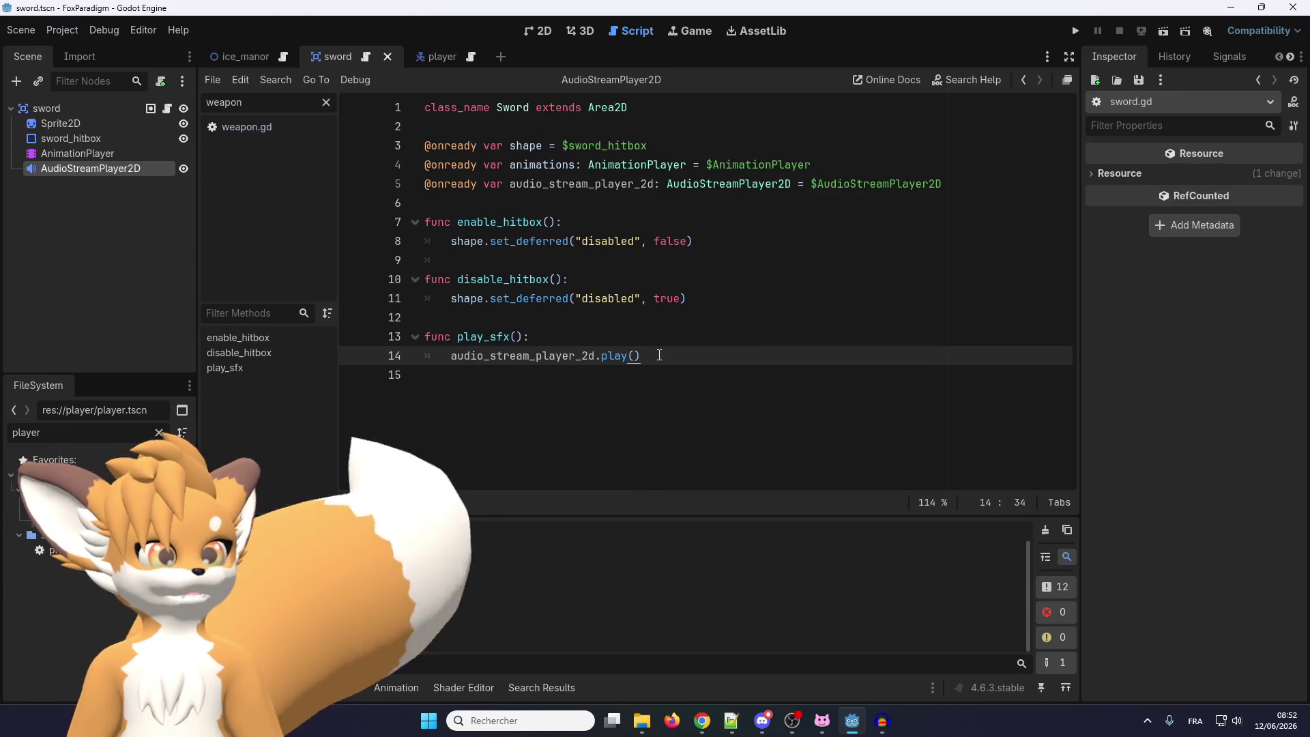
Add audio_stream_player_2d.pitch_scale = randf_range(0.9, 1.1) at the start of play_sfx, then run the game
{"action": "left_click", "coordinate": [667, 336]}
{"action": "key", "text": "Return"}
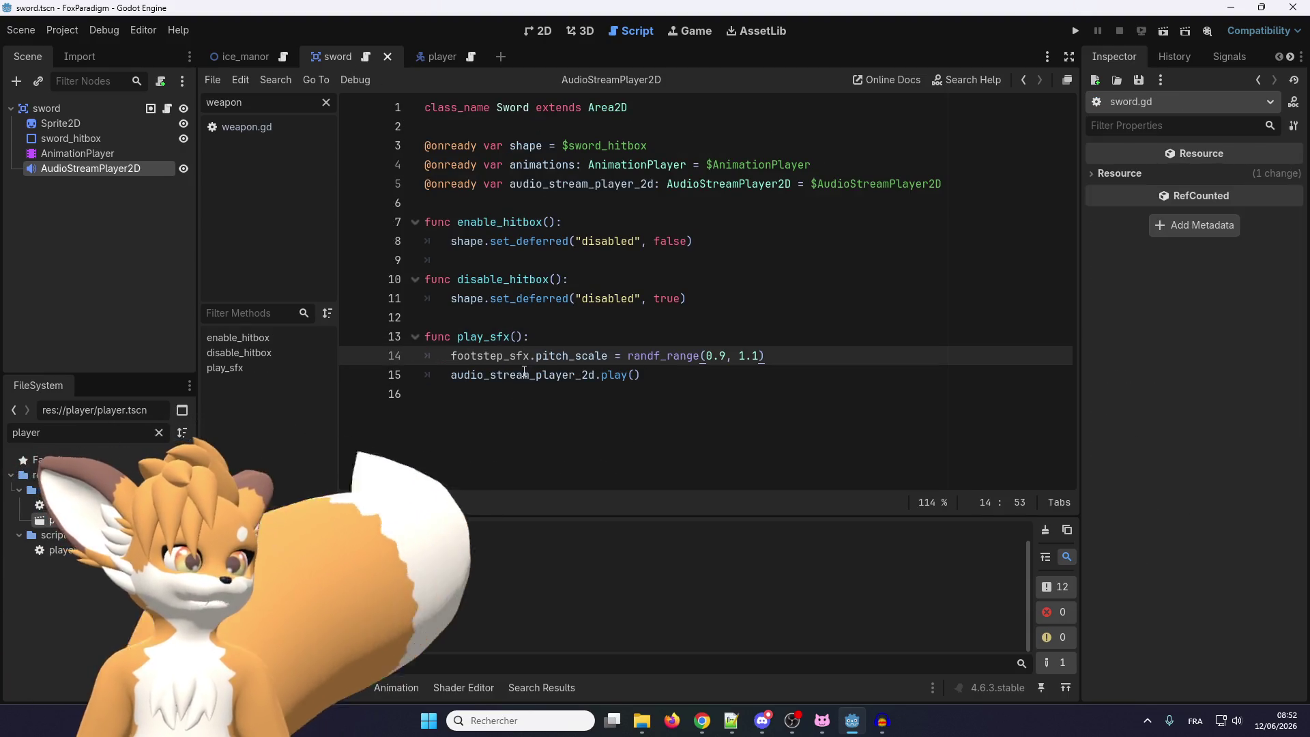
{"action": "double_click", "coordinate": [514, 356]}
{"action": "double_click", "coordinate": [510, 375]}
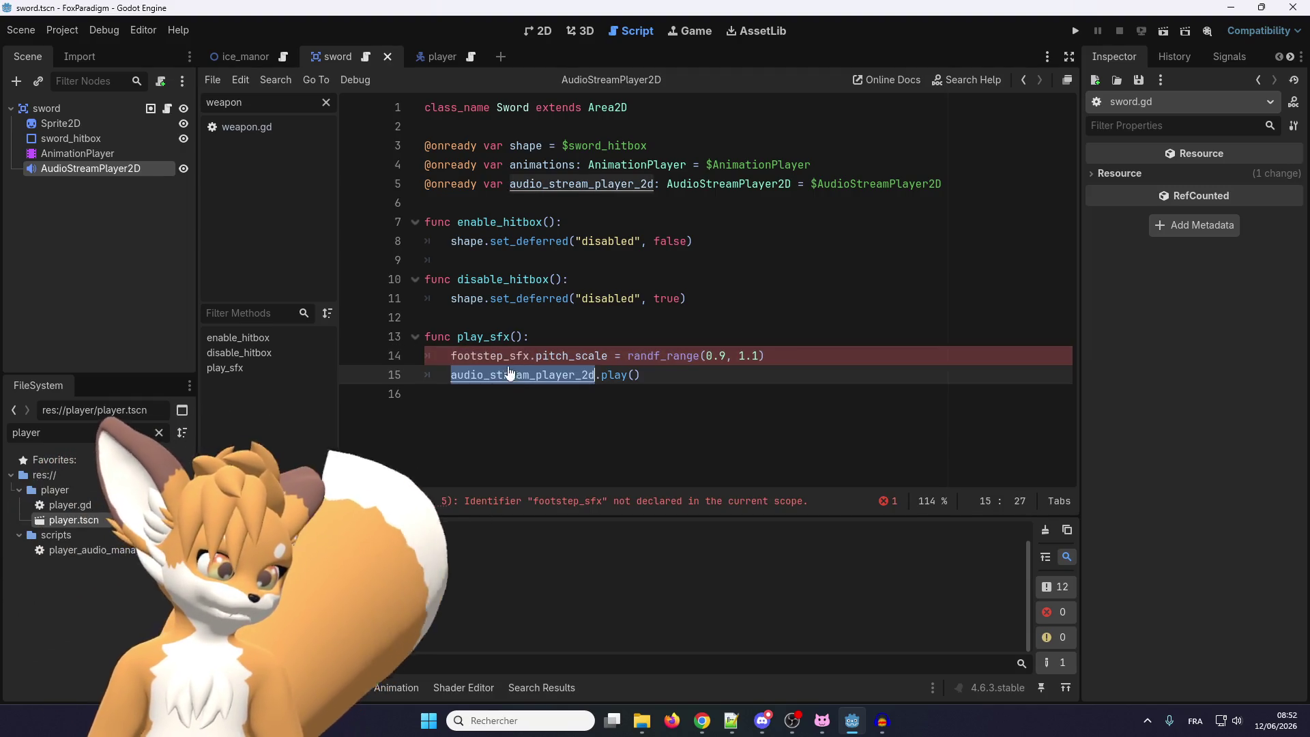
{"action": "key", "text": "ctrl+c"}
{"action": "double_click", "coordinate": [491, 355]}
{"action": "key", "text": "ctrl+v"}
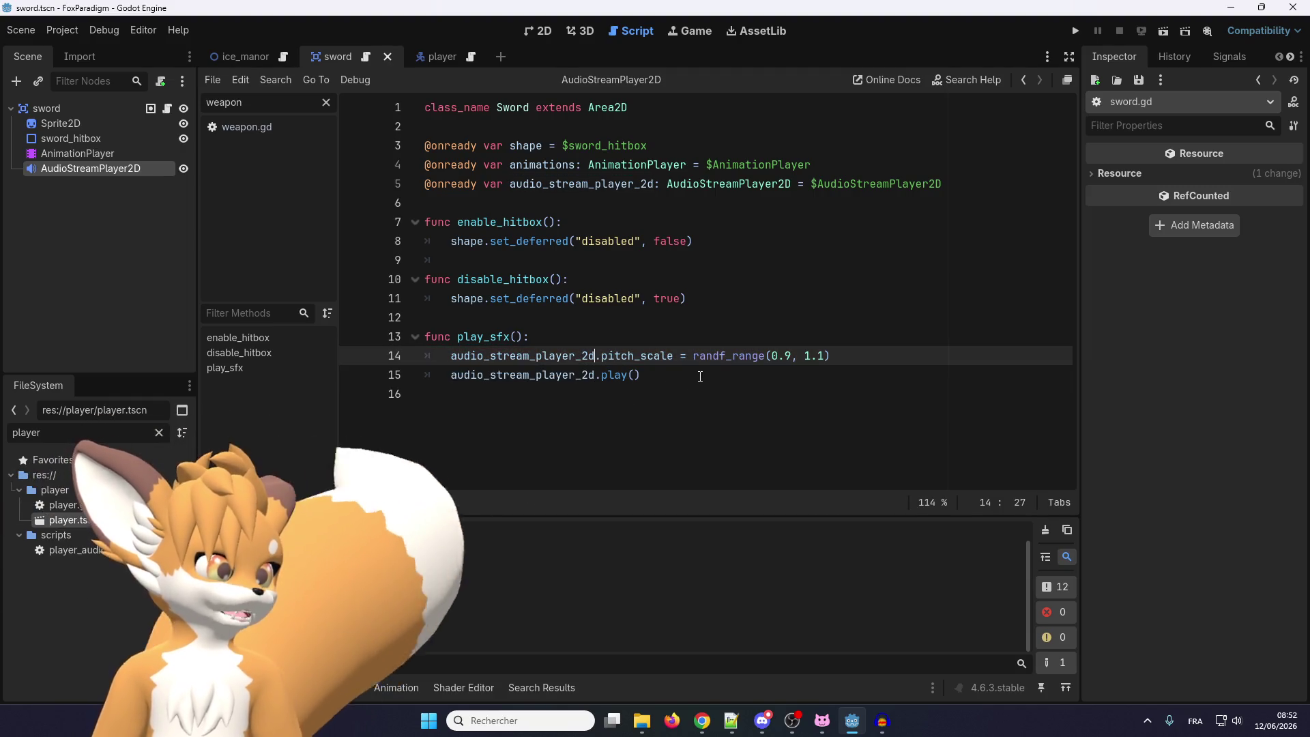
{"action": "left_click", "coordinate": [701, 374]}
{"action": "left_click", "coordinate": [1077, 33]}
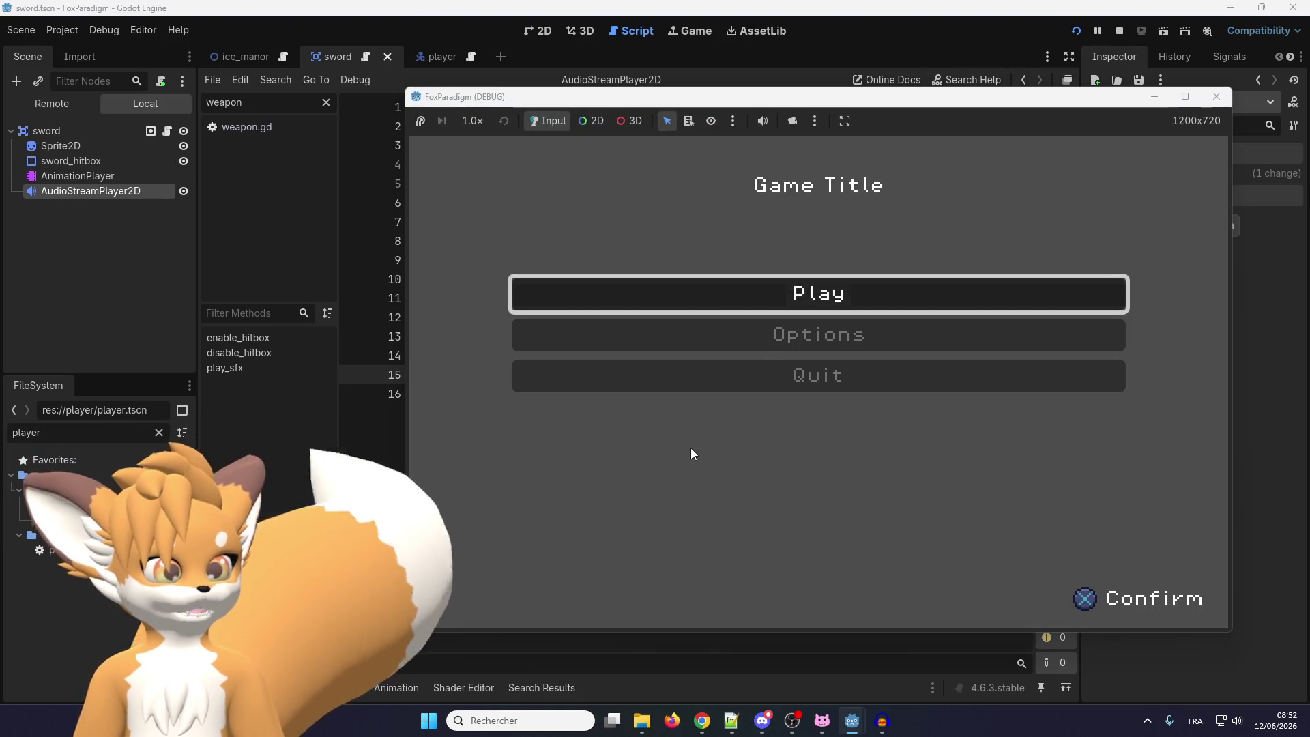
Enter gameplay, swing the sword four times to hear the varied pitch, then stop with F8
{"action": "key", "text": "Return"}
{"action": "key", "text": "Return"}
{"action": "left_click", "coordinate": [822, 395]}
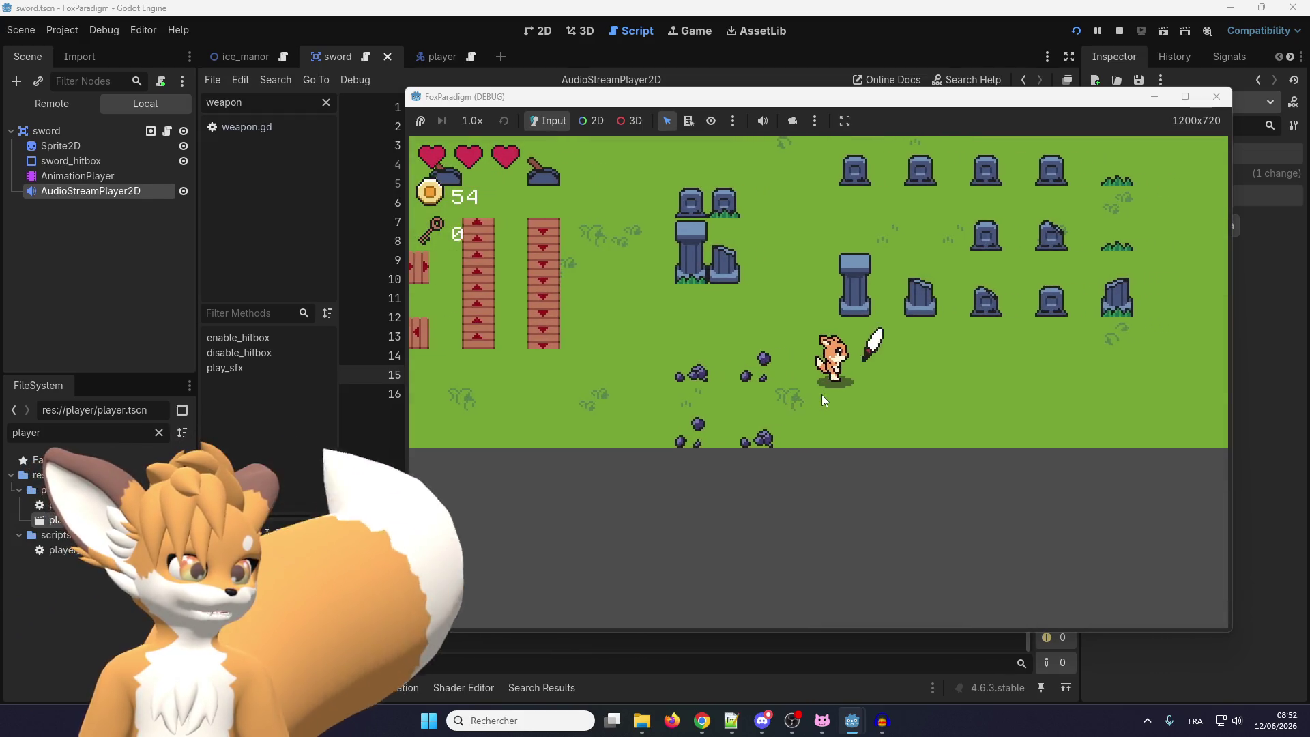
{"action": "left_click", "coordinate": [822, 395]}
{"action": "left_click", "coordinate": [830, 395]}
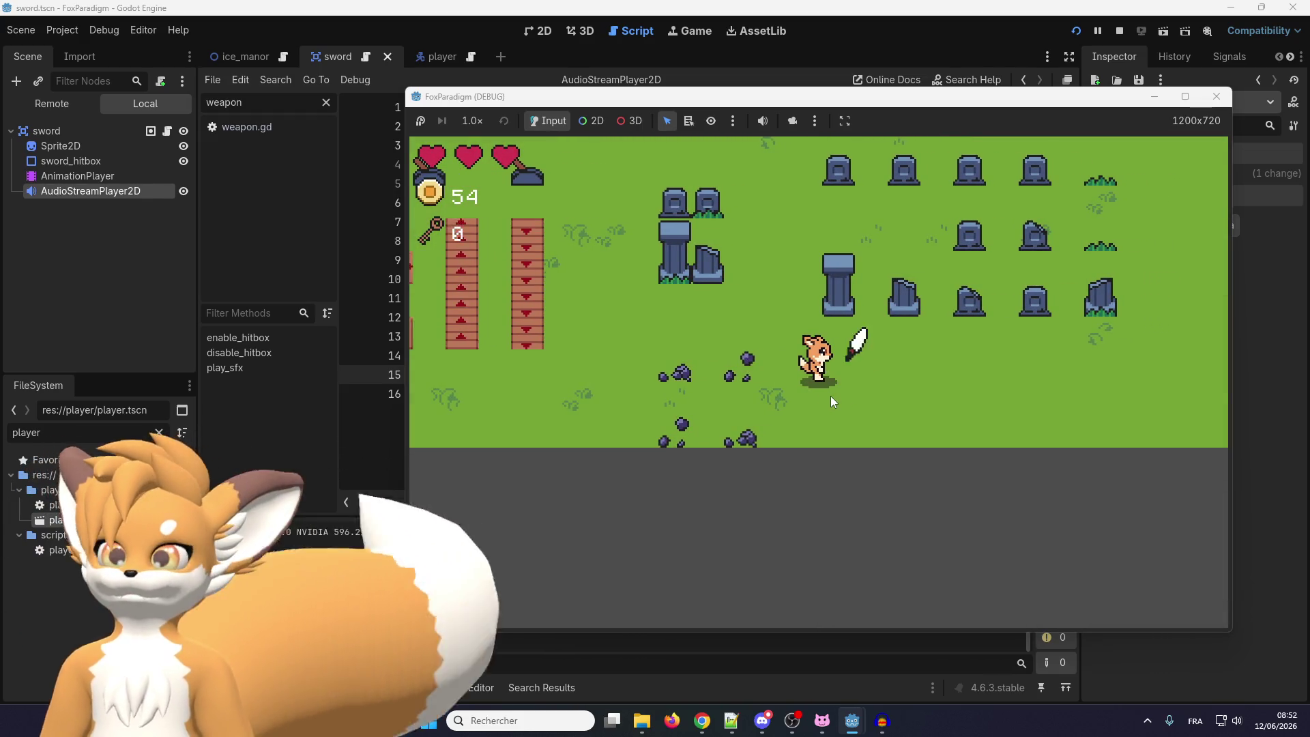
{"action": "left_click", "coordinate": [832, 397]}
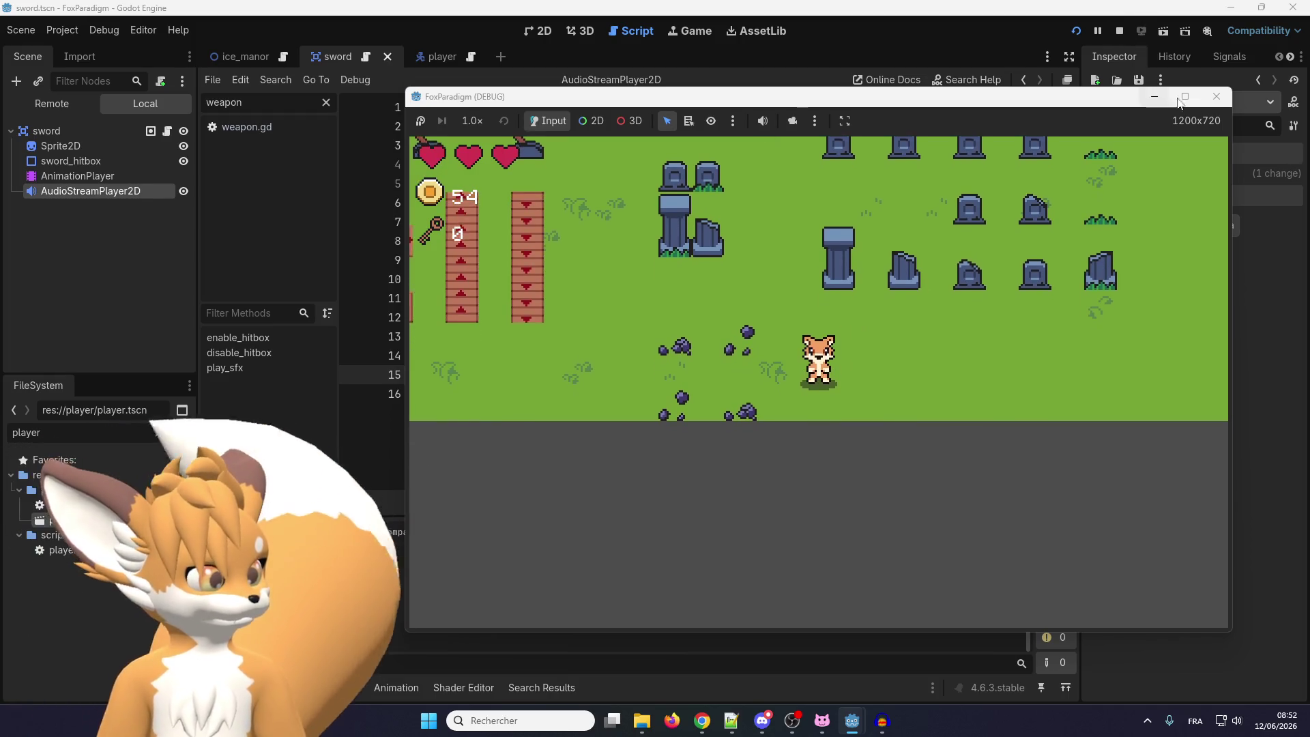
{"action": "key", "text": "F8"}
Test the wider 0.7–1.1 pitch range by running the game and swinging the sword repeatedly
{"action": "left_click", "coordinate": [822, 356]}
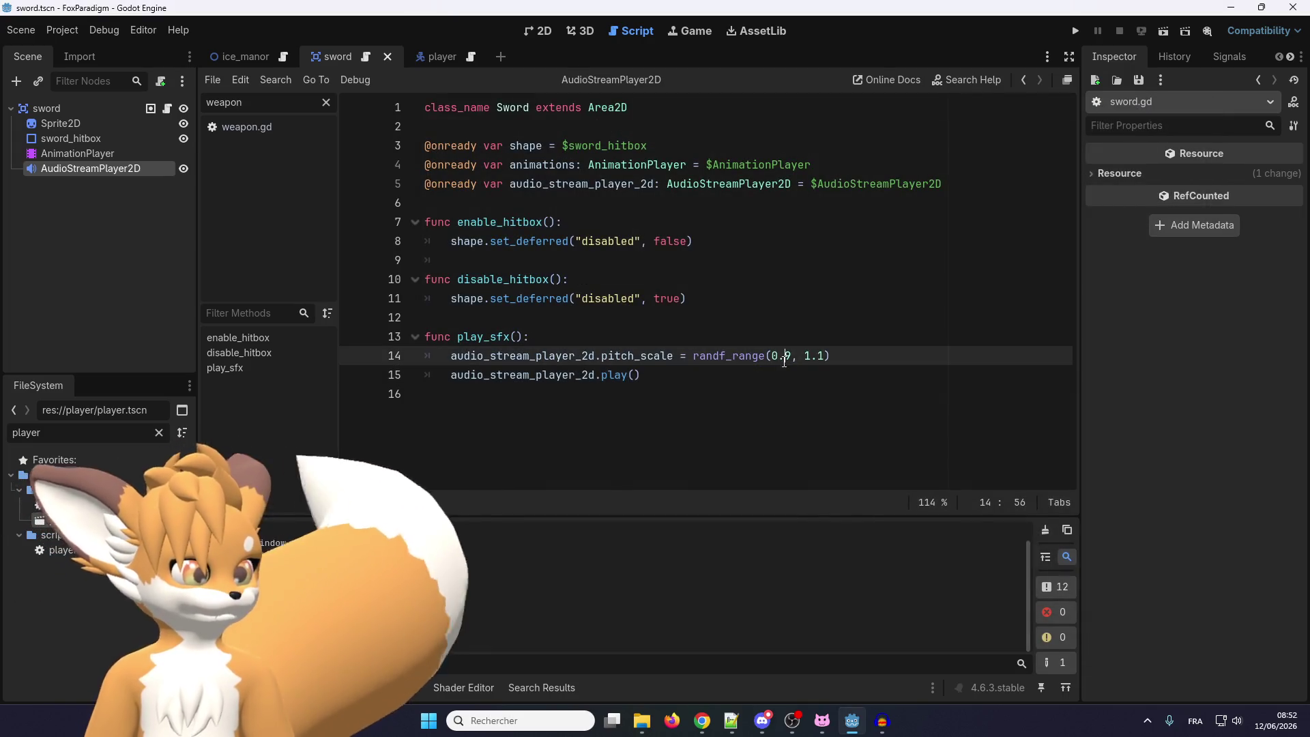
{"action": "left_click", "coordinate": [826, 355]}
{"action": "type", "text": "3"}
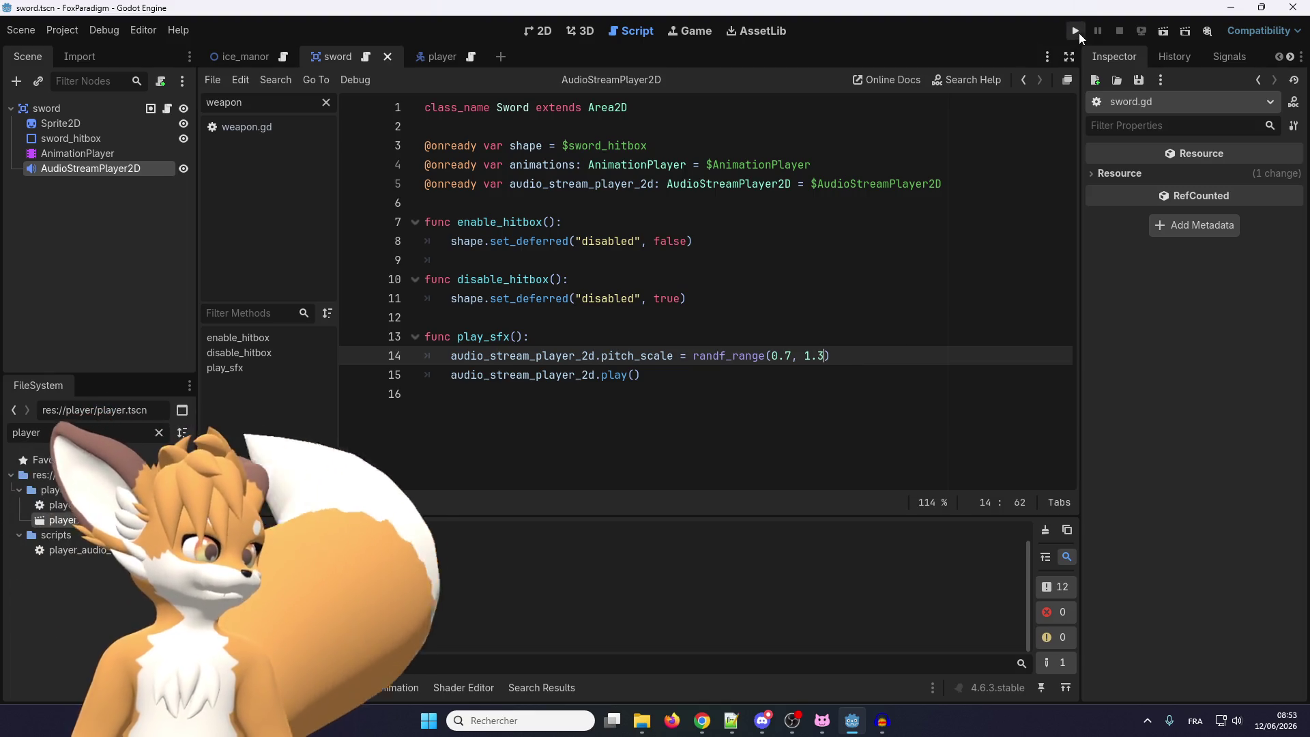
{"action": "left_click", "coordinate": [1077, 32]}
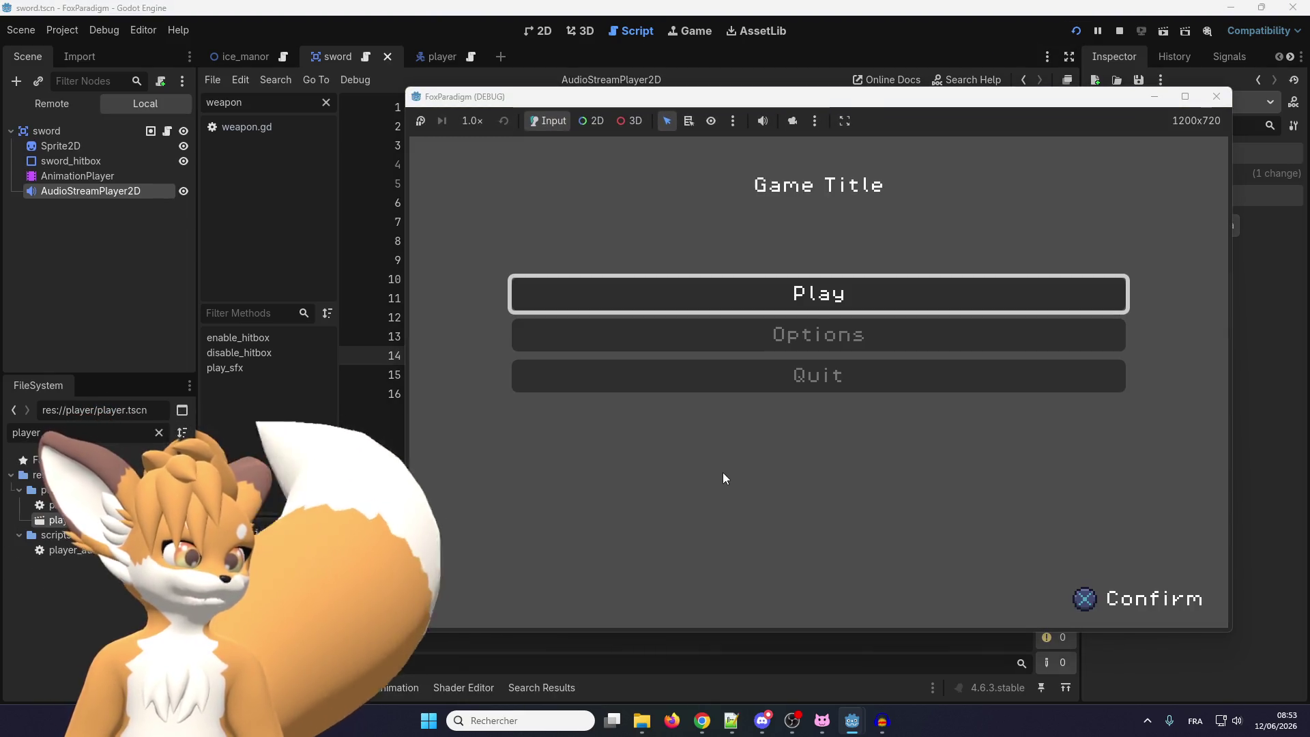
{"action": "key", "text": "Return"}
{"action": "key", "text": "Return"}
{"action": "key", "text": "Right"}
{"action": "key", "text": "space"}
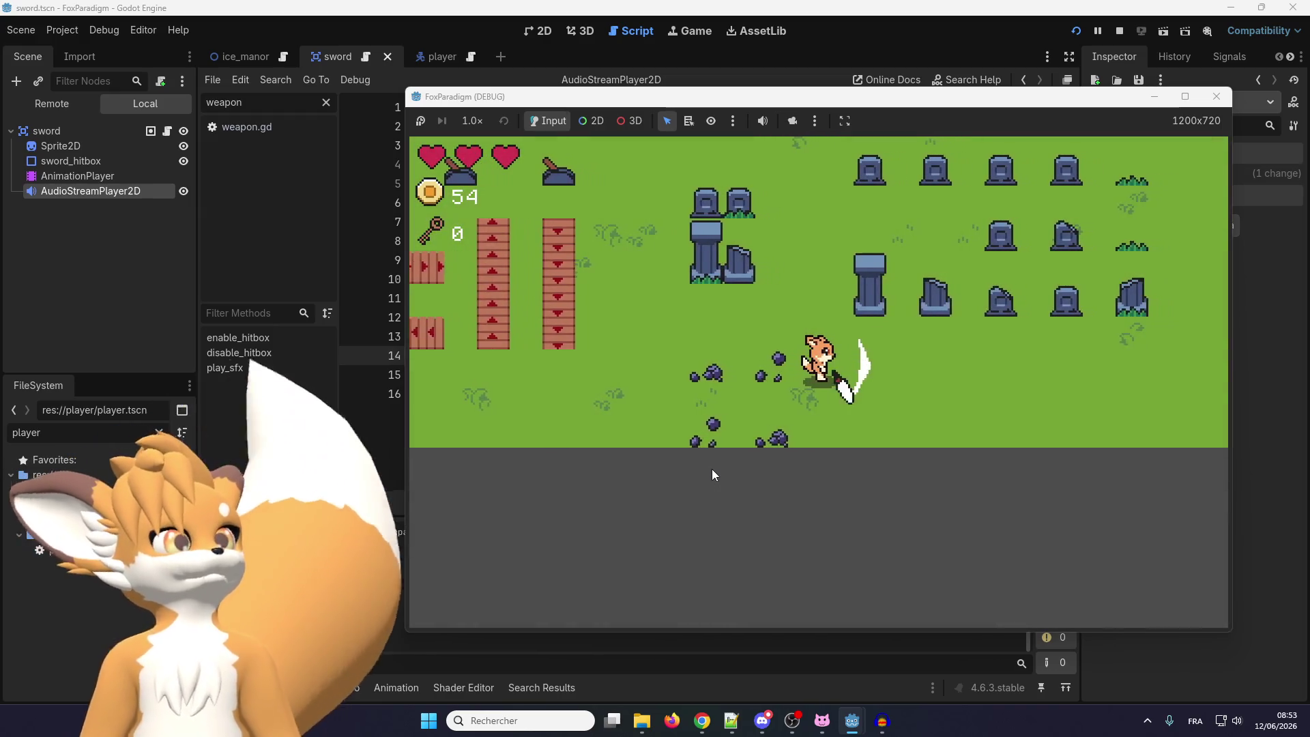
{"action": "key", "text": "space"}
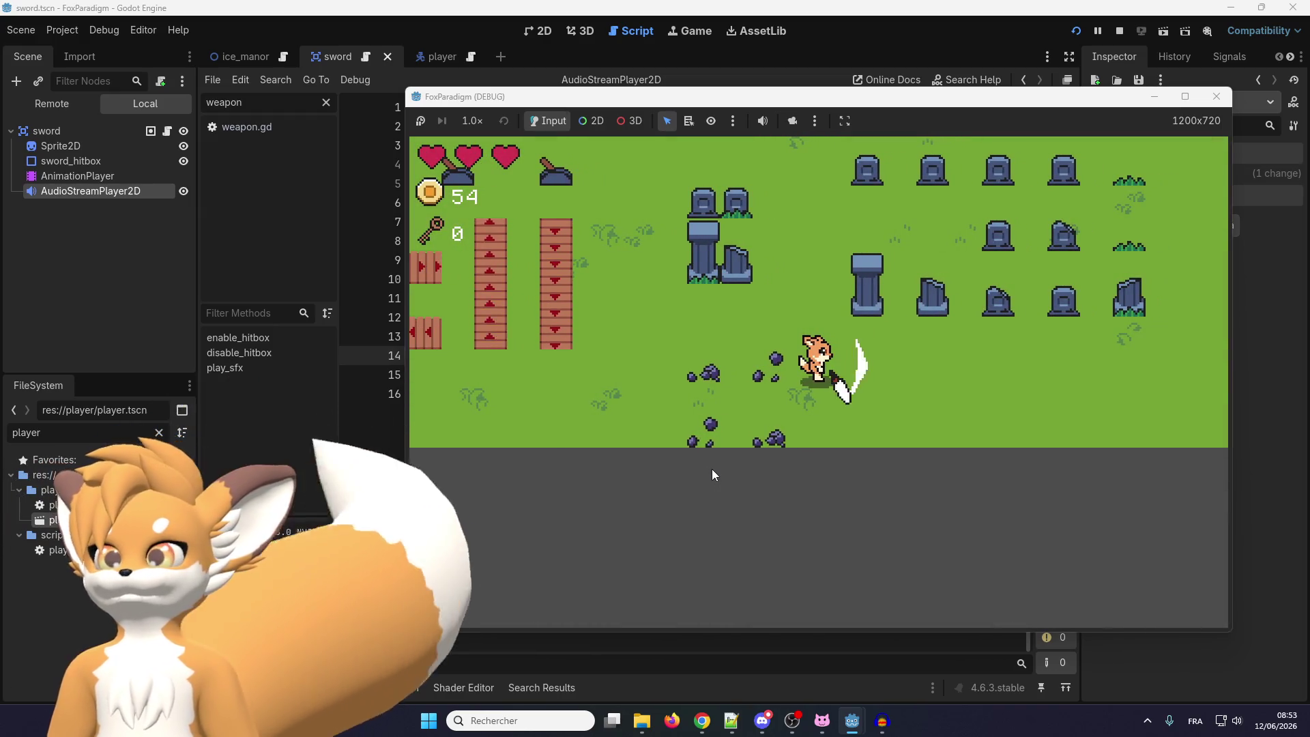
{"action": "key", "text": "space"}
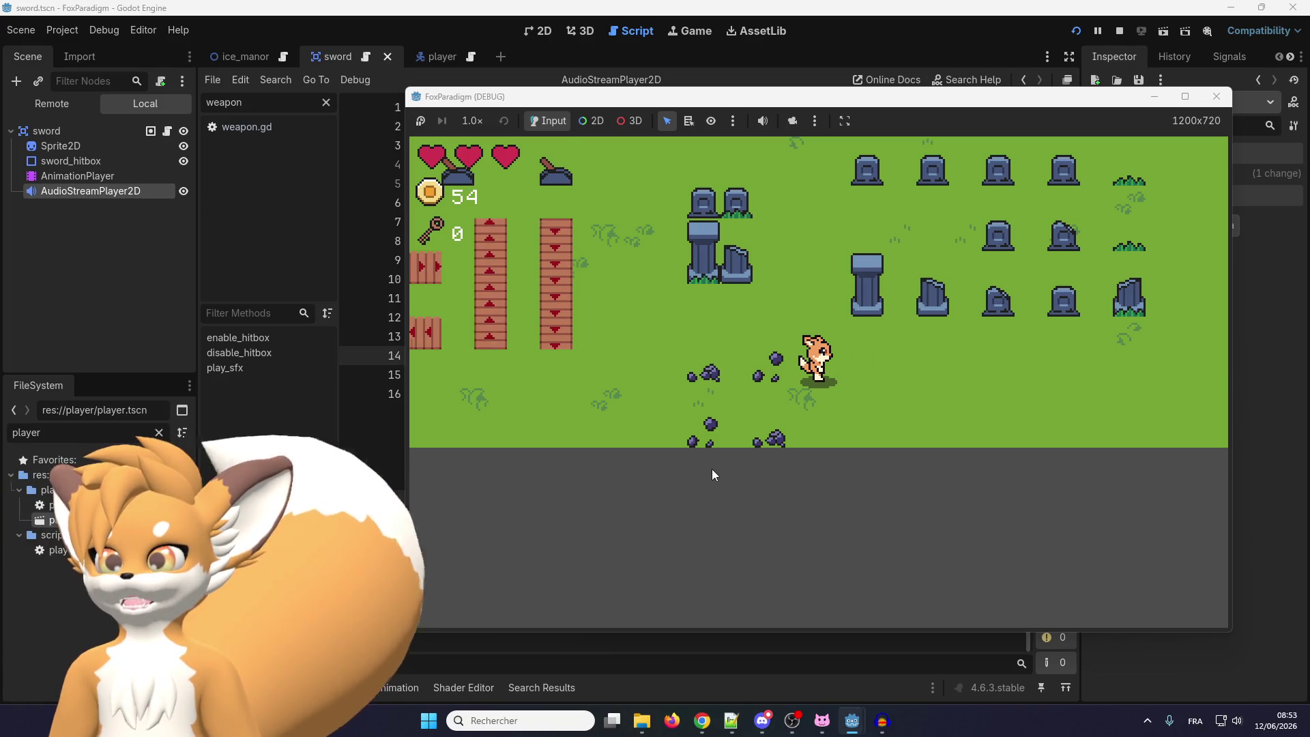
{"action": "key", "text": "space"}
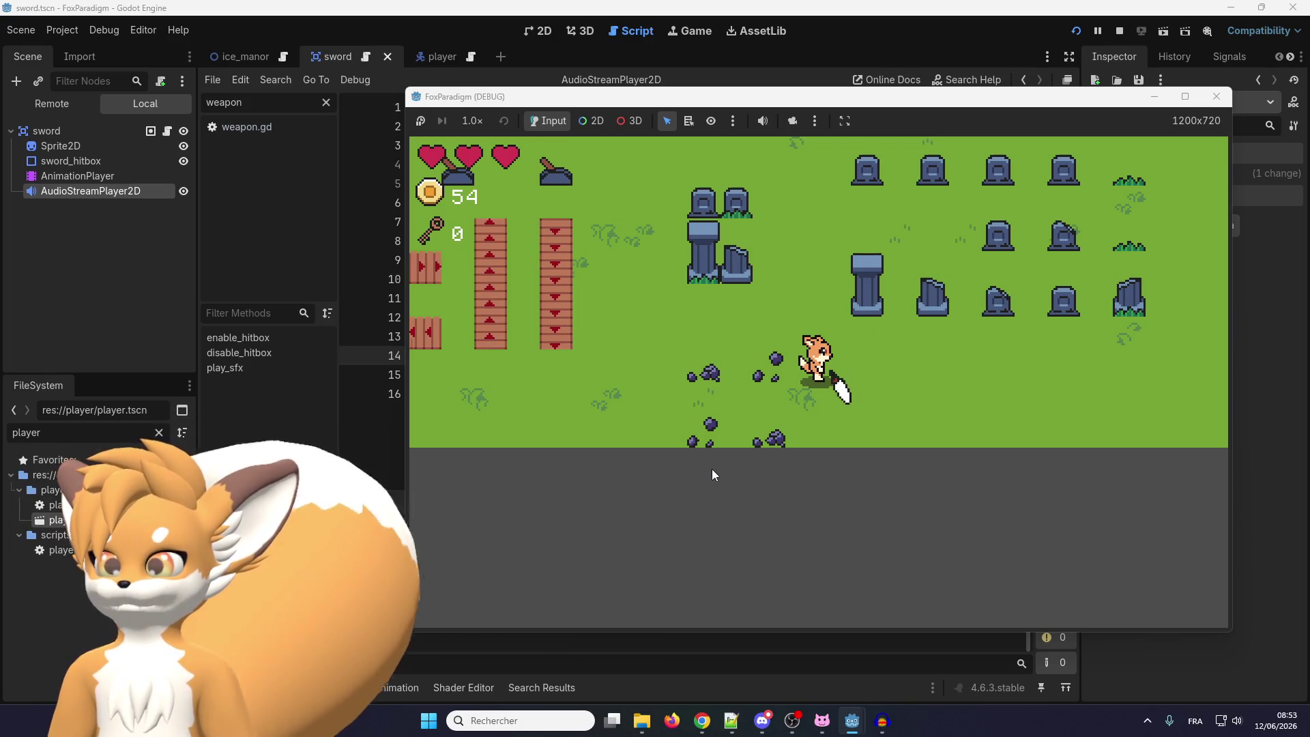
{"action": "key", "text": "space"}
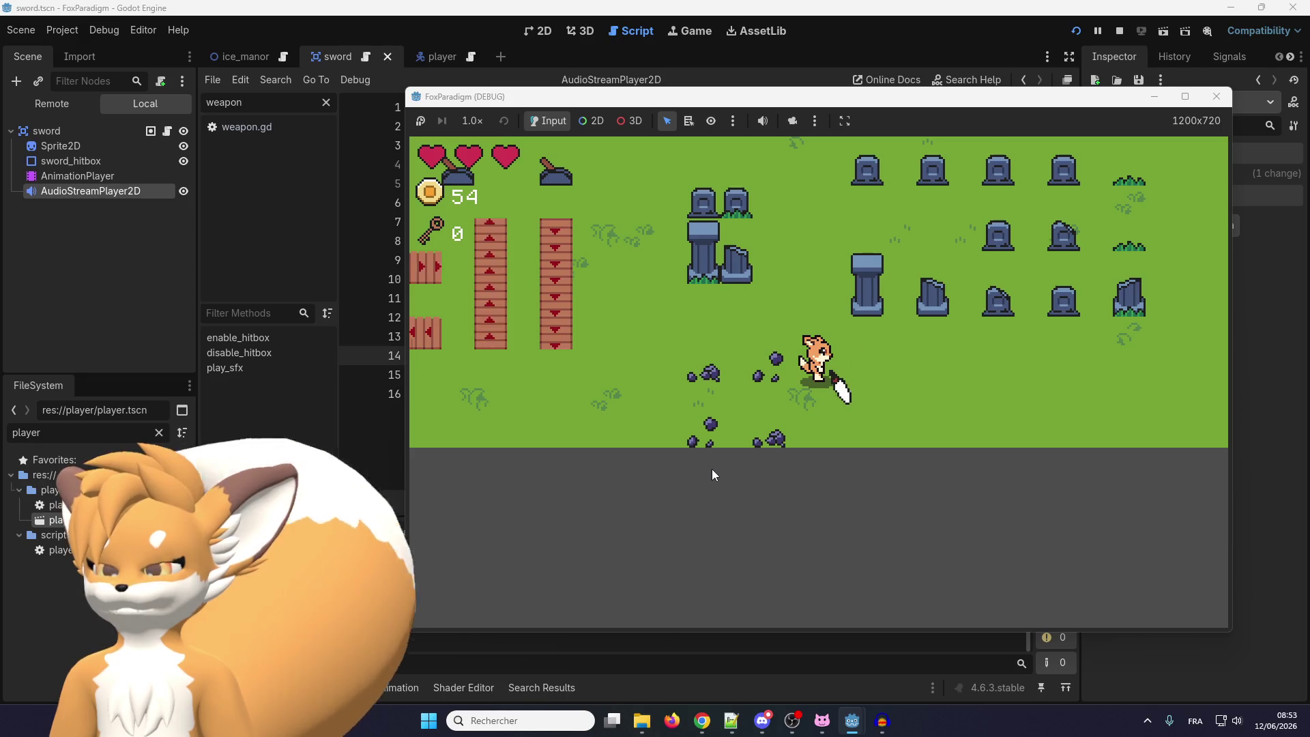
{"action": "key", "text": "space"}
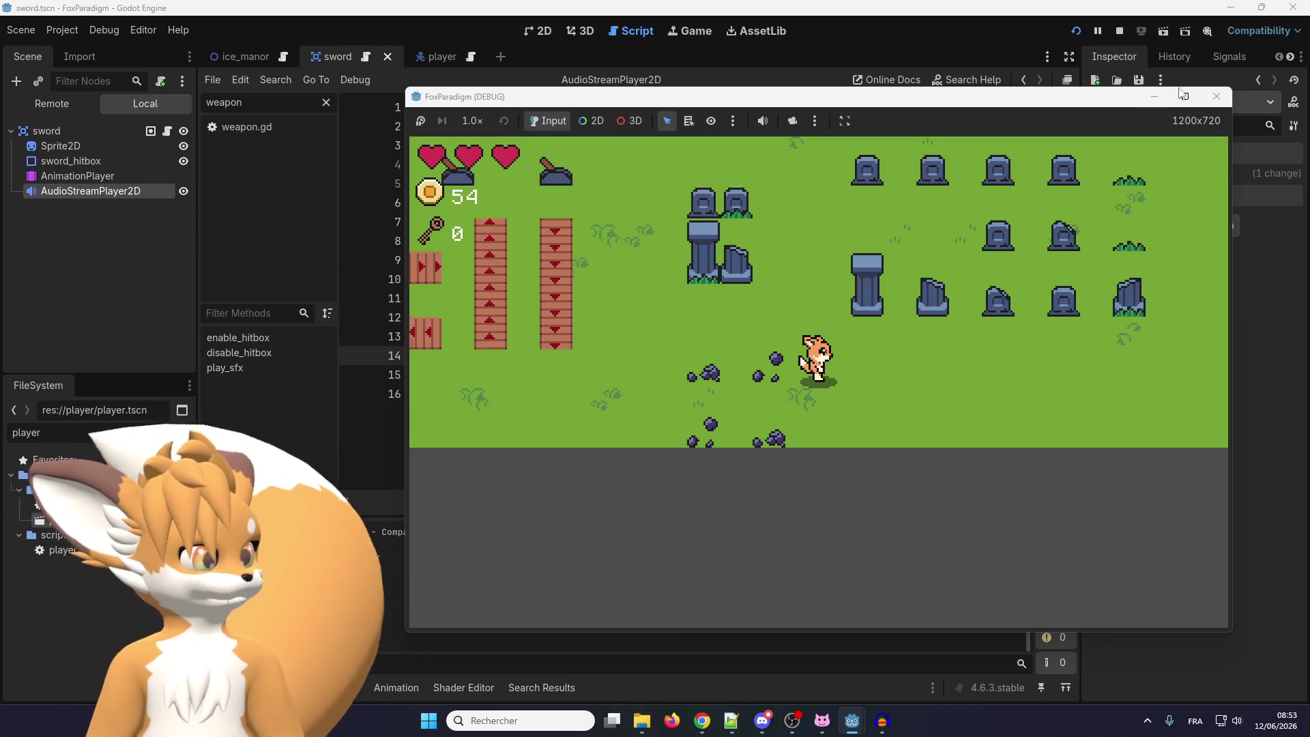
{"action": "left_click", "coordinate": [1214, 97]}
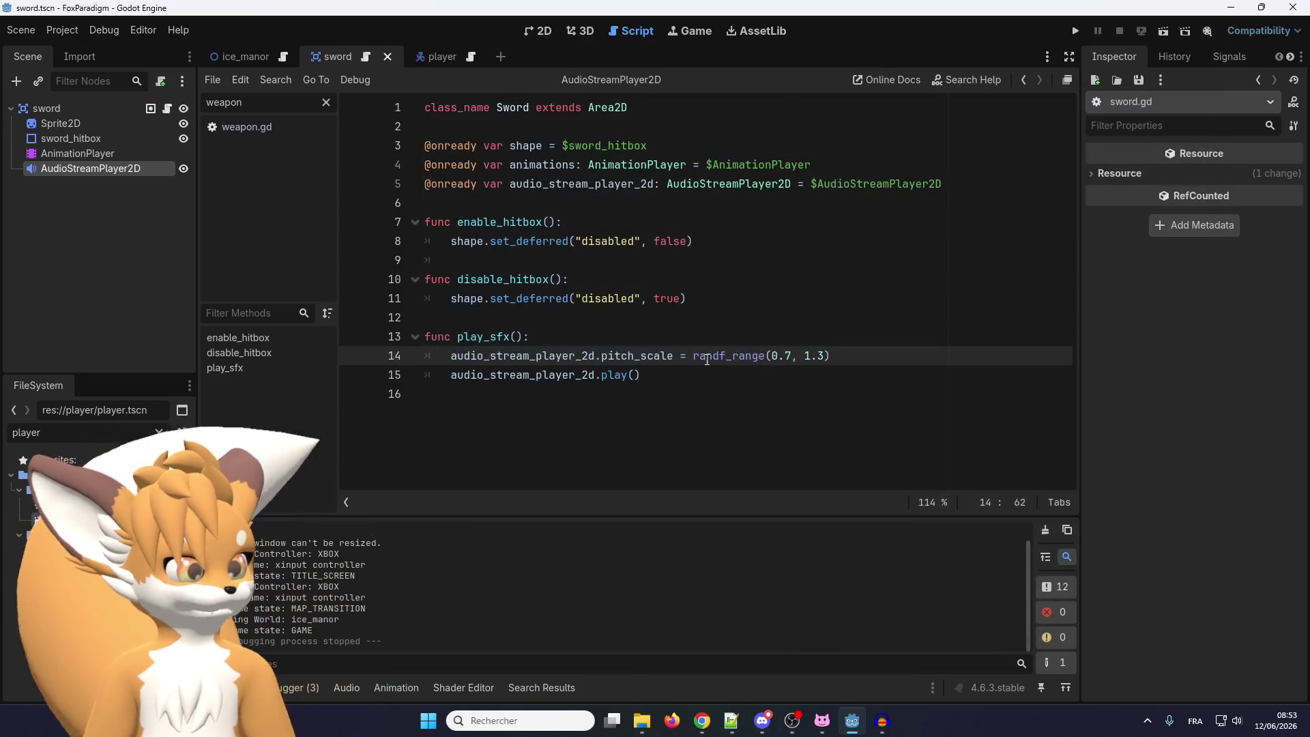
Restore play_sfx's pitch range to randf_range(0.9, 1.1)
{"action": "left_click", "coordinate": [787, 355]}
{"action": "type", "text": "9"}
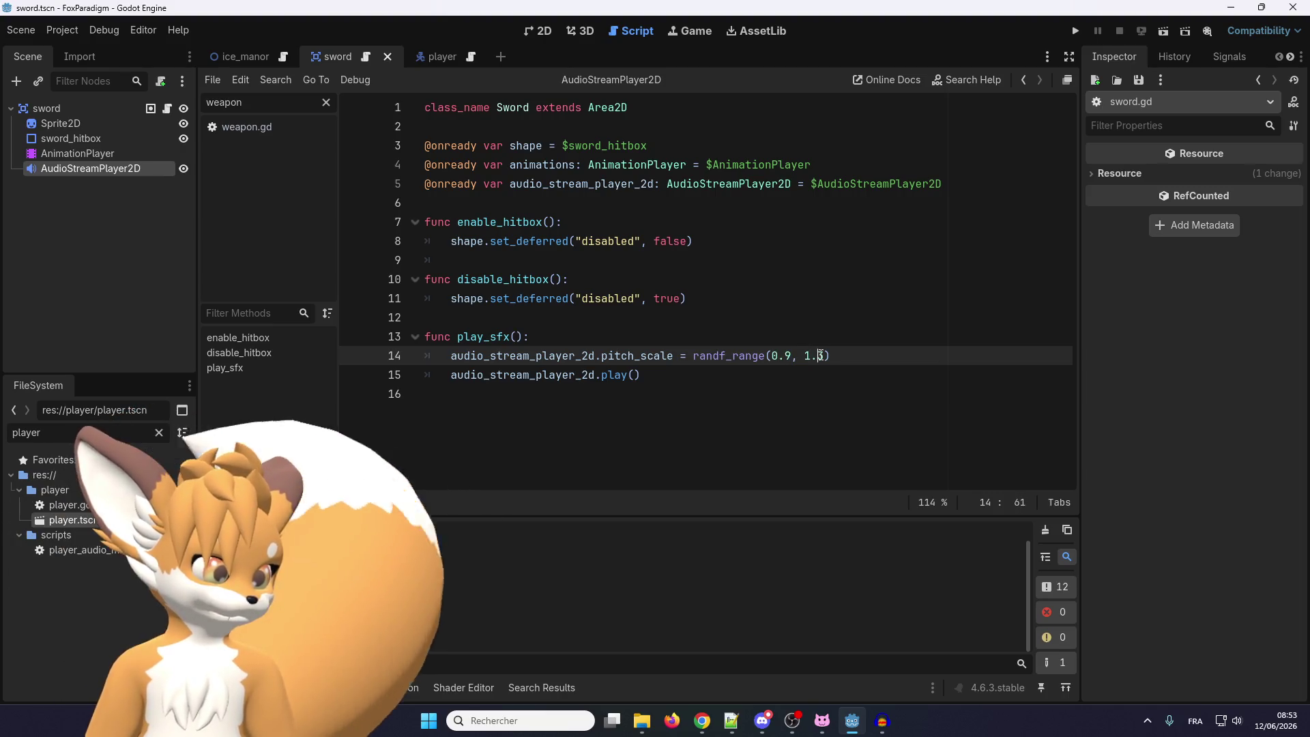
{"action": "key", "text": "Delete"}
{"action": "type", "text": "1"}
{"action": "left_click", "coordinate": [708, 375]}
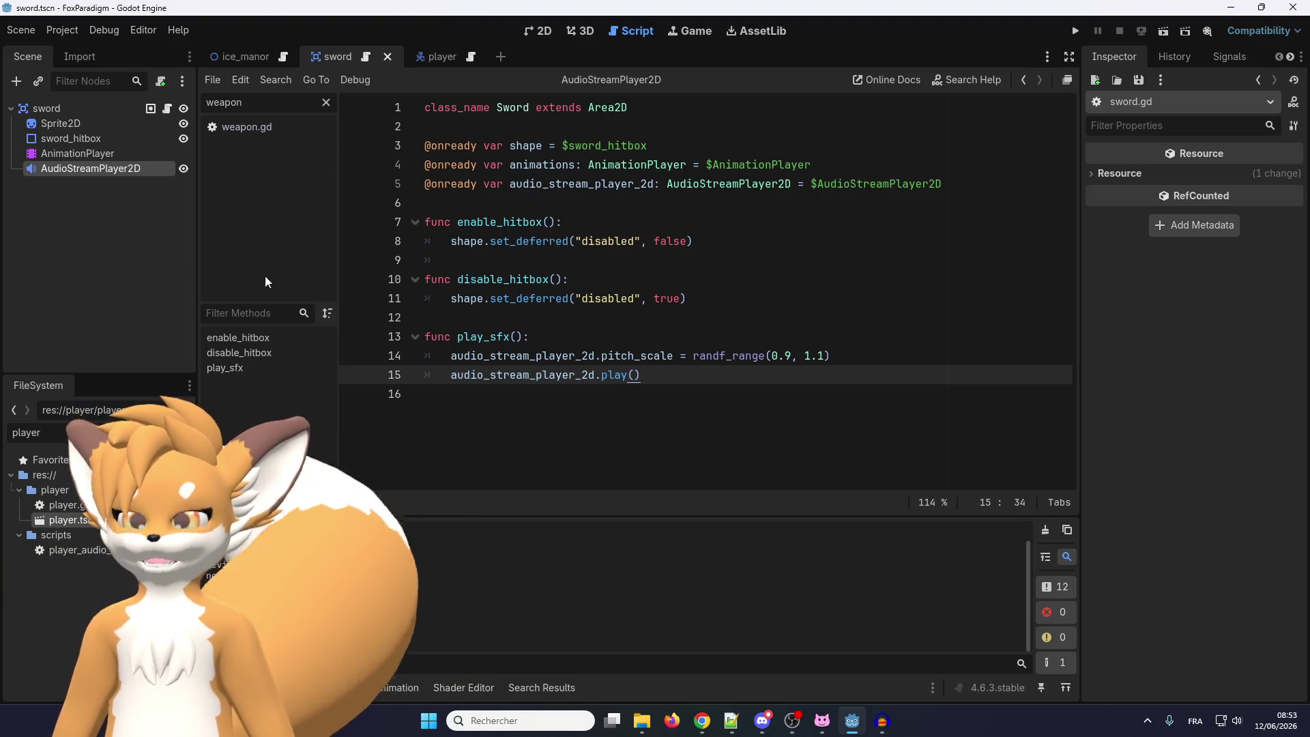
{"action": "left_click", "coordinate": [526, 391]}
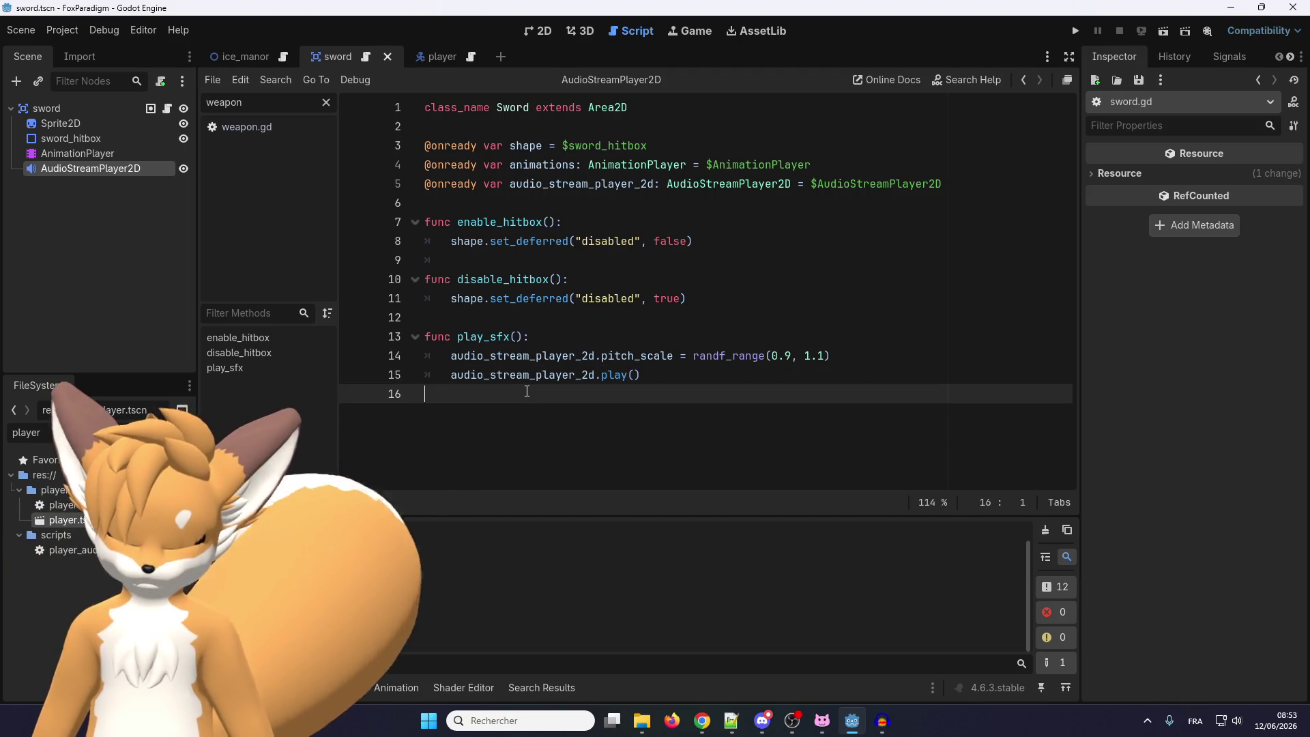
Search all project files for TODO comments with Find in Files
{"action": "key", "text": "ctrl+shift+f"}
{"action": "type", "text": "todo"}
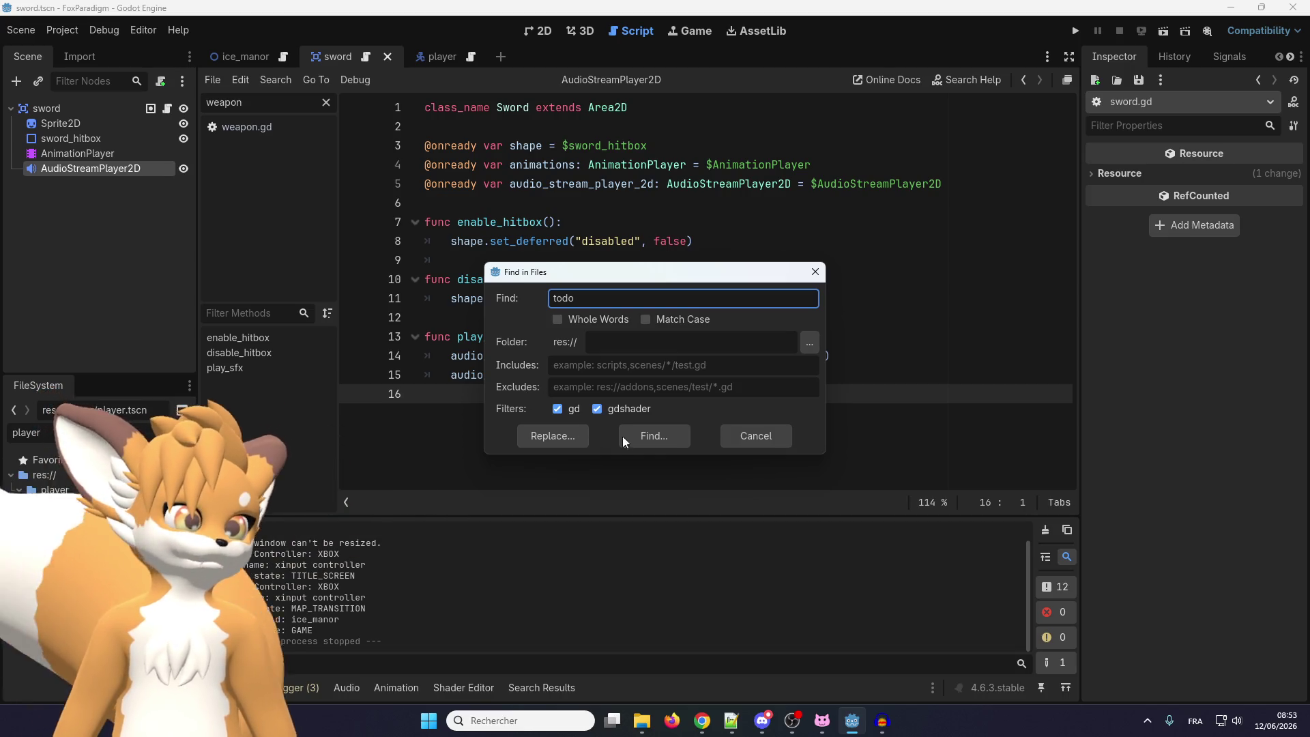
{"action": "left_click", "coordinate": [642, 435]}
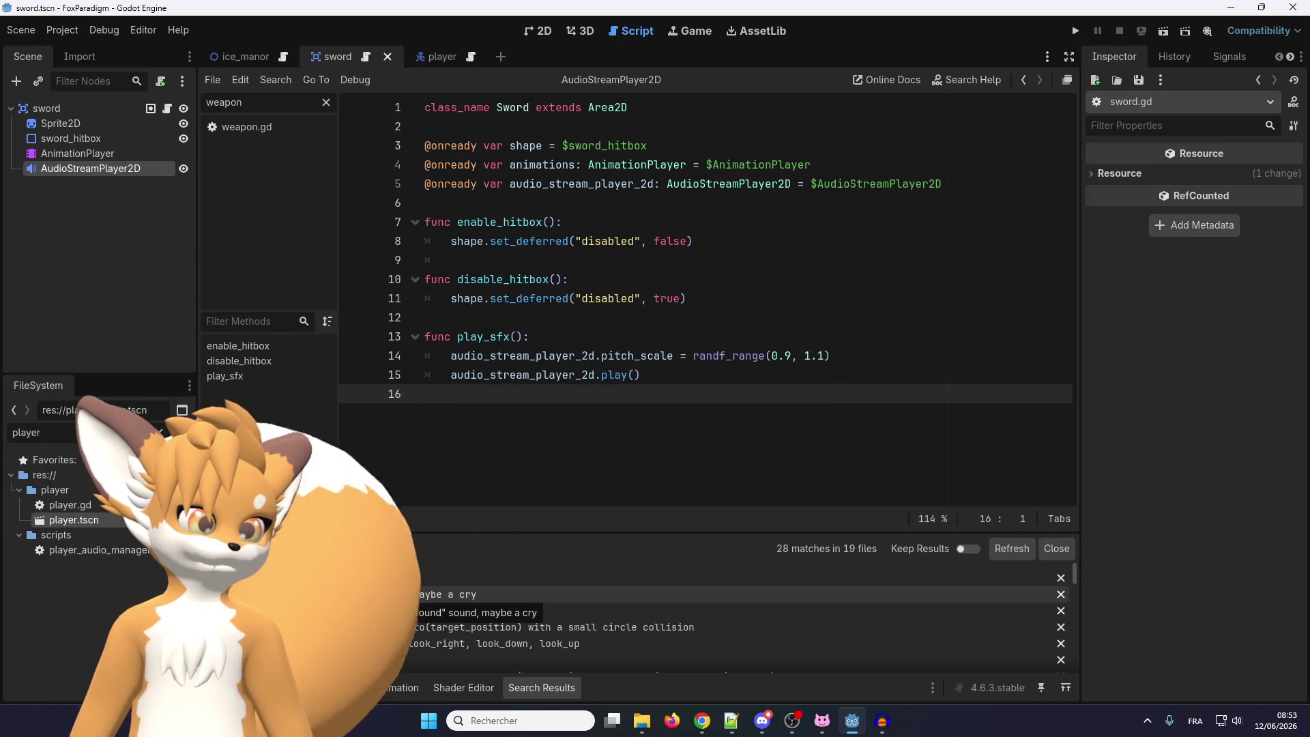
Scroll through the Search Results listing 28 matches across 19 files
{"action": "scroll", "coordinate": [321, 599], "scroll_direction": "down", "scroll_amount": 4}
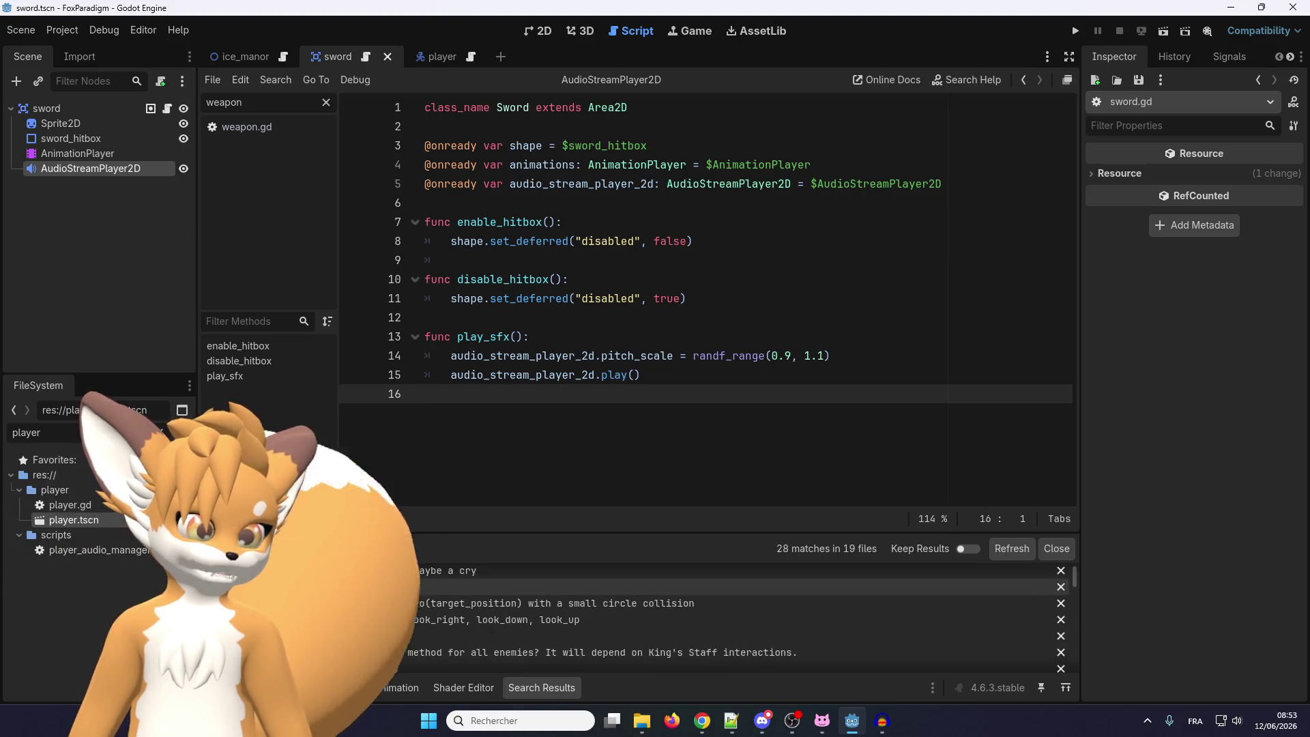
{"action": "scroll", "coordinate": [324, 600], "scroll_direction": "down", "scroll_amount": 10}
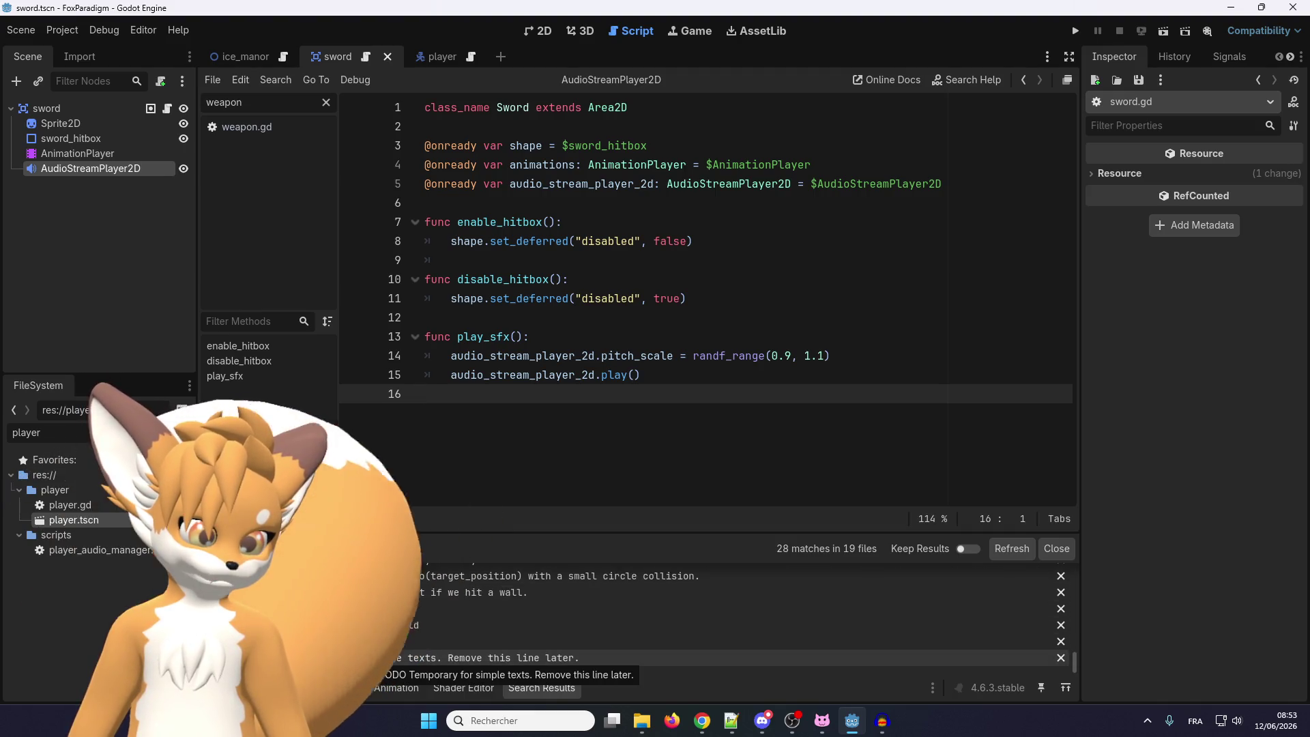
{"action": "scroll", "coordinate": [327, 648], "scroll_direction": "up", "scroll_amount": 3}
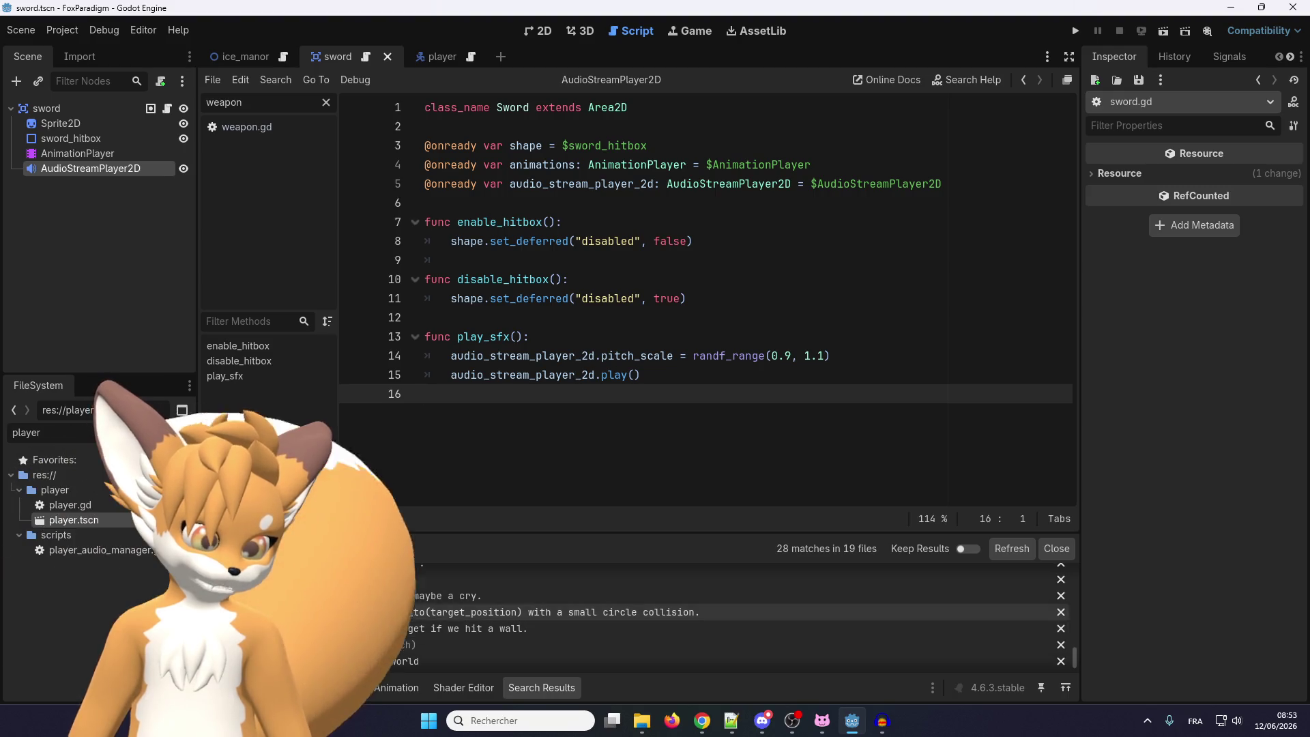
{"action": "scroll", "coordinate": [327, 621], "scroll_direction": "up", "scroll_amount": 3}
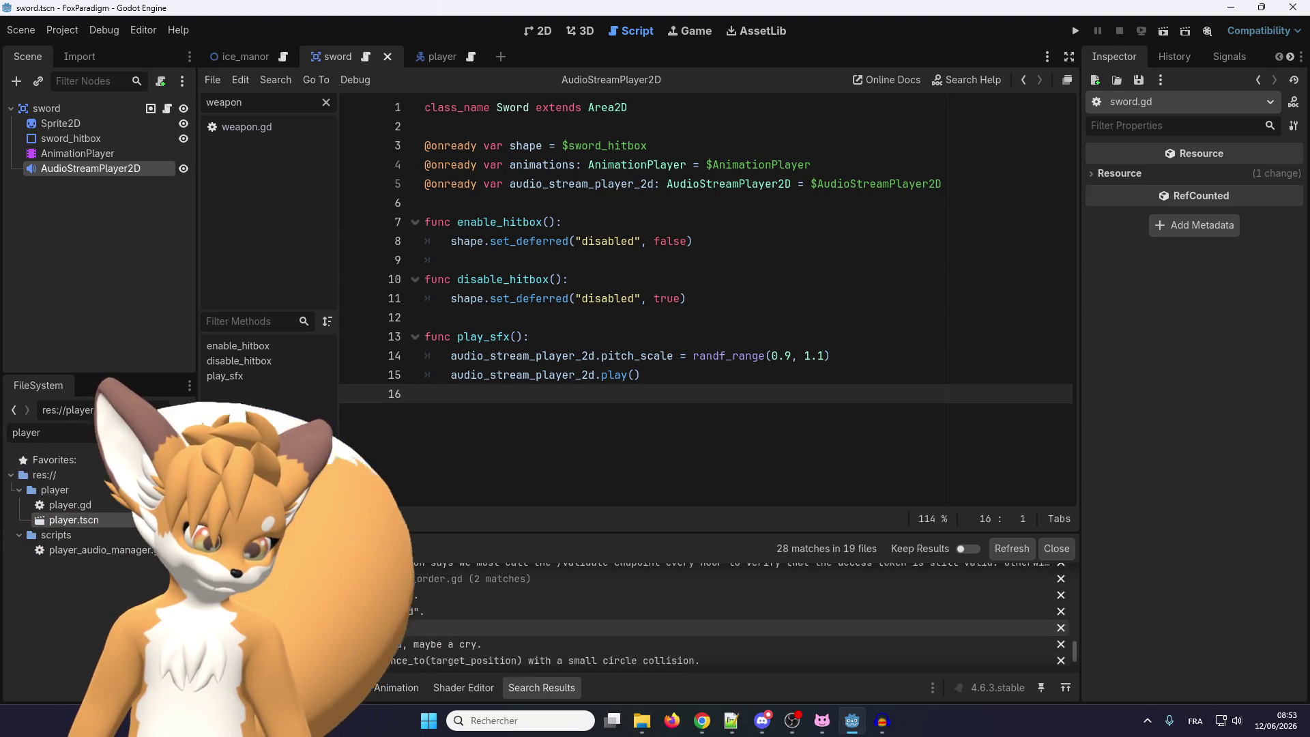
{"action": "scroll", "coordinate": [327, 642], "scroll_direction": "up", "scroll_amount": 2}
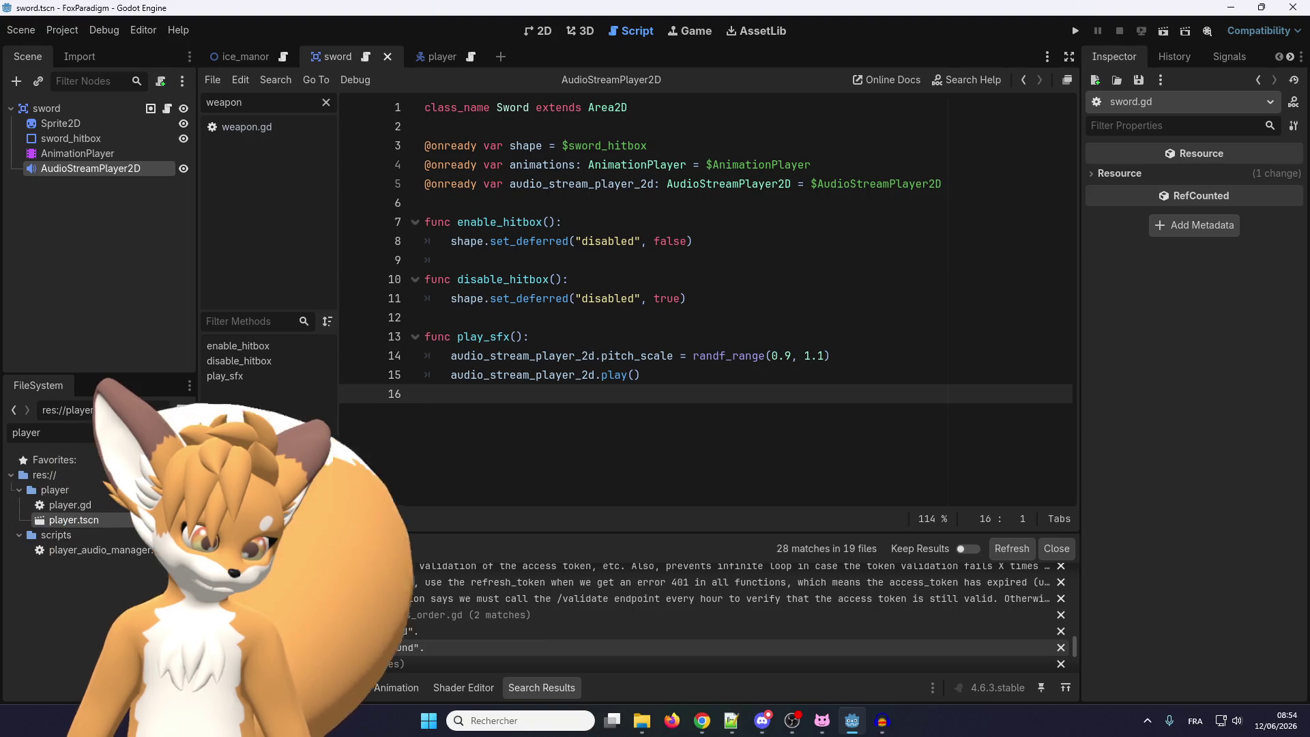
{"action": "scroll", "coordinate": [392, 625], "scroll_direction": "up", "scroll_amount": 2}
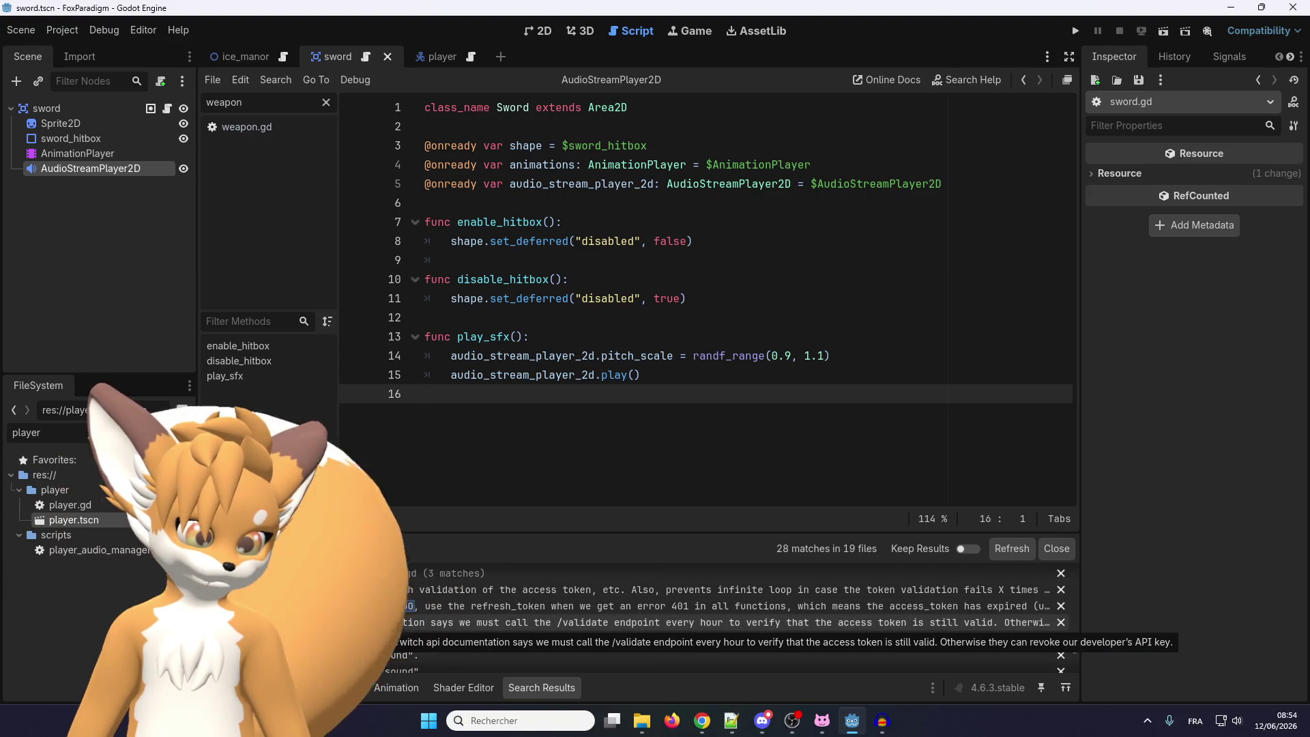
{"action": "scroll", "coordinate": [322, 642], "scroll_direction": "down", "scroll_amount": 2}
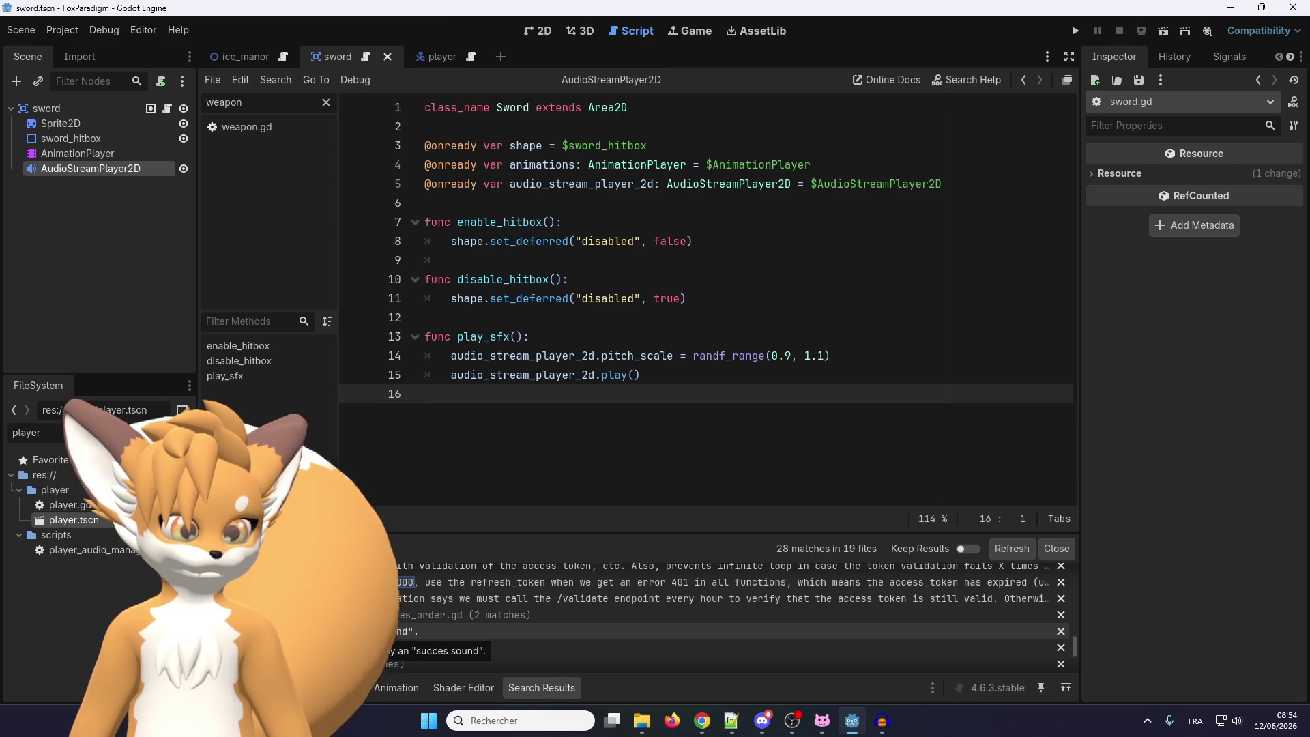
{"action": "scroll", "coordinate": [382, 635], "scroll_direction": "up", "scroll_amount": 3}
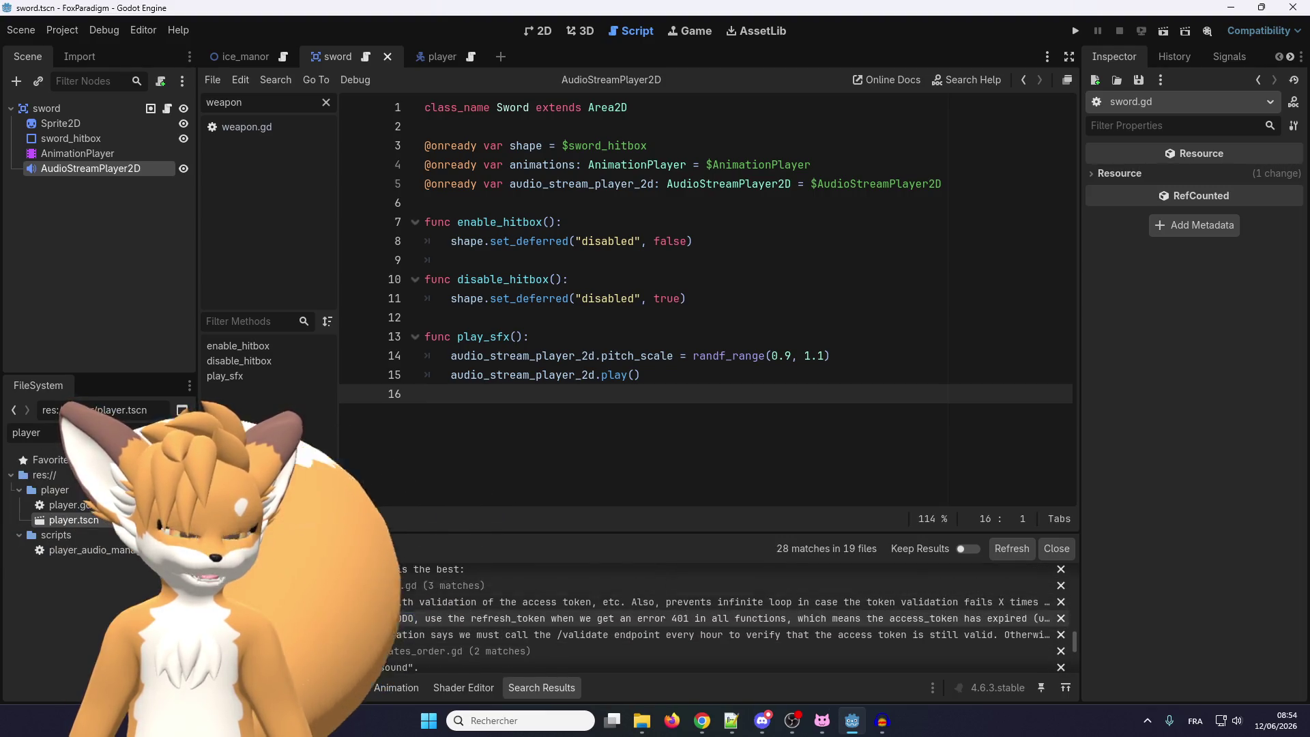
{"action": "scroll", "coordinate": [382, 621], "scroll_direction": "up", "scroll_amount": 2}
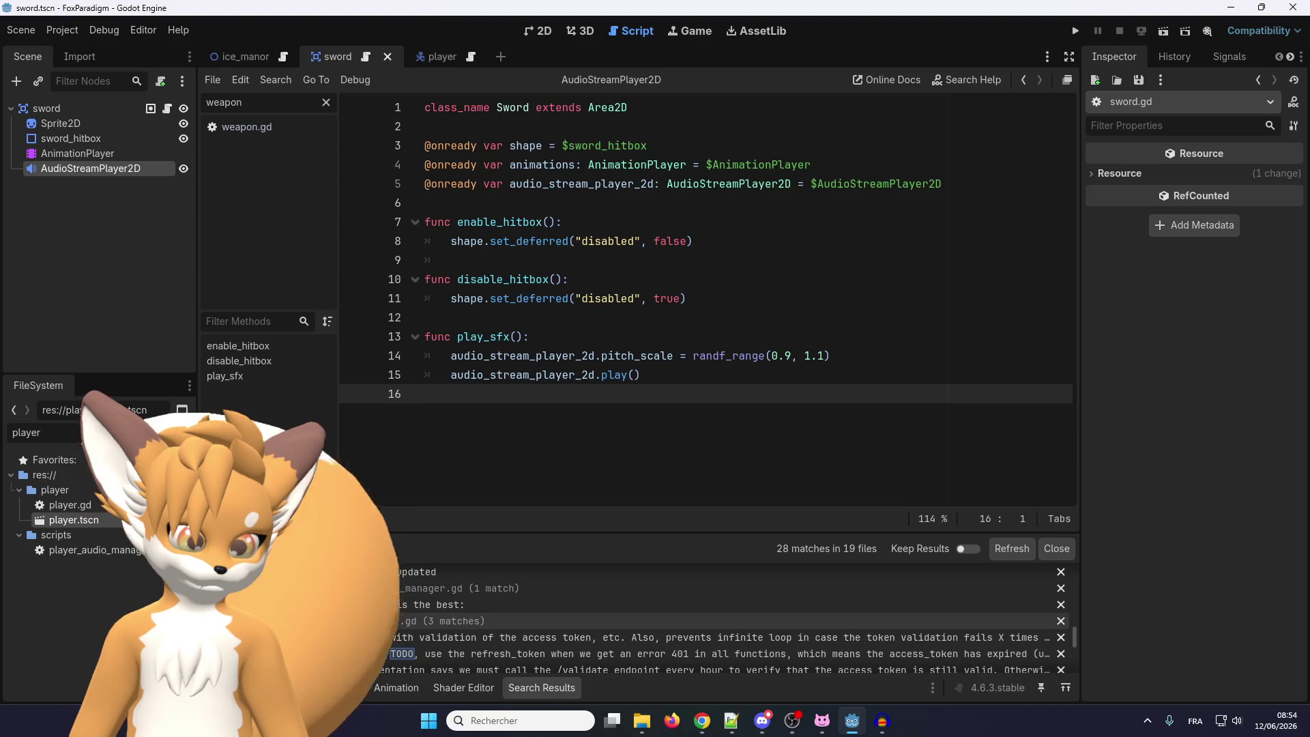
{"action": "scroll", "coordinate": [382, 622], "scroll_direction": "up", "scroll_amount": 2}
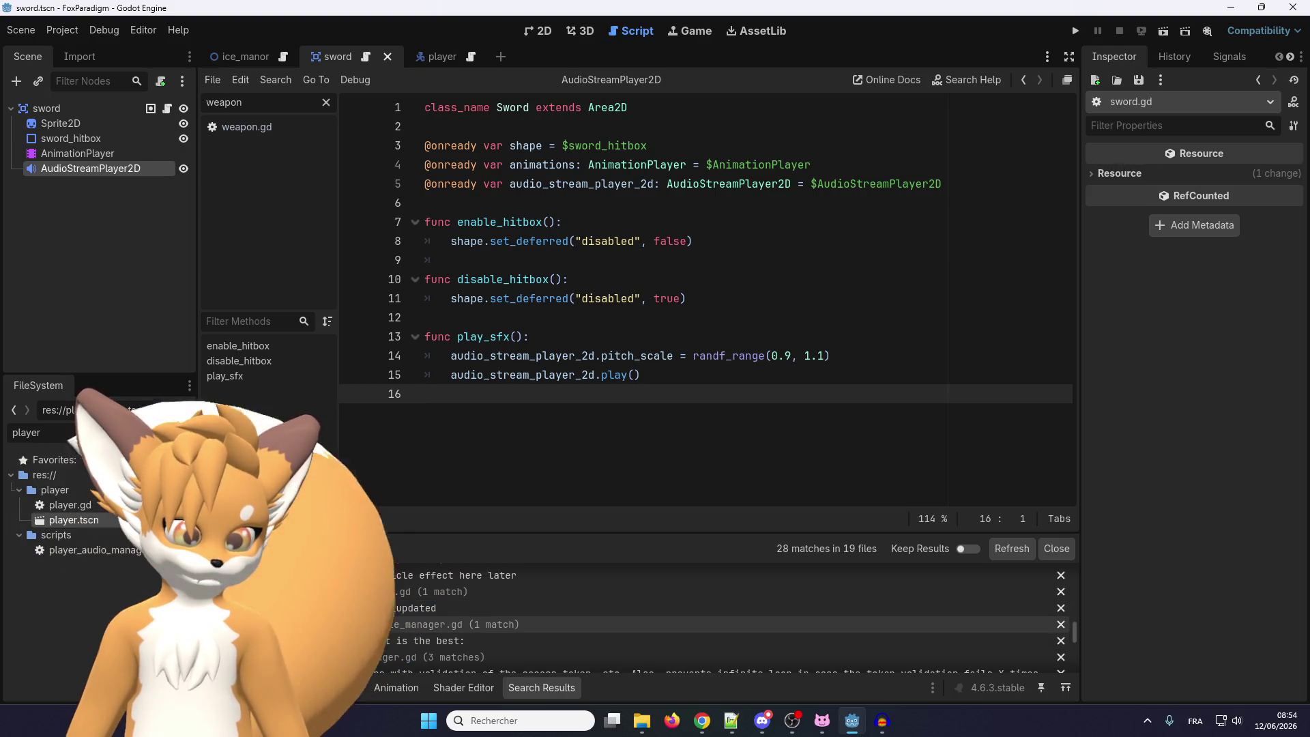
{"action": "scroll", "coordinate": [383, 635], "scroll_direction": "up", "scroll_amount": 2}
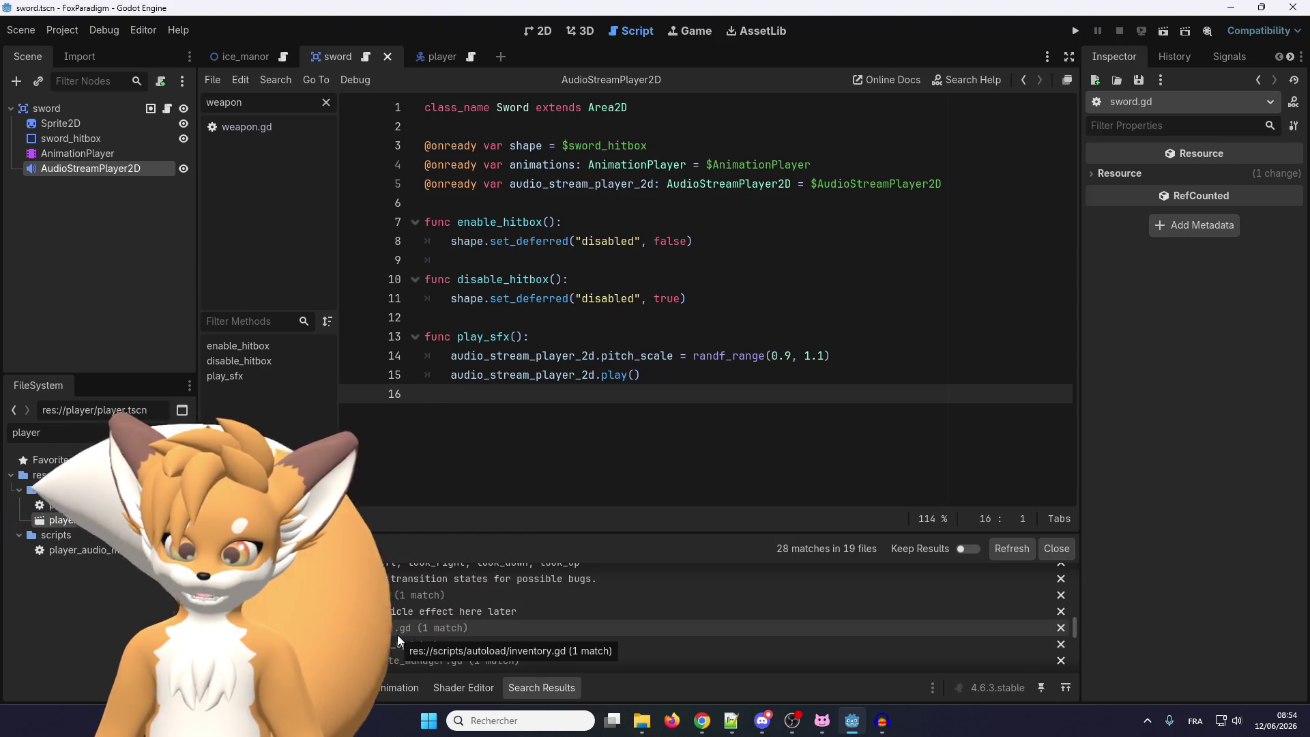
{"action": "scroll", "coordinate": [400, 640], "scroll_direction": "up", "scroll_amount": 3}
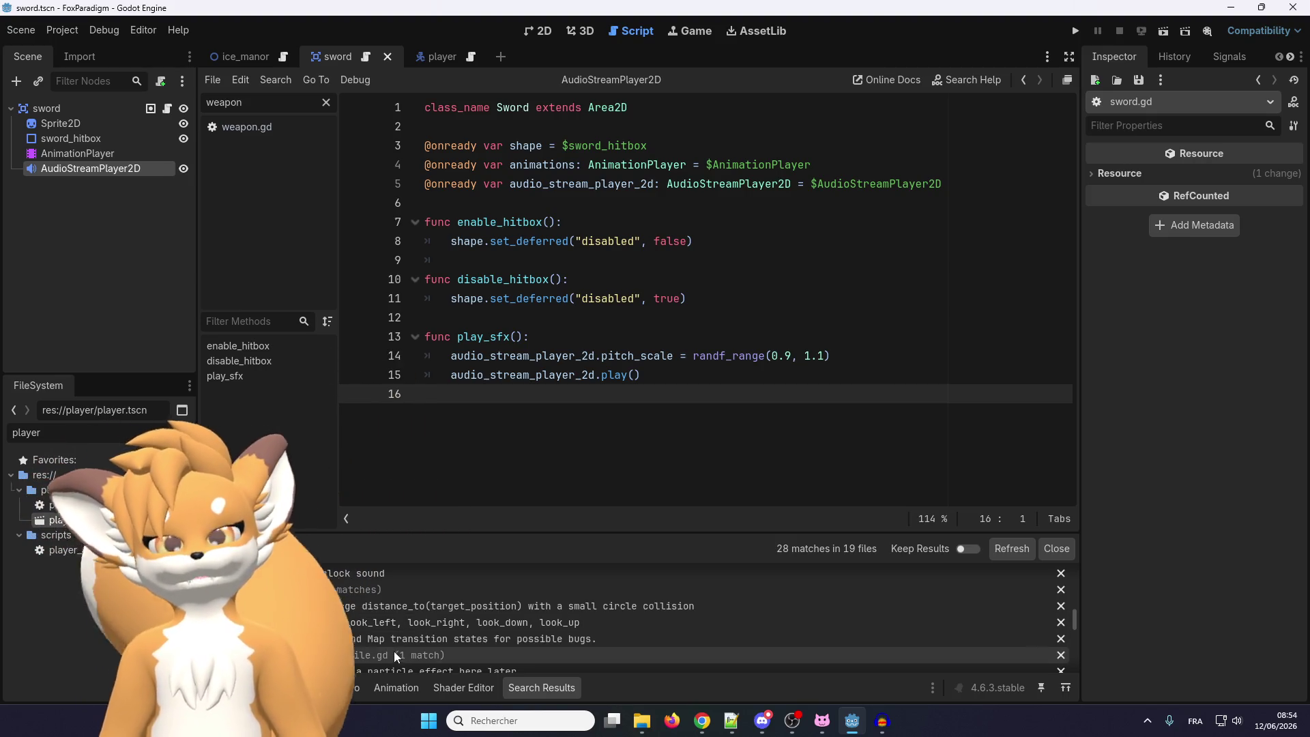
Switch to the browser and maximize the Importing audio samples docs window
{"action": "key", "text": "alt+Tab"}
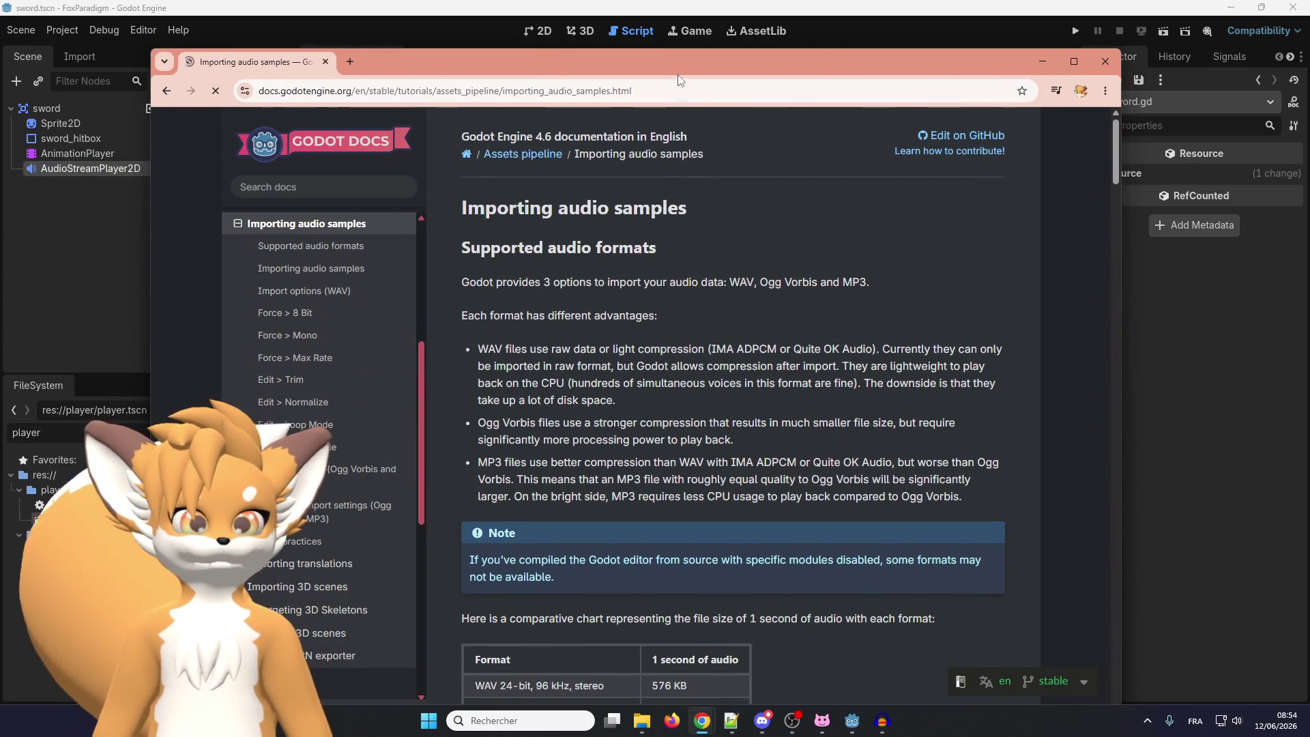
{"action": "double_click", "coordinate": [673, 61]}
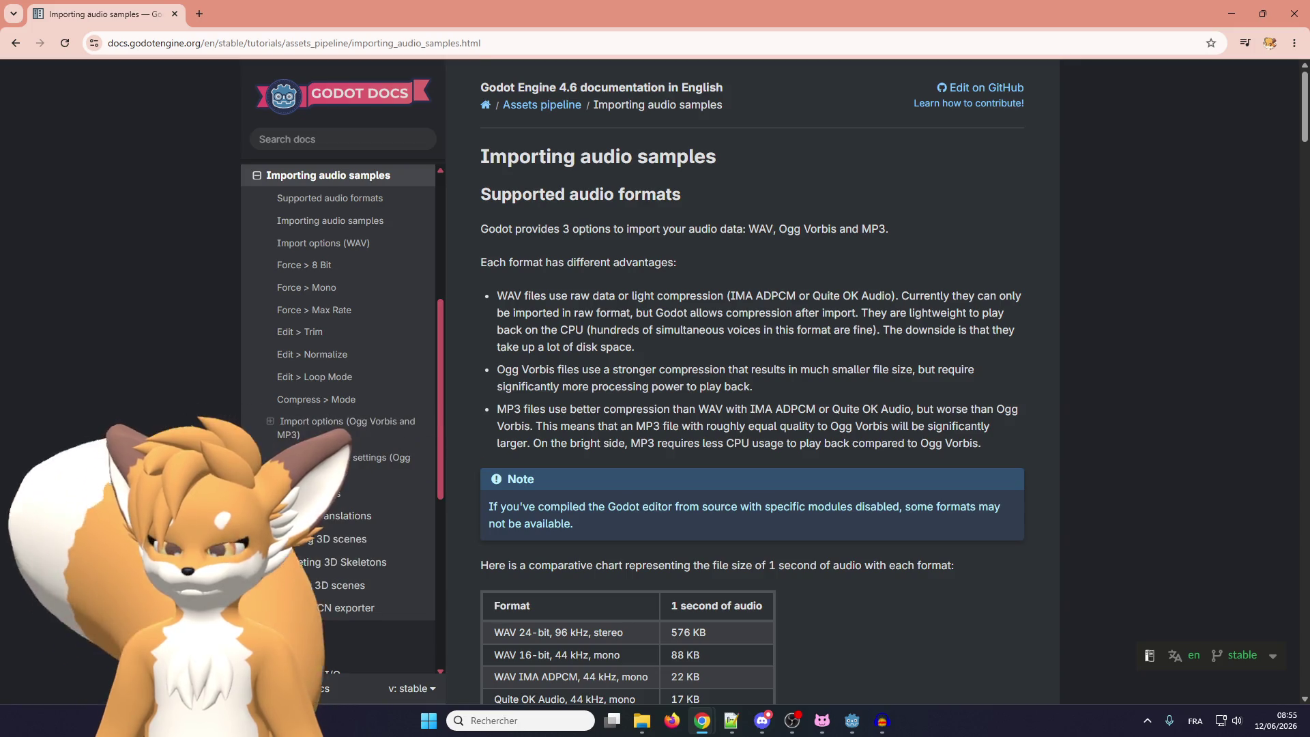
{"action": "key", "text": "alt+Tab"}
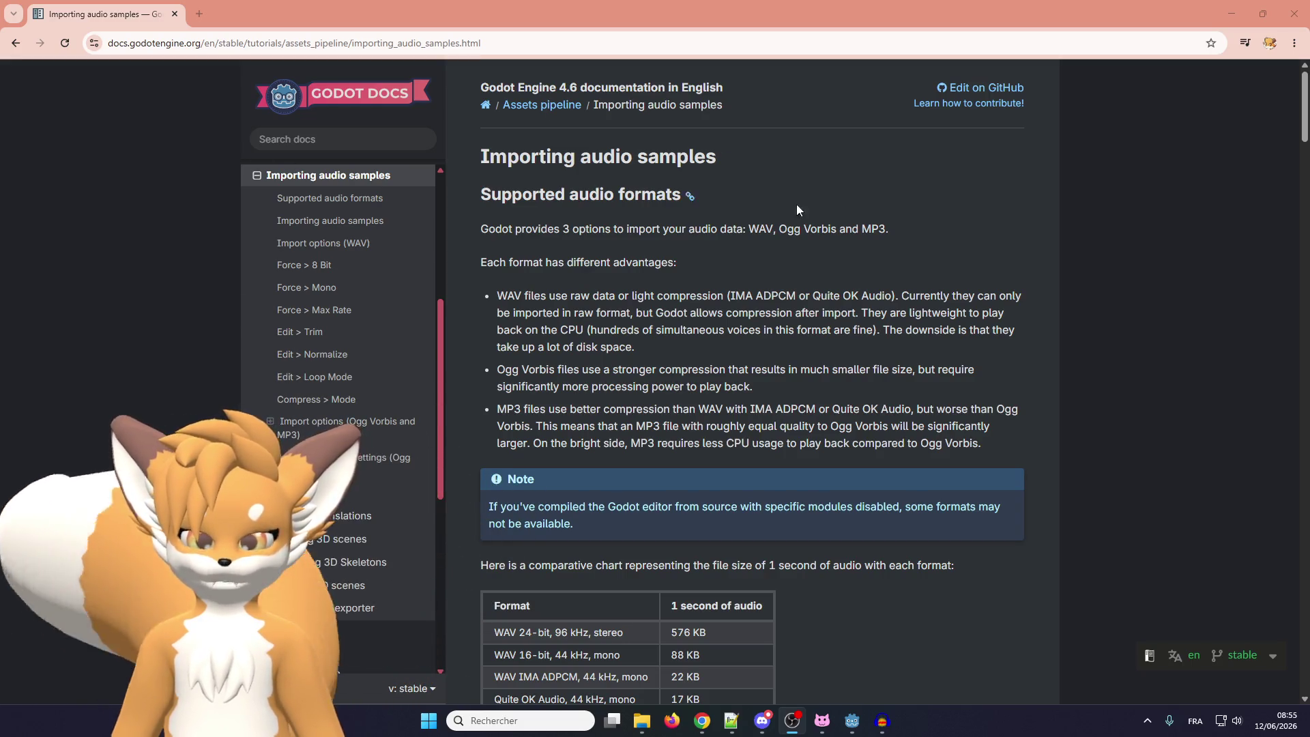
{"action": "scroll", "coordinate": [599, 340], "scroll_direction": "down", "scroll_amount": 1}
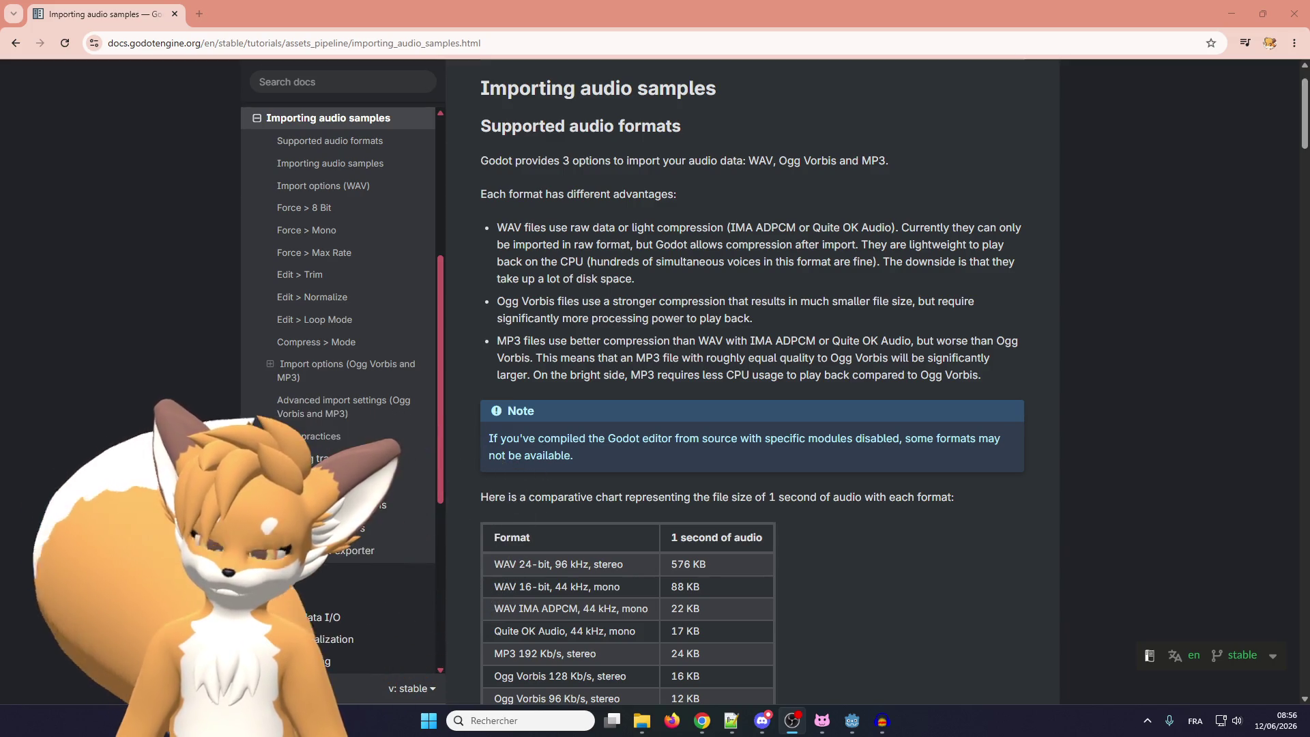
{"action": "key", "text": "alt+Tab"}
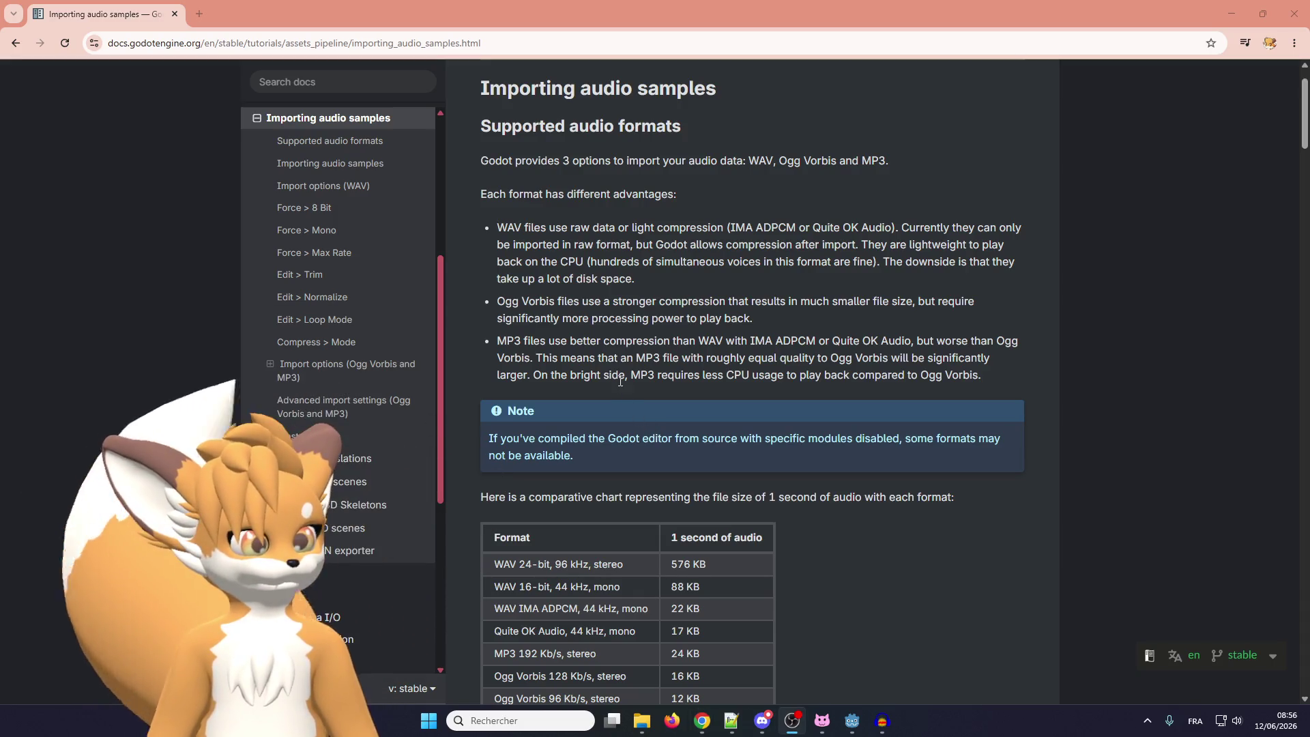
{"action": "left_click_drag", "start_coordinate": [612, 301], "coordinate": [623, 301]}
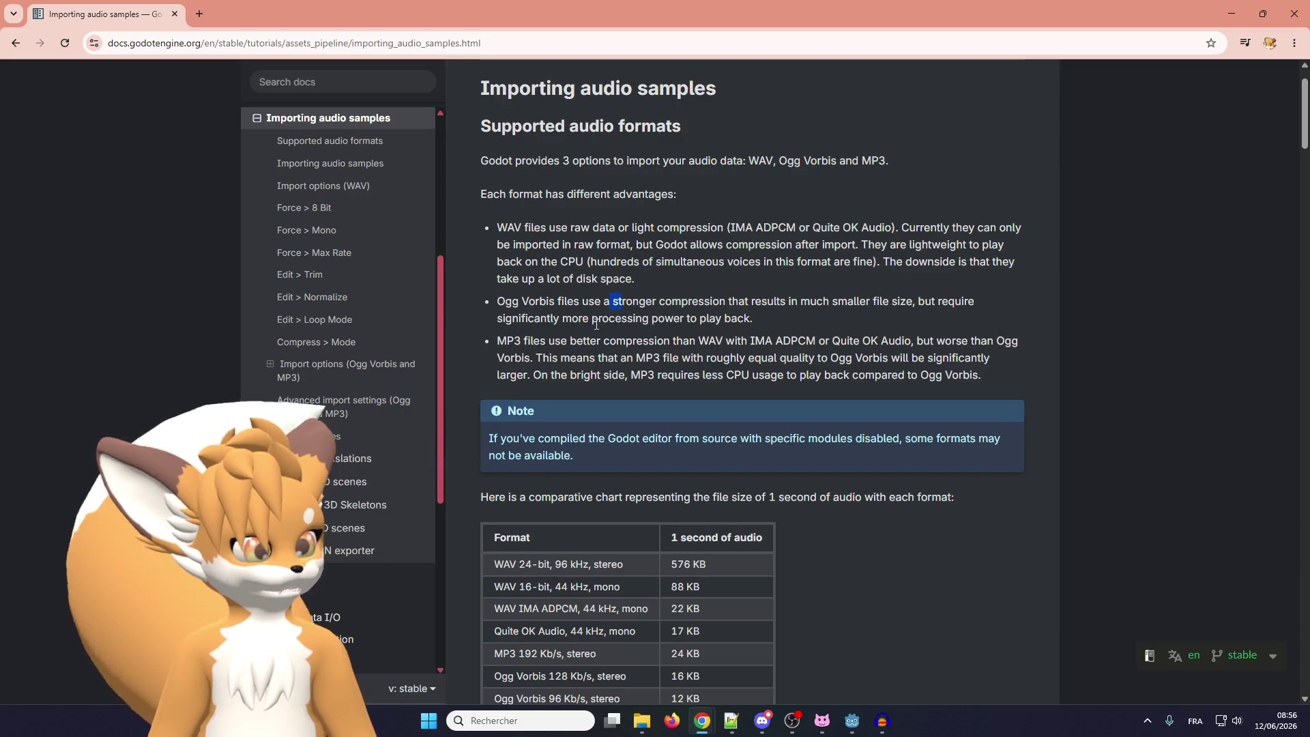
{"action": "scroll", "coordinate": [592, 321], "scroll_direction": "down", "scroll_amount": 1}
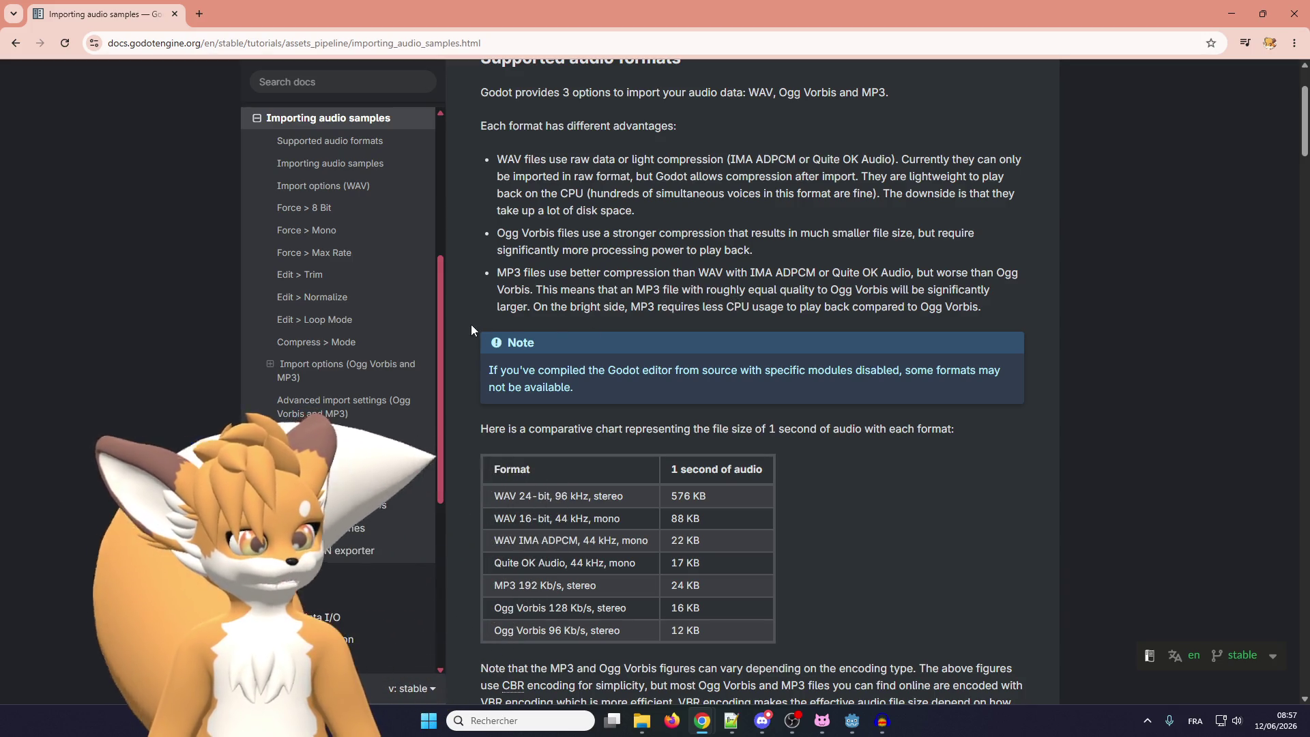
Scroll the Importing audio samples page down to the 'Import options (WAV)' section
{"action": "scroll", "coordinate": [491, 326], "scroll_direction": "down", "scroll_amount": 2}
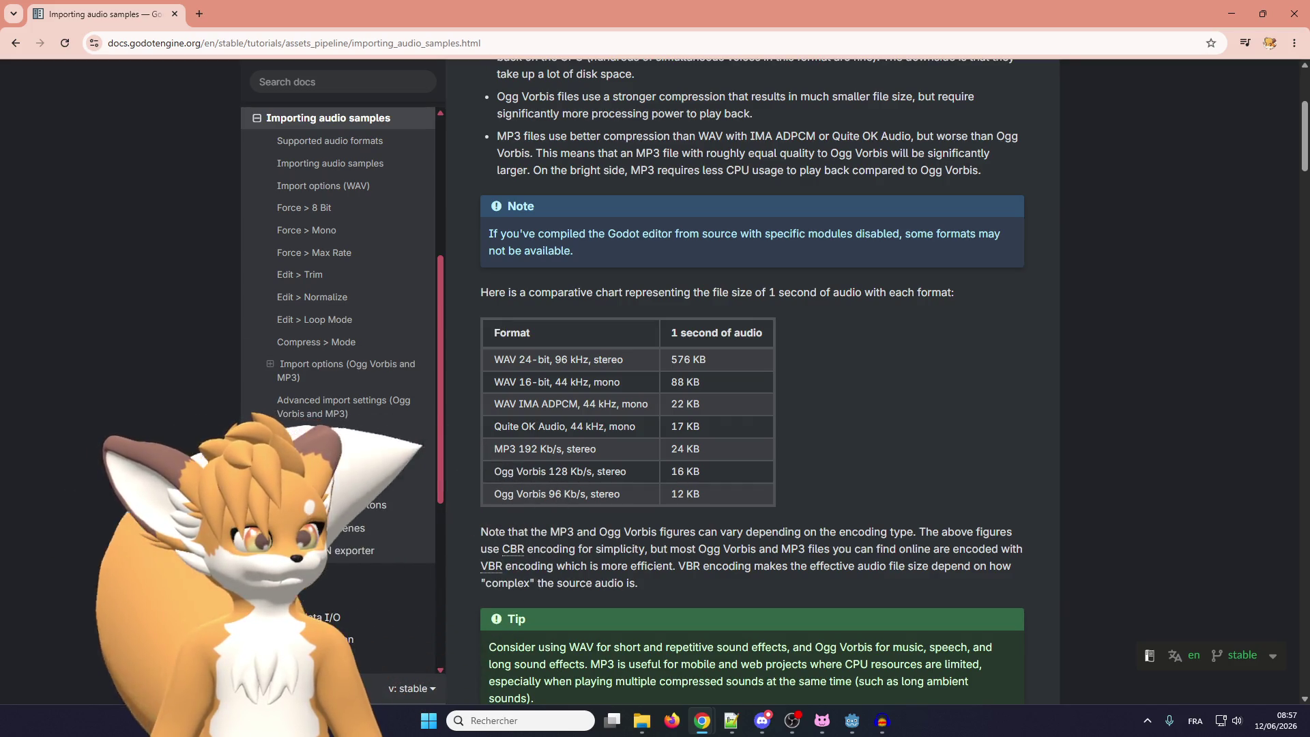
{"action": "scroll", "coordinate": [716, 280], "scroll_direction": "down", "scroll_amount": 1}
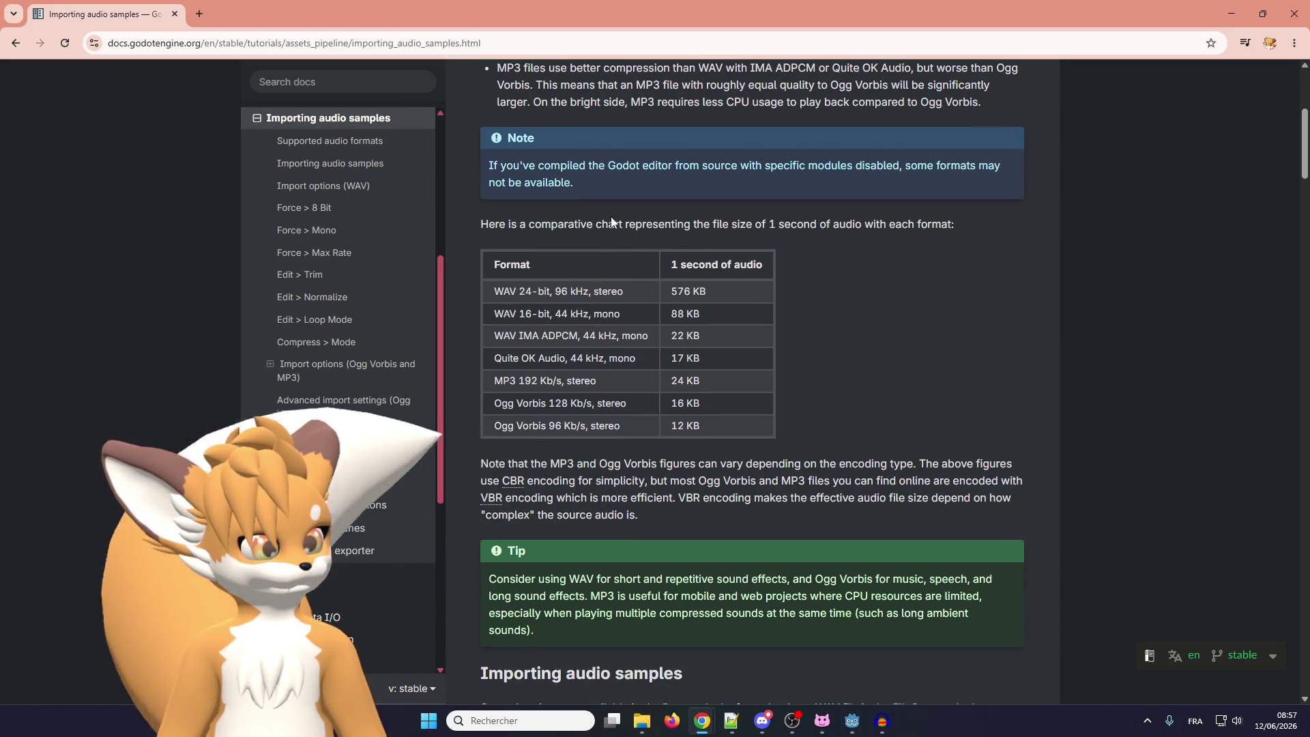
{"action": "scroll", "coordinate": [872, 219], "scroll_direction": "down", "scroll_amount": 1}
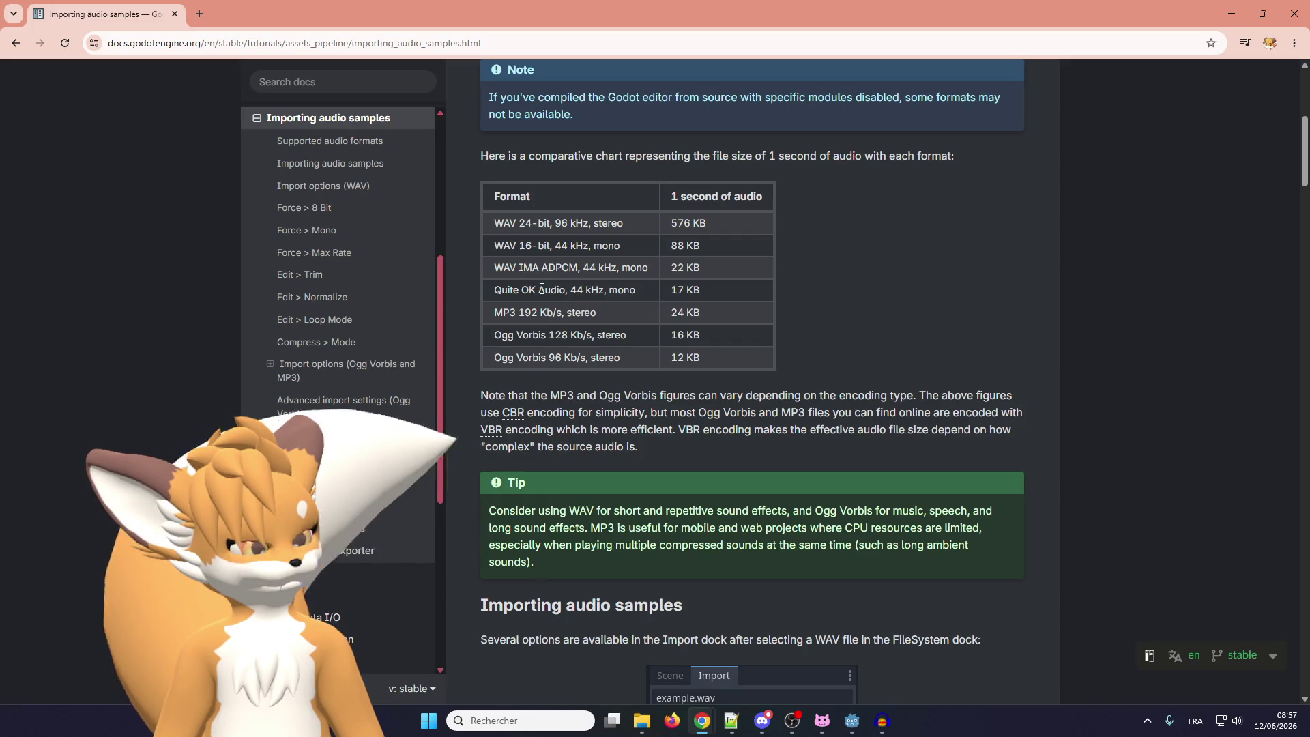
{"action": "scroll", "coordinate": [543, 284], "scroll_direction": "down", "scroll_amount": 1}
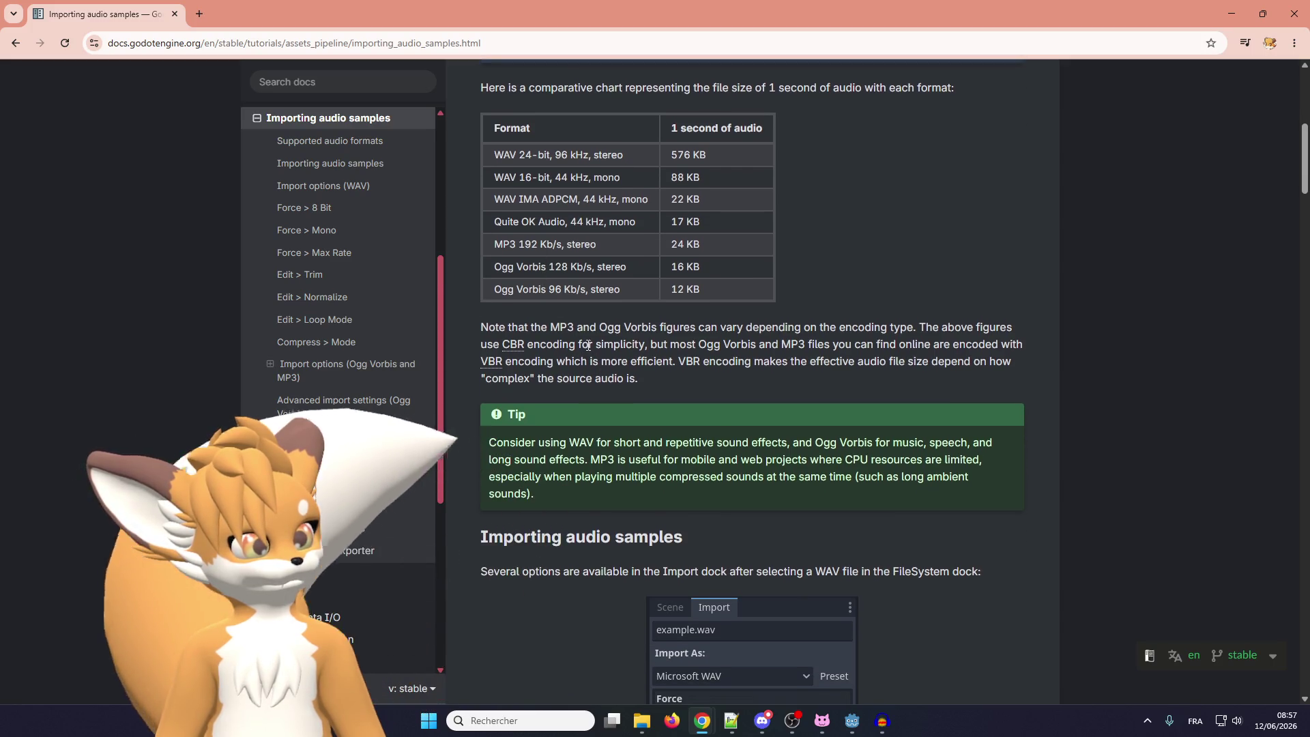
{"action": "scroll", "coordinate": [586, 338], "scroll_direction": "down", "scroll_amount": 1}
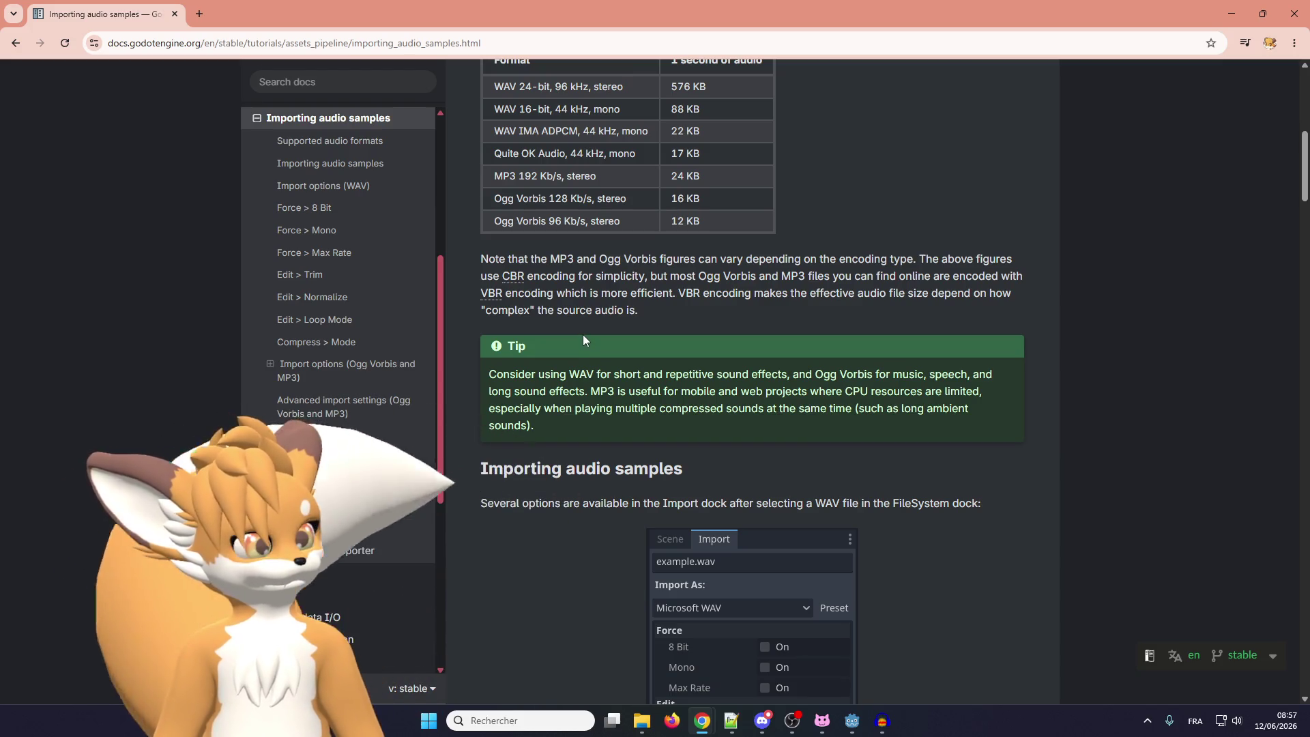
{"action": "scroll", "coordinate": [583, 335], "scroll_direction": "down", "scroll_amount": 1}
{"action": "scroll", "coordinate": [569, 337], "scroll_direction": "down", "scroll_amount": 3}
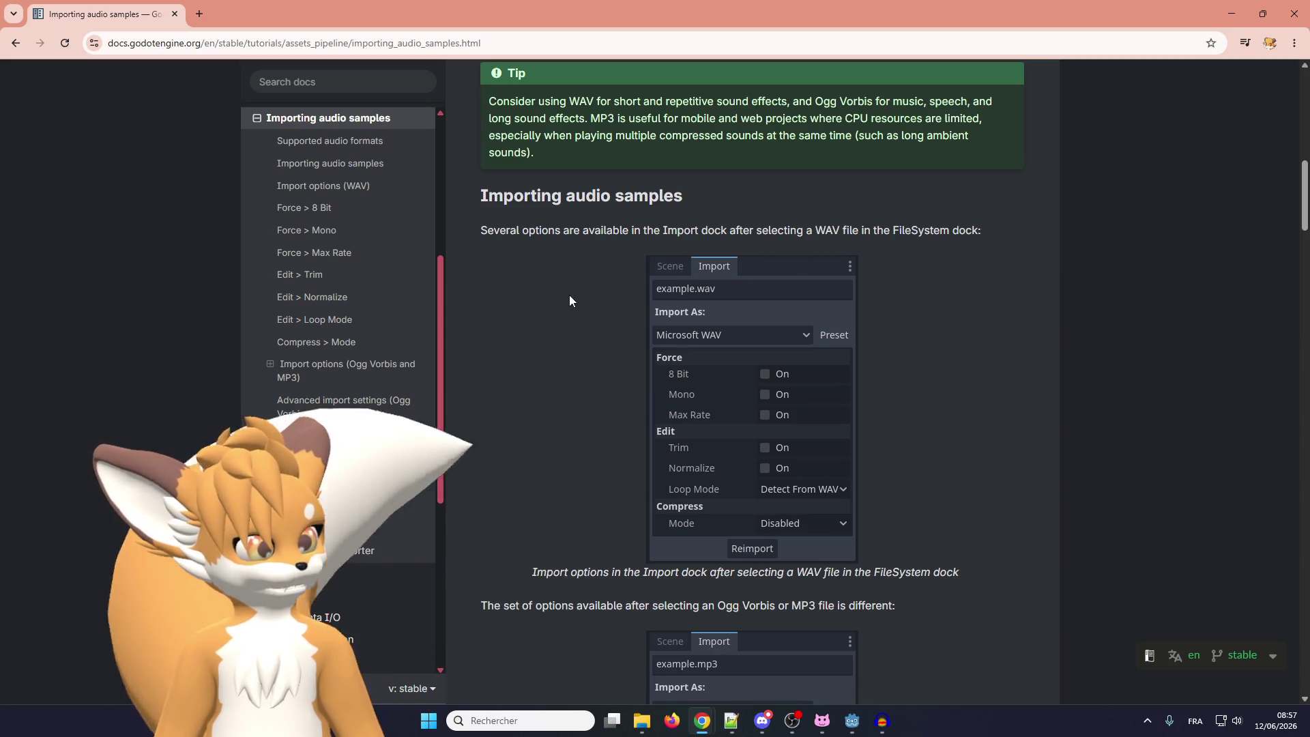
{"action": "scroll", "coordinate": [570, 295], "scroll_direction": "down", "scroll_amount": 2}
{"action": "scroll", "coordinate": [560, 471], "scroll_direction": "up", "scroll_amount": 1}
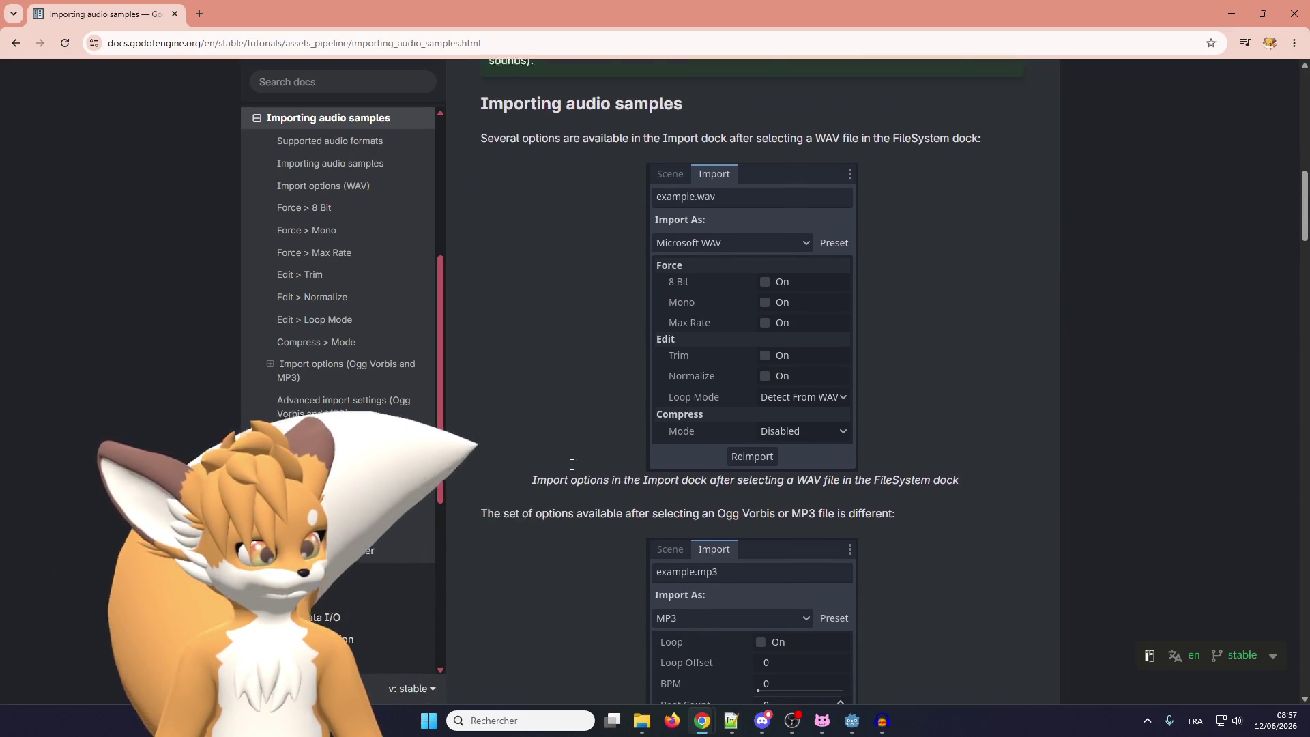
{"action": "scroll", "coordinate": [571, 463], "scroll_direction": "down", "scroll_amount": 6}
{"action": "scroll", "coordinate": [575, 412], "scroll_direction": "down", "scroll_amount": 3}
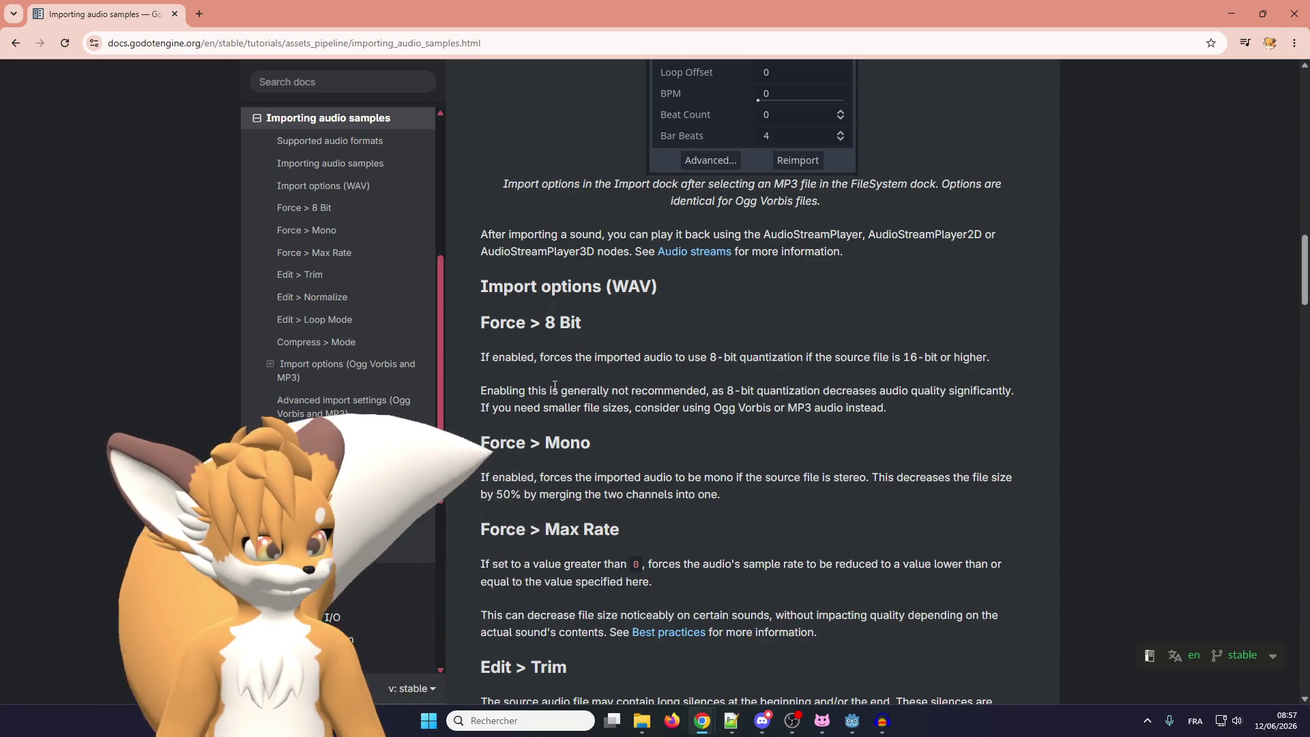
{"action": "scroll", "coordinate": [554, 387], "scroll_direction": "up", "scroll_amount": 1}
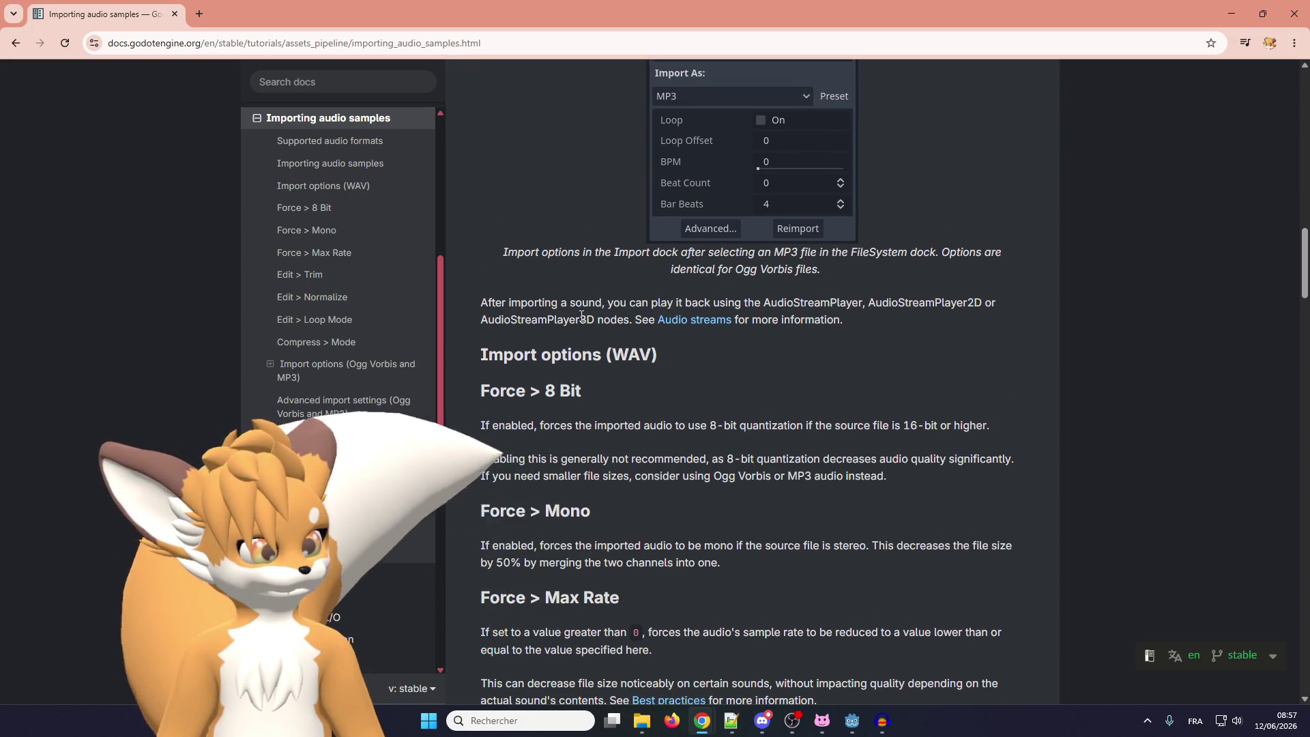
Read through WAV Trim, Normalize, Loop Mode and Compress docs down to the Ogg/MP3 BPM option
{"action": "scroll", "coordinate": [587, 362], "scroll_direction": "down", "scroll_amount": 5}
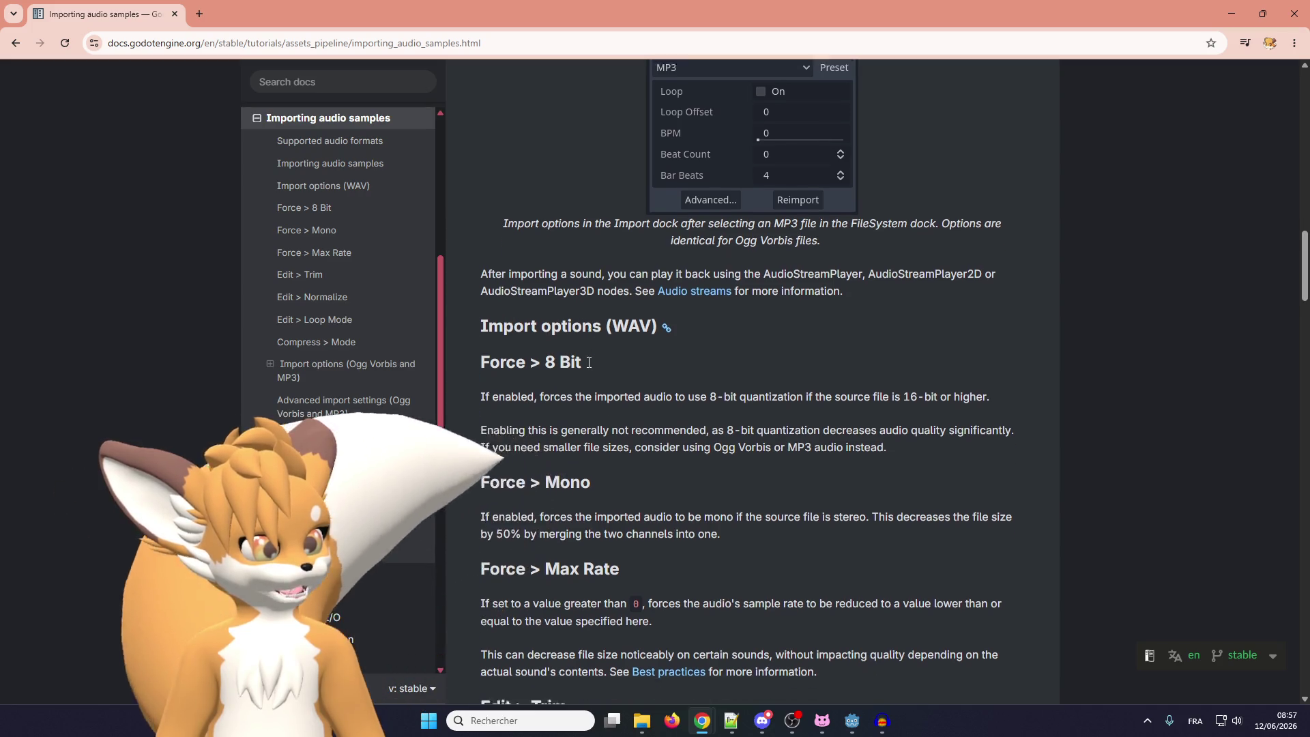
{"action": "scroll", "coordinate": [583, 352], "scroll_direction": "down", "scroll_amount": 2}
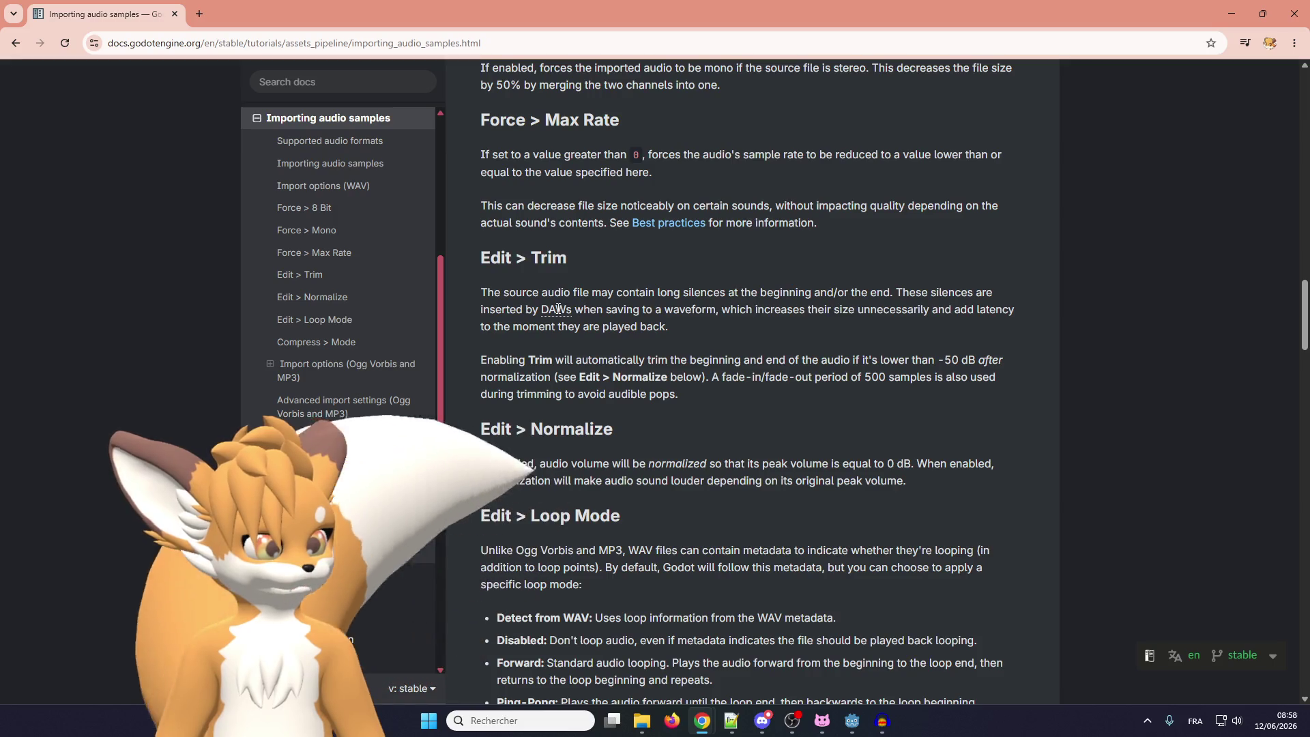
{"action": "mouse_move", "coordinate": [558, 309]}
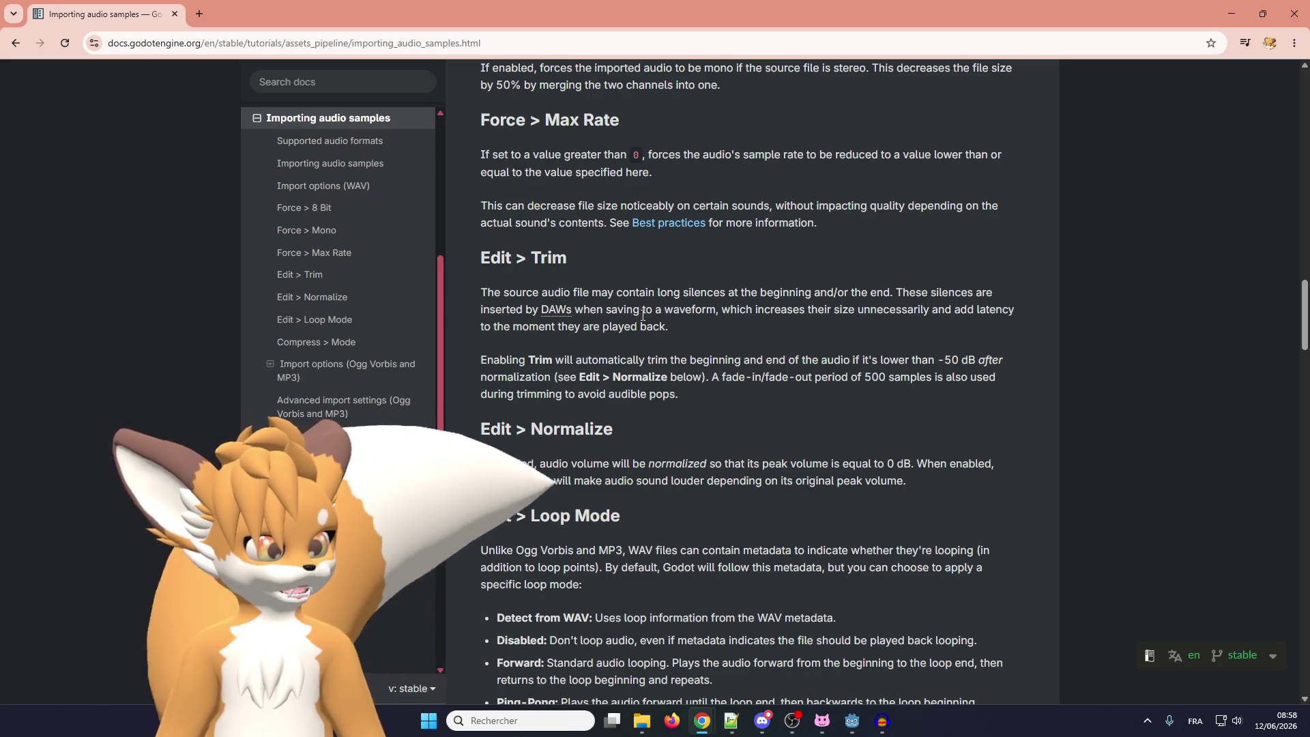
{"action": "scroll", "coordinate": [841, 210], "scroll_direction": "down", "scroll_amount": 1}
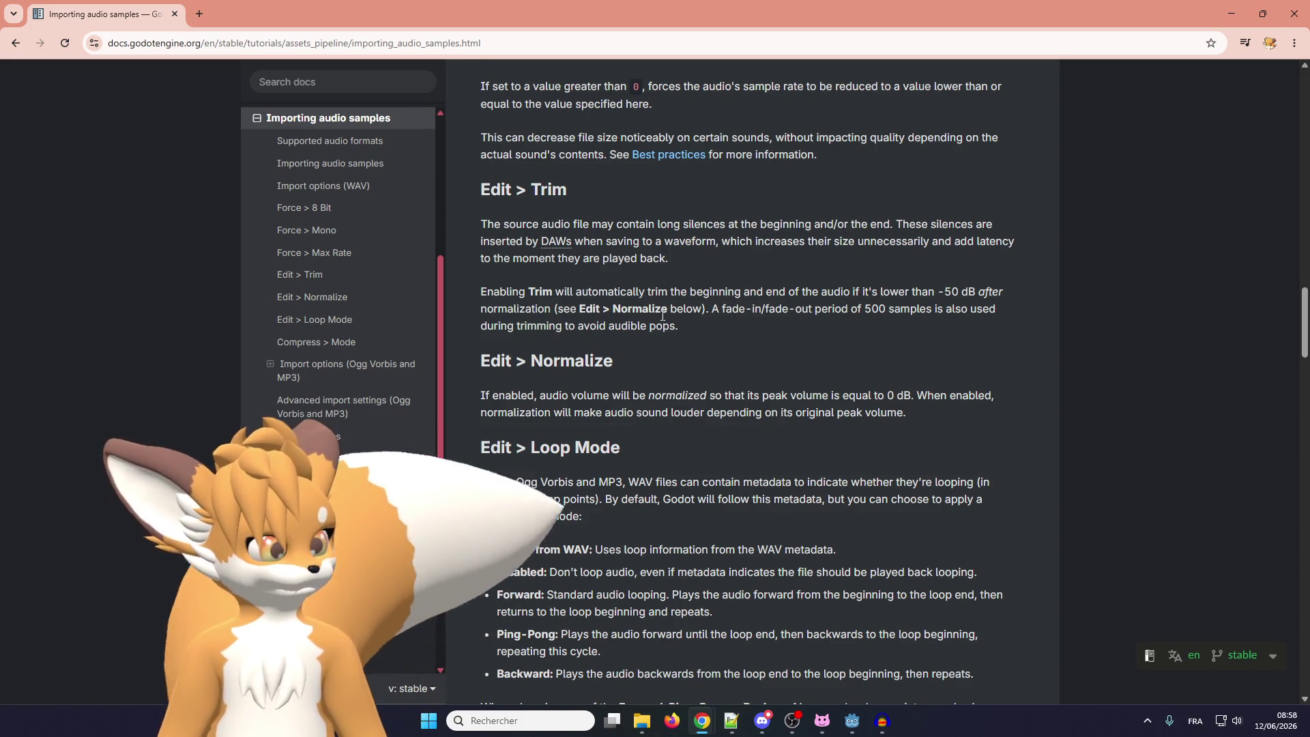
{"action": "scroll", "coordinate": [601, 304], "scroll_direction": "down", "scroll_amount": 2}
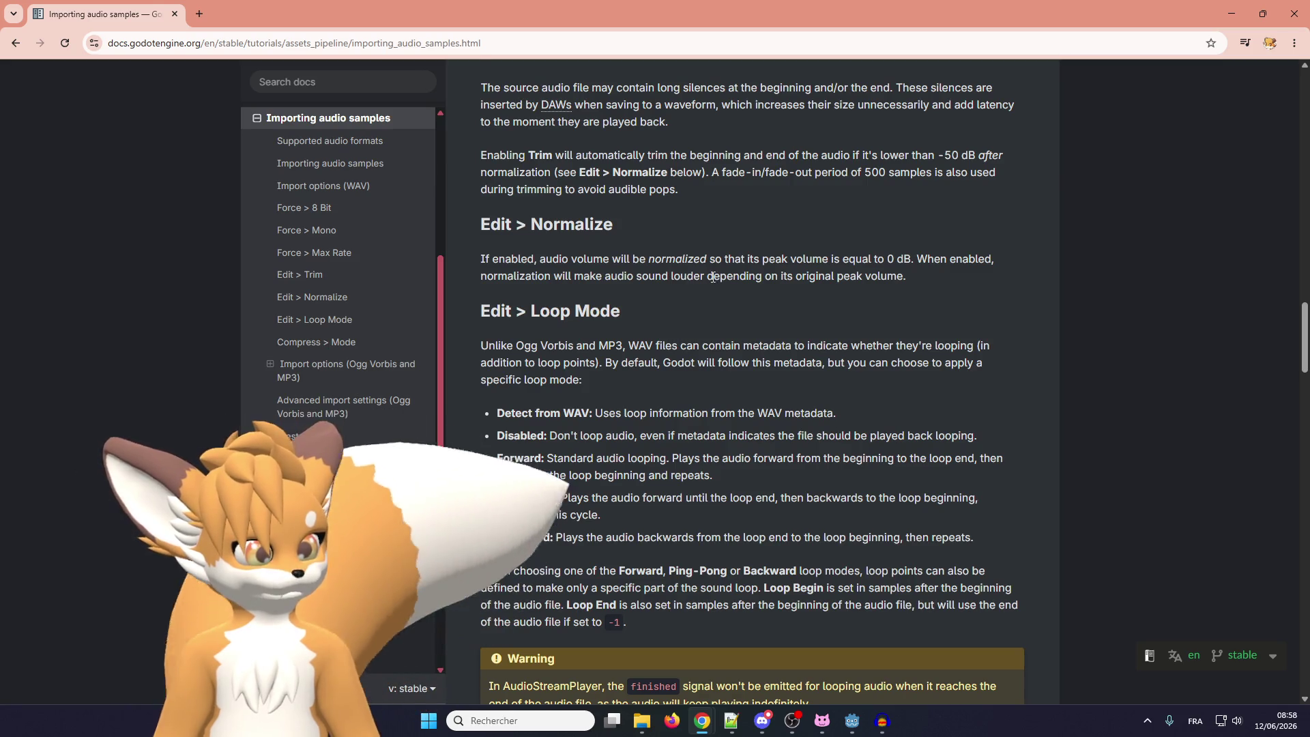
{"action": "scroll", "coordinate": [712, 271], "scroll_direction": "down", "scroll_amount": 1}
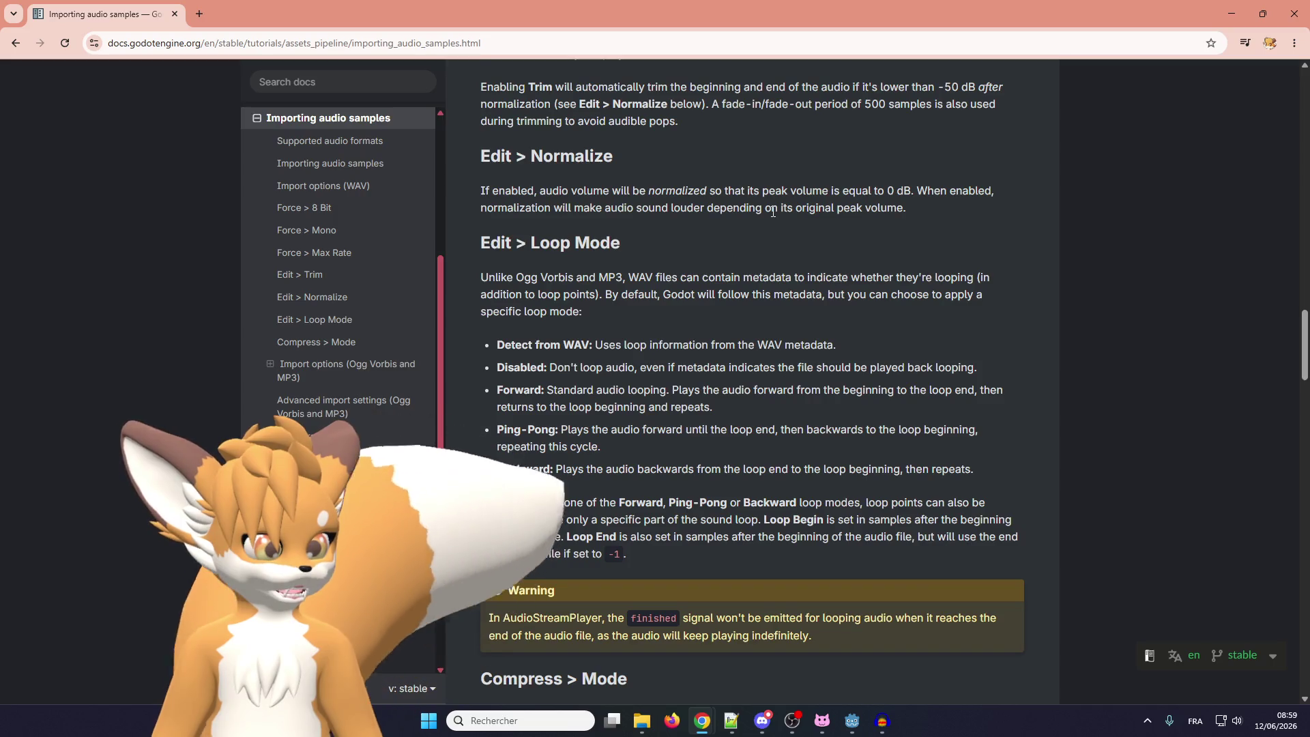
{"action": "scroll", "coordinate": [486, 266], "scroll_direction": "down", "scroll_amount": 1}
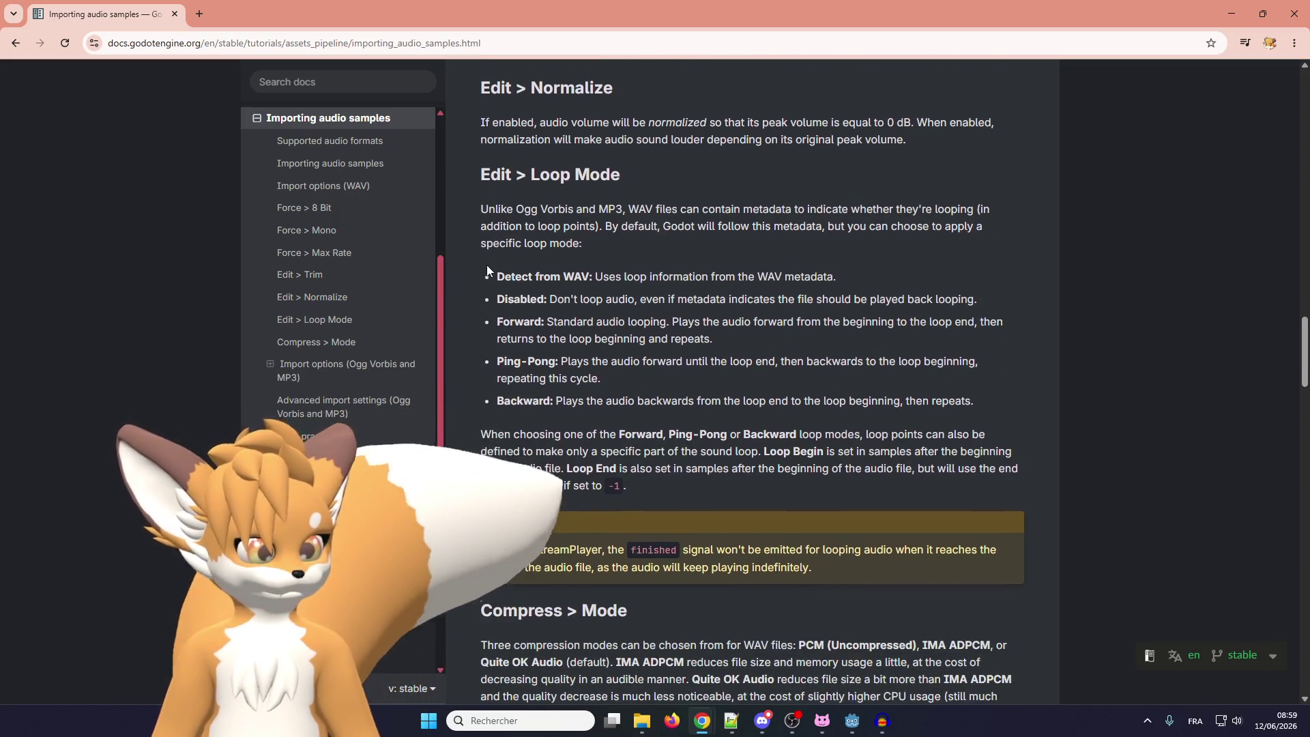
{"action": "scroll", "coordinate": [473, 268], "scroll_direction": "down", "scroll_amount": 1}
{"action": "scroll", "coordinate": [505, 264], "scroll_direction": "up", "scroll_amount": 1}
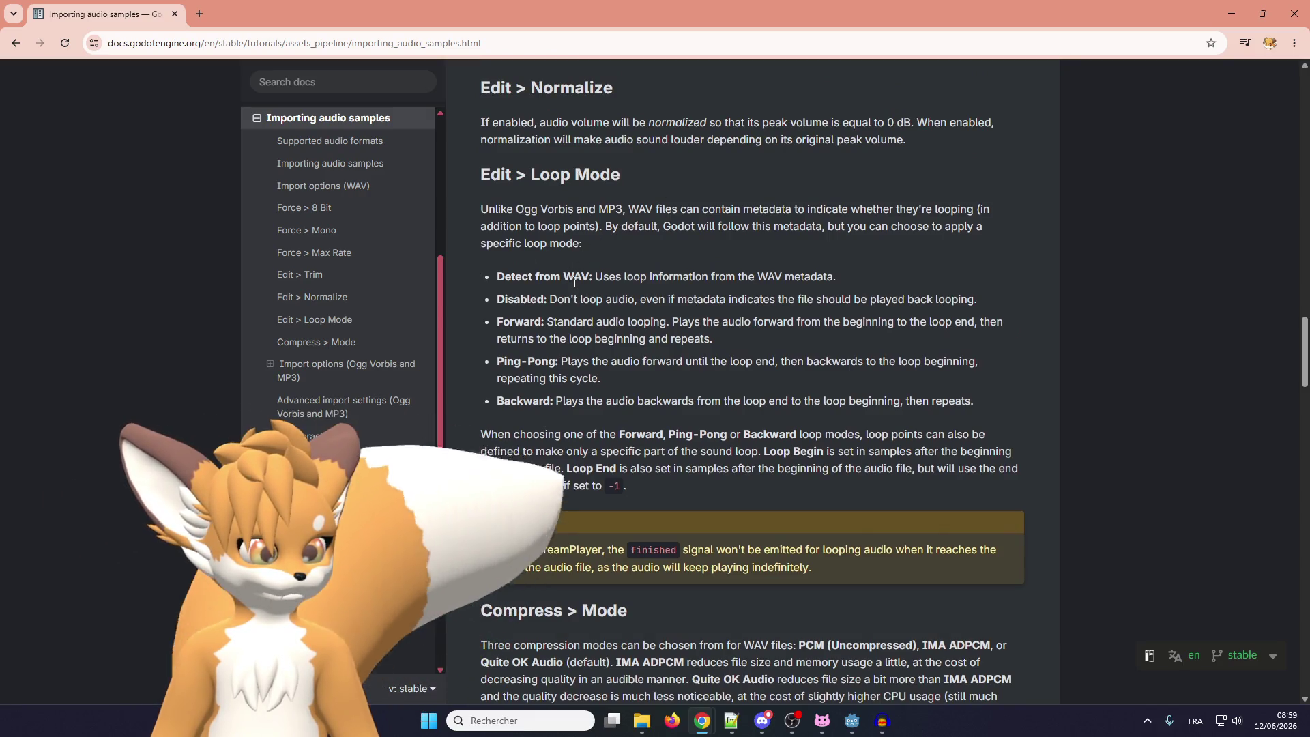
{"action": "scroll", "coordinate": [575, 281], "scroll_direction": "down", "scroll_amount": 3}
{"action": "scroll", "coordinate": [575, 282], "scroll_direction": "down", "scroll_amount": 3}
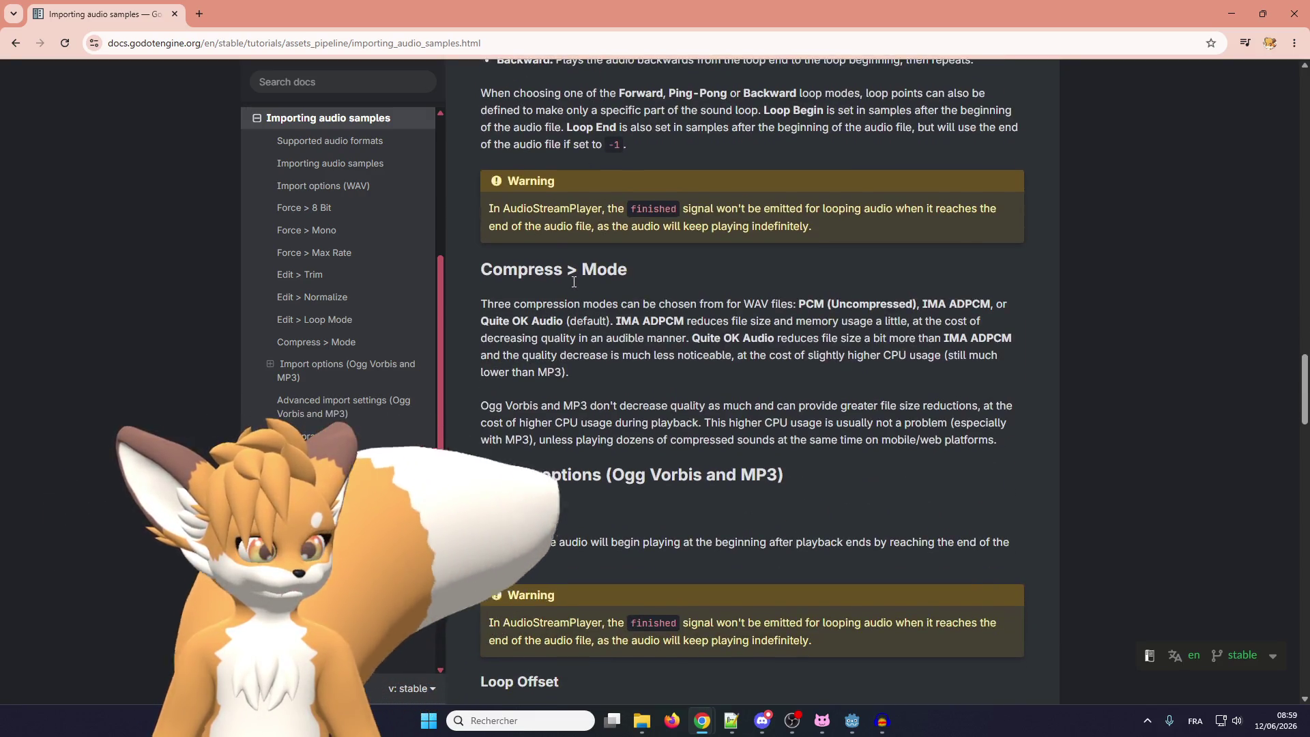
{"action": "scroll", "coordinate": [548, 282], "scroll_direction": "down", "scroll_amount": 1}
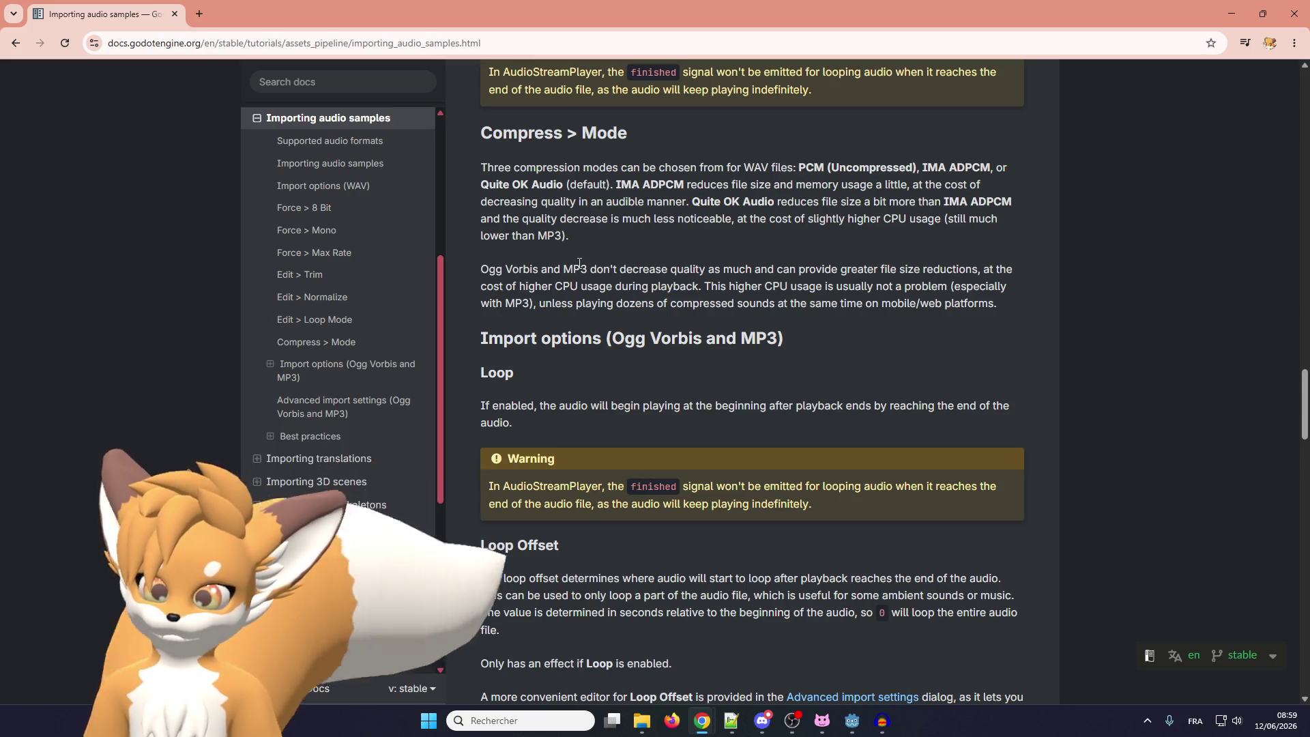
{"action": "scroll", "coordinate": [579, 263], "scroll_direction": "down", "scroll_amount": 1}
{"action": "scroll", "coordinate": [579, 264], "scroll_direction": "up", "scroll_amount": 1}
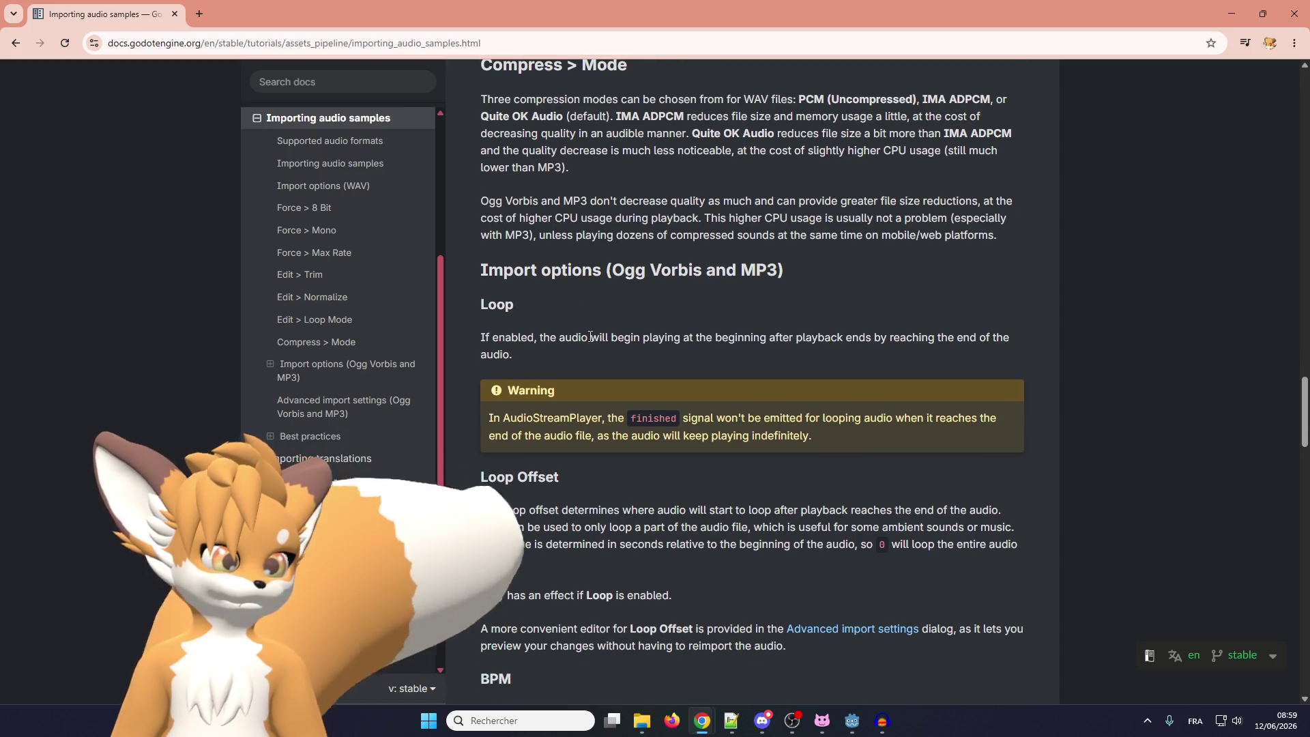
{"action": "scroll", "coordinate": [584, 324], "scroll_direction": "down", "scroll_amount": 2}
{"action": "scroll", "coordinate": [581, 337], "scroll_direction": "down", "scroll_amount": 6}
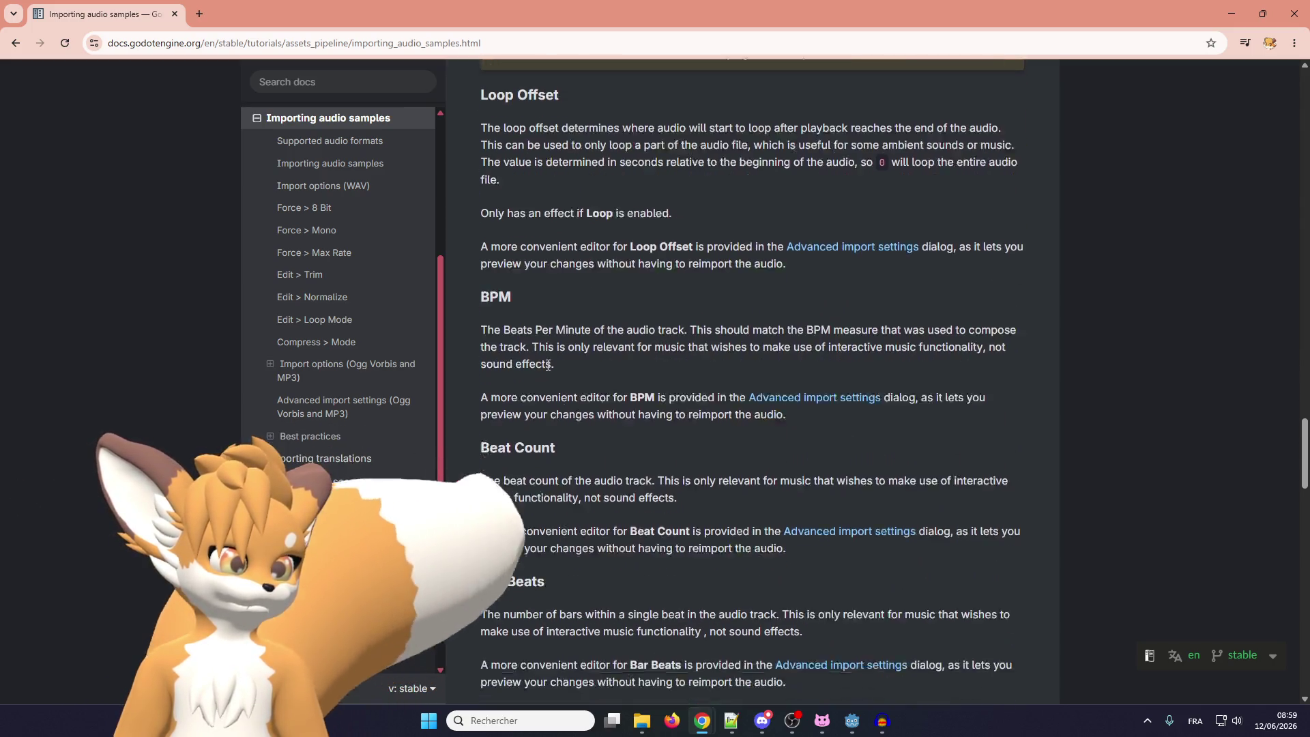
Scroll down the Importing audio samples page through the advanced import dialog notes
{"action": "scroll", "coordinate": [563, 369], "scroll_direction": "down", "scroll_amount": 6}
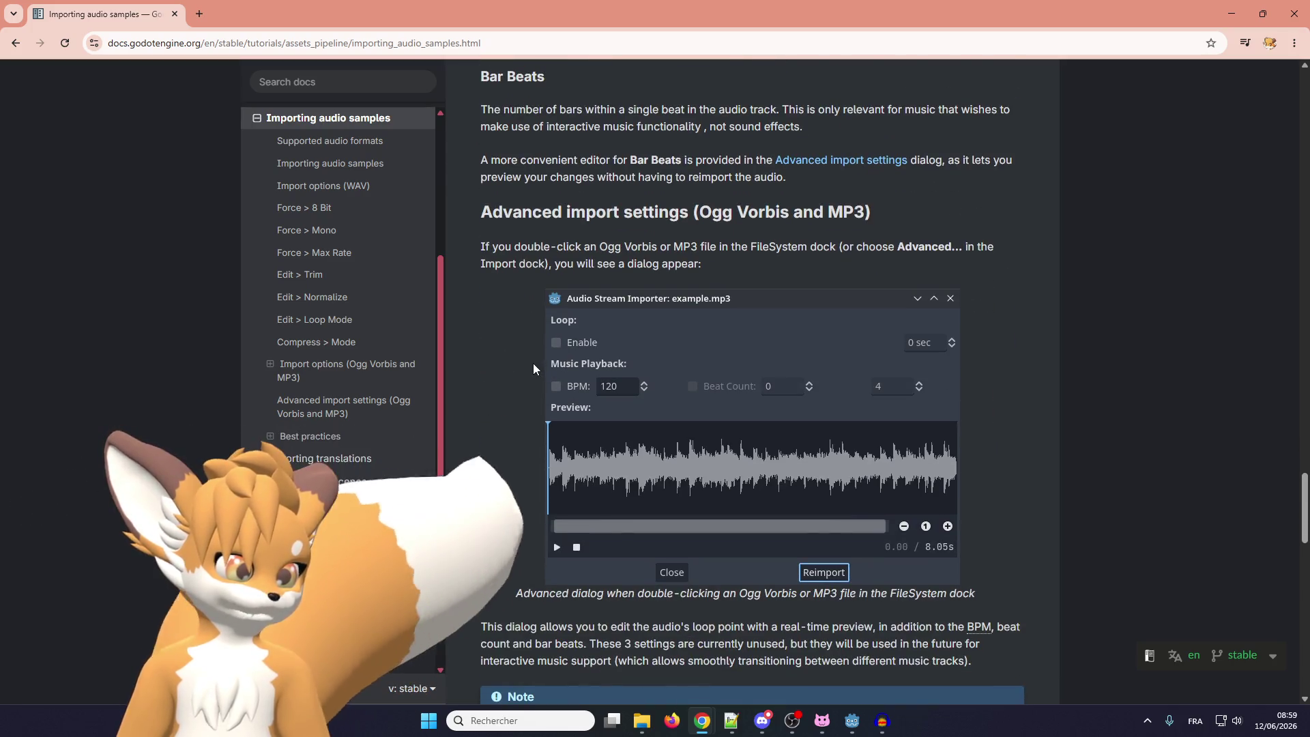
{"action": "scroll", "coordinate": [501, 304], "scroll_direction": "down", "scroll_amount": 2}
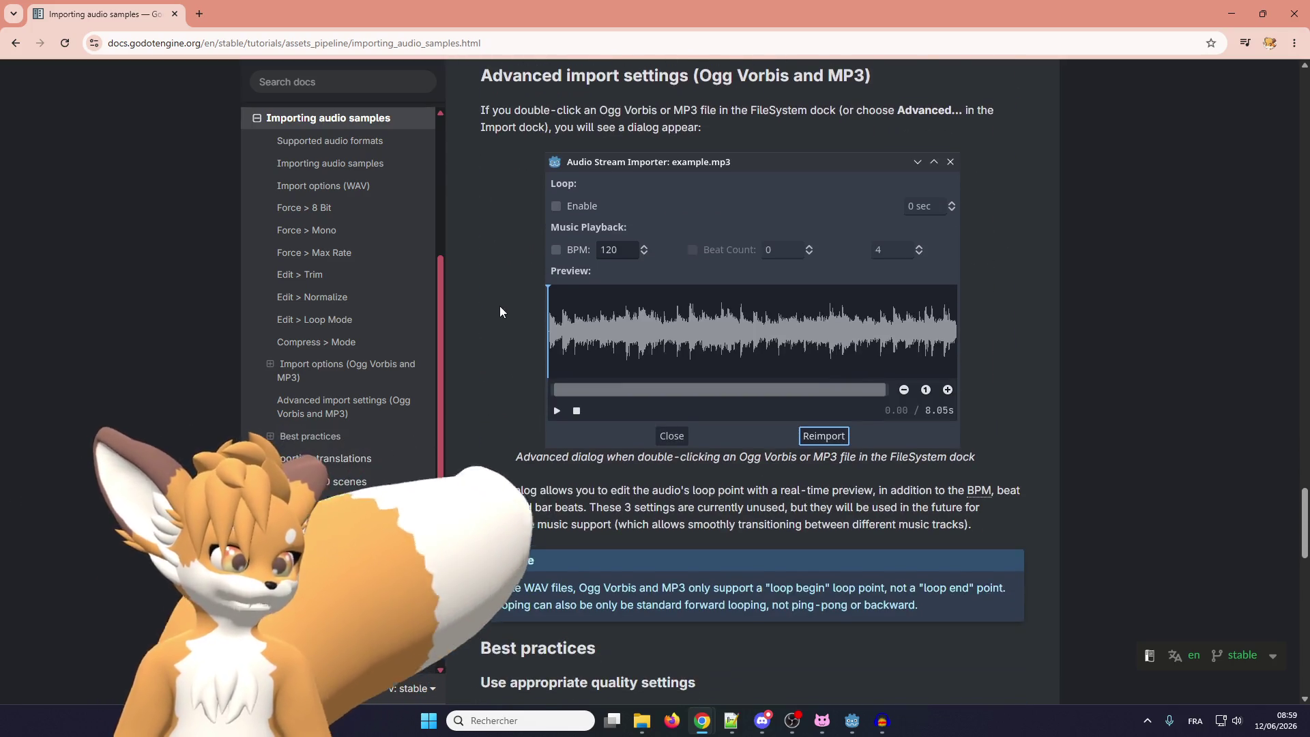
{"action": "scroll", "coordinate": [505, 389], "scroll_direction": "down", "scroll_amount": 3}
{"action": "scroll", "coordinate": [512, 393], "scroll_direction": "down", "scroll_amount": 2}
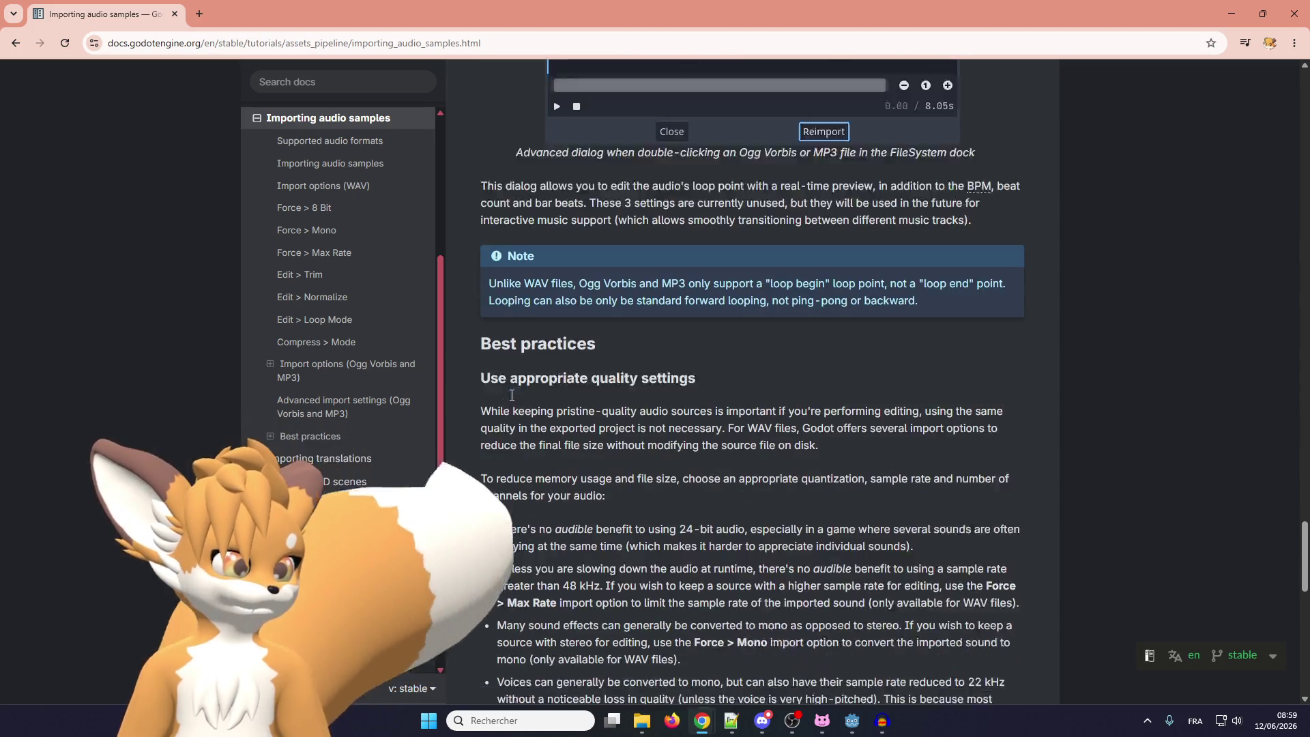
{"action": "scroll", "coordinate": [518, 355], "scroll_direction": "down", "scroll_amount": 6}
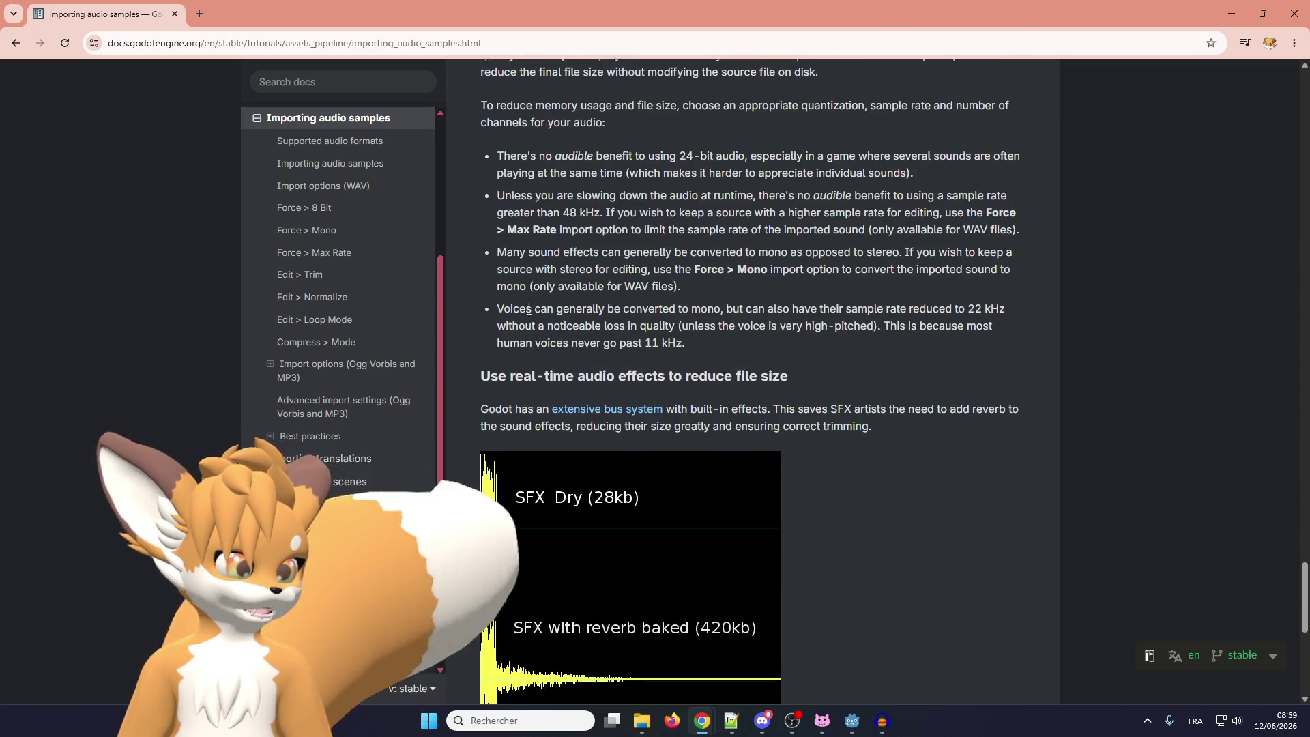
{"action": "scroll", "coordinate": [530, 300], "scroll_direction": "up", "scroll_amount": 5}
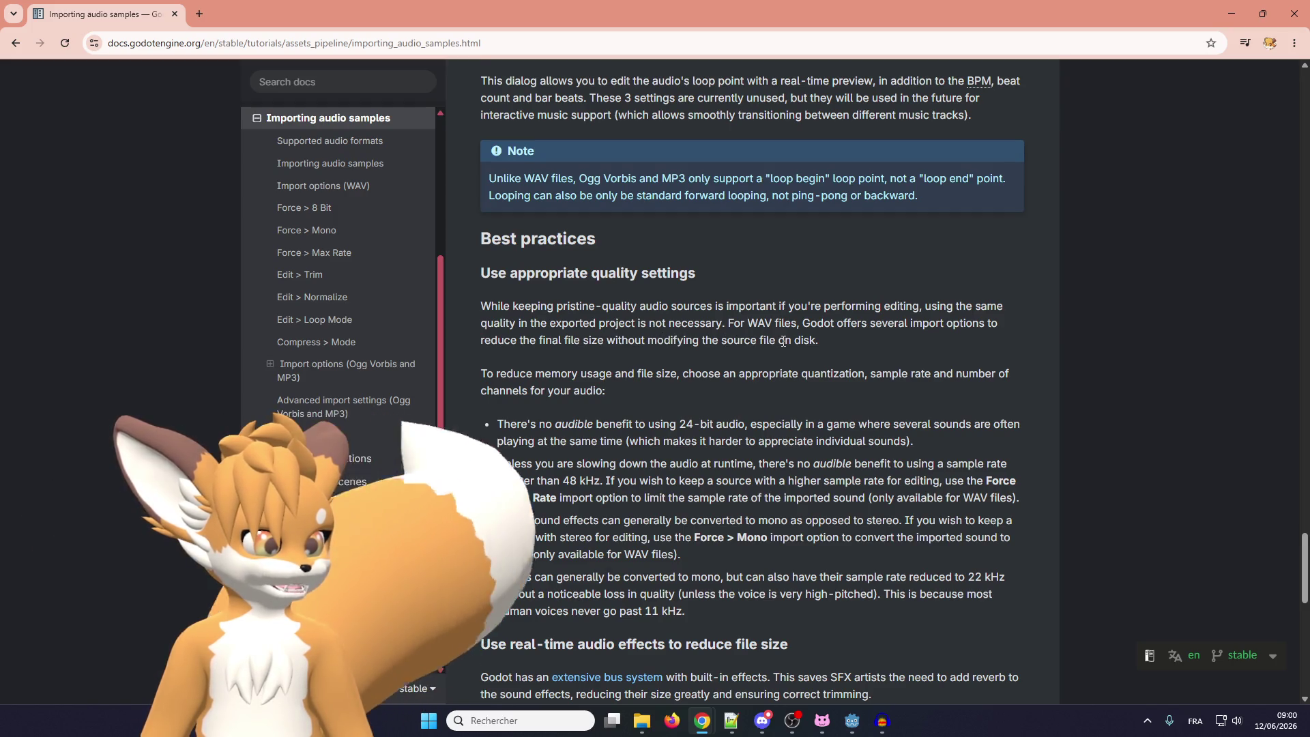
Scroll to the page bottom past Best practices, then back up to Normalize and Loop Mode
{"action": "scroll", "coordinate": [561, 336], "scroll_direction": "down", "scroll_amount": 1}
{"action": "scroll", "coordinate": [561, 336], "scroll_direction": "down", "scroll_amount": 1}
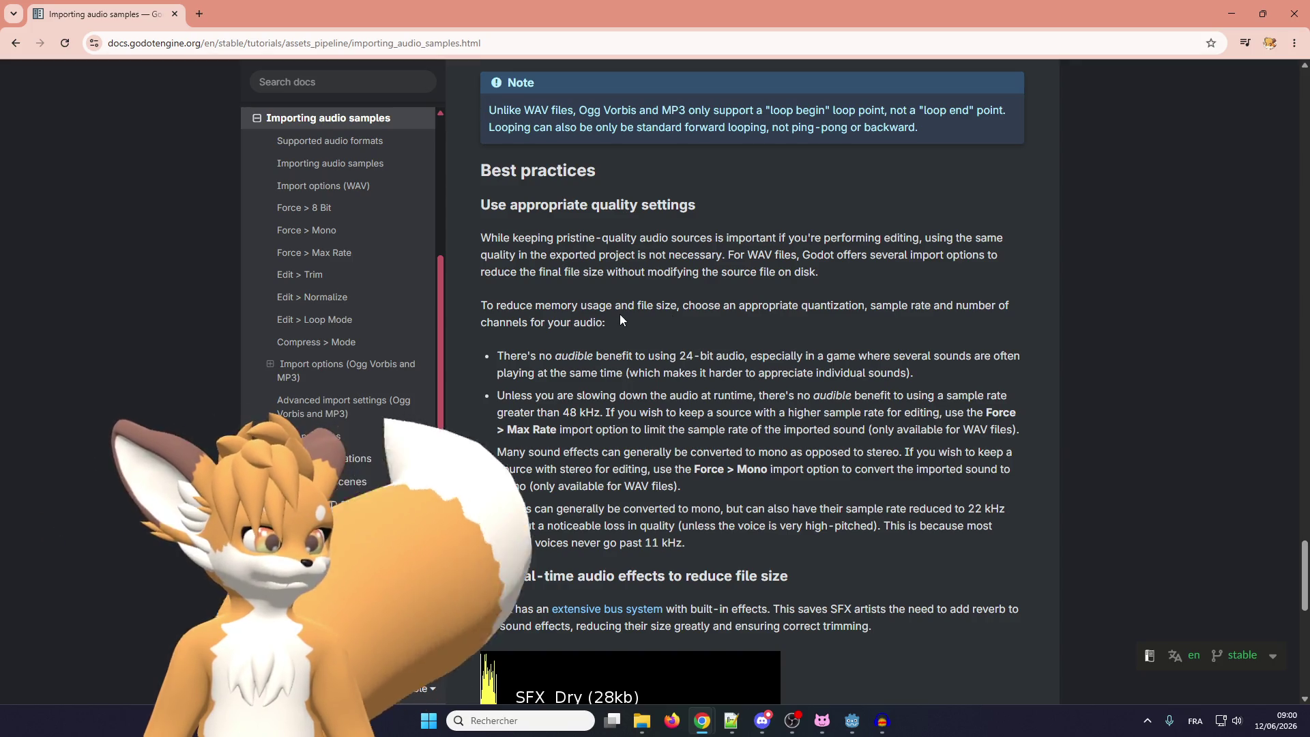
{"action": "scroll", "coordinate": [620, 319], "scroll_direction": "down", "scroll_amount": 2}
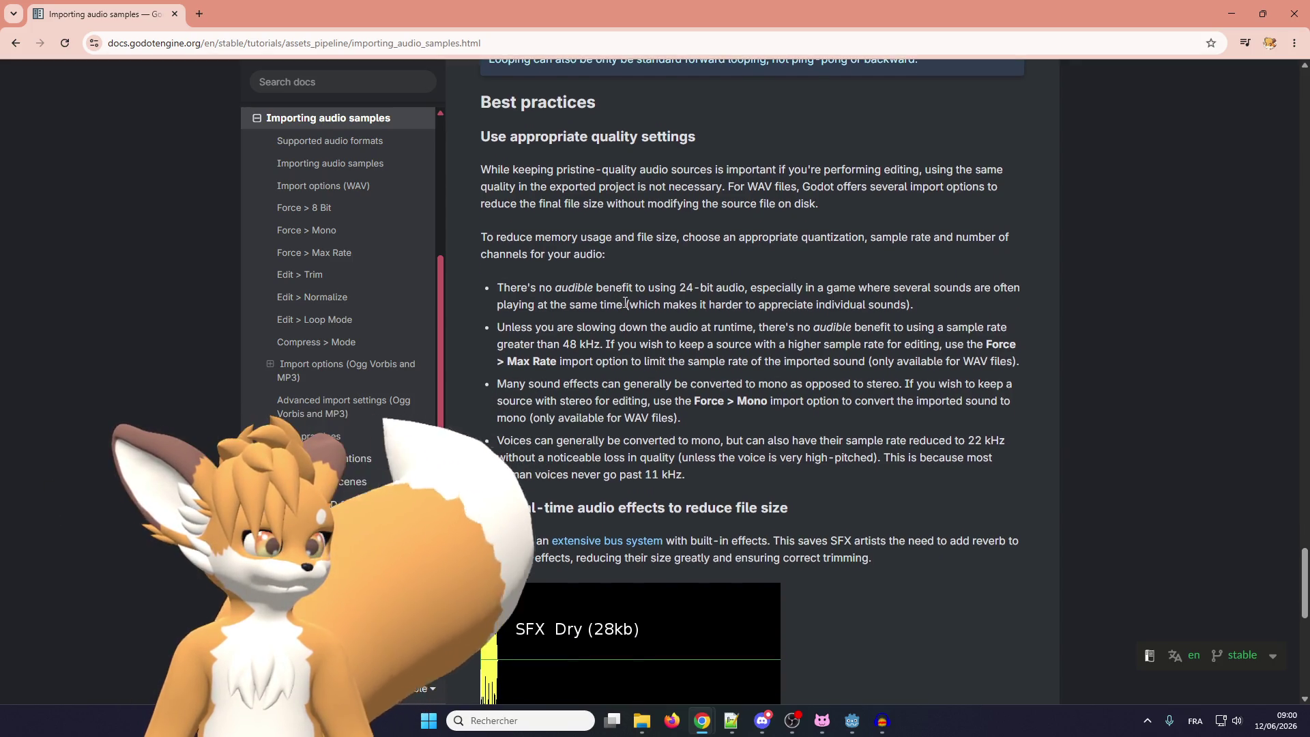
{"action": "scroll", "coordinate": [626, 302], "scroll_direction": "down", "scroll_amount": 2}
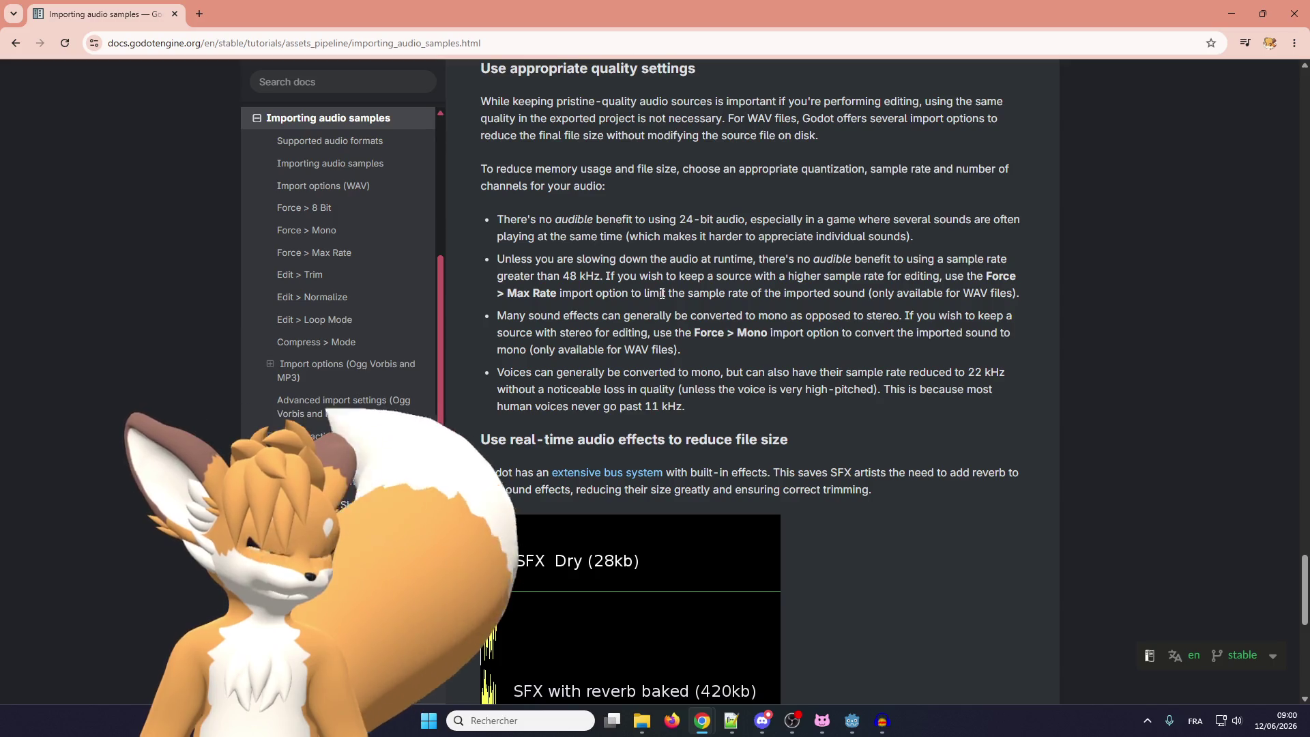
{"action": "scroll", "coordinate": [662, 294], "scroll_direction": "down", "scroll_amount": 3}
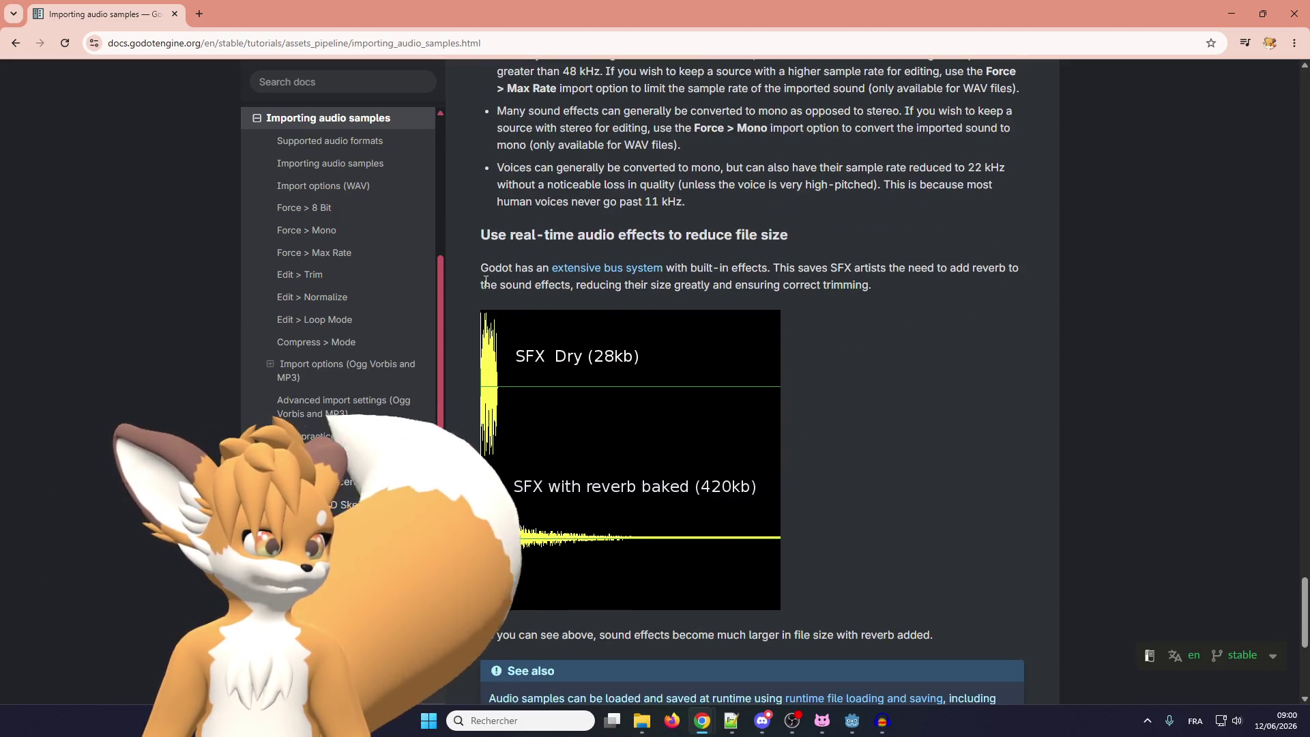
{"action": "scroll", "coordinate": [500, 282], "scroll_direction": "down", "scroll_amount": 3}
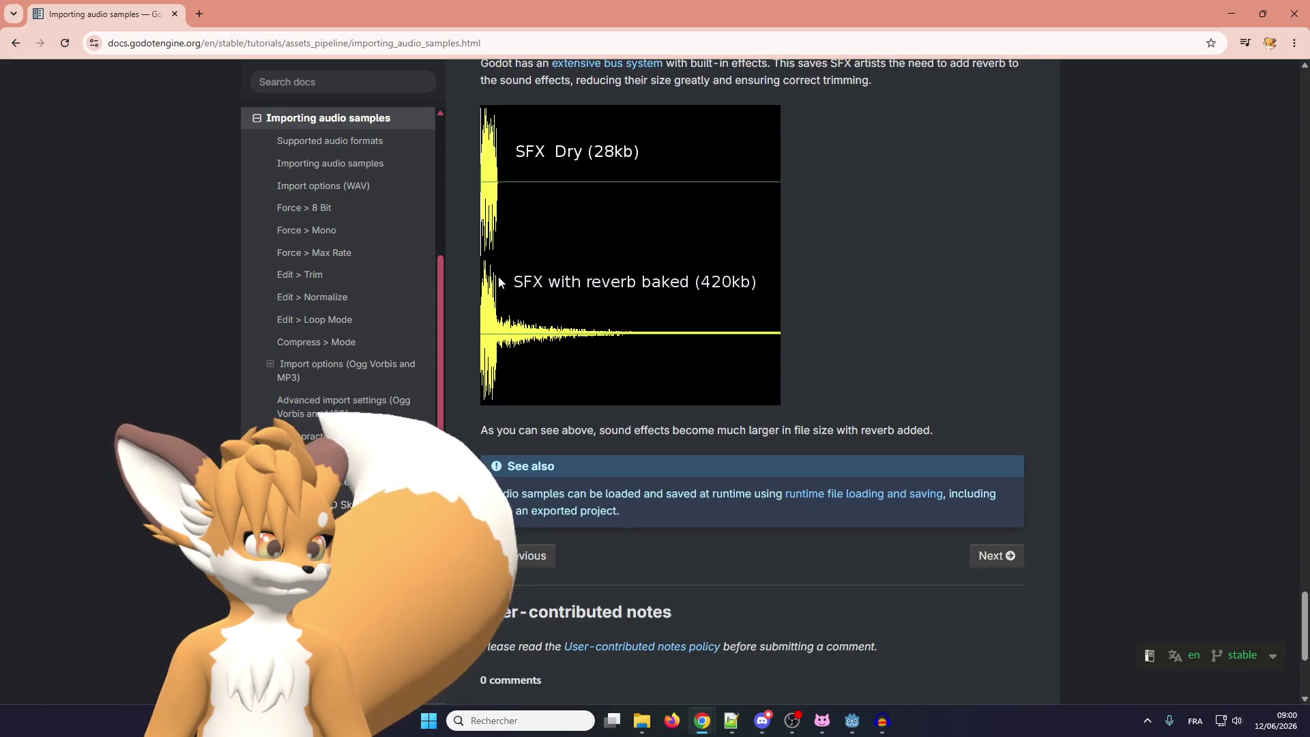
{"action": "scroll", "coordinate": [587, 437], "scroll_direction": "down", "scroll_amount": 2}
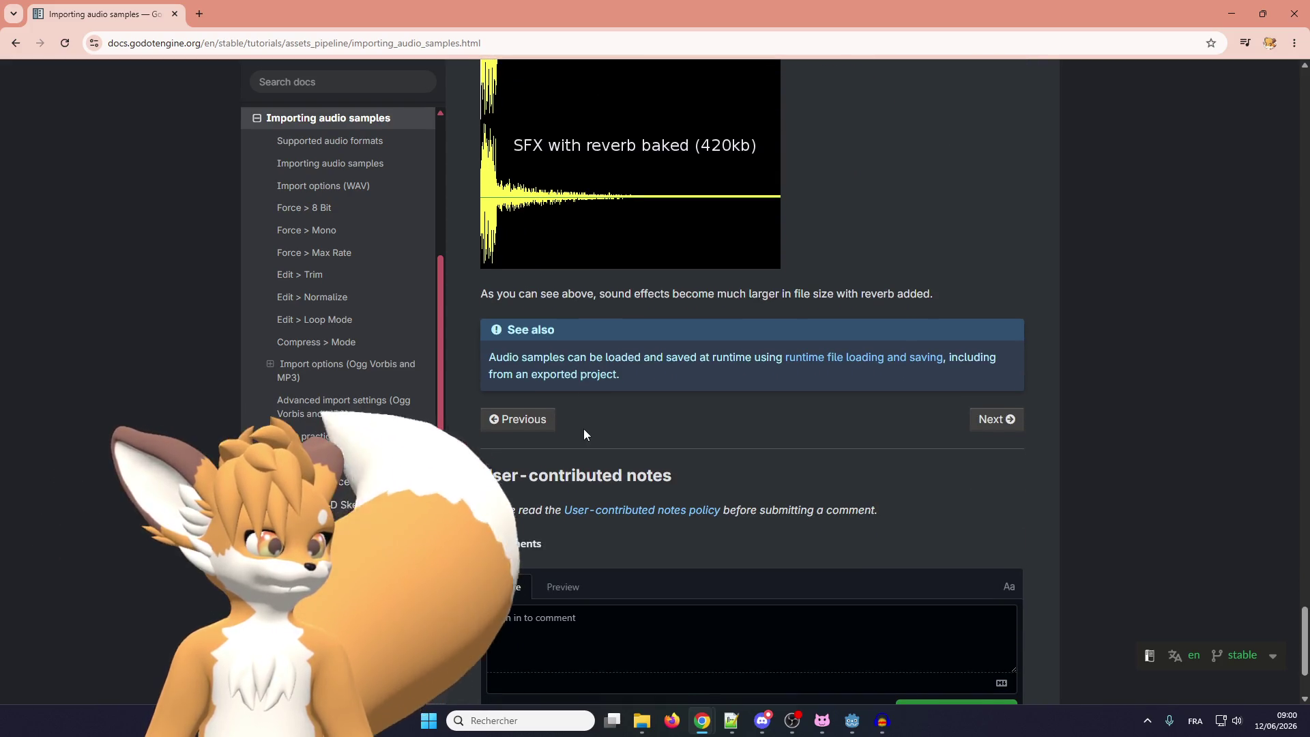
{"action": "scroll", "coordinate": [584, 429], "scroll_direction": "down", "scroll_amount": 1}
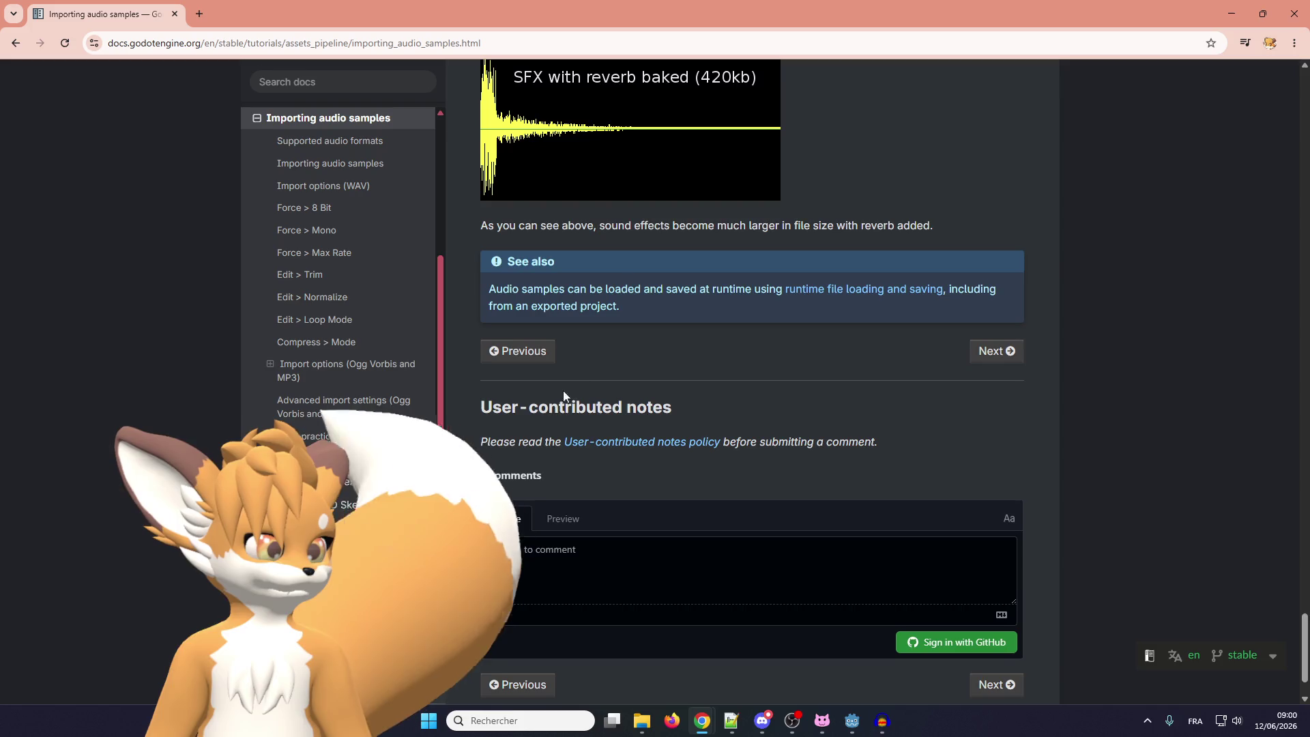
{"action": "scroll", "coordinate": [611, 350], "scroll_direction": "down", "scroll_amount": 1}
{"action": "scroll", "coordinate": [605, 444], "scroll_direction": "up", "scroll_amount": 10}
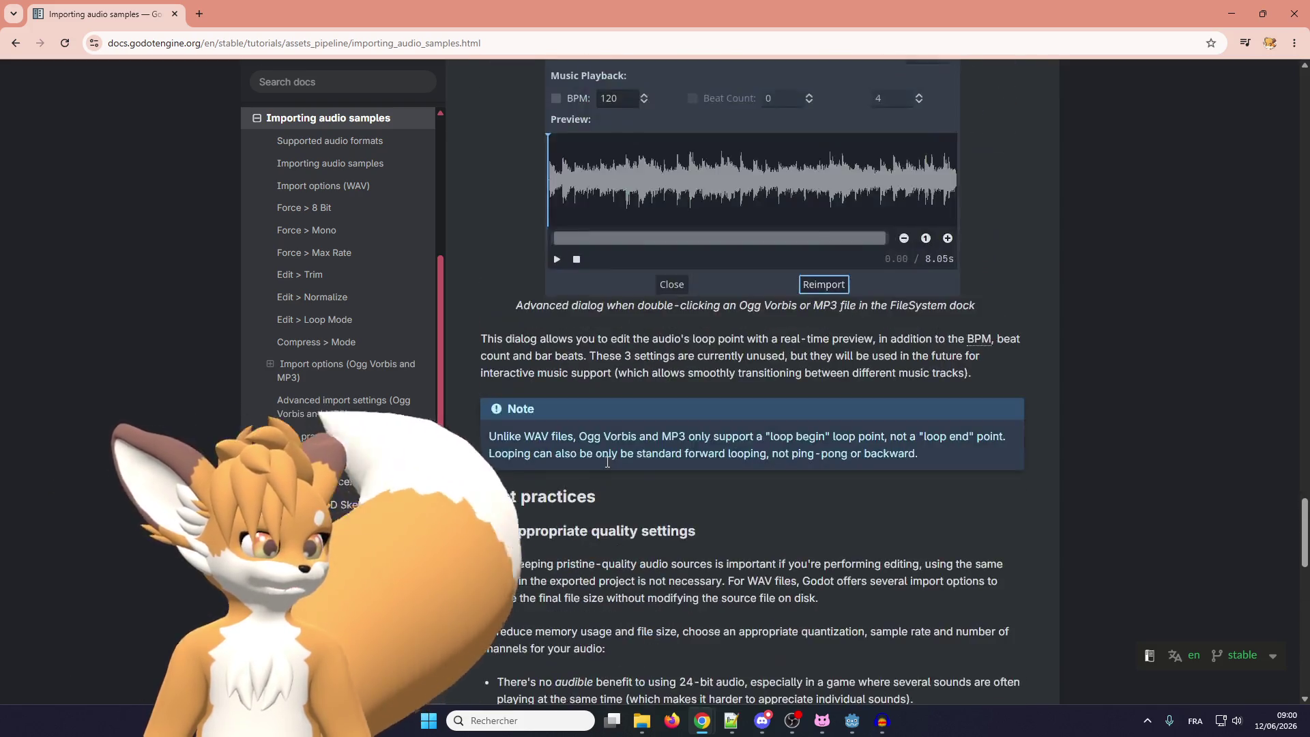
{"action": "scroll", "coordinate": [608, 462], "scroll_direction": "up", "scroll_amount": 20}
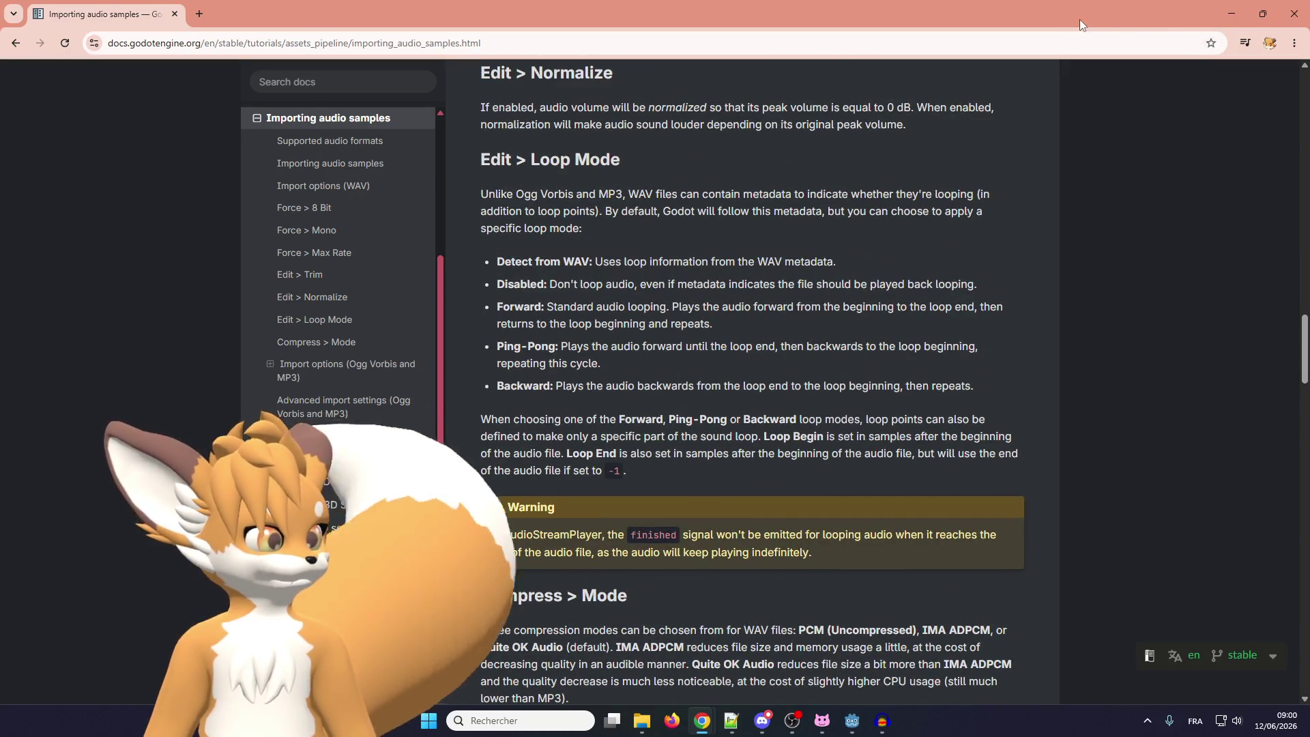
Move the documentation browser aside and bring the Godot editor with sword.gd back to front
{"action": "mouse_move", "coordinate": [1037, 10]}
{"action": "left_mouse_down"}
{"action": "mouse_move", "coordinate": [443, 36]}
{"action": "mouse_move", "coordinate": [328, 83]}
{"action": "left_mouse_up"}
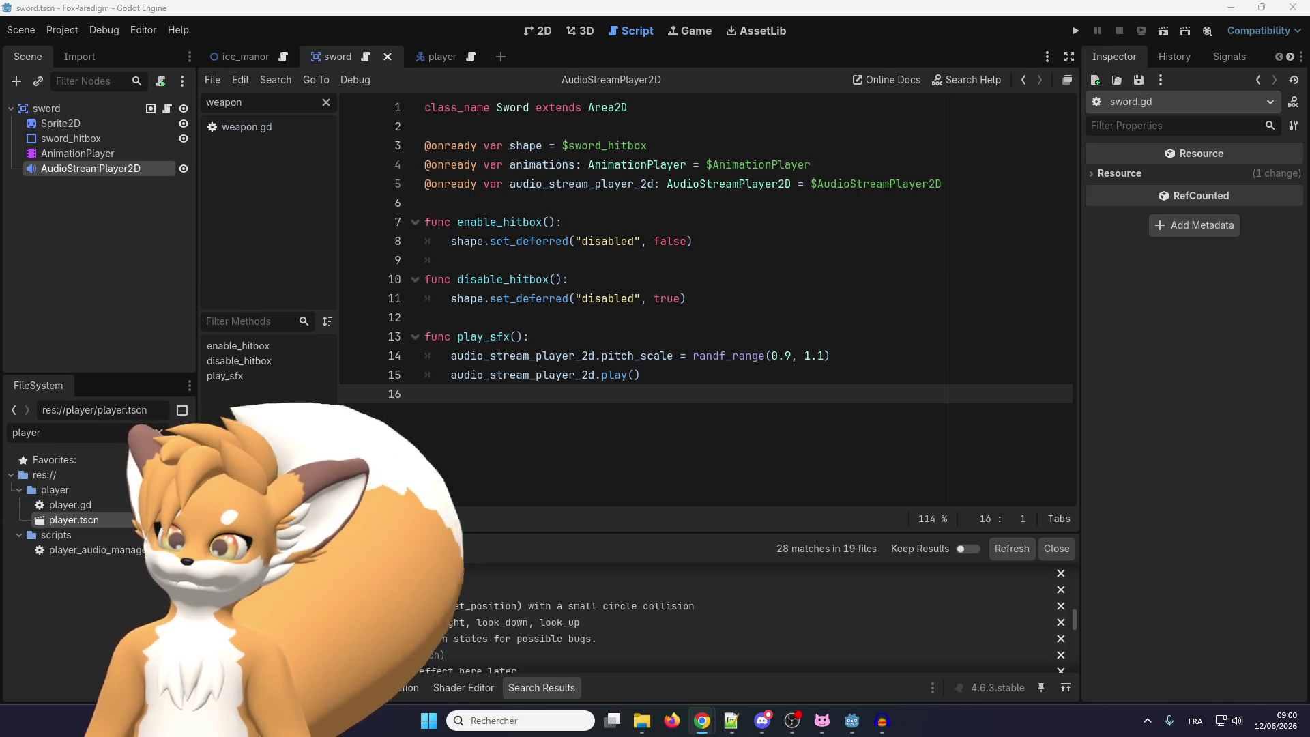
{"action": "left_click", "coordinate": [108, 643]}
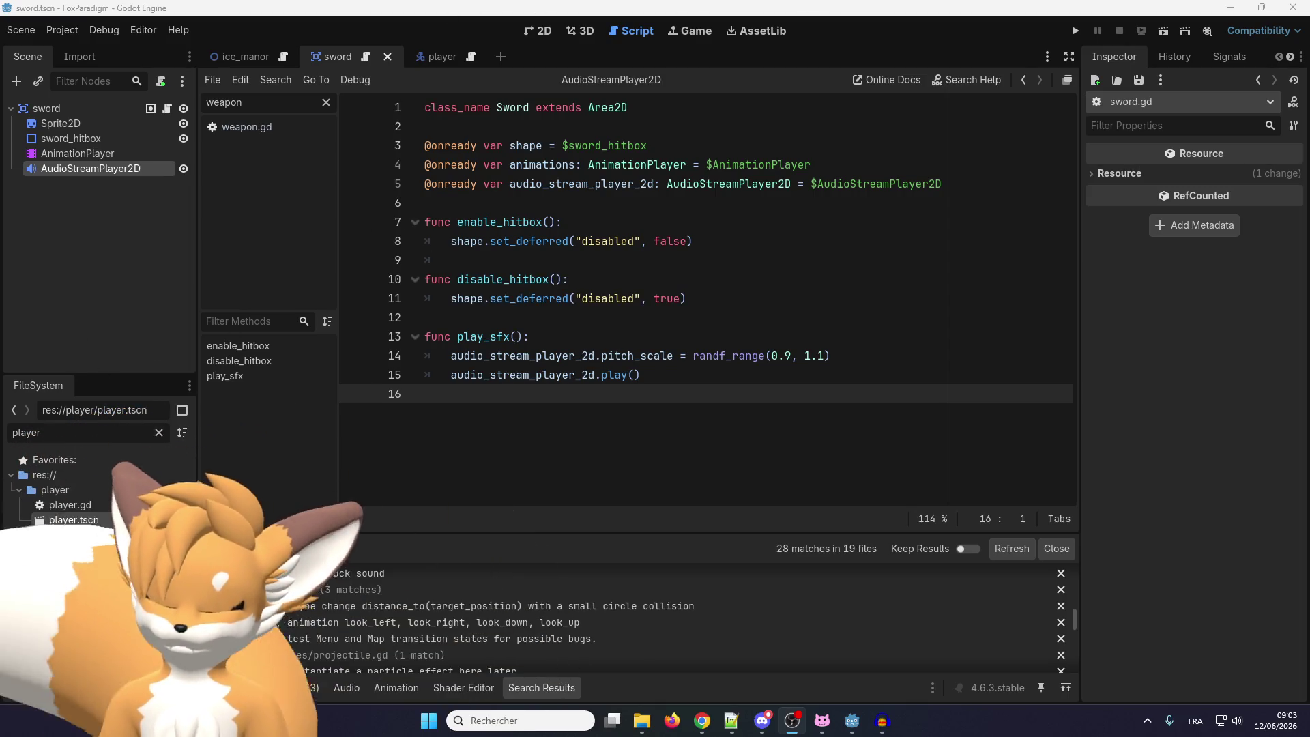
Change the FileSystem filter from 'player' to 'sword' to list only sword files
{"action": "left_click", "coordinate": [22, 31]}
{"action": "left_click", "coordinate": [22, 33]}
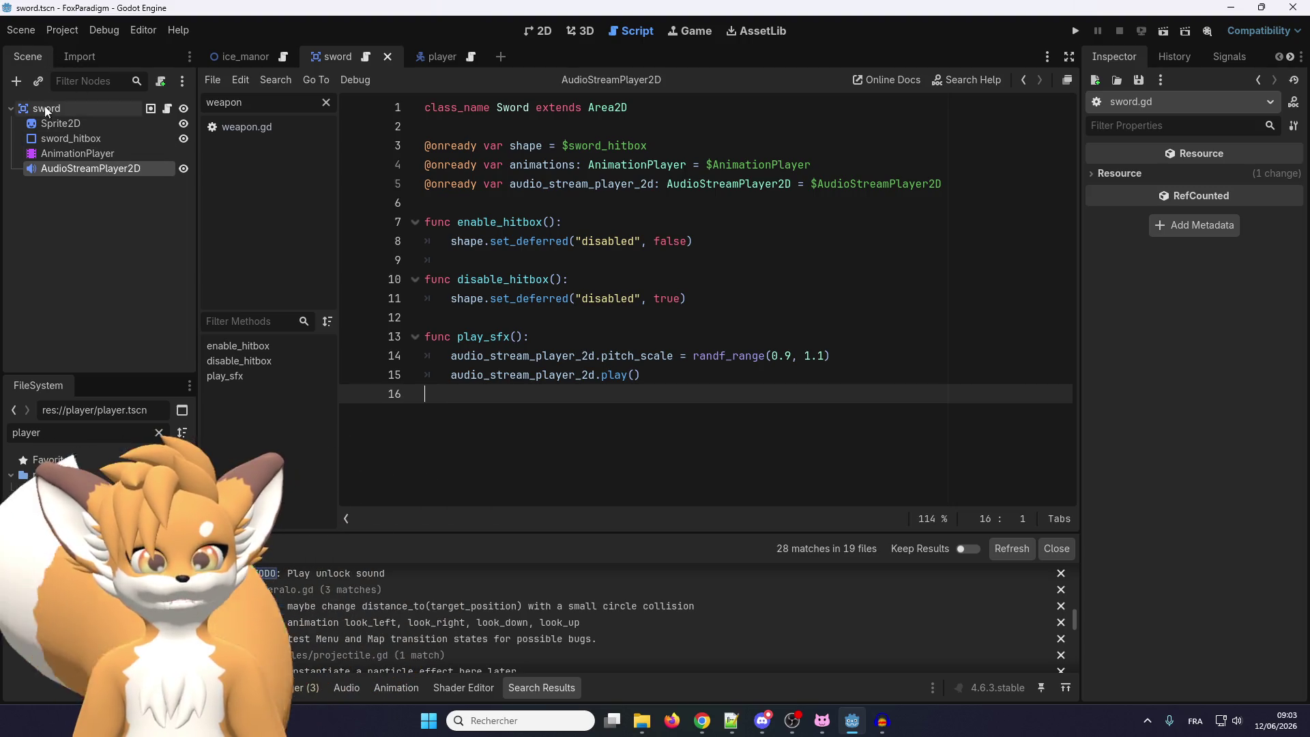
{"action": "left_click", "coordinate": [71, 56]}
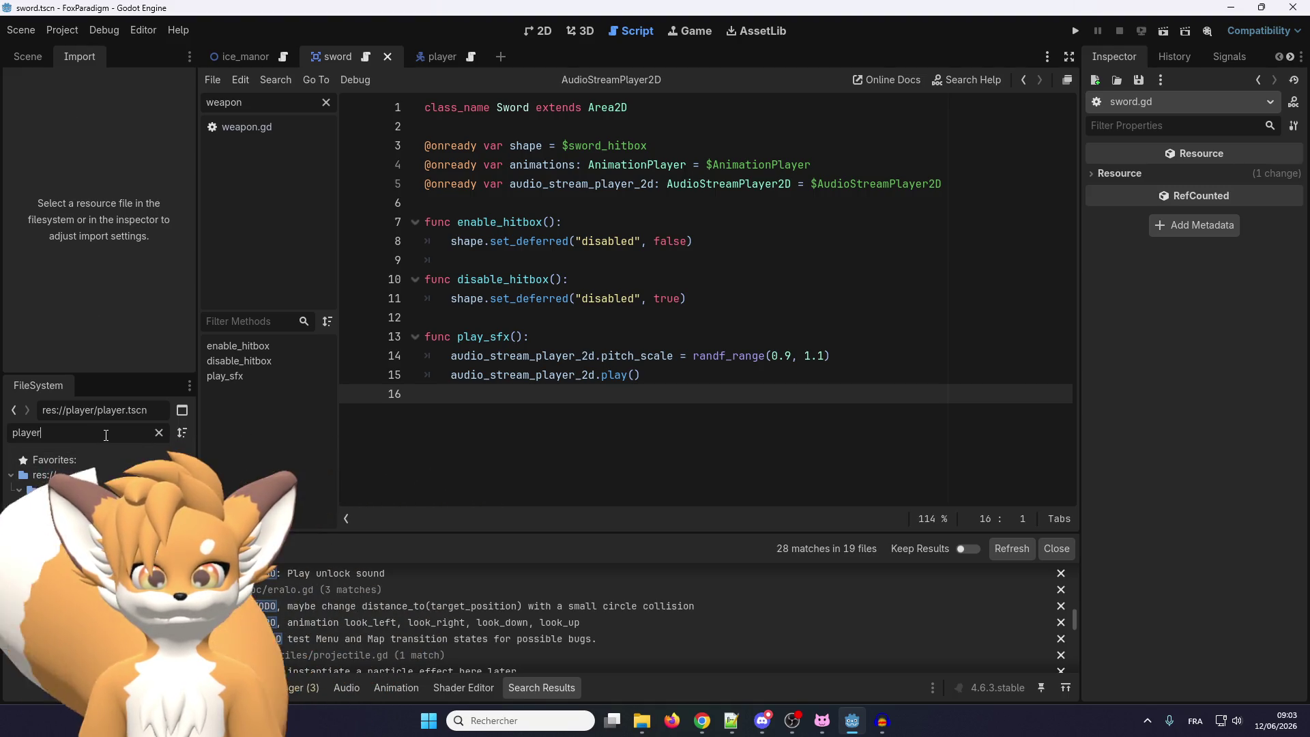
{"action": "type", "text": "sword"}
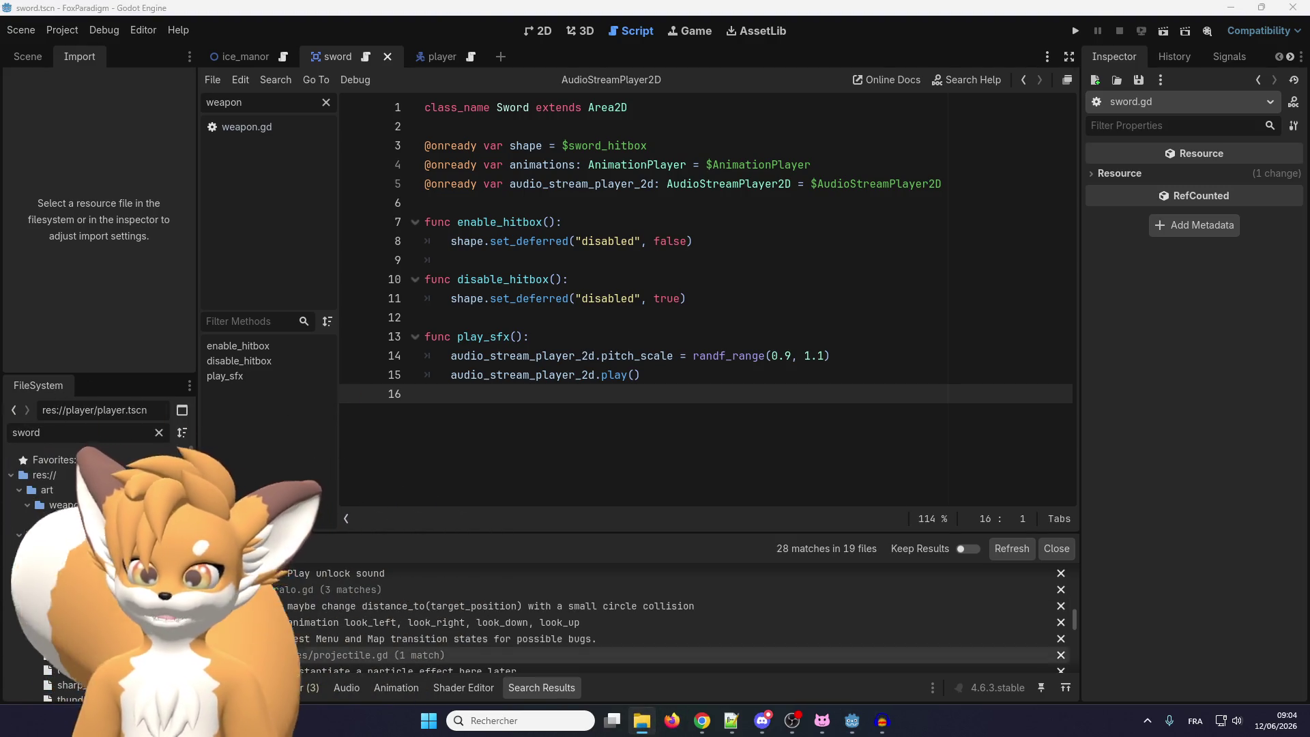
{"action": "left_click", "coordinate": [641, 720]}
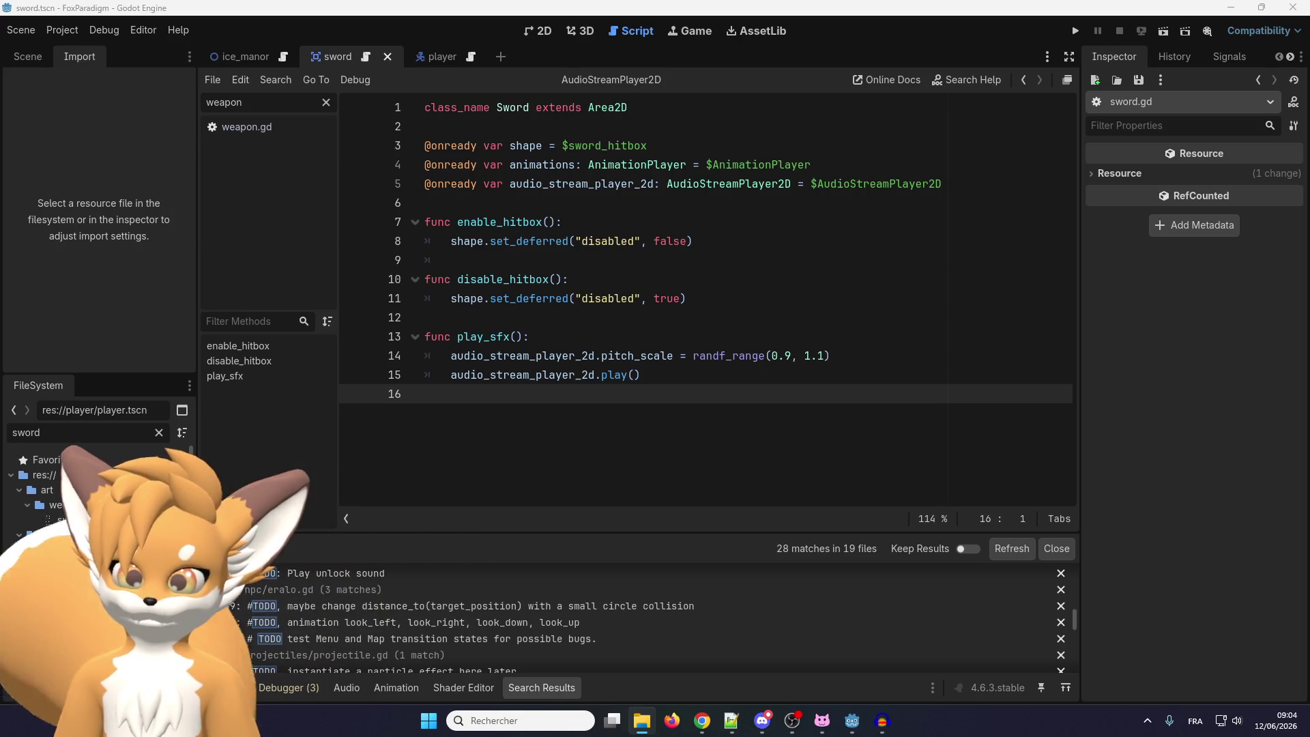
Select test_sword.mp3 and play its preview in the advanced audio importer
{"action": "left_click", "coordinate": [78, 595]}
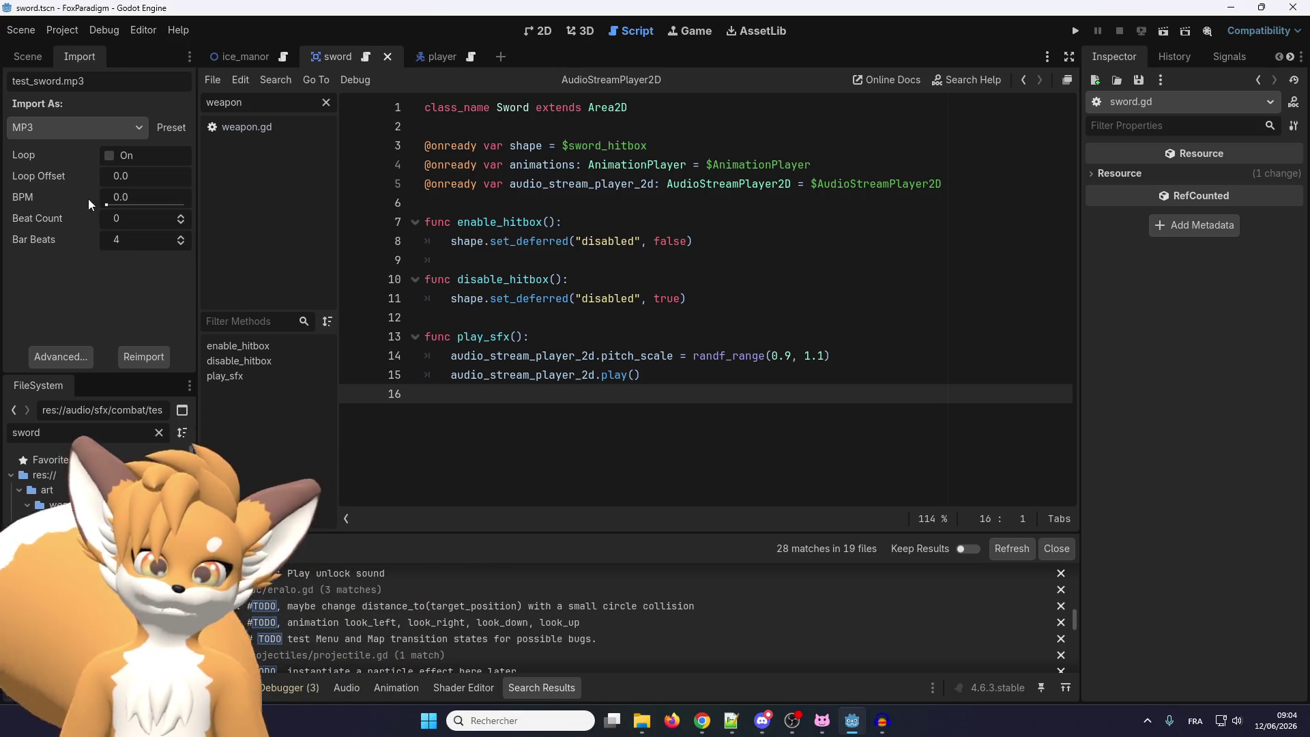
{"action": "left_click", "coordinate": [76, 357]}
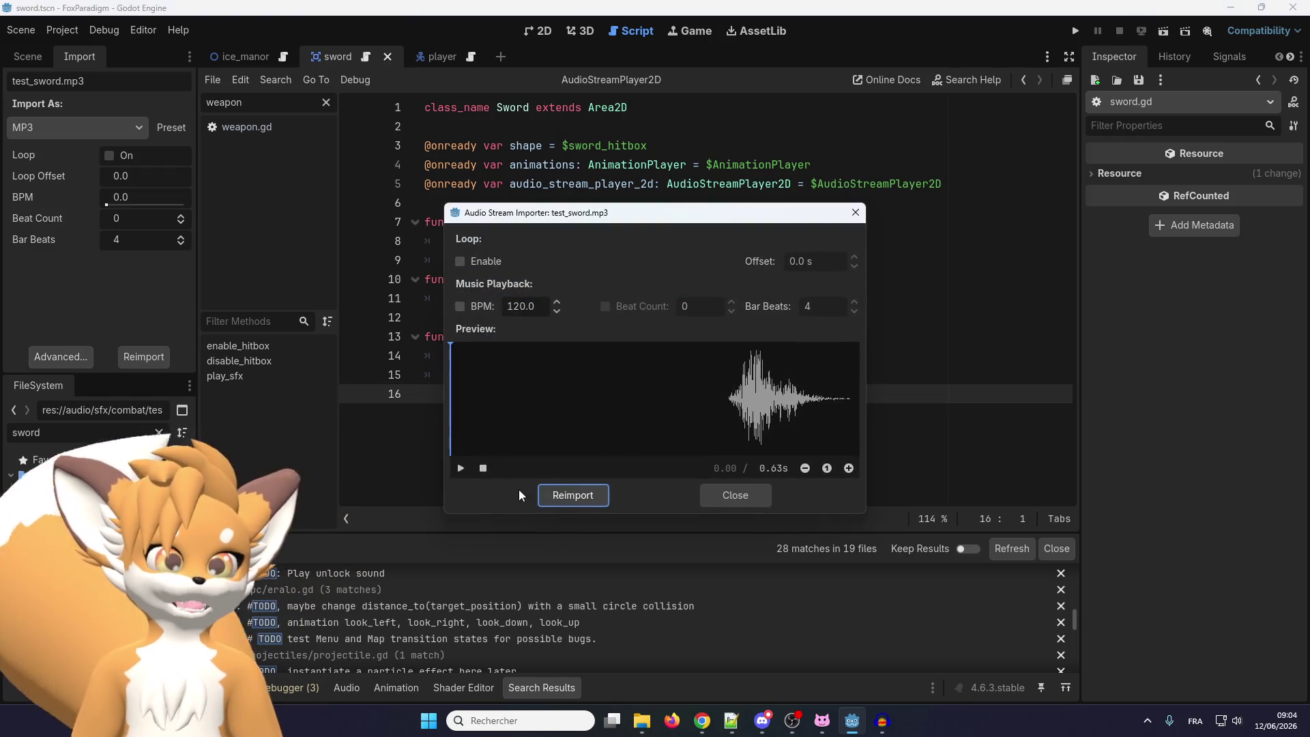
{"action": "left_click", "coordinate": [566, 491]}
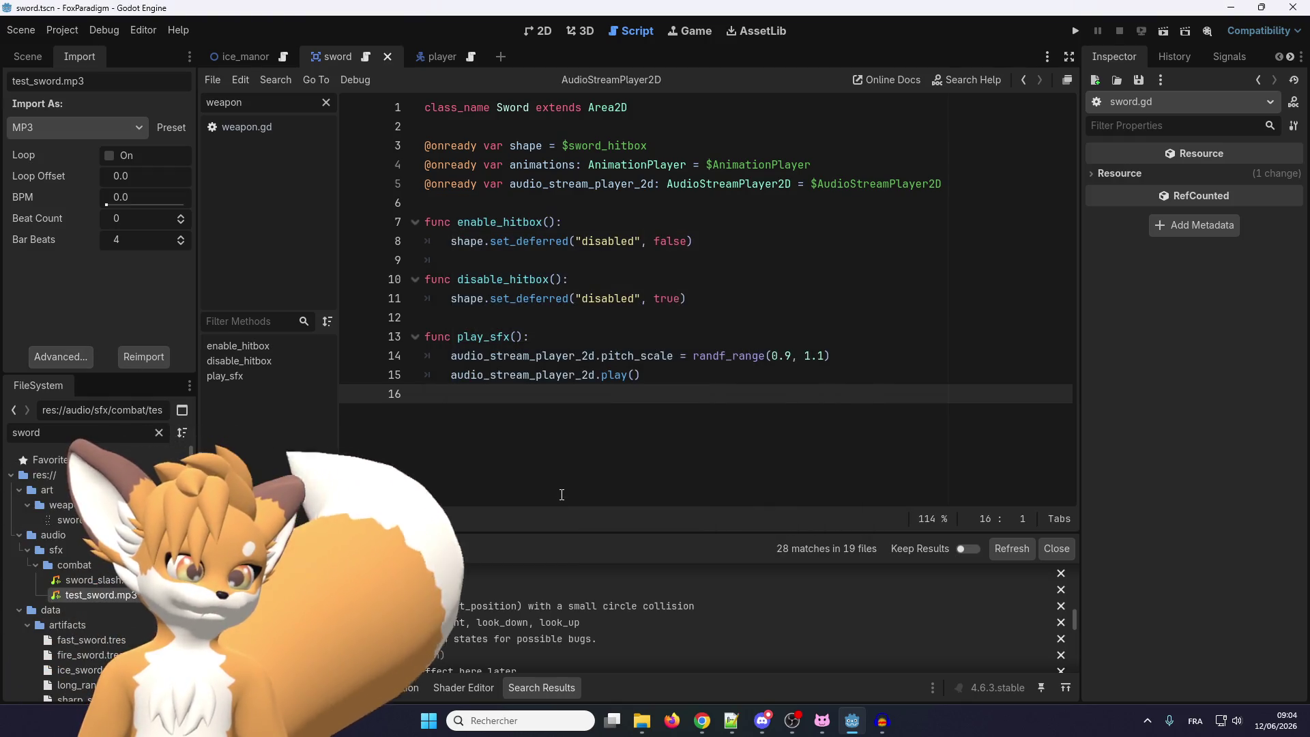
{"action": "left_click", "coordinate": [68, 355]}
{"action": "left_click", "coordinate": [462, 468]}
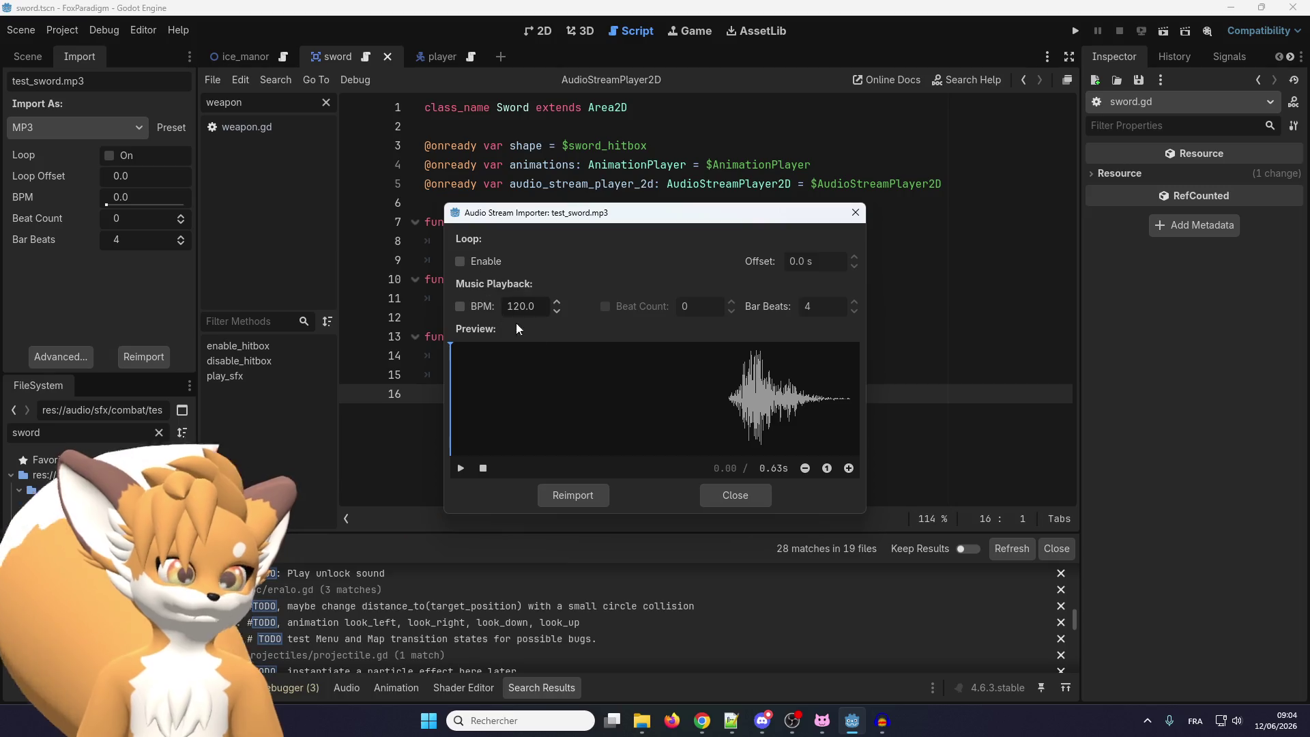
Close the advanced importer and check the Import dock's Preset menu without choosing one
{"action": "left_click", "coordinate": [752, 491]}
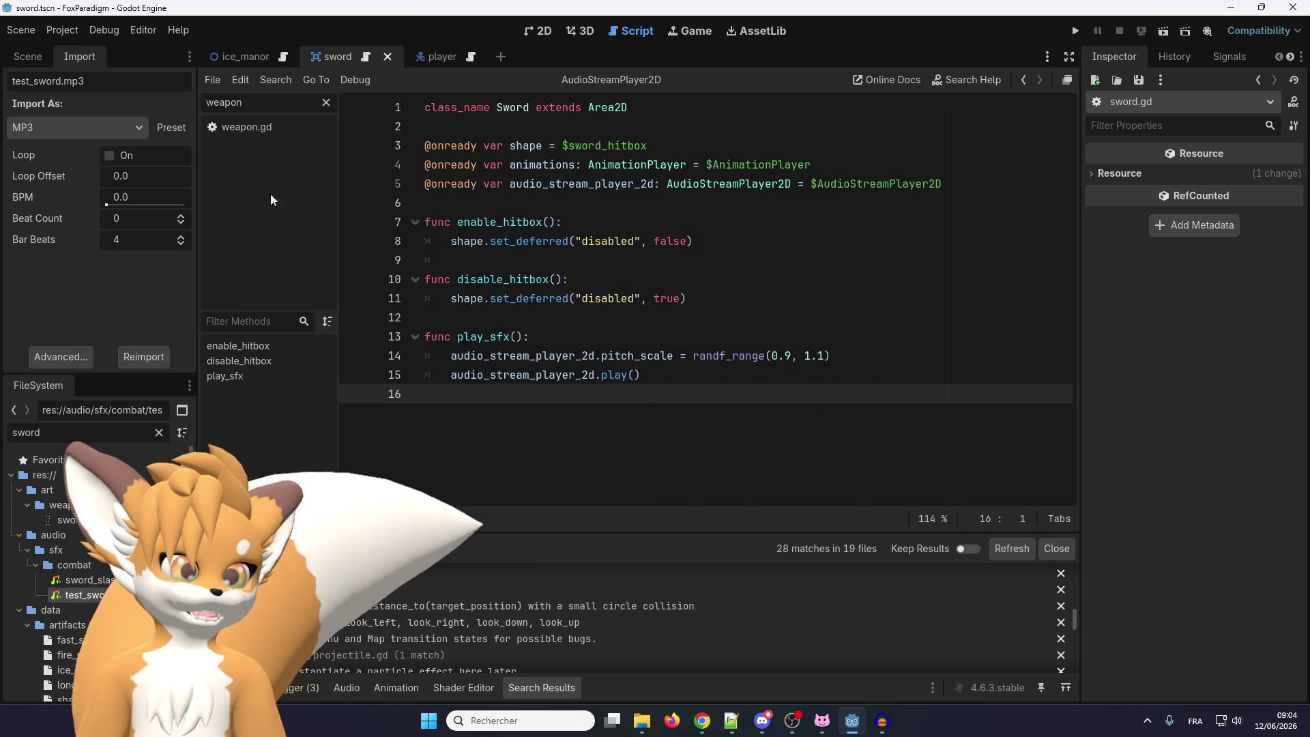
{"action": "left_click", "coordinate": [174, 128]}
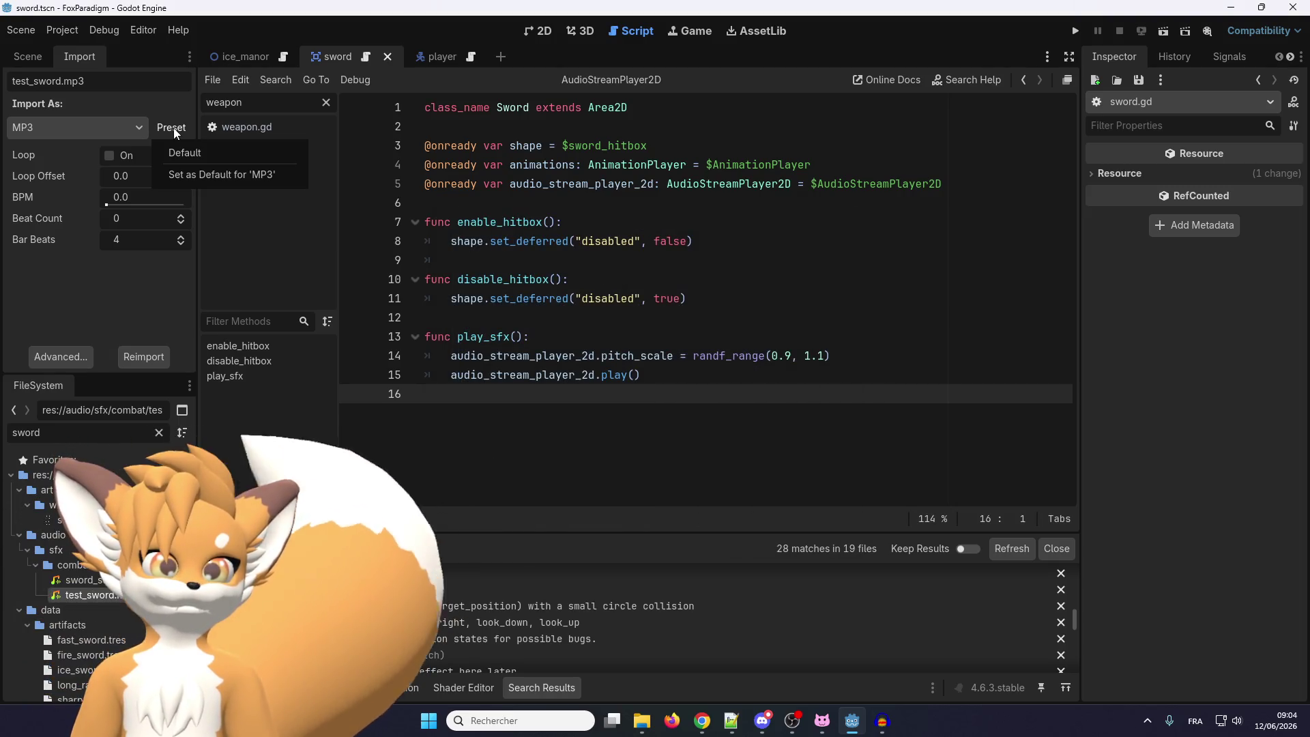
{"action": "left_click", "coordinate": [146, 354]}
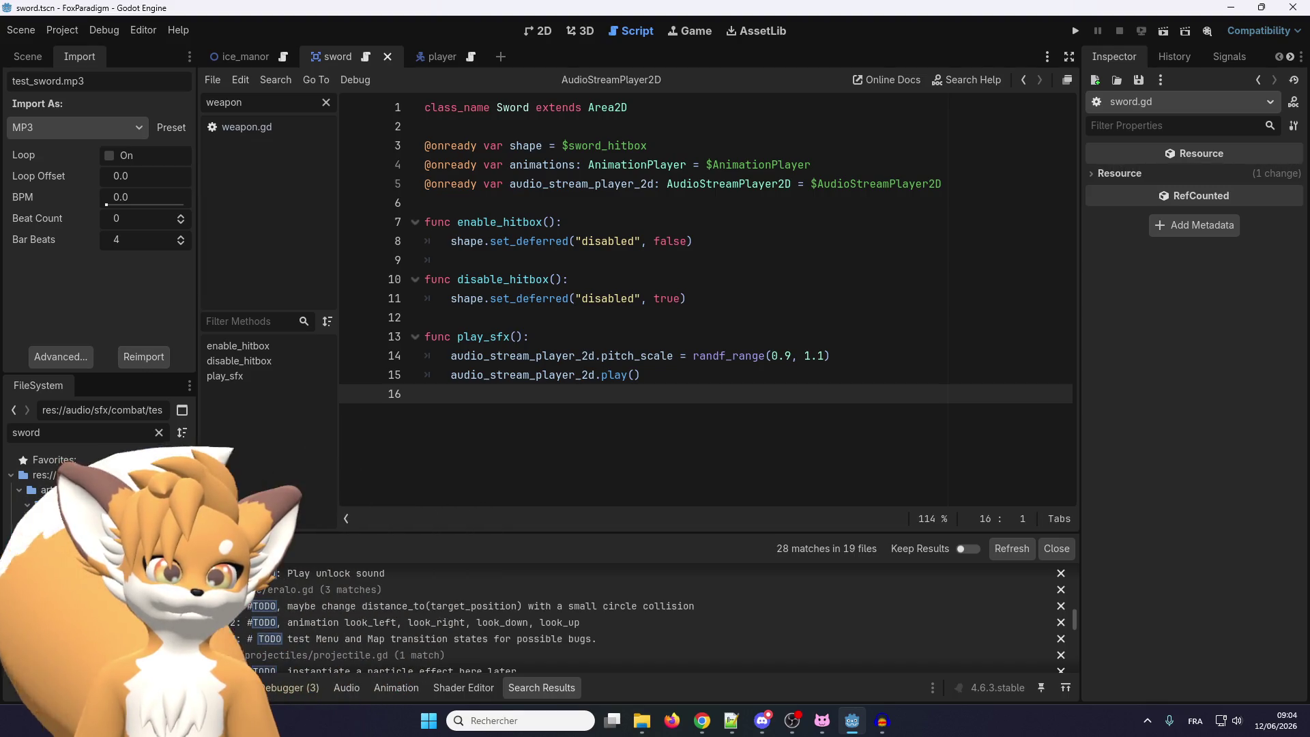
Select sword_slash_test_wav.wav and turn Edit > Trim on in its import settings
{"action": "right_click", "coordinate": [113, 595]}
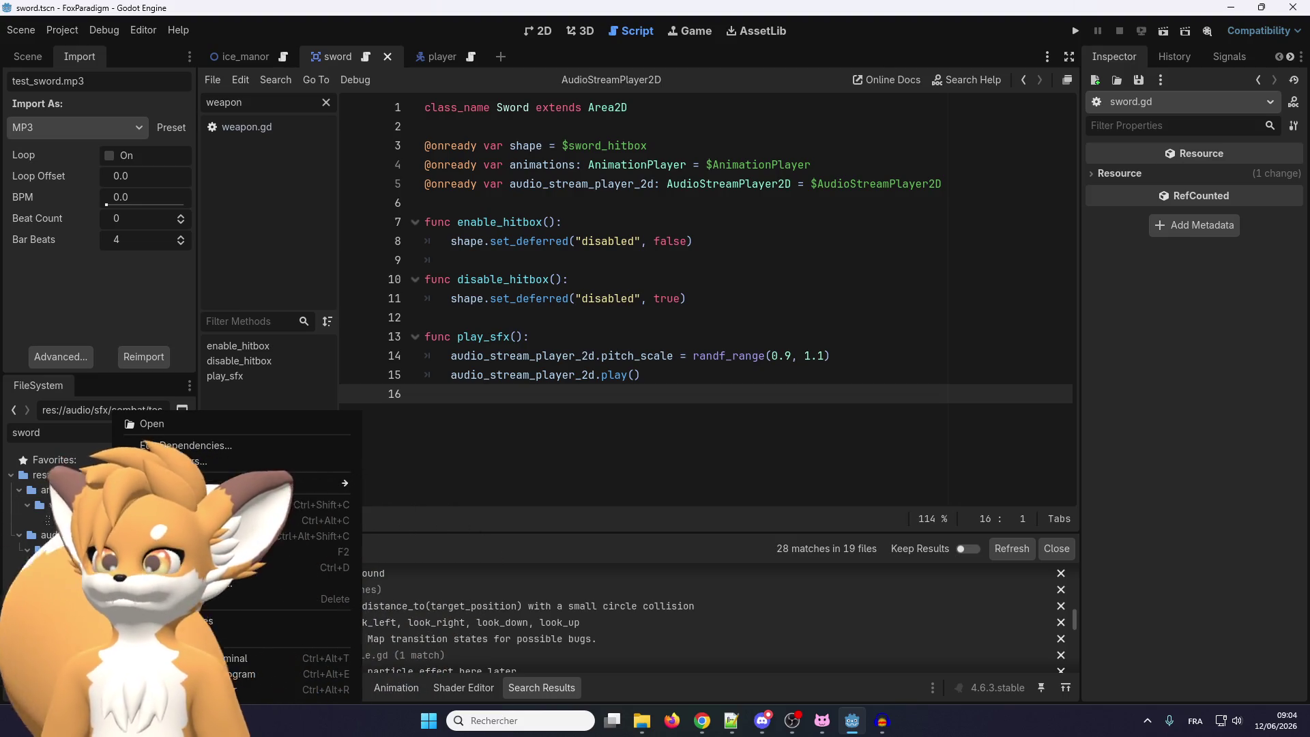
{"action": "left_click", "coordinate": [703, 720]}
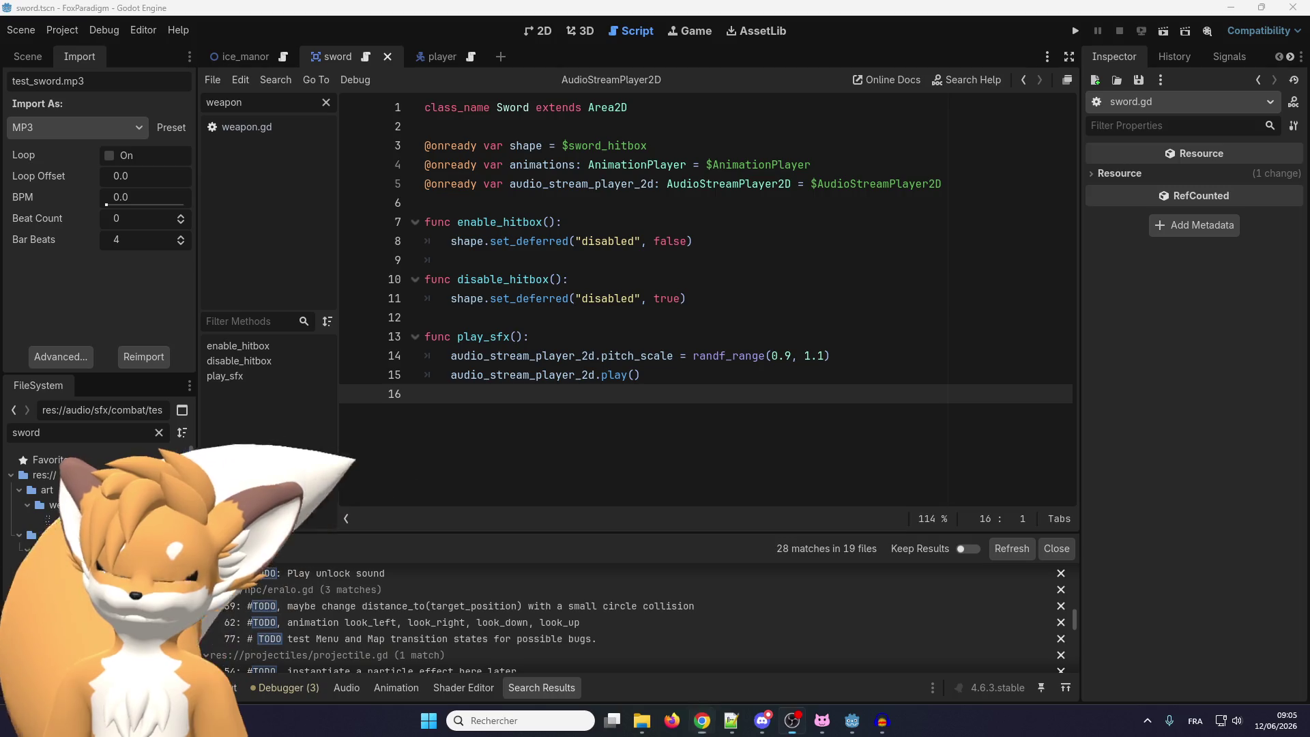
{"action": "left_click", "coordinate": [82, 594]}
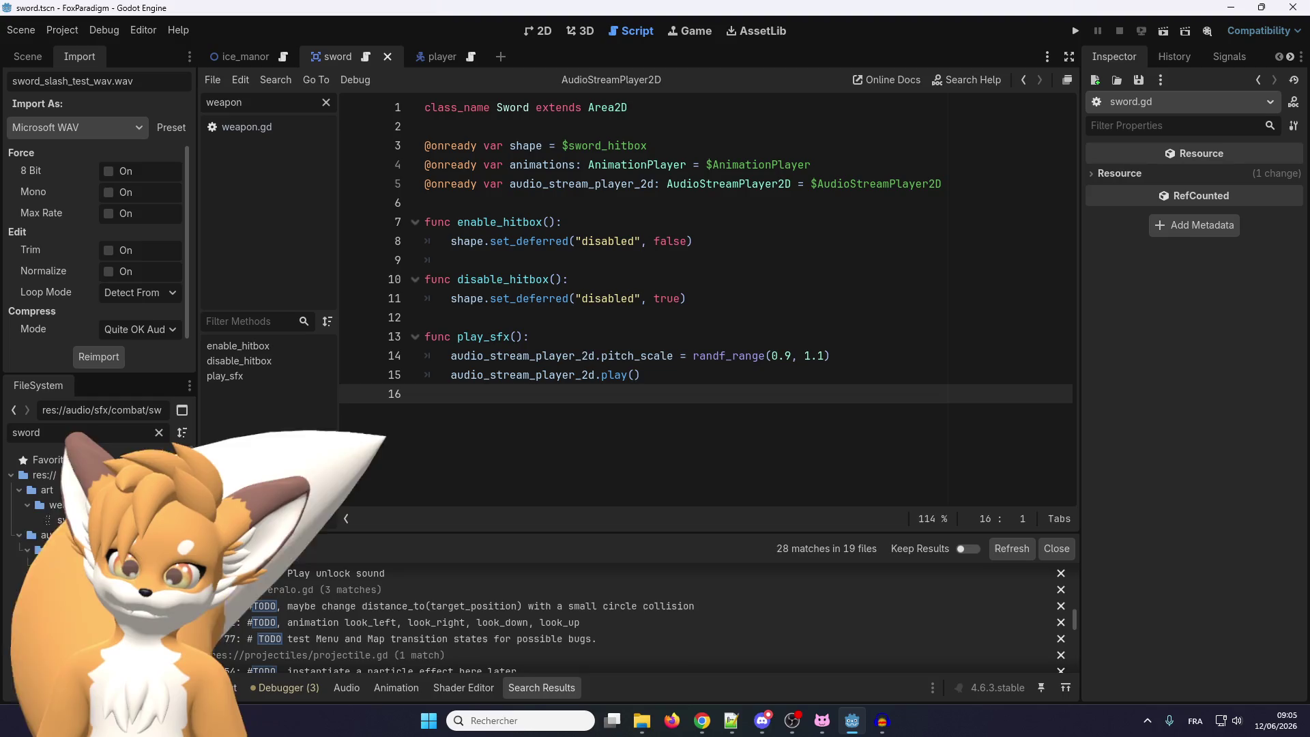
{"action": "key", "text": "Down"}
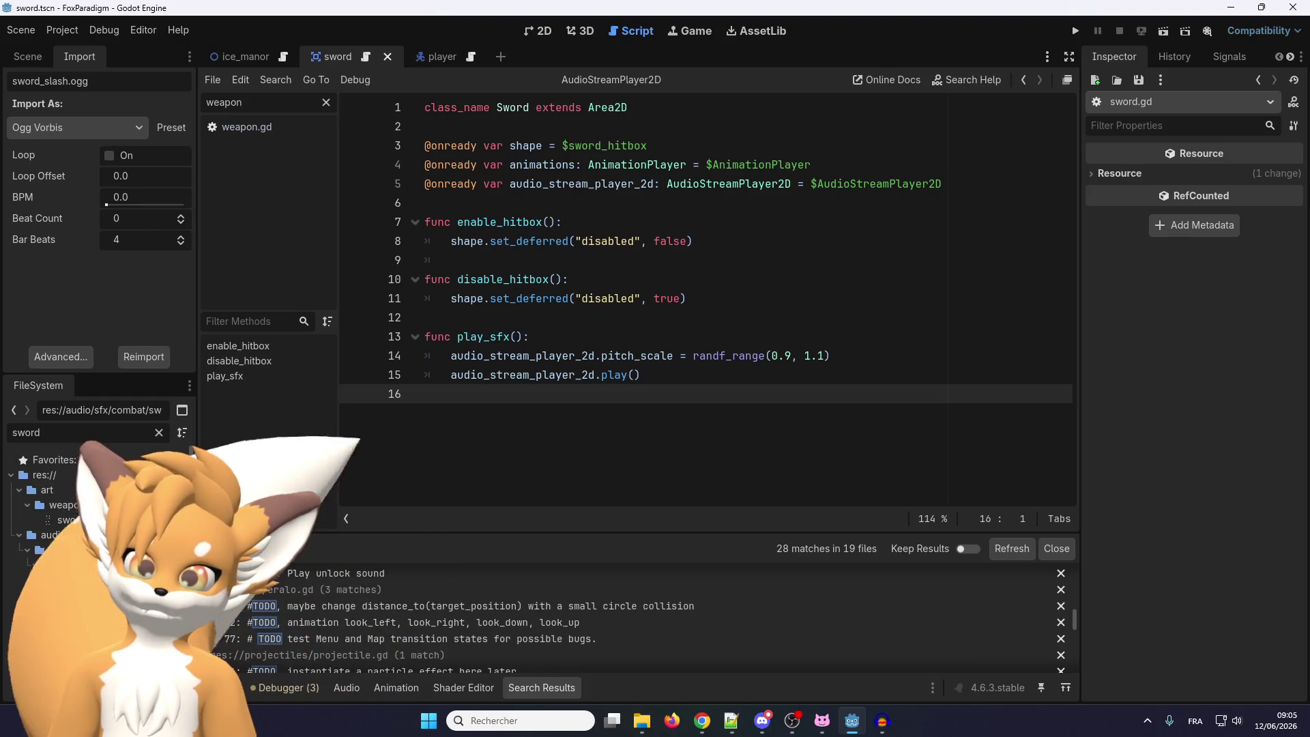
{"action": "key", "text": "Up"}
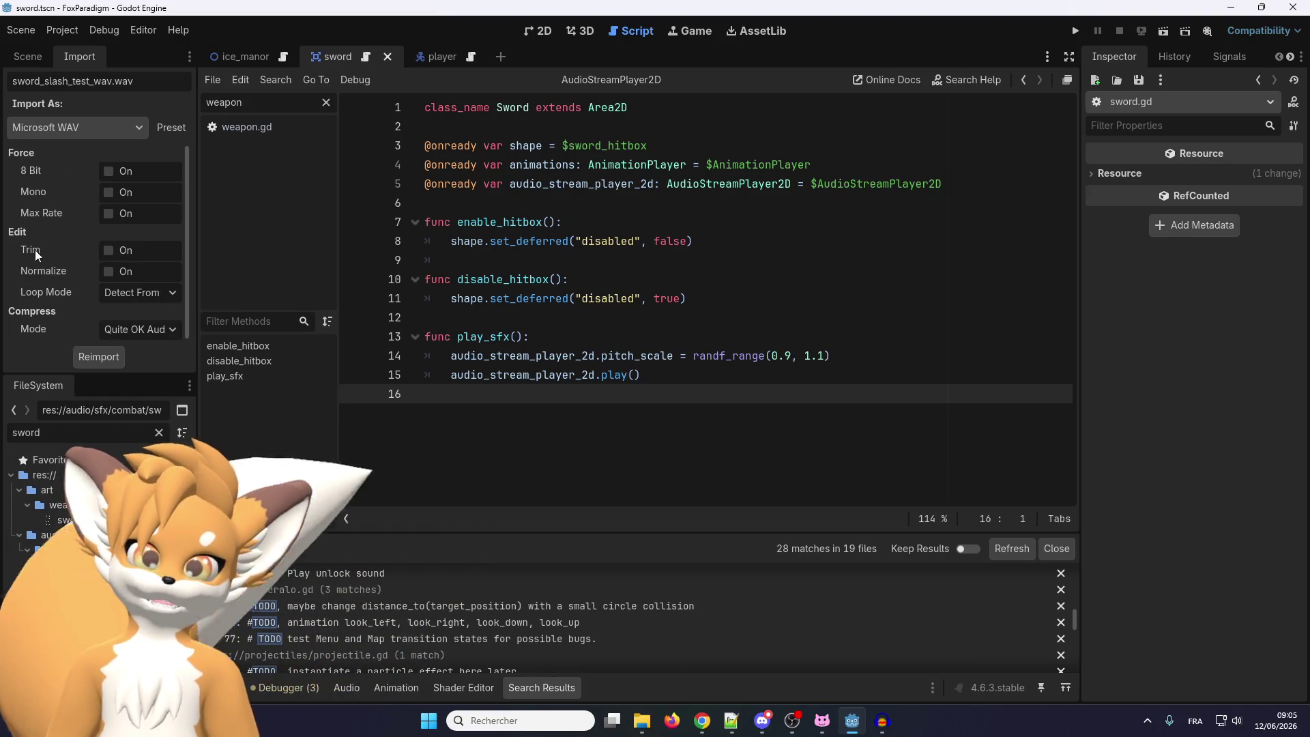
{"action": "left_click", "coordinate": [109, 249]}
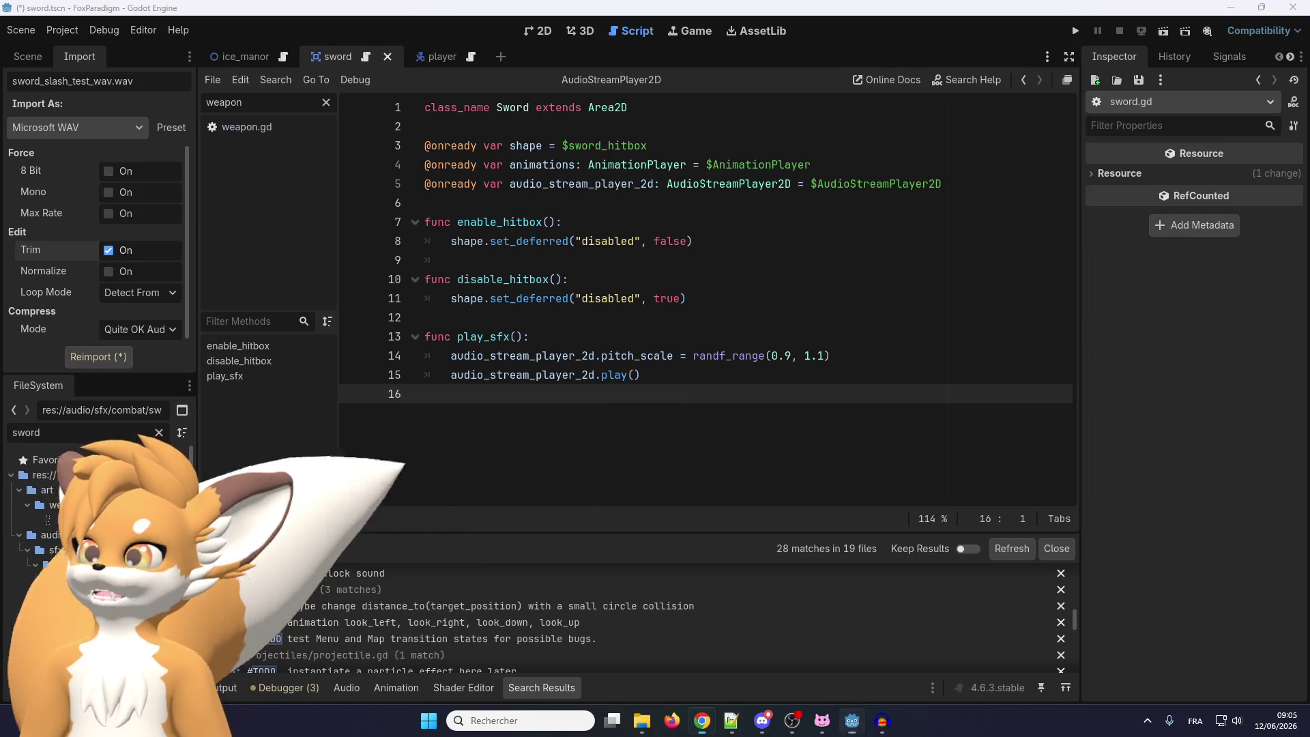
Reimport sword_slash_test_wav.wav, keeping Quite OK Audio compression and Detect From WAV loop mode
{"action": "key", "text": "alt+Tab"}
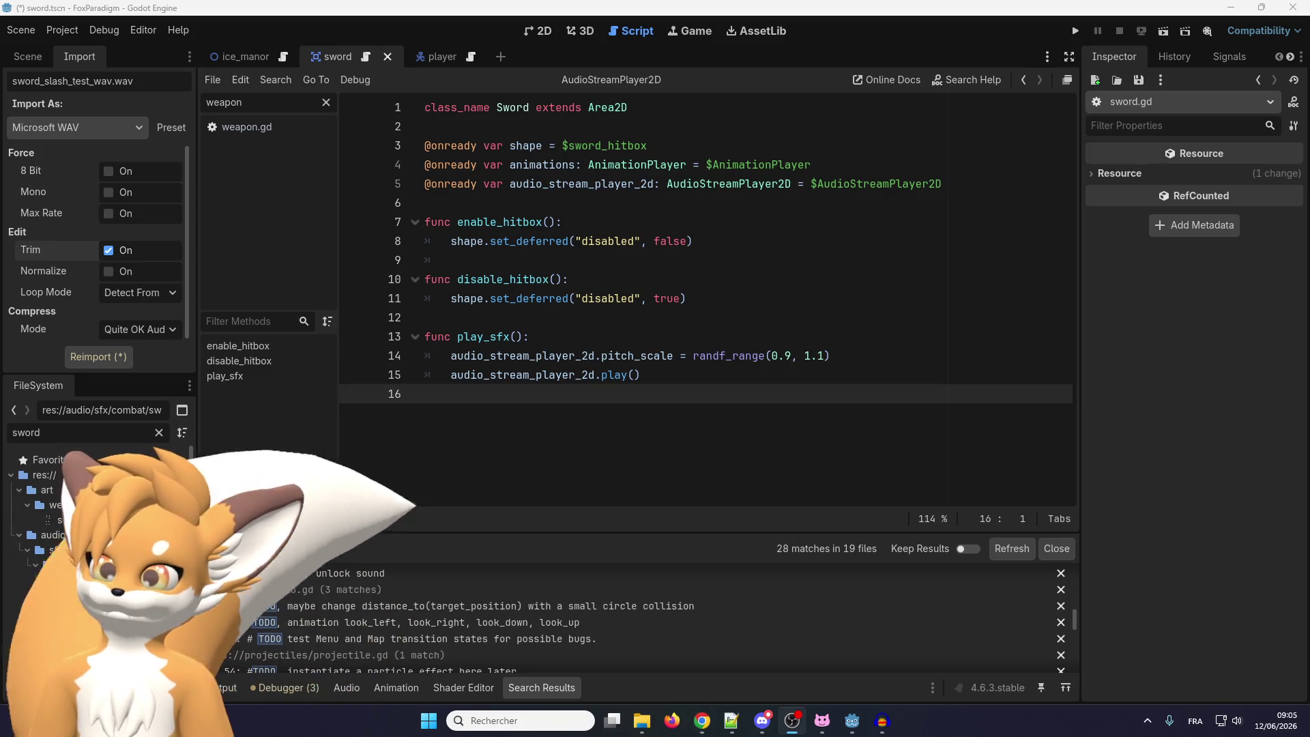
{"action": "left_click", "coordinate": [126, 332]}
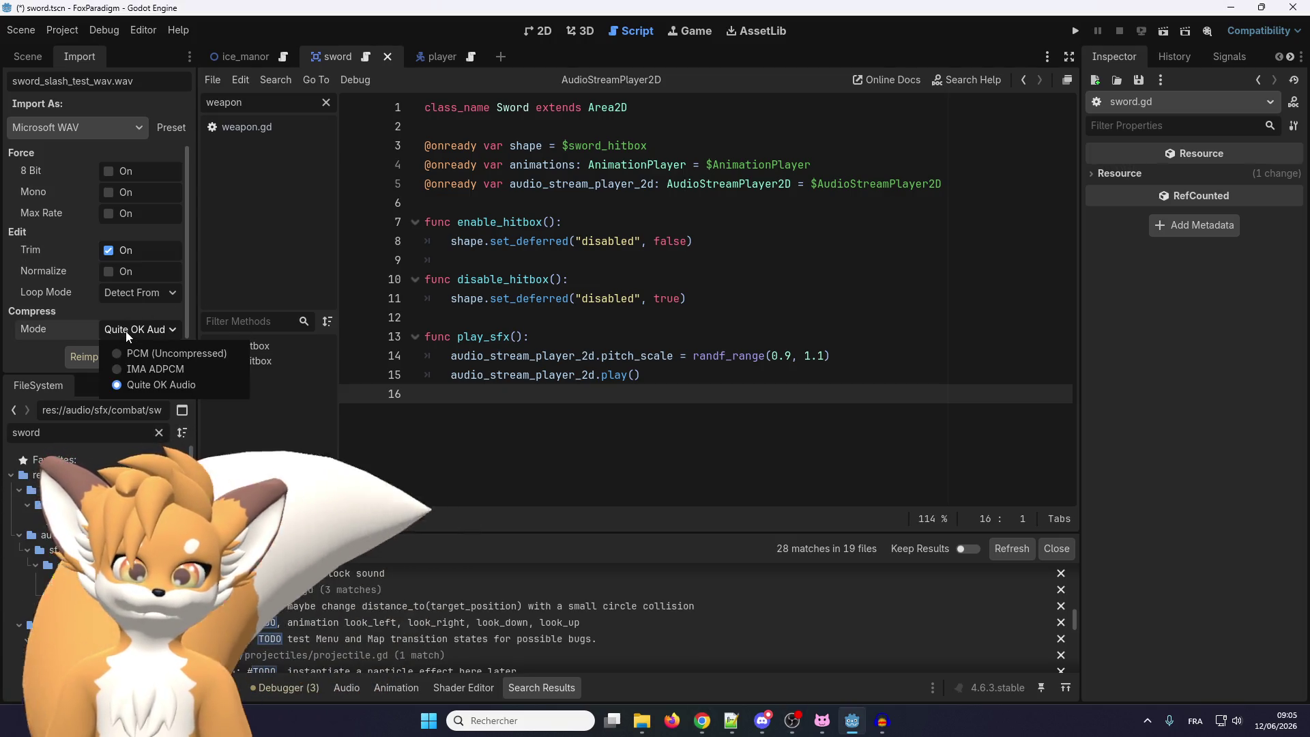
{"action": "left_click", "coordinate": [145, 292]}
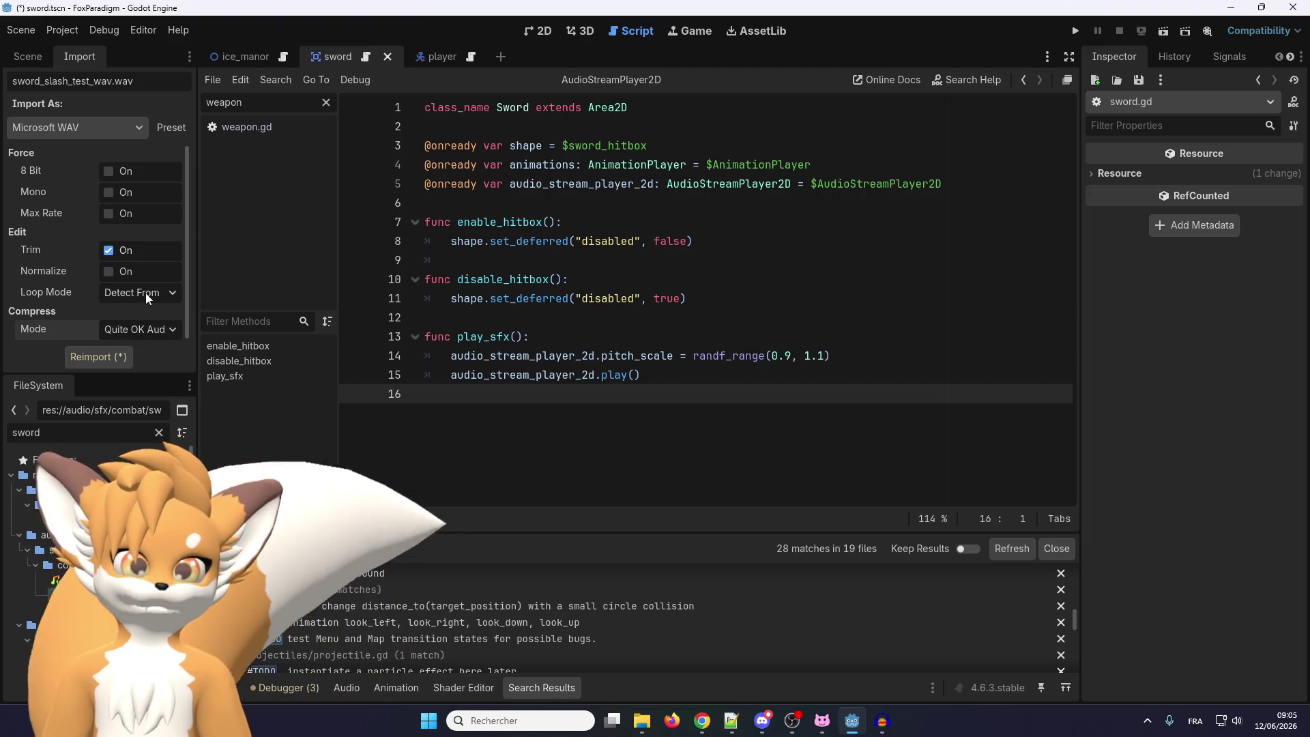
{"action": "left_click", "coordinate": [141, 293]}
{"action": "left_click", "coordinate": [112, 333]}
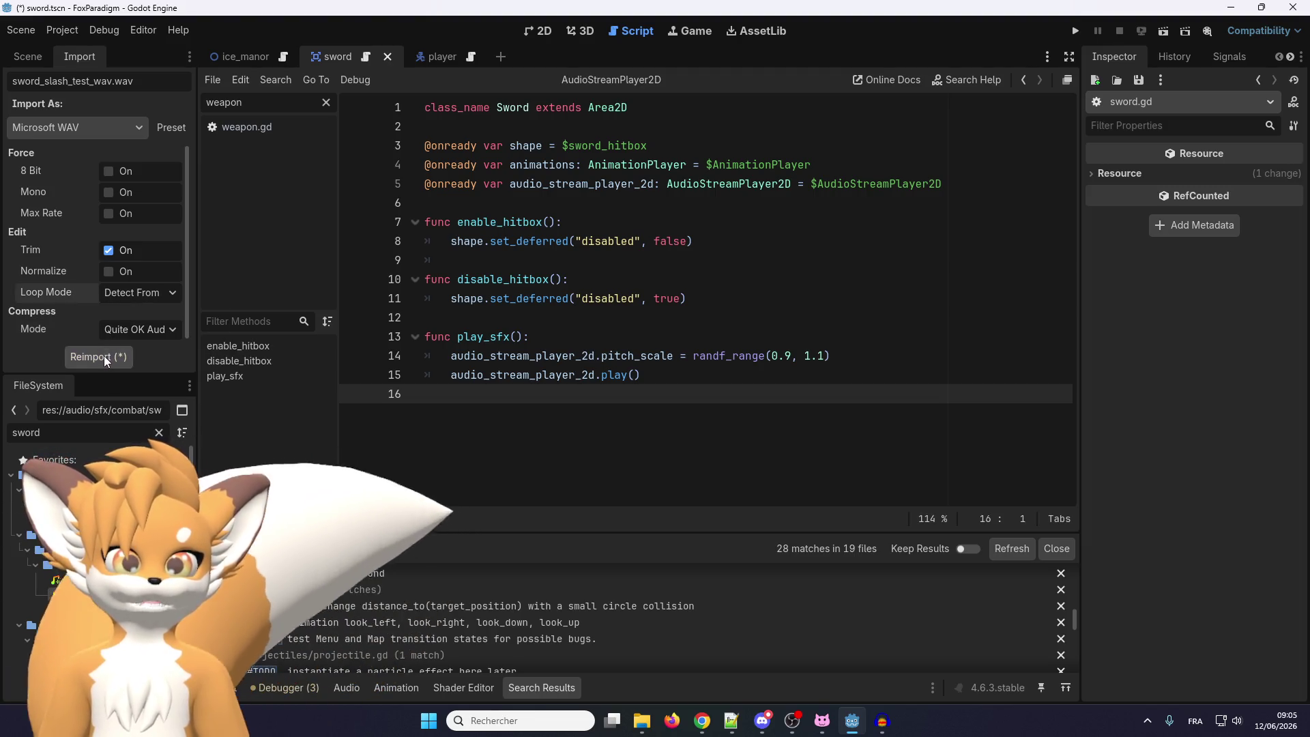
{"action": "left_click", "coordinate": [124, 297]}
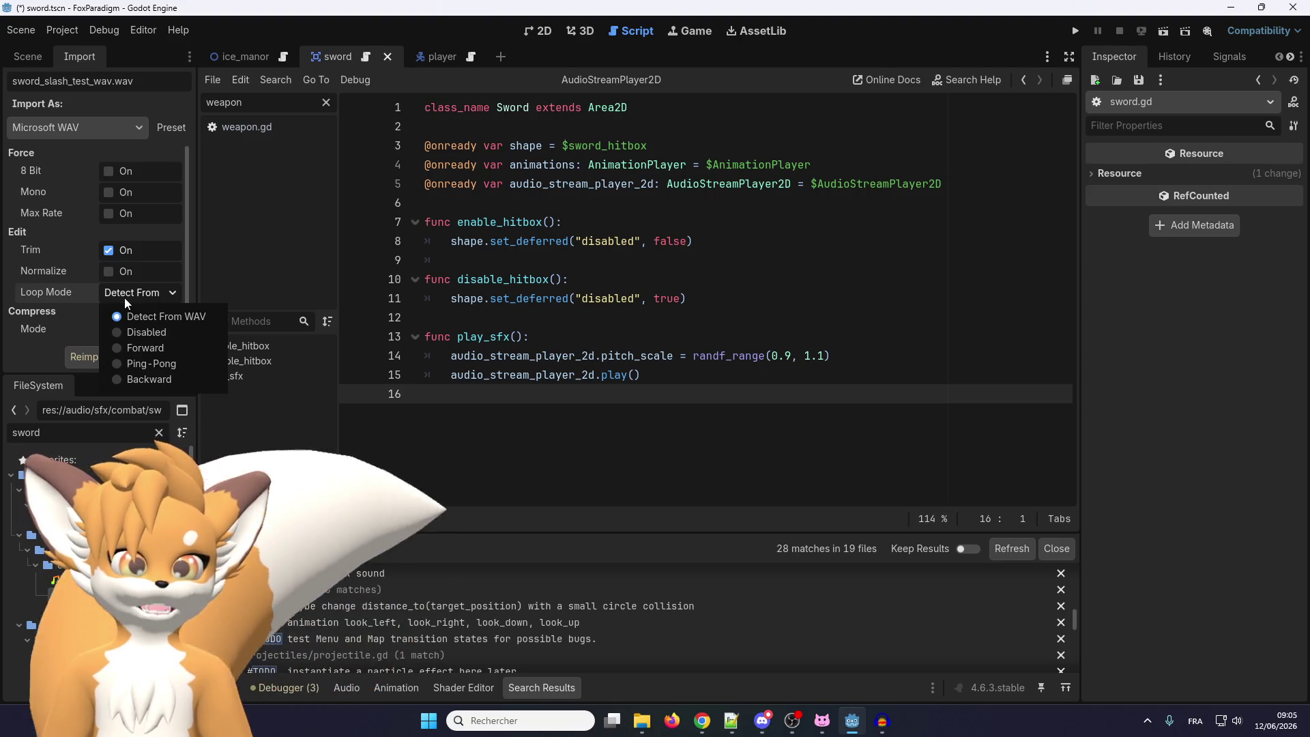
{"action": "left_click", "coordinate": [71, 295]}
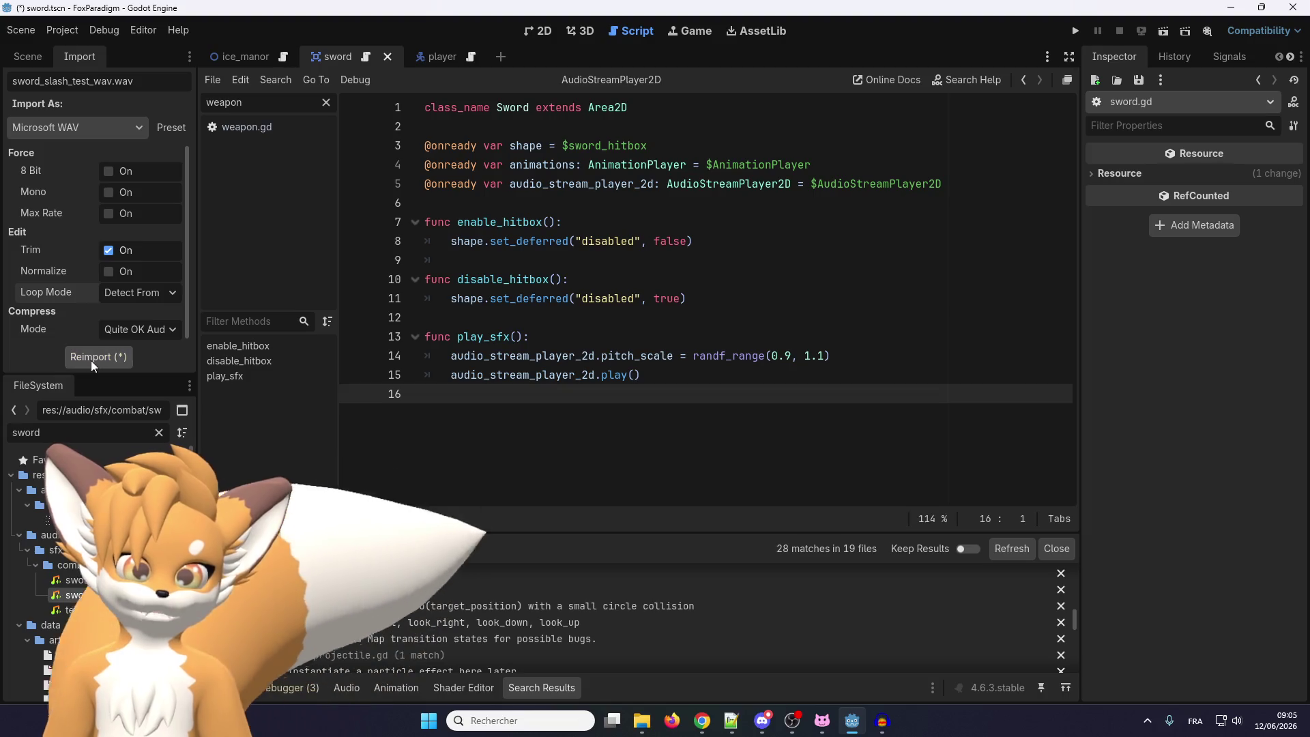
{"action": "left_click", "coordinate": [91, 359]}
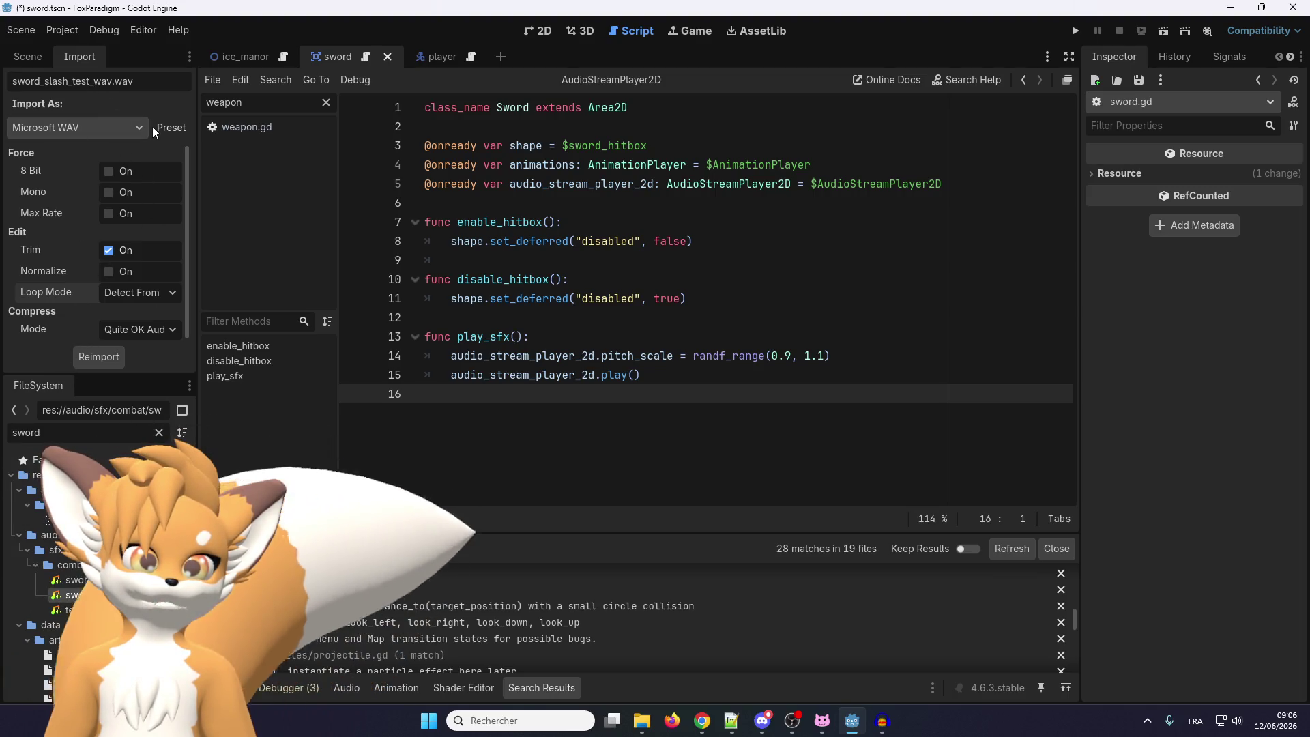
Reselect sword_slash_test_wav.wav so its import settings show instead of the MP3's
{"action": "left_click", "coordinate": [75, 610]}
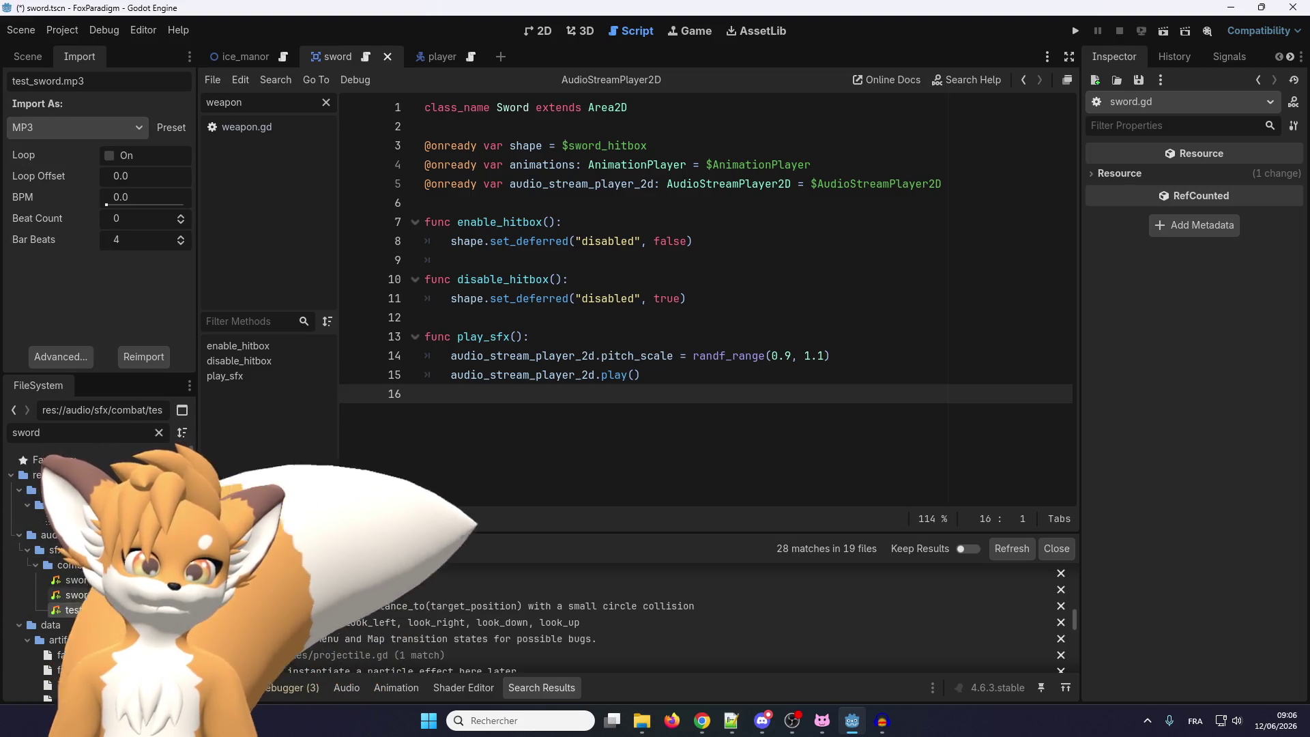
{"action": "left_click", "coordinate": [72, 595]}
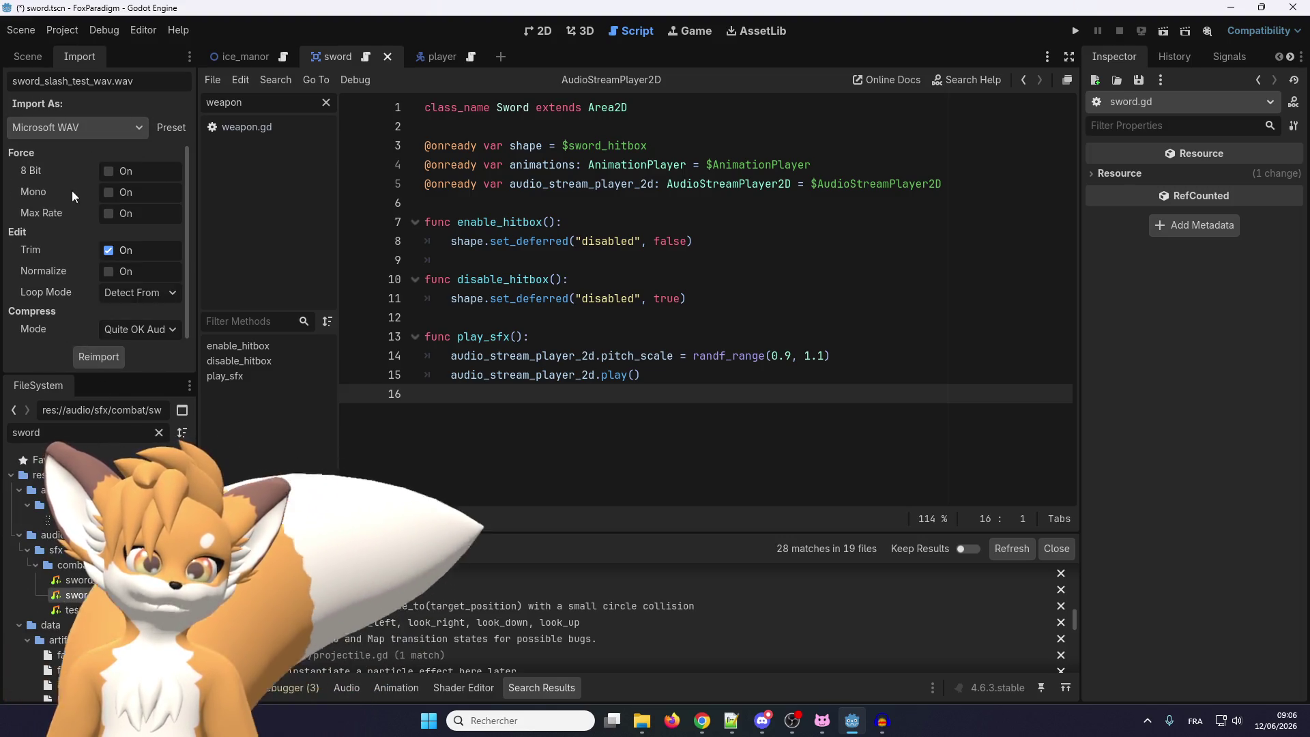
{"action": "right_click", "coordinate": [116, 595]}
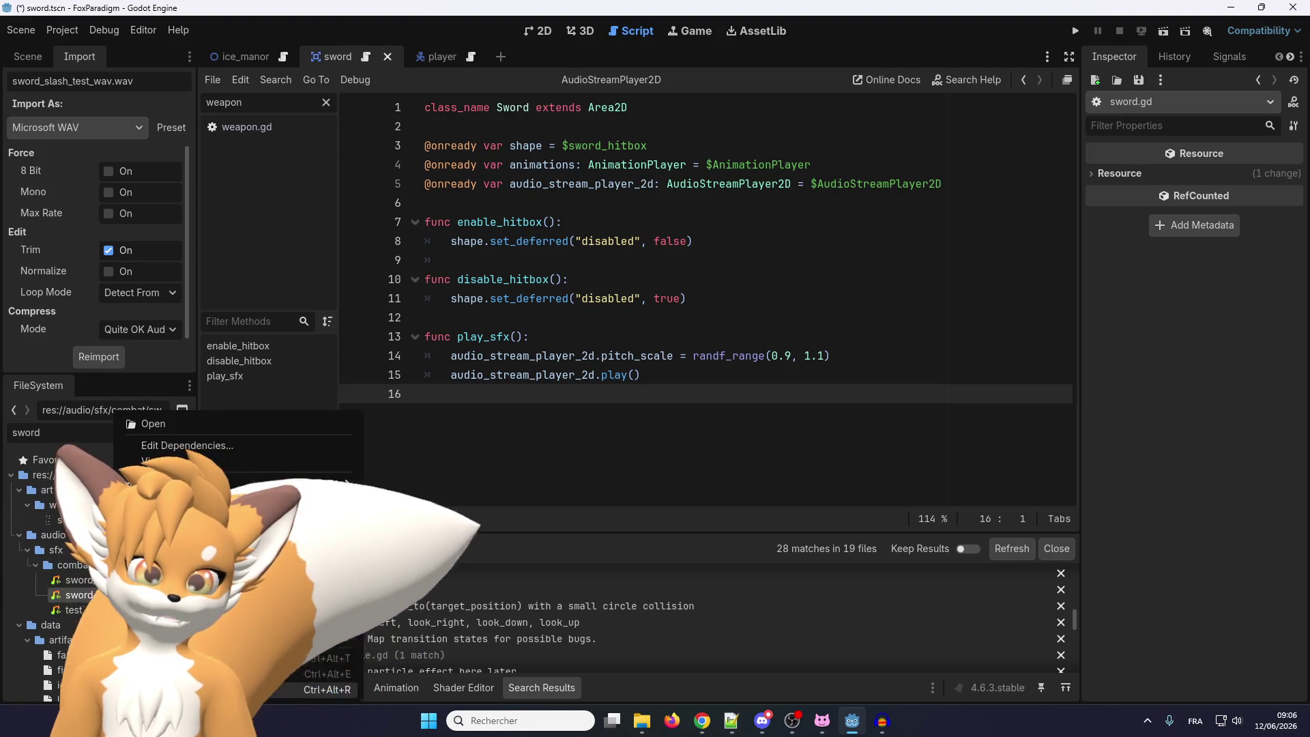
{"action": "key", "text": "Escape"}
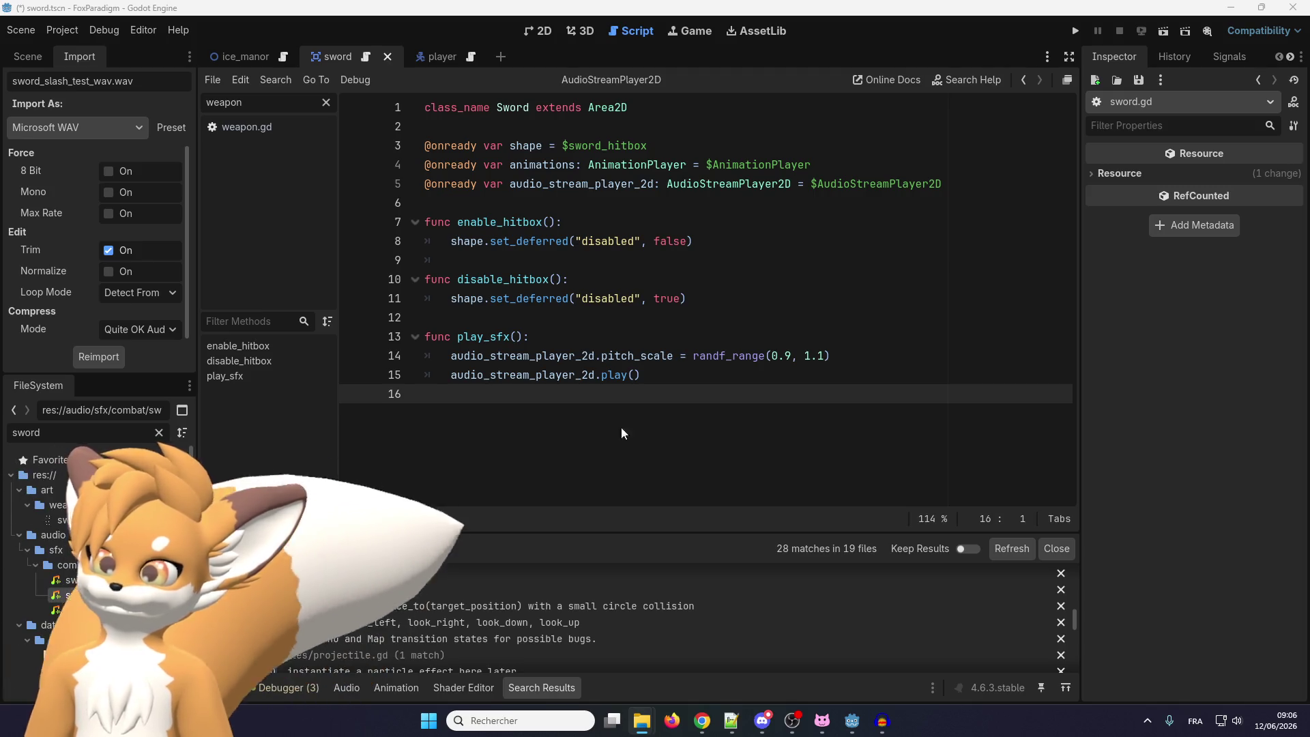
Drag sword_slash_test_wav.wav into Audacity as a second track, then minimize Audacity
{"action": "left_click", "coordinate": [882, 721]}
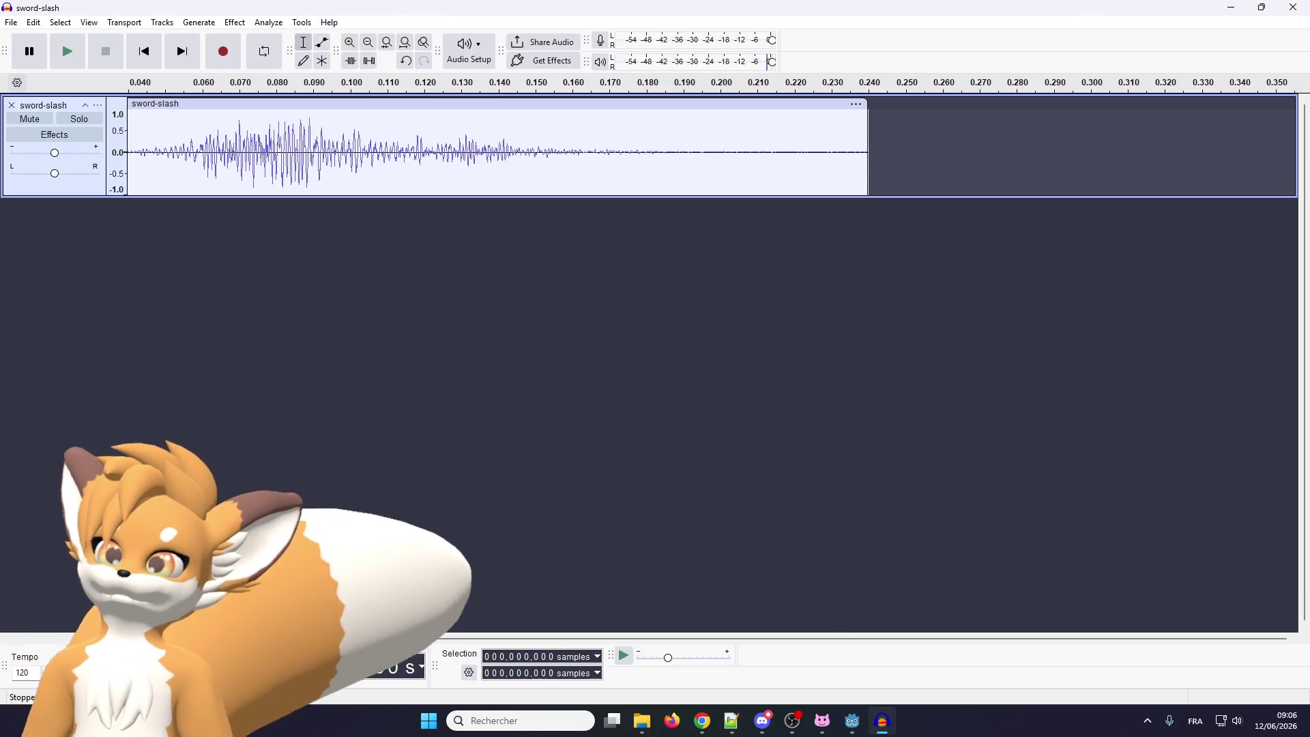
{"action": "mouse_move", "coordinate": [883, 721]}
{"action": "left_mouse_down"}
{"action": "mouse_move", "coordinate": [214, 201]}
{"action": "mouse_move", "coordinate": [232, 226]}
{"action": "left_mouse_up"}
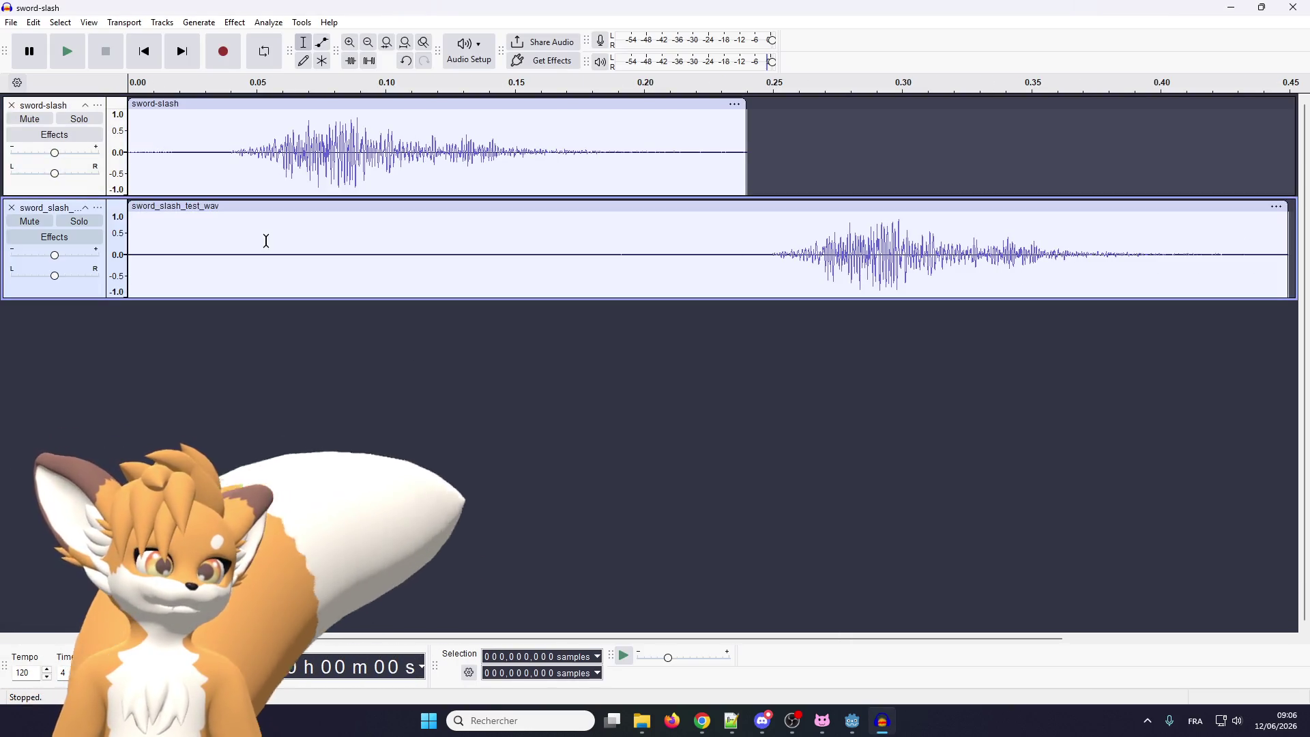
{"action": "left_click", "coordinate": [1232, 7]}
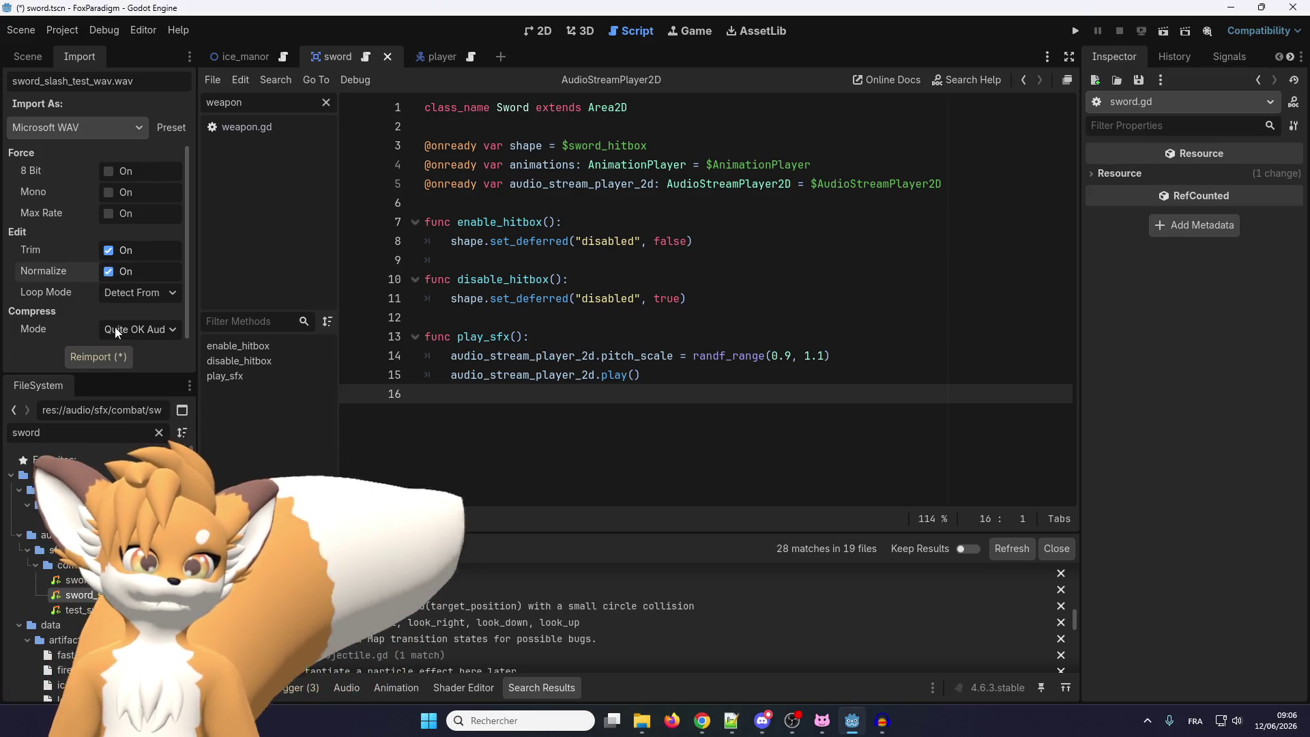
{"action": "left_click", "coordinate": [105, 352]}
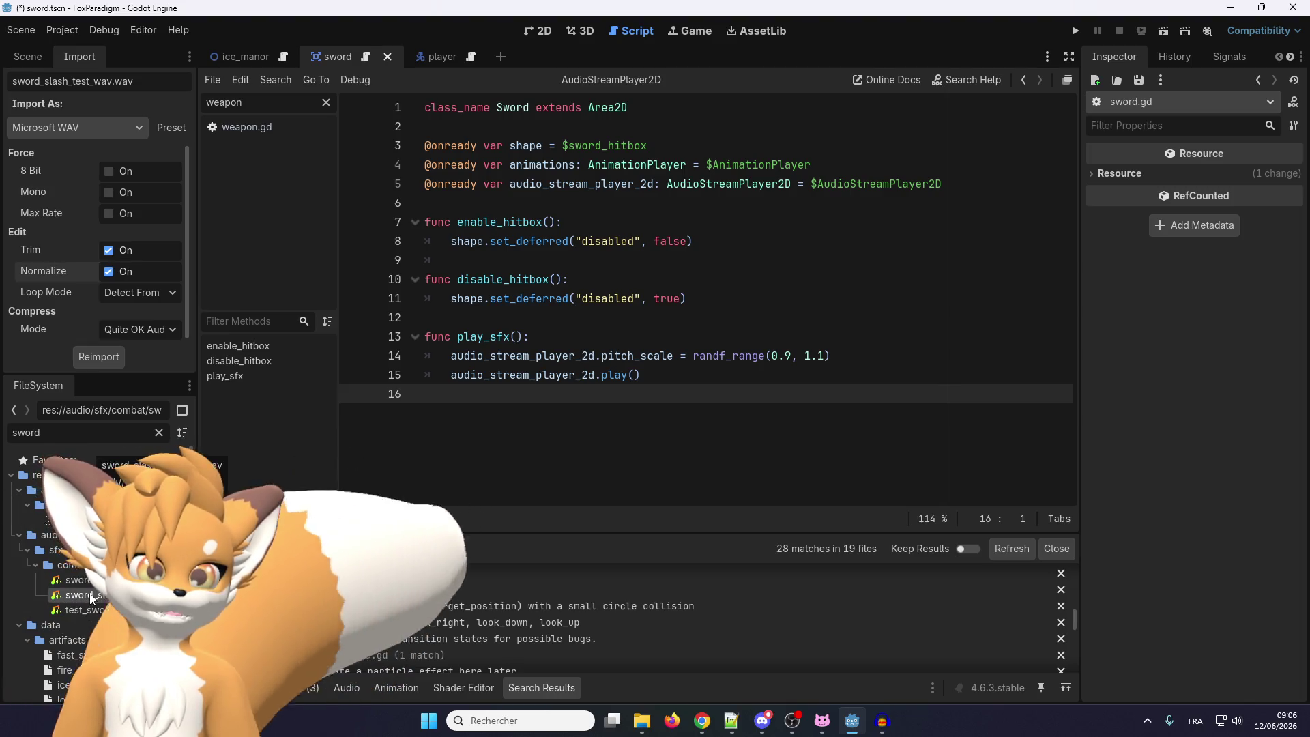
{"action": "key", "text": "Down"}
{"action": "key", "text": "Up"}
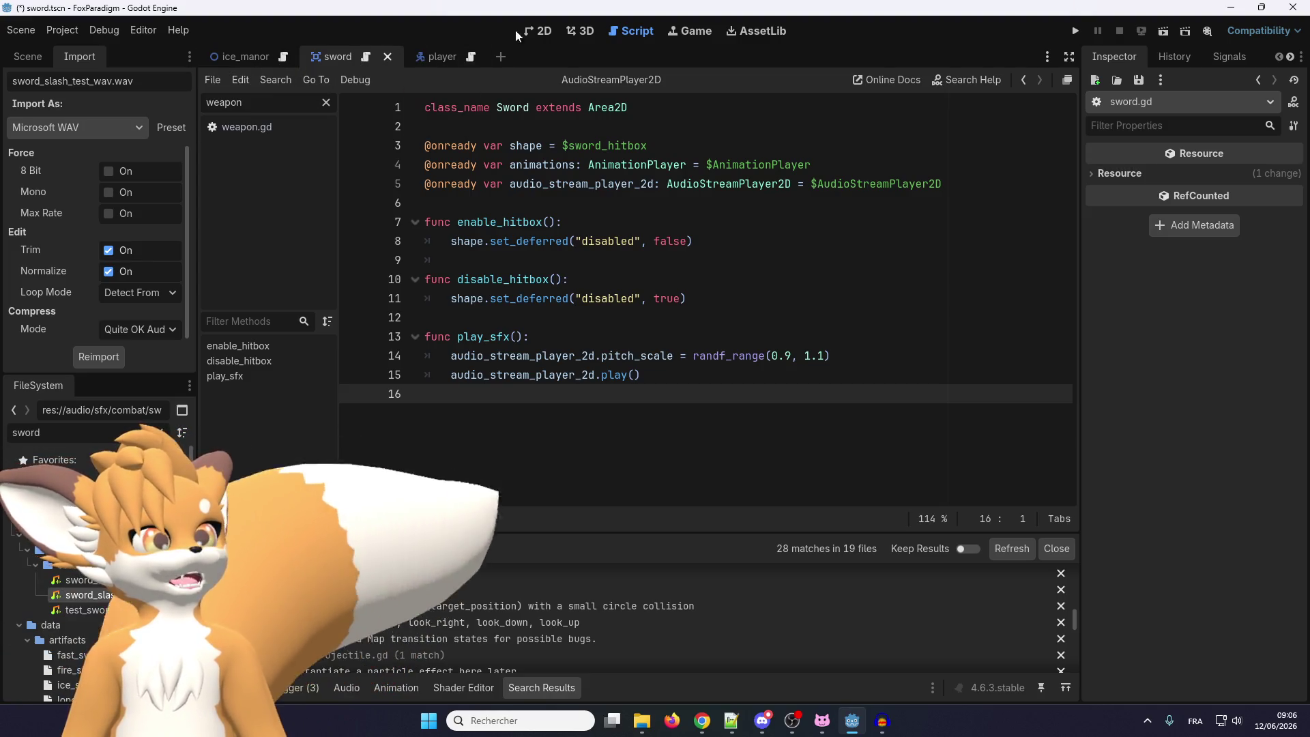
Show the sword scene in 2D and select its AudioStreamPlayer2D node
{"action": "left_click", "coordinate": [538, 31]}
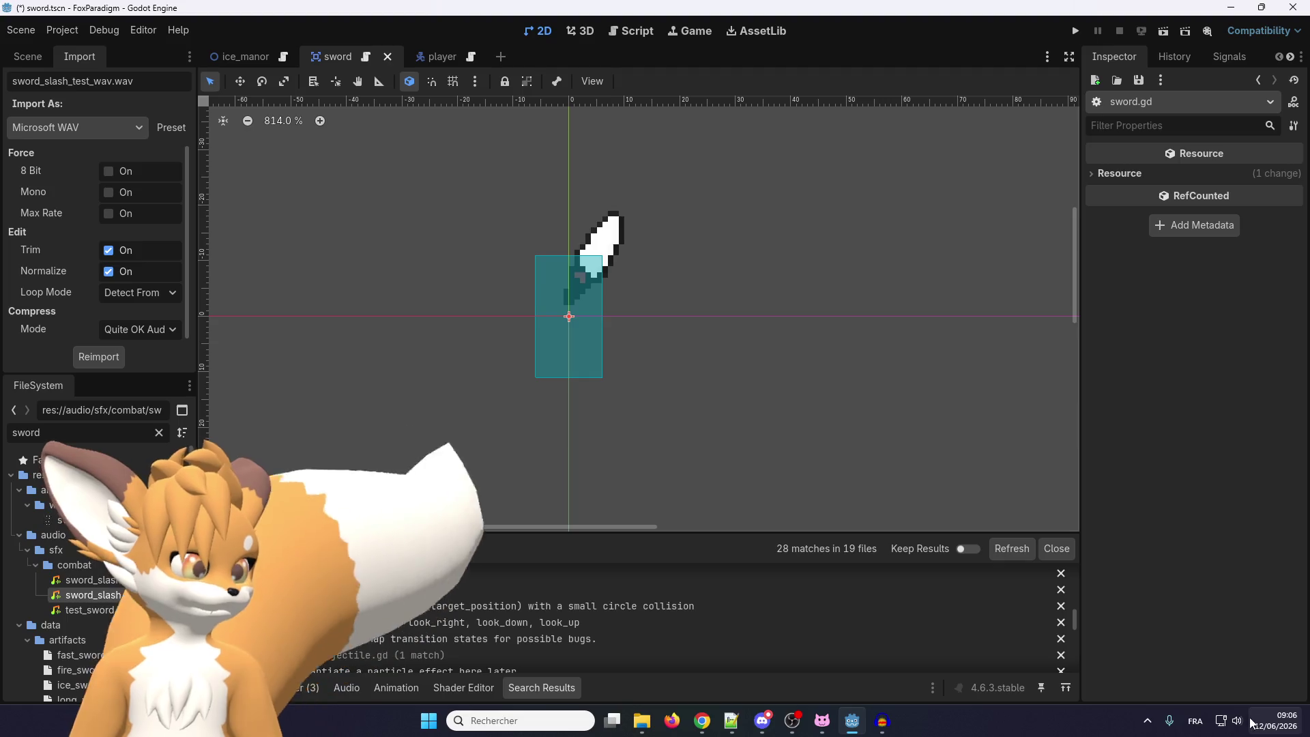
{"action": "mouse_move", "coordinate": [108, 593]}
{"action": "left_mouse_down"}
{"action": "mouse_move", "coordinate": [670, 422]}
{"action": "mouse_move", "coordinate": [590, 397]}
{"action": "mouse_move", "coordinate": [273, 580]}
{"action": "mouse_move", "coordinate": [99, 597]}
{"action": "left_mouse_up"}
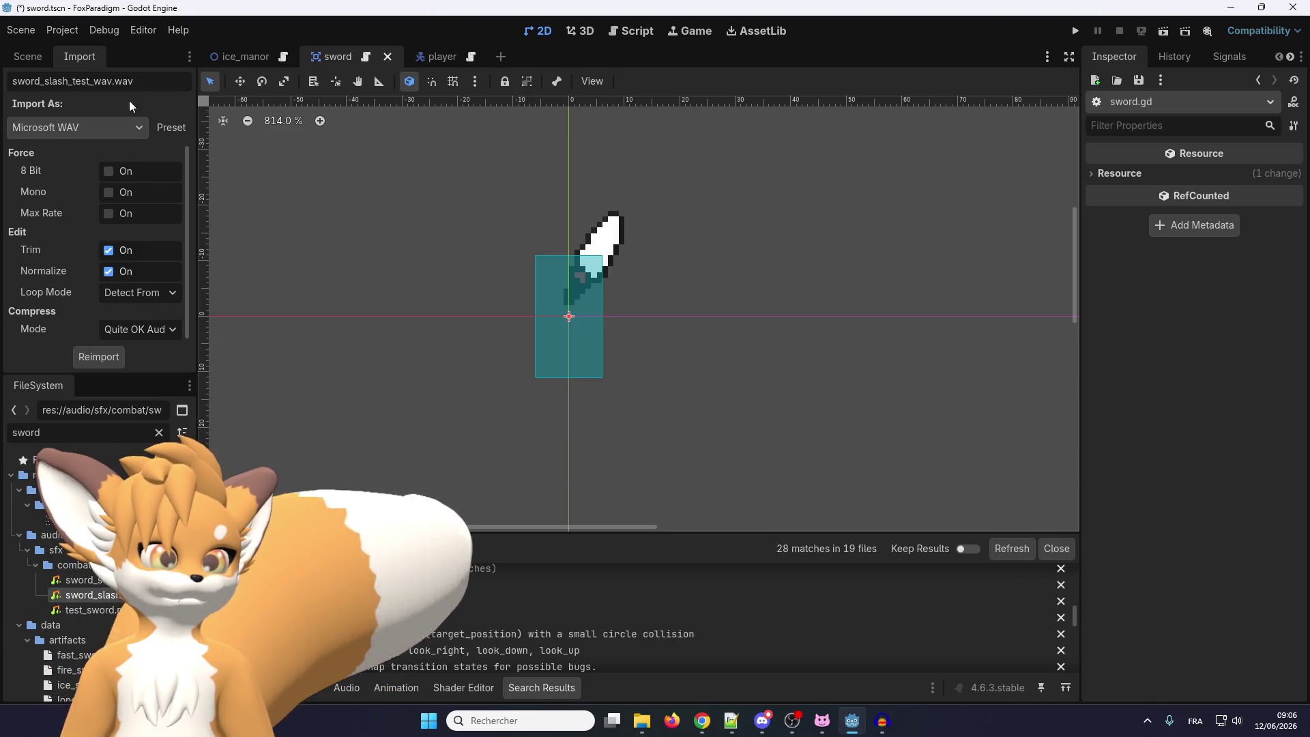
{"action": "left_click", "coordinate": [29, 57]}
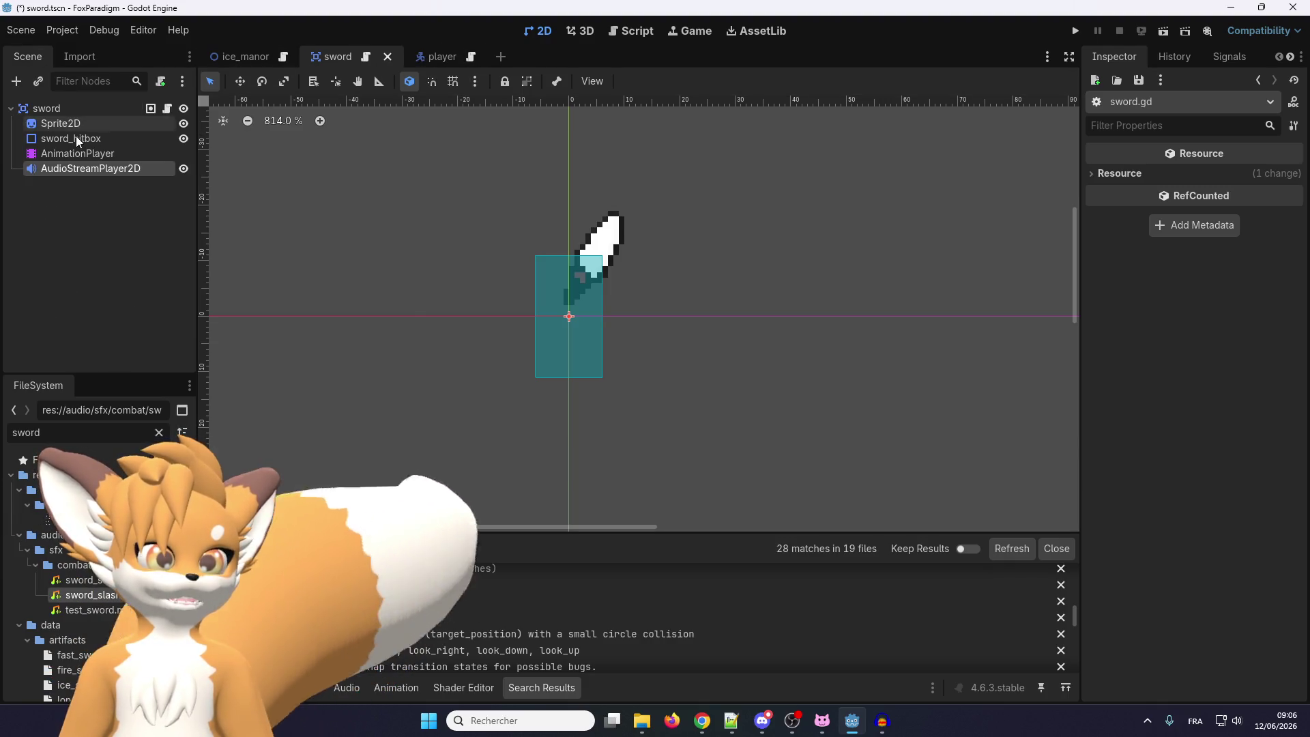
{"action": "left_click", "coordinate": [76, 169]}
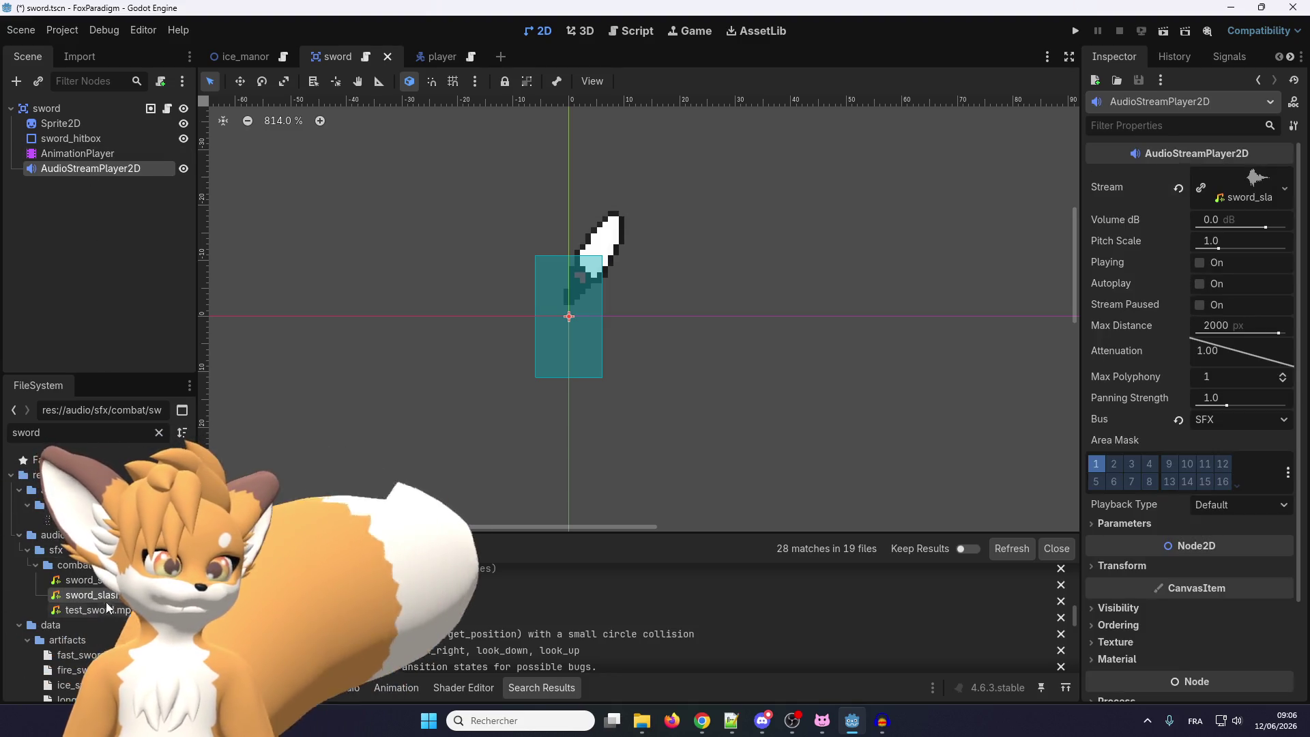
Delete test_sword.mp3 and assign sword_slash_test_wav.wav as the player's Stream
{"action": "left_click", "coordinate": [104, 610]}
{"action": "key", "text": "Delete"}
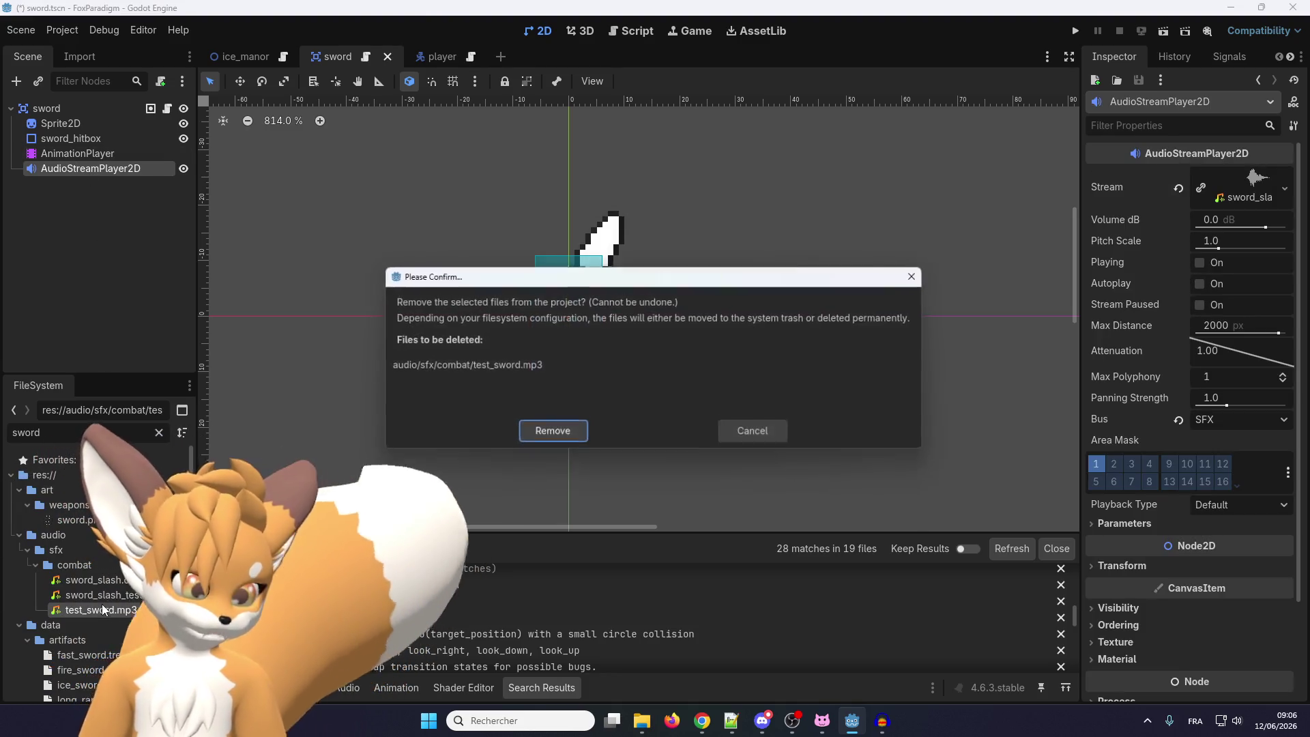
{"action": "key", "text": "Return"}
{"action": "mouse_move", "coordinate": [95, 595]}
{"action": "left_mouse_down"}
{"action": "mouse_move", "coordinate": [1191, 192]}
{"action": "mouse_move", "coordinate": [1222, 197]}
{"action": "left_mouse_up"}
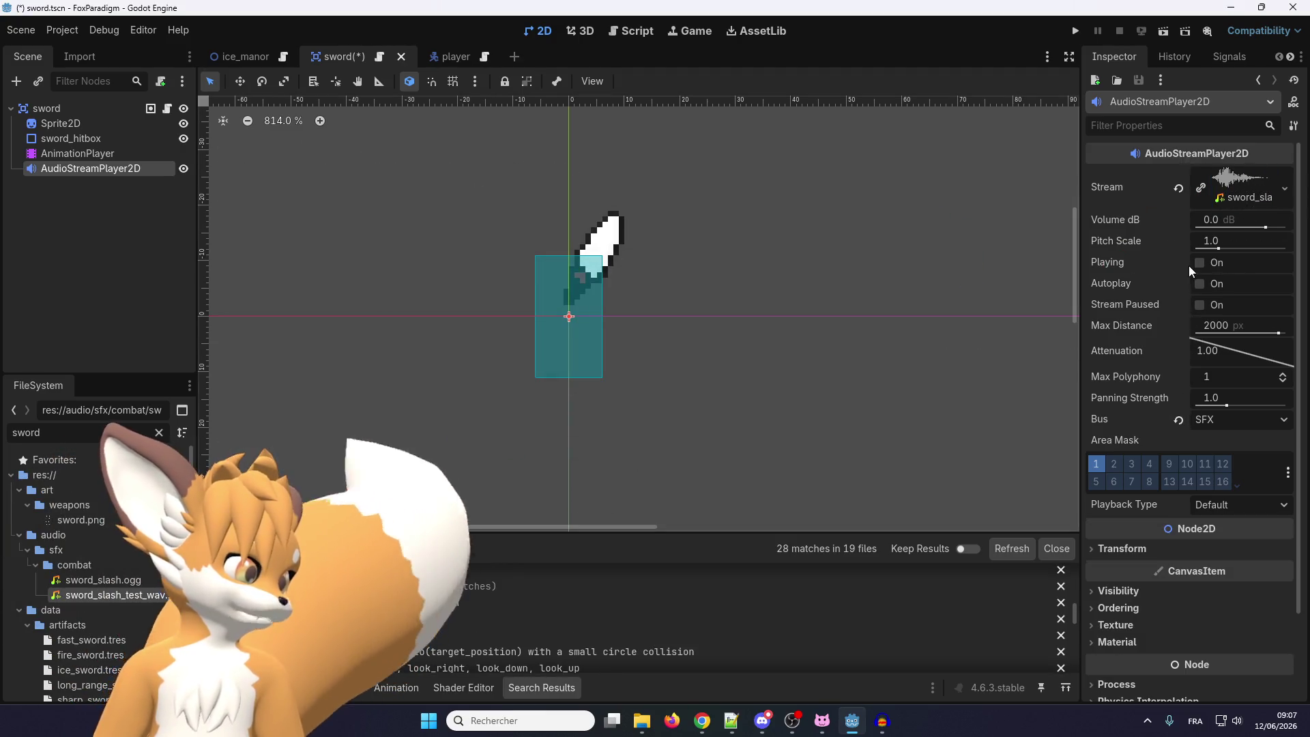
Save and run the game from the Ice Manor save, swing the sword three times, then close it
{"action": "left_click", "coordinate": [1077, 31]}
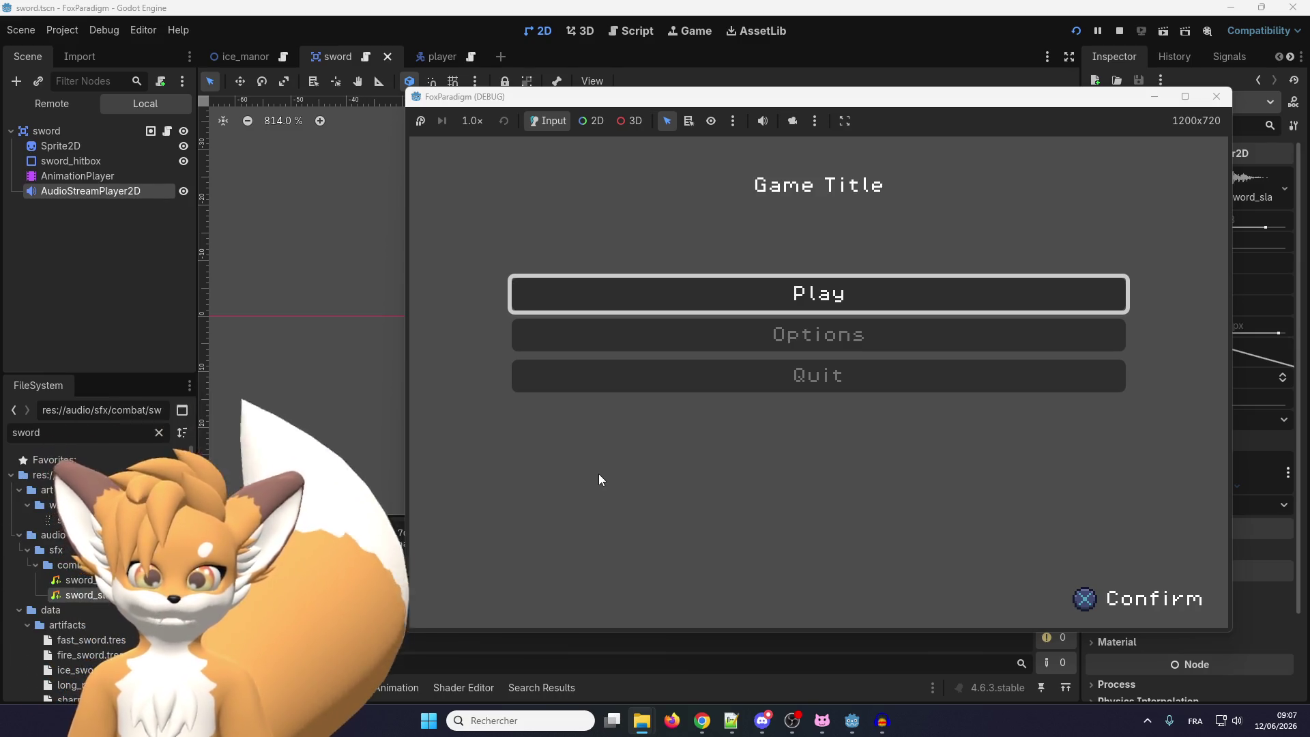
{"action": "key", "text": "Return"}
{"action": "key", "text": "Return"}
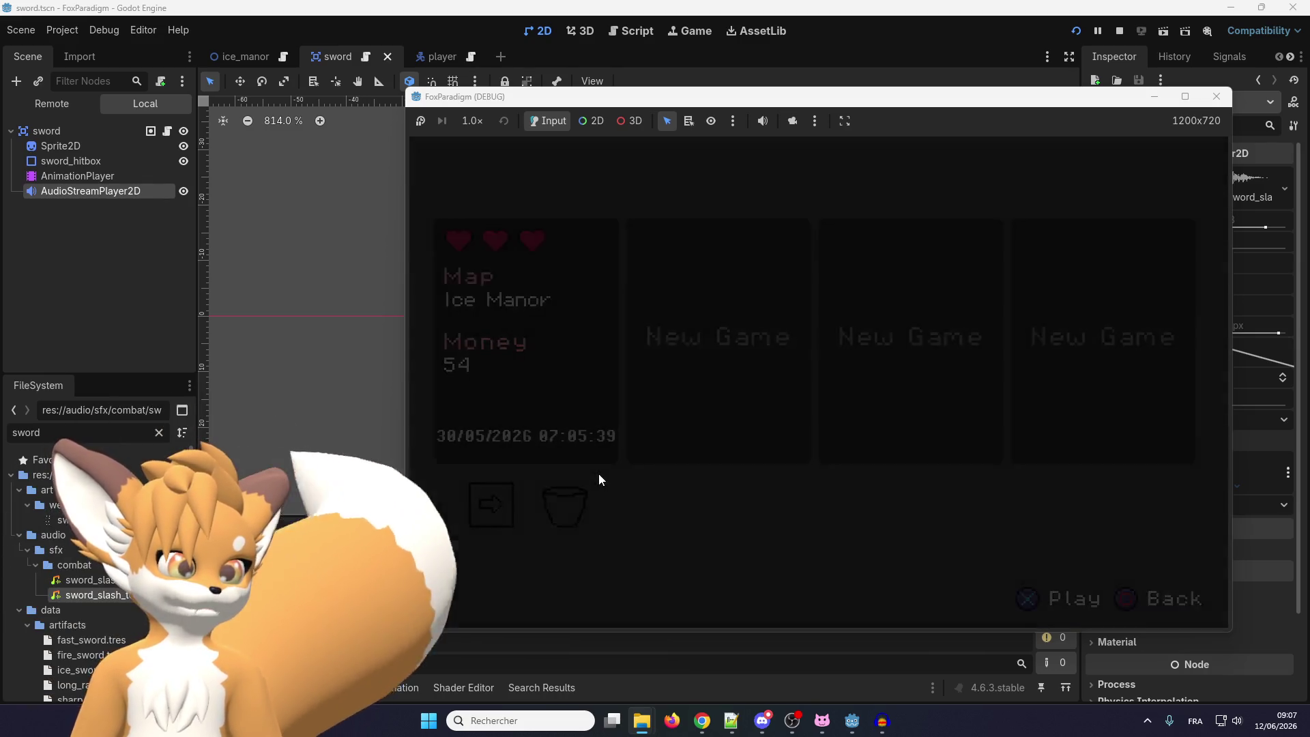
{"action": "key", "text": "Right"}
{"action": "key", "text": "space"}
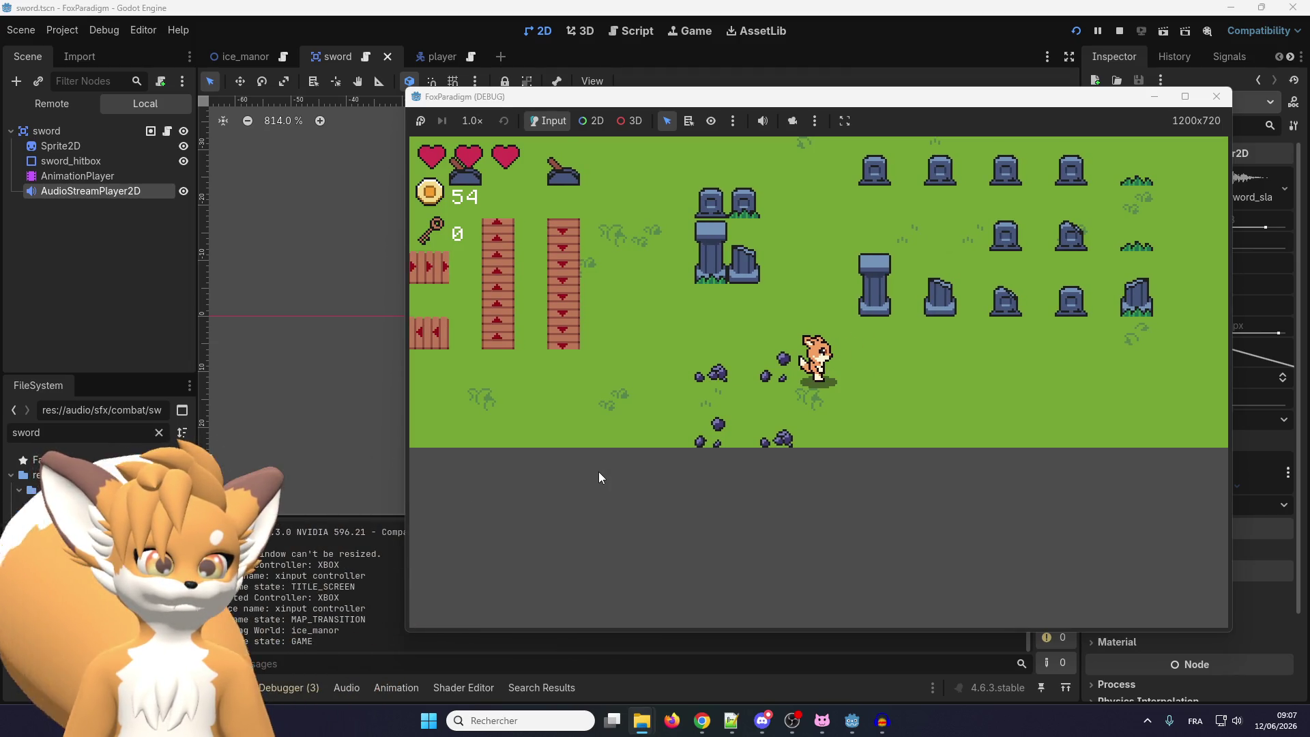
{"action": "key", "text": "space"}
{"action": "key", "text": "space"}
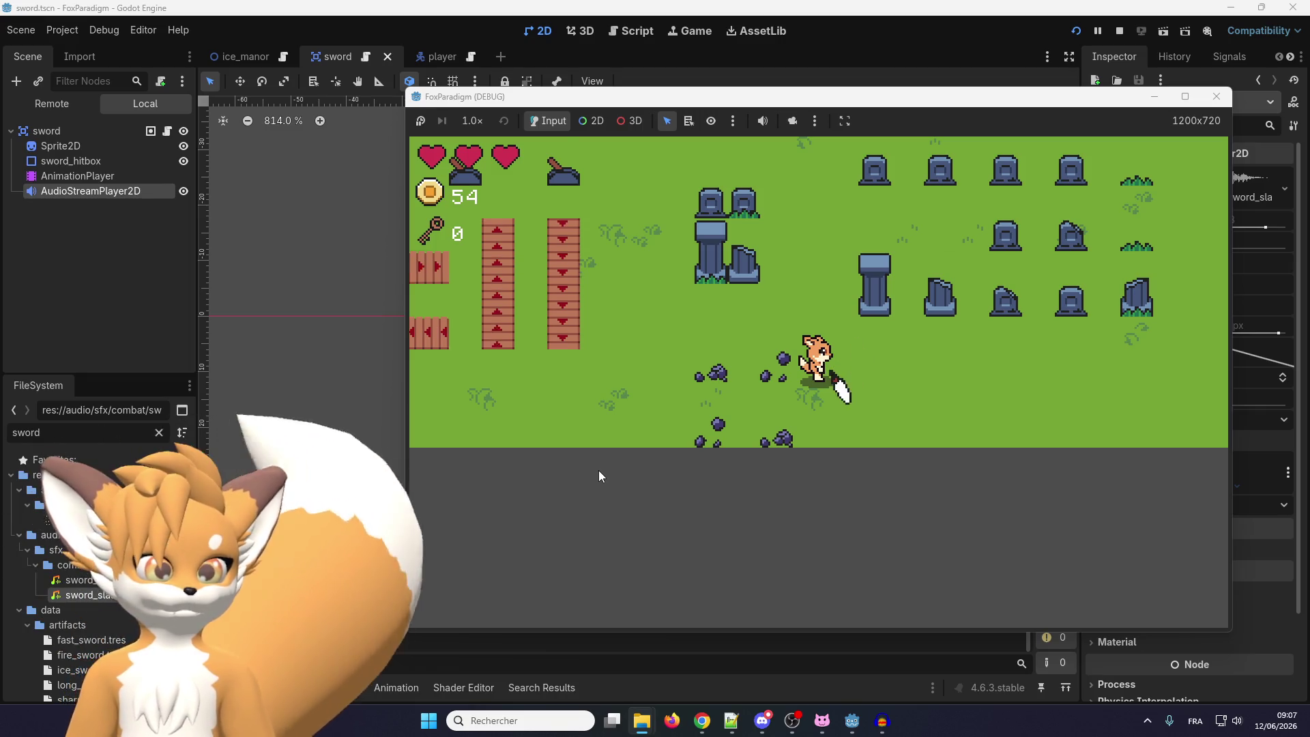
{"action": "key", "text": "space"}
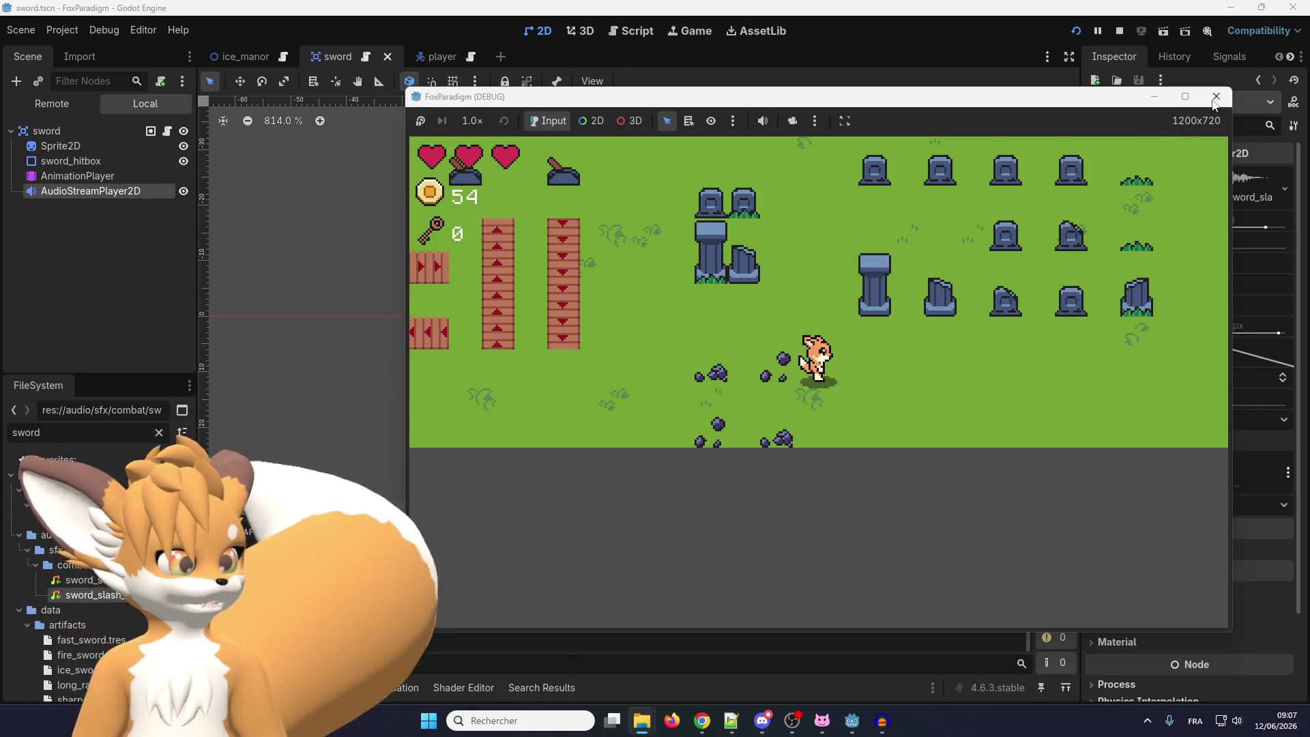
{"action": "left_click", "coordinate": [1216, 96]}
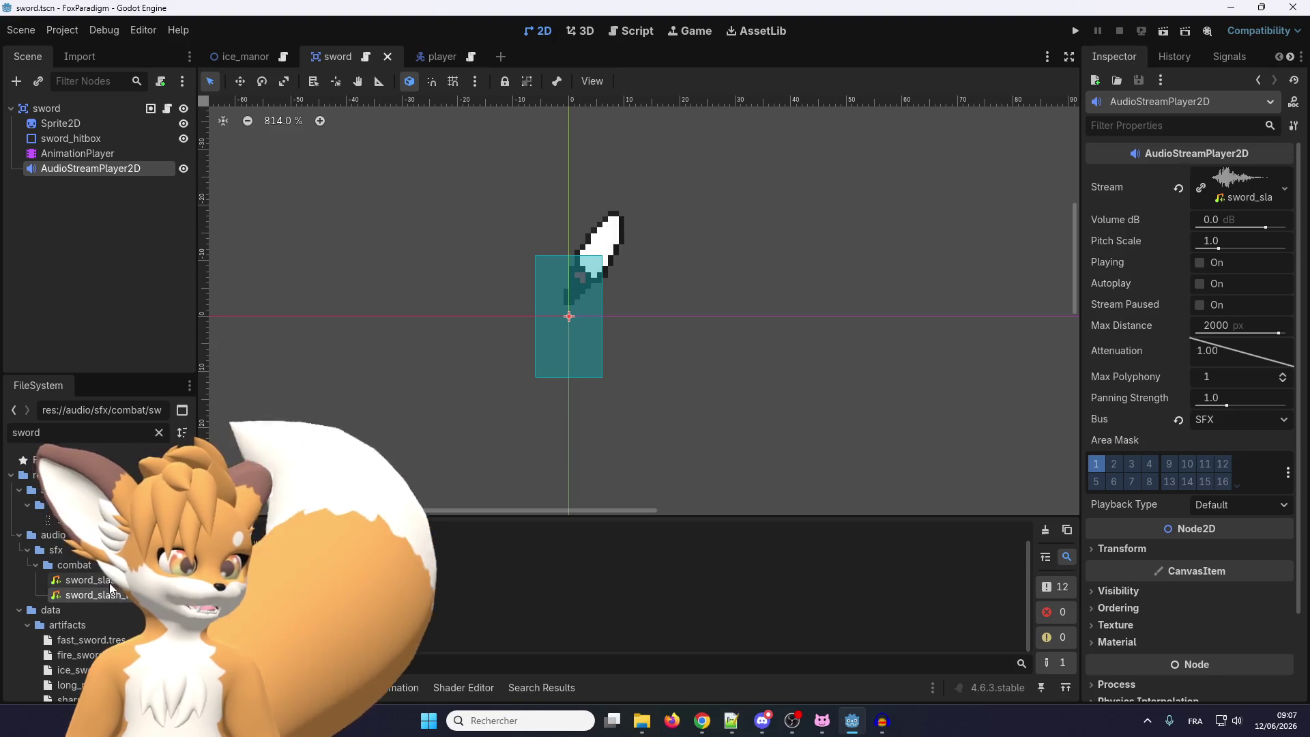
Set the sword's Stream back to sword_slash.ogg, then save the scene and run the game
{"action": "mouse_move", "coordinate": [110, 589]}
{"action": "left_mouse_down"}
{"action": "mouse_move", "coordinate": [614, 409]}
{"action": "mouse_move", "coordinate": [1058, 284]}
{"action": "mouse_move", "coordinate": [1247, 206]}
{"action": "left_mouse_up"}
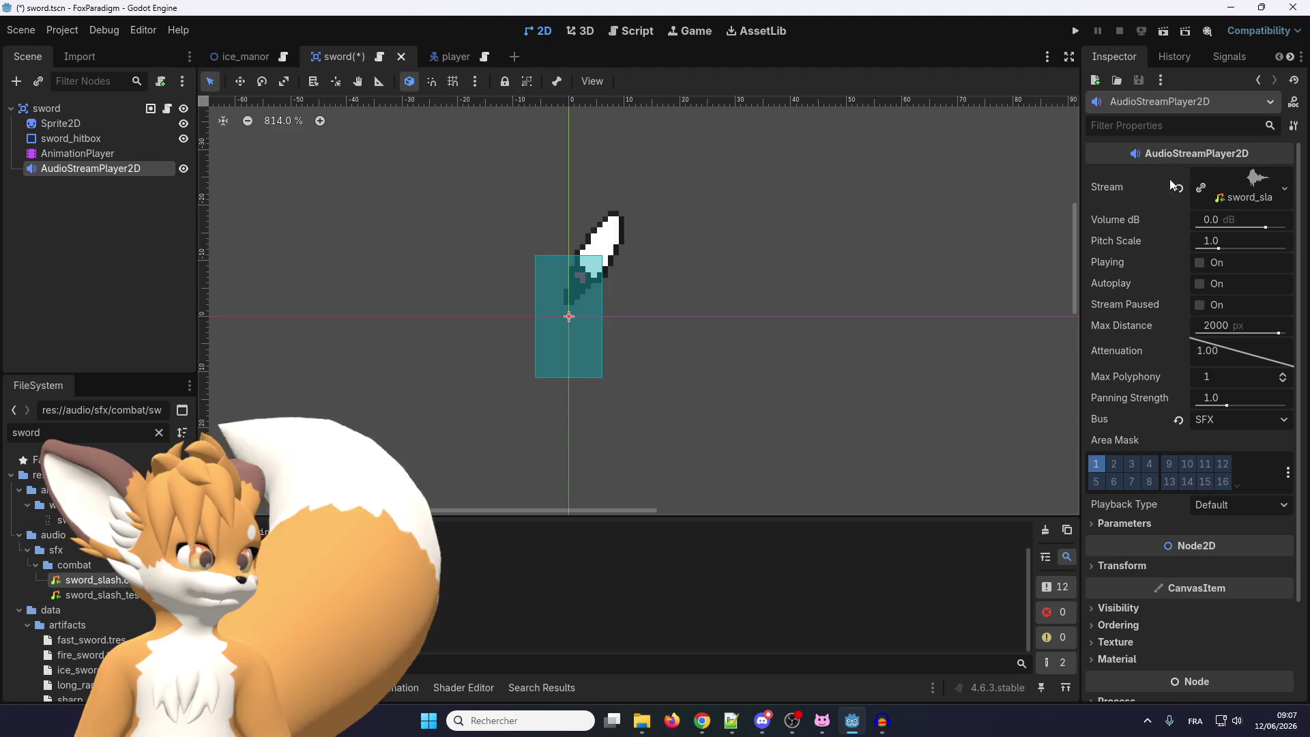
{"action": "left_click", "coordinate": [1076, 31]}
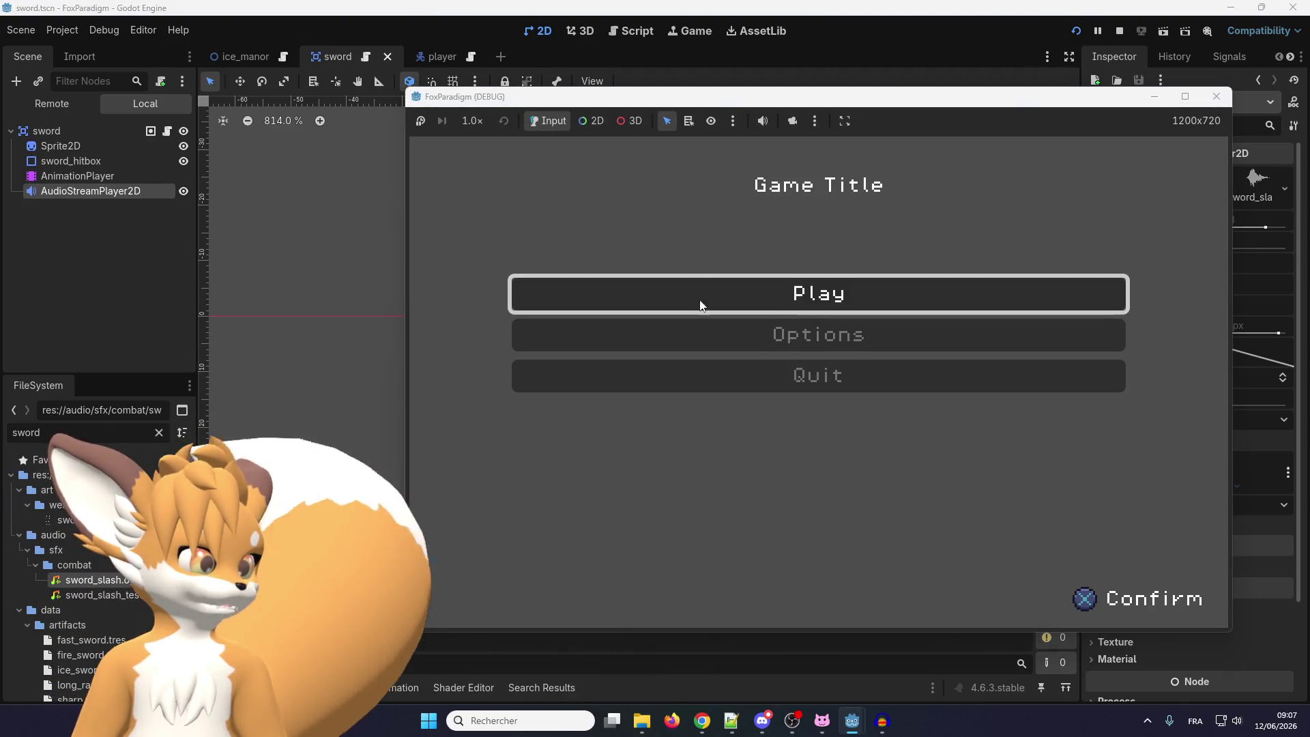
Load the Ice Manor save, swing the sword to hear sword_slash, stop the game, and reassign the test WAV
{"action": "left_click", "coordinate": [699, 301]}
{"action": "key", "text": "Return"}
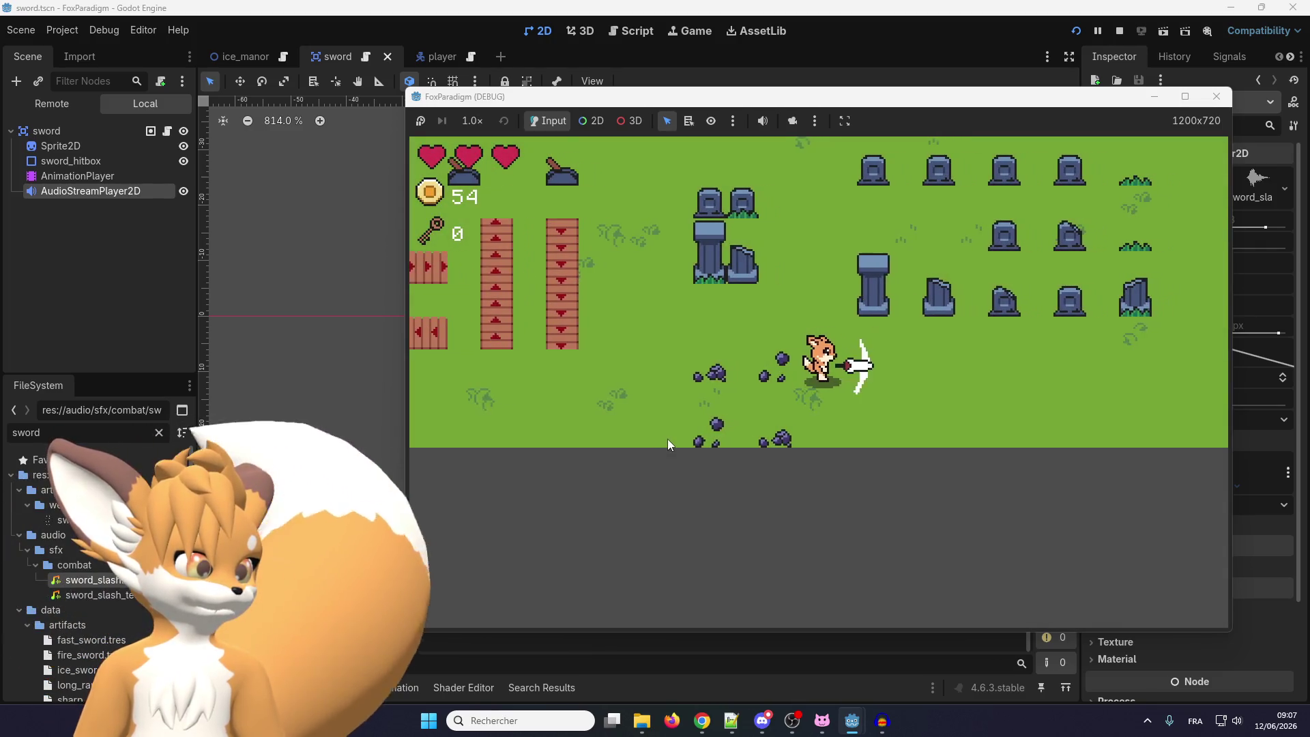
{"action": "left_click", "coordinate": [667, 442]}
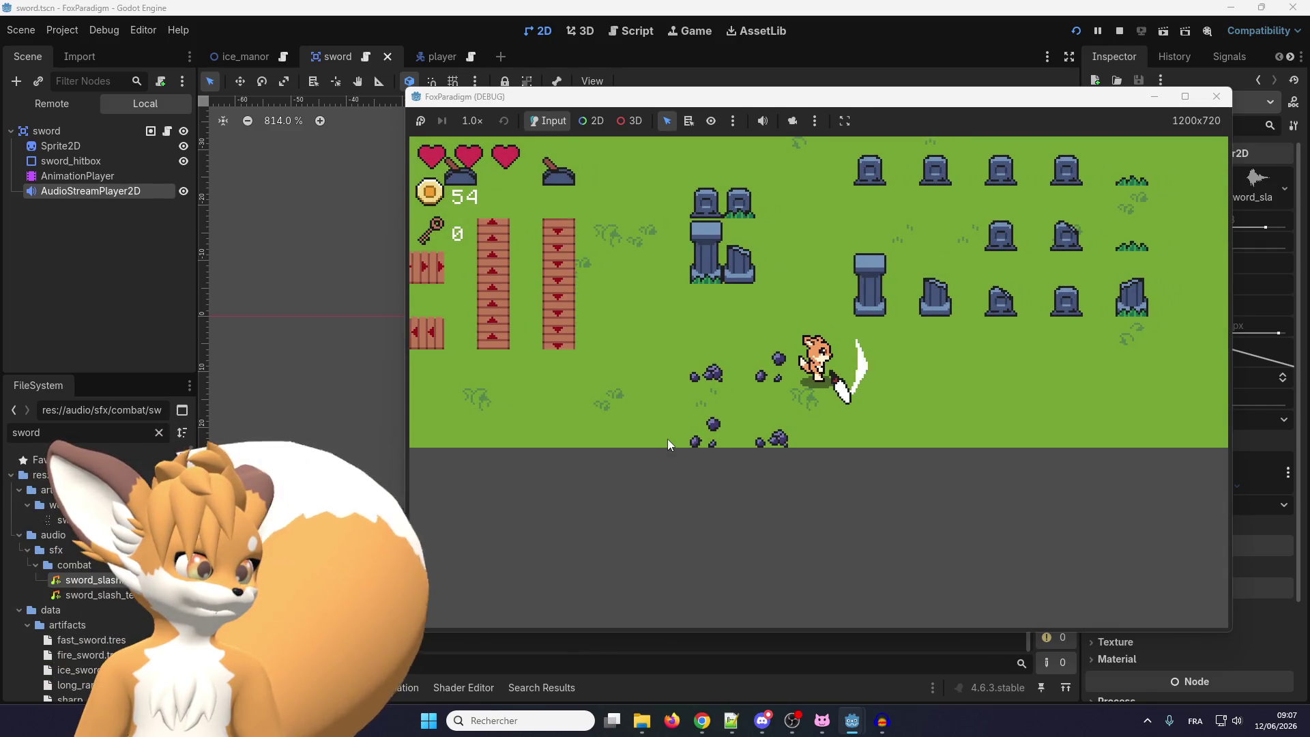
{"action": "key", "text": "F8"}
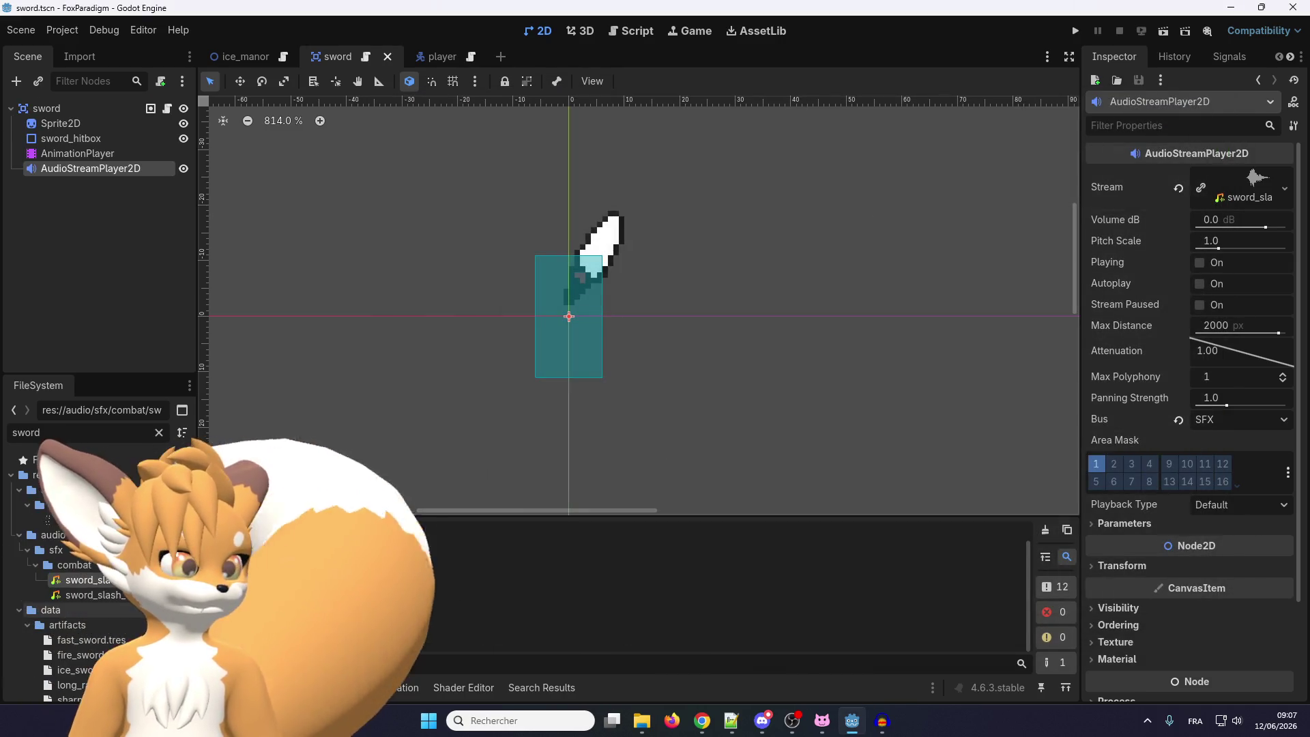
{"action": "mouse_move", "coordinate": [95, 595]}
{"action": "left_mouse_down"}
{"action": "mouse_move", "coordinate": [997, 184]}
{"action": "mouse_move", "coordinate": [1258, 190]}
{"action": "left_mouse_up"}
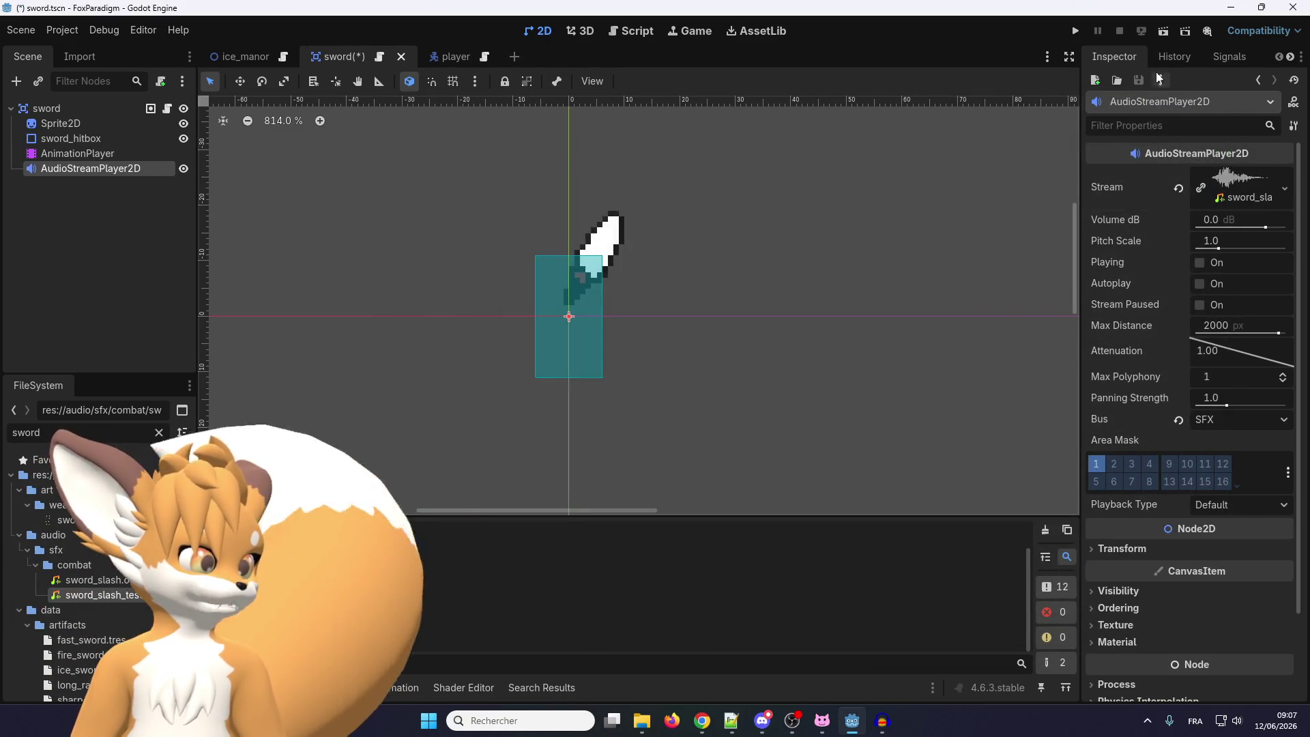
Run the saved scene, walk the fox right and swing the sword to hear the WAV slash, then stop the game
{"action": "left_click", "coordinate": [1076, 31]}
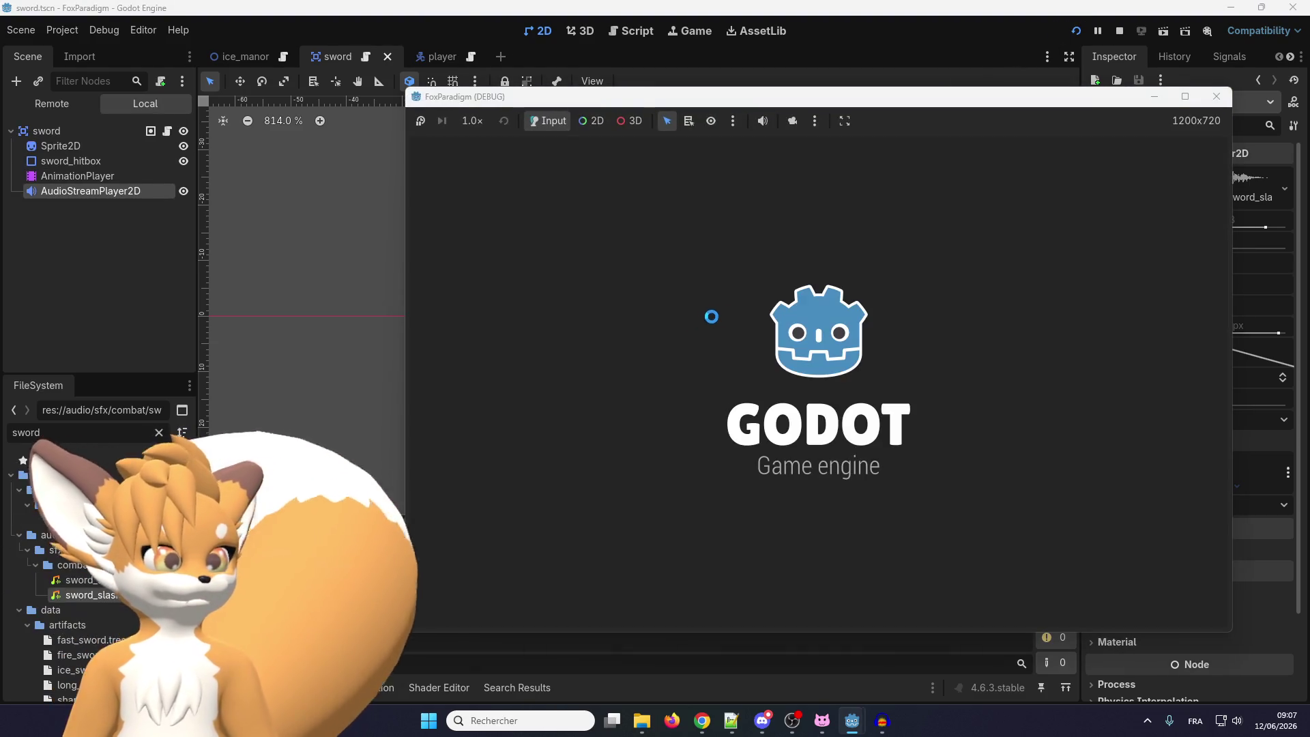
{"action": "key", "text": "Return"}
{"action": "key", "text": "Return"}
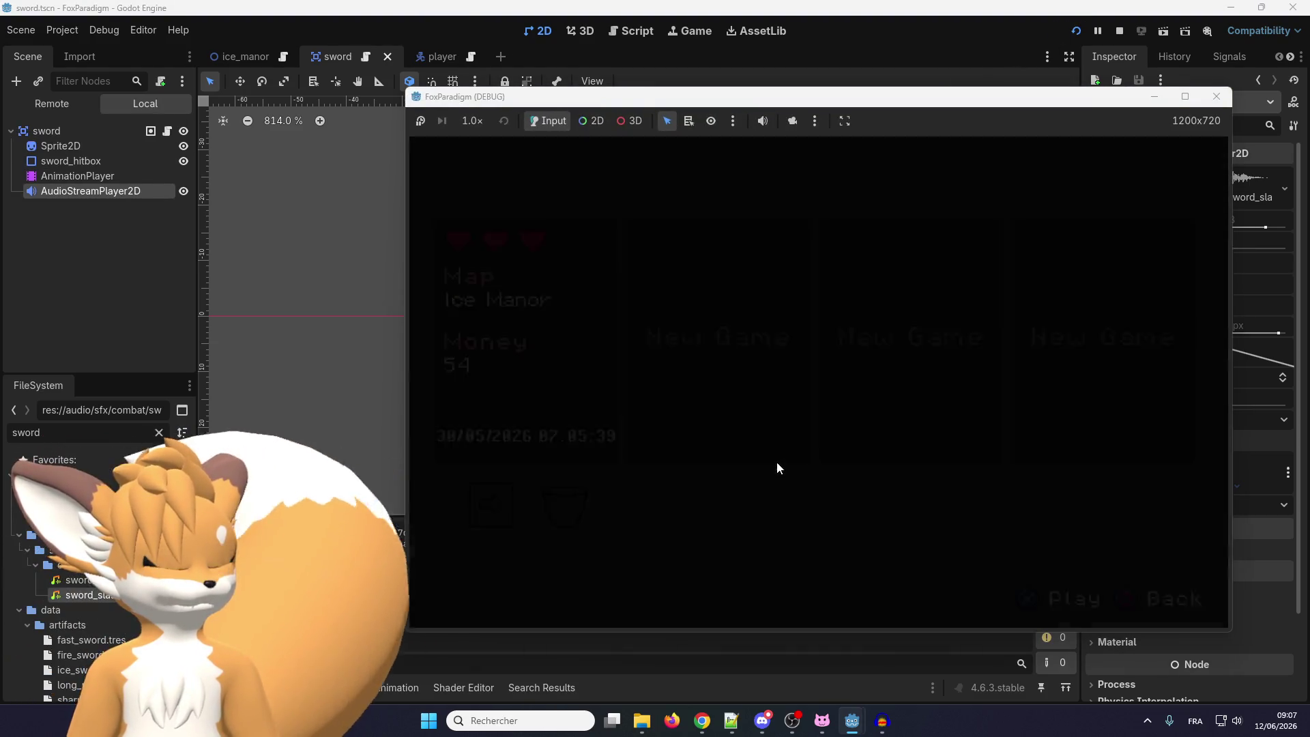
{"action": "key", "text": "d"}
{"action": "key", "text": "space"}
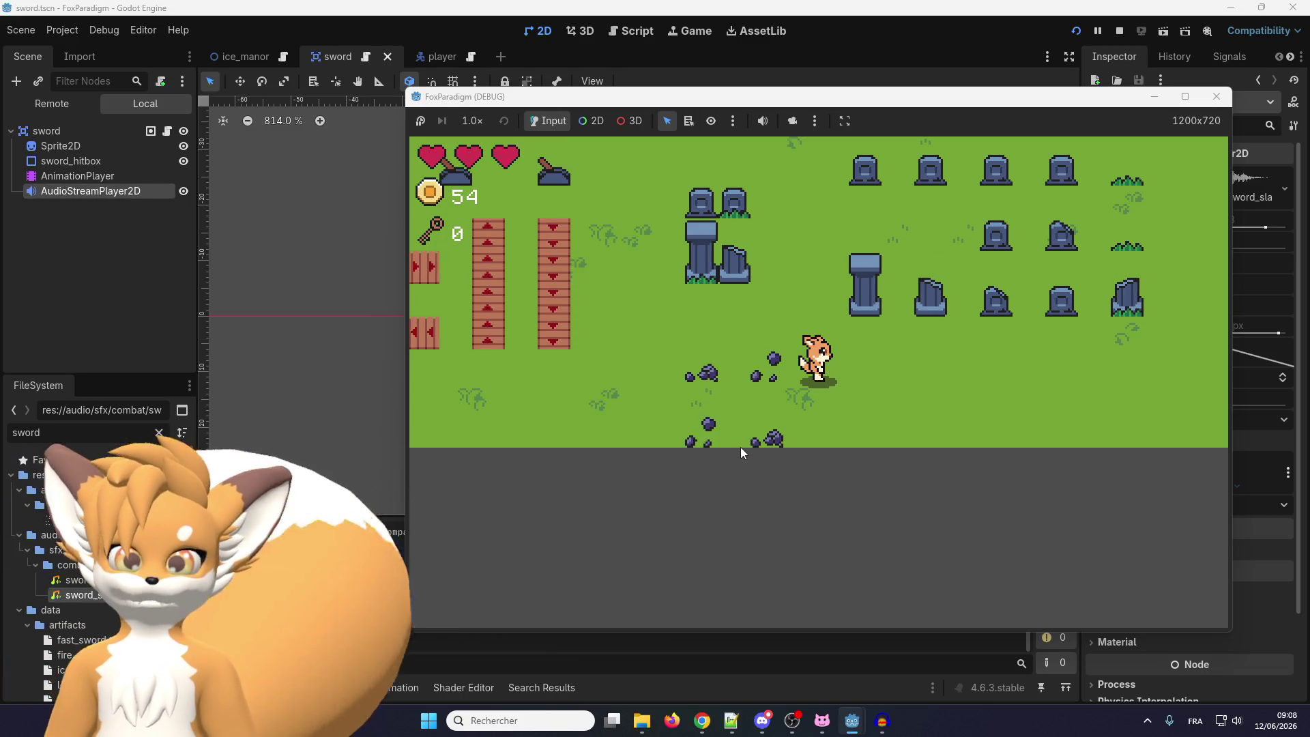
{"action": "key", "text": "F8"}
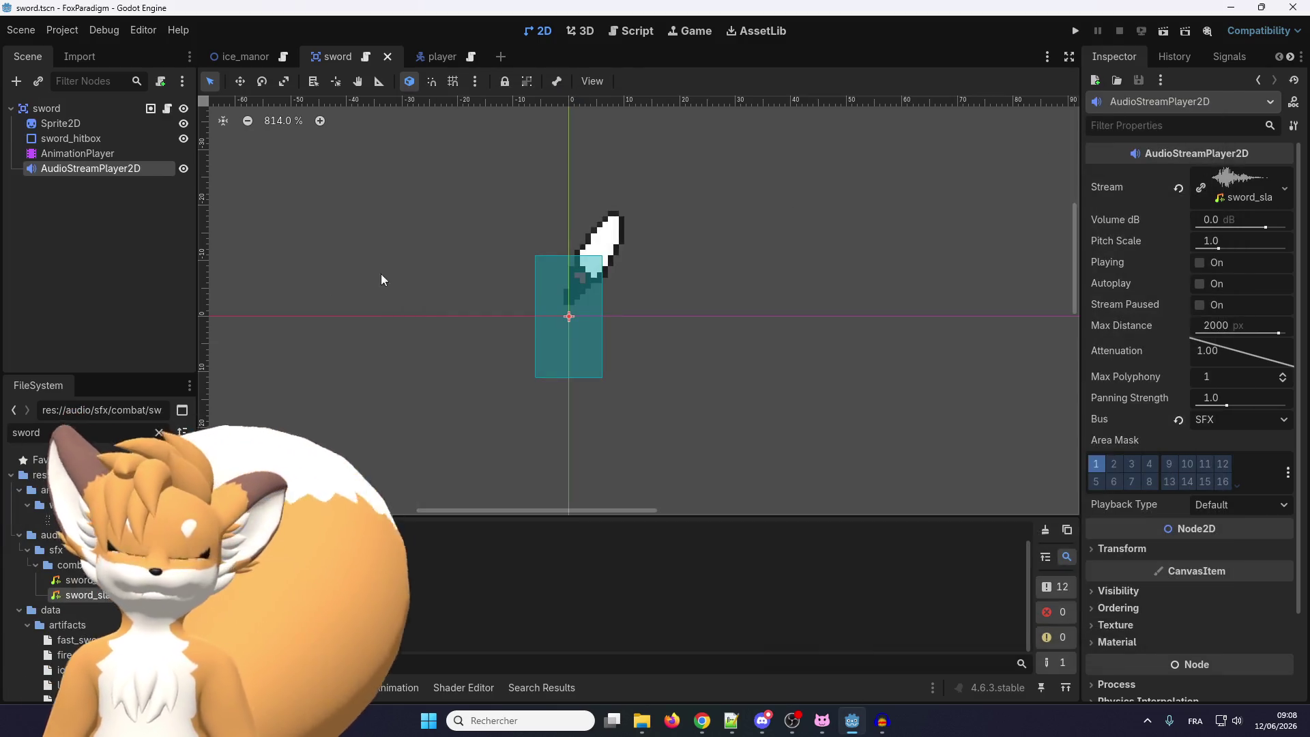
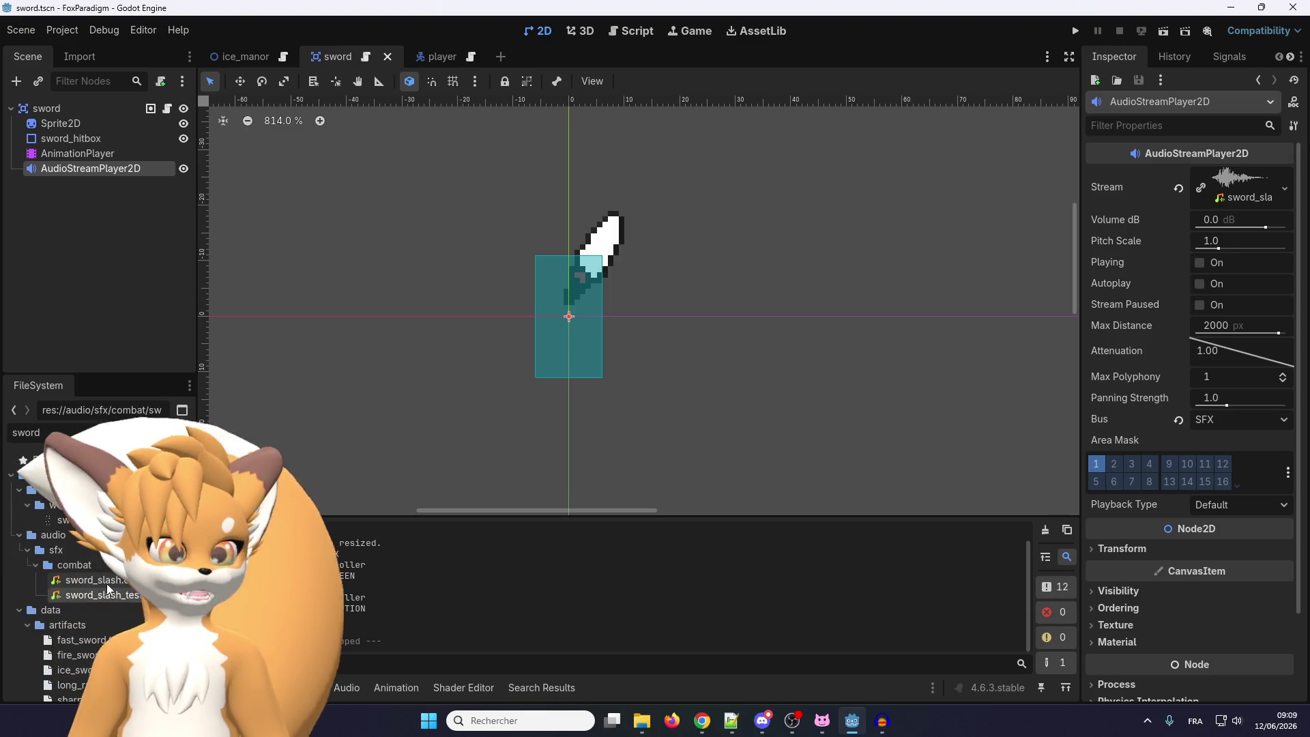
Assign the sword_slash sound file to the AudioStreamPlayer2D's Stream property
{"action": "left_click_drag", "start_coordinate": [107, 589], "coordinate": [1222, 201]}
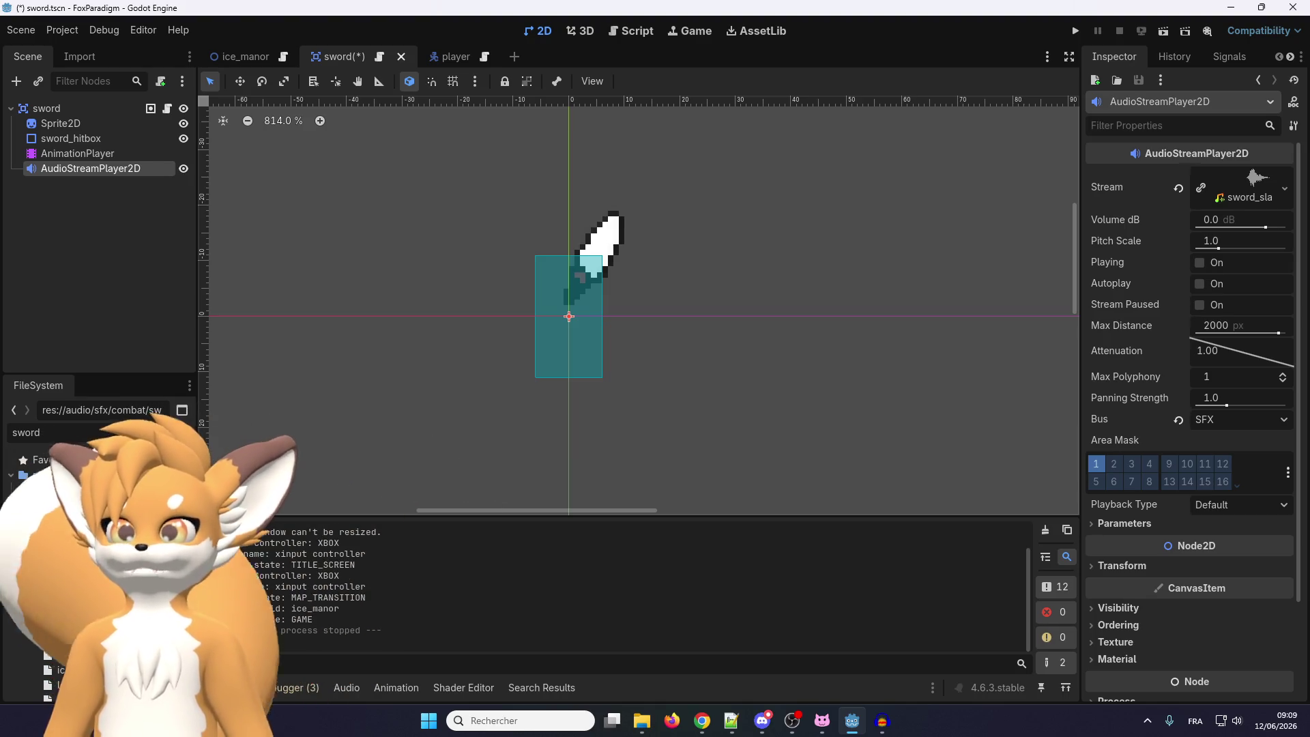
{"action": "key", "text": "alt+Tab"}
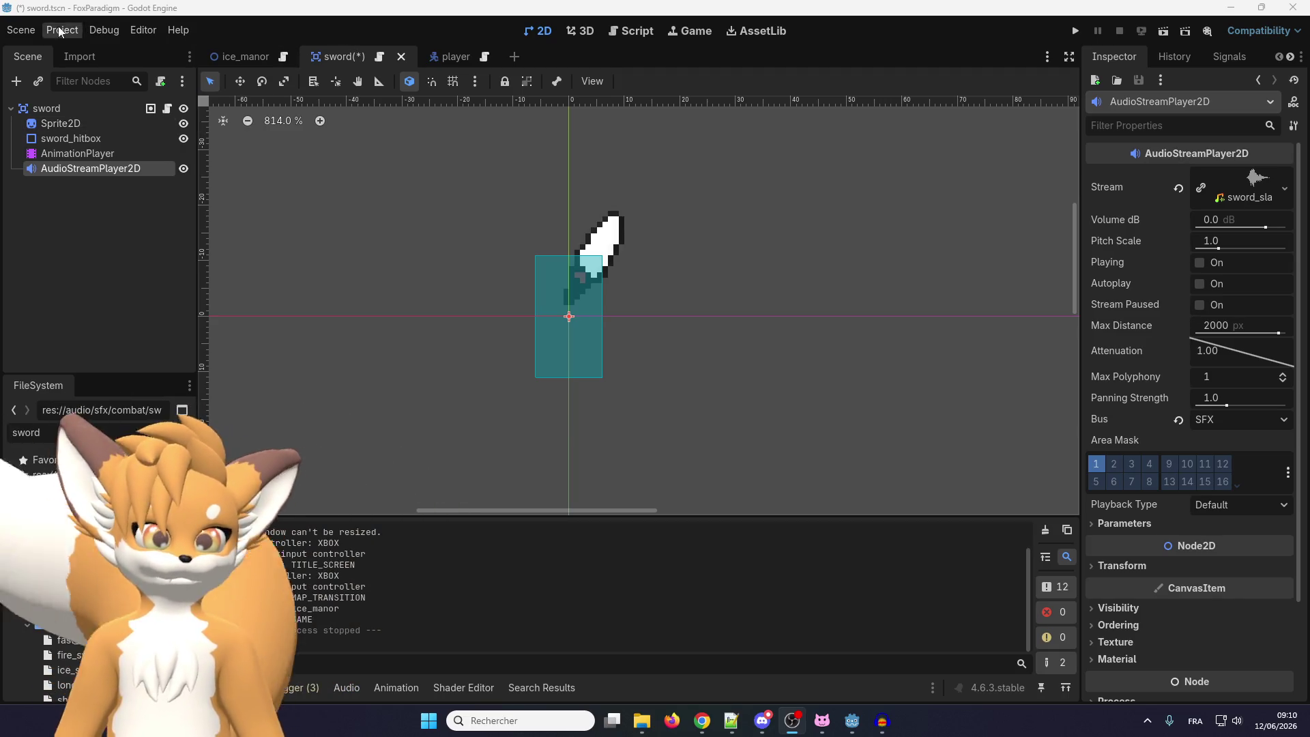
Save the sword scene and open sword.gd at the play_sfx pitch-scale line
{"action": "left_click", "coordinate": [20, 30]}
{"action": "left_click", "coordinate": [103, 135]}
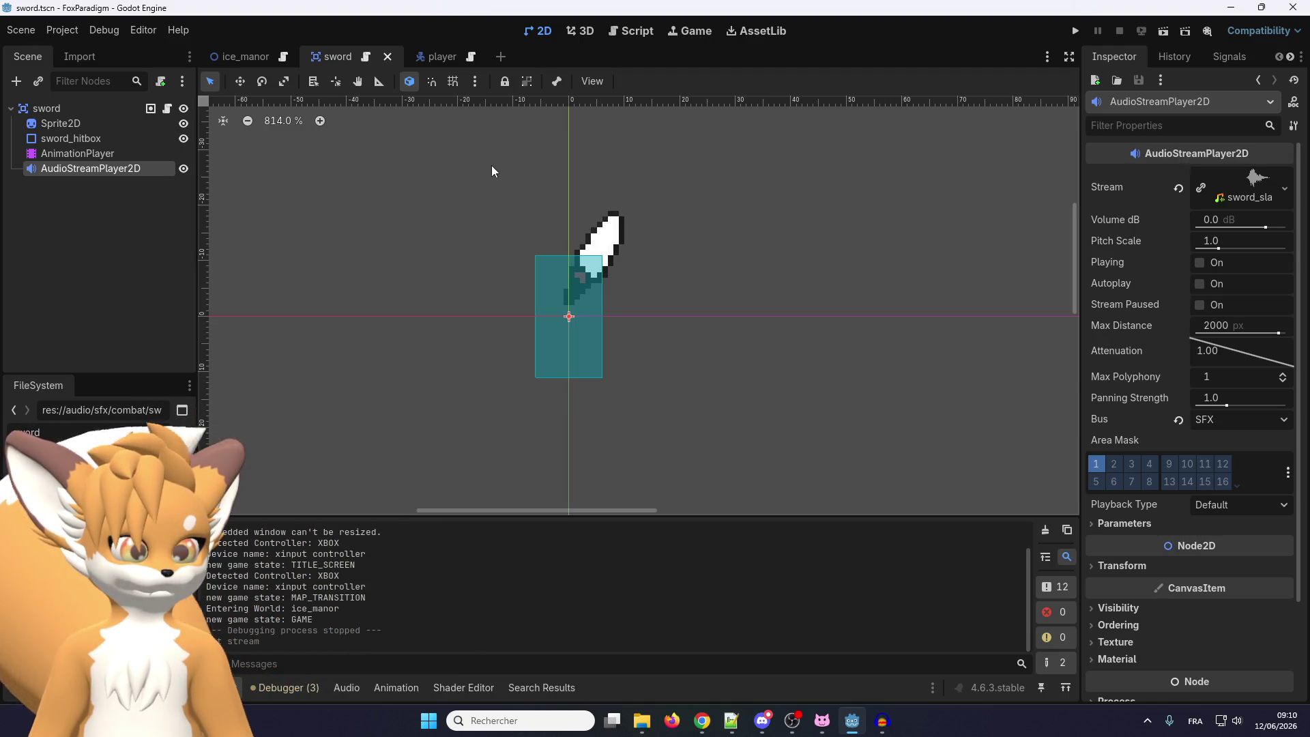
{"action": "left_click", "coordinate": [364, 59]}
{"action": "left_click", "coordinate": [520, 350]}
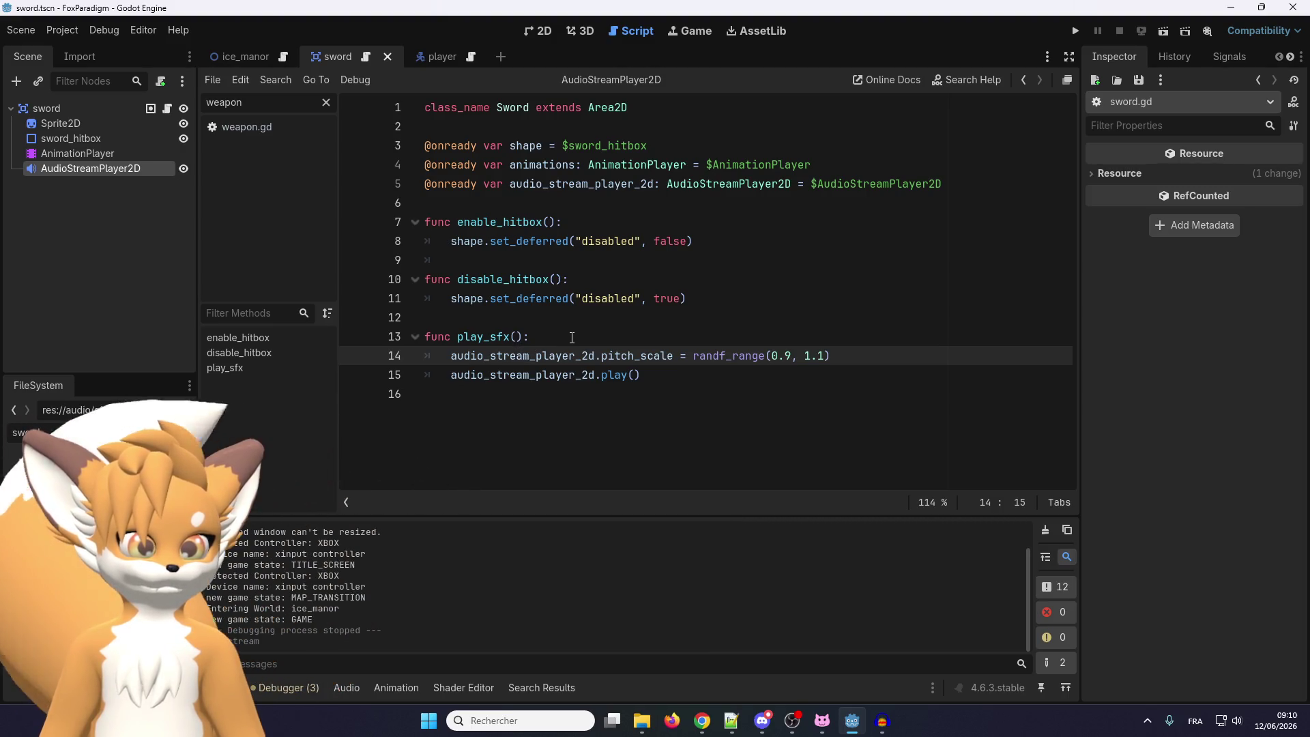
Search all project files for 'todo' and enlarge the Search Results panel
{"action": "key", "text": "ctrl+shift+f"}
{"action": "key", "text": "Return"}
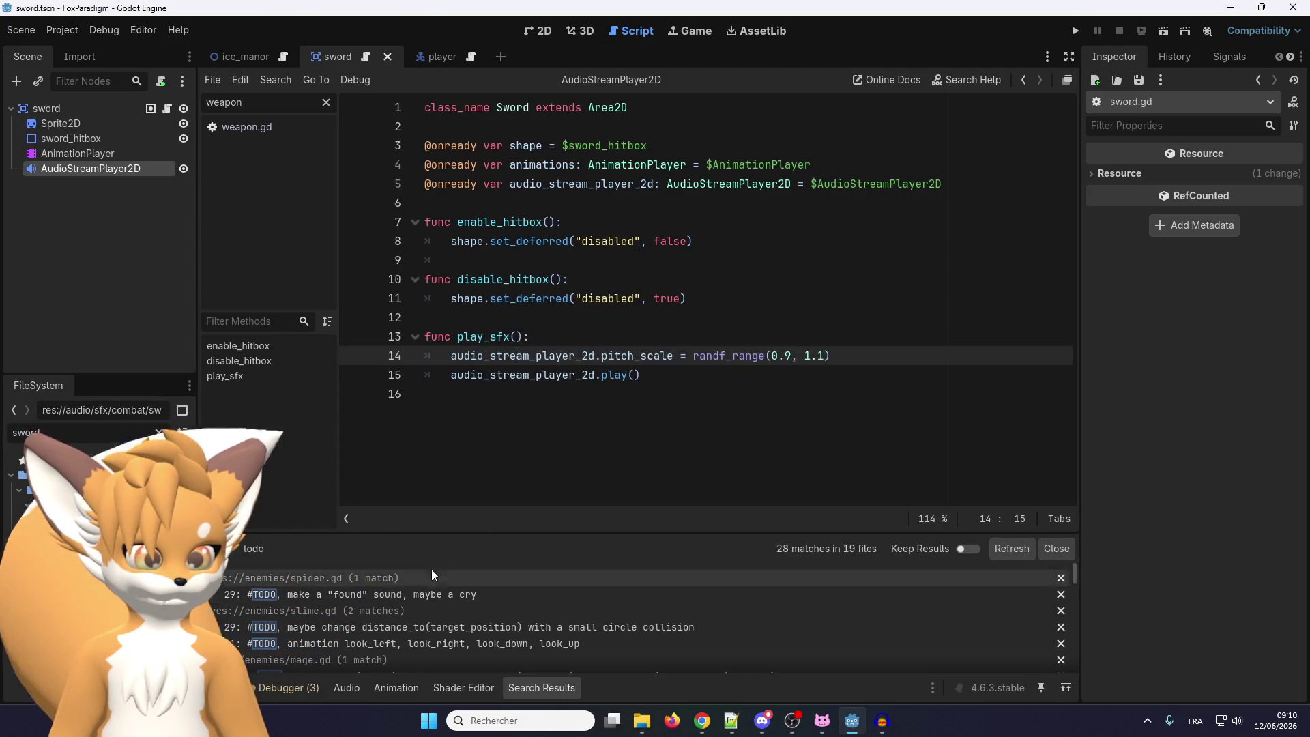
{"action": "left_click_drag", "start_coordinate": [433, 533], "coordinate": [453, 393]}
Step through the spider, collision, animation, lizard and grass TODOs down to pot.gd's Play sound TODO
{"action": "left_click", "coordinate": [416, 457]}
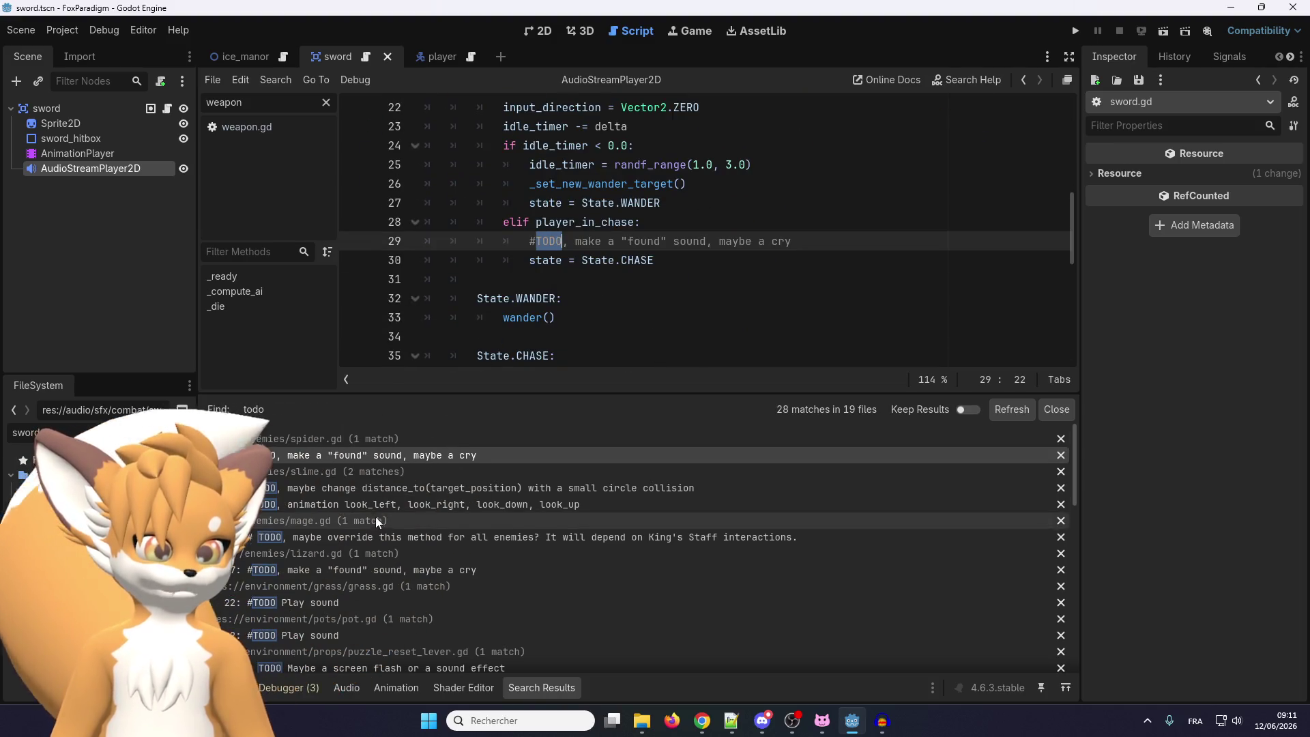
{"action": "left_click", "coordinate": [471, 488]}
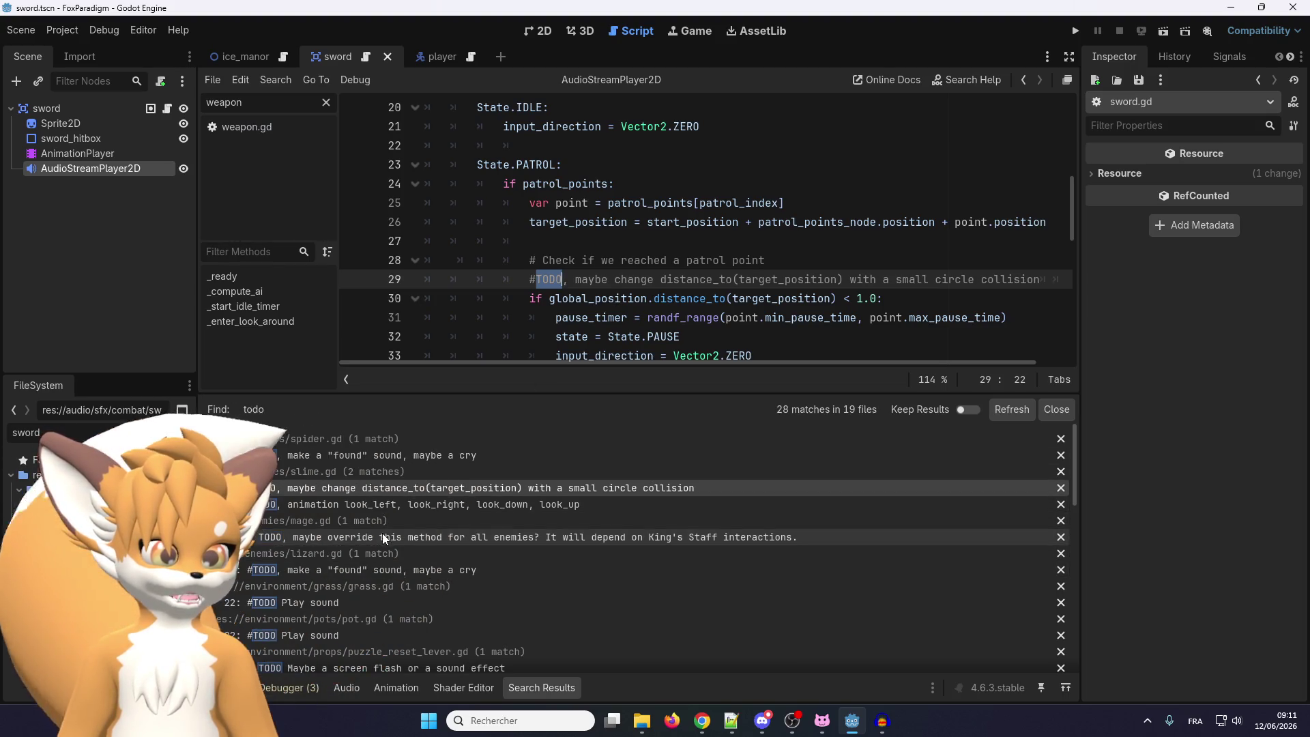
{"action": "left_click", "coordinate": [533, 504]}
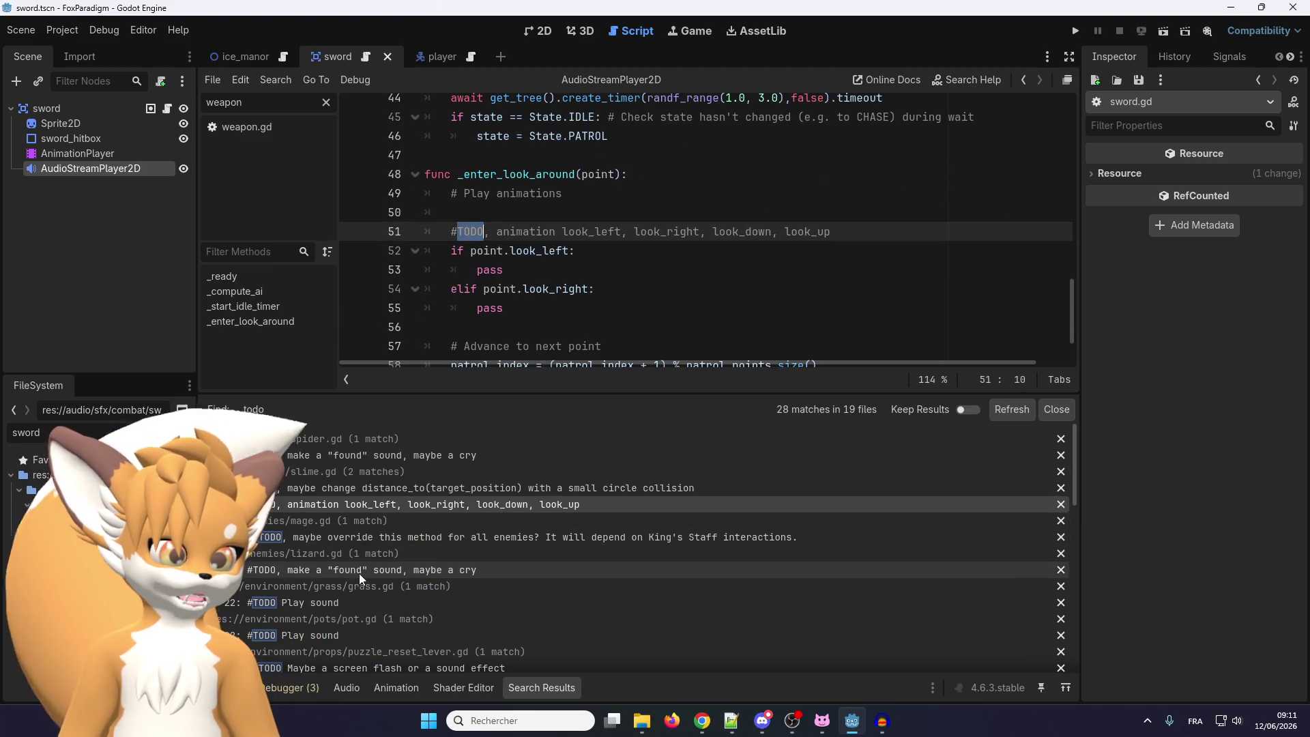
{"action": "left_click", "coordinate": [342, 570]}
{"action": "scroll", "coordinate": [341, 574], "scroll_direction": "down", "scroll_amount": 1}
{"action": "left_click", "coordinate": [343, 577]}
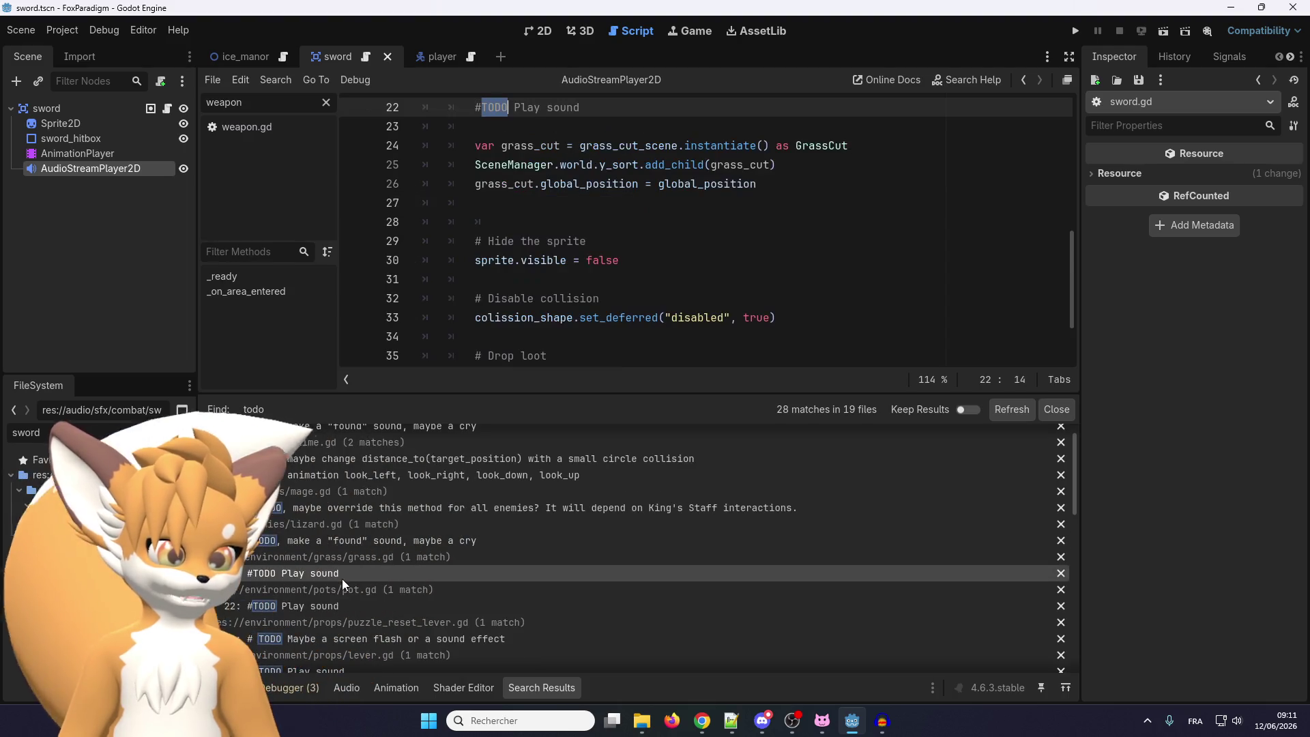
{"action": "scroll", "coordinate": [531, 285], "scroll_direction": "up", "scroll_amount": 3}
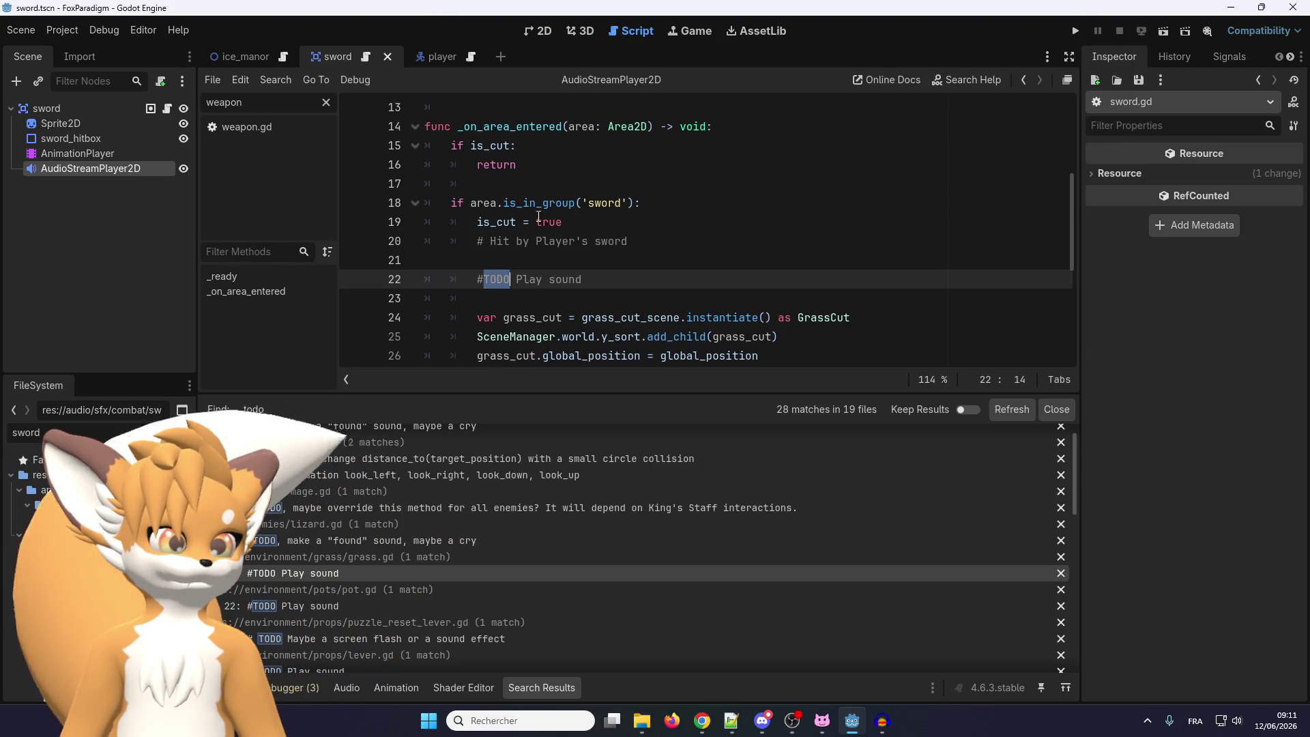
{"action": "scroll", "coordinate": [556, 283], "scroll_direction": "down", "scroll_amount": 1}
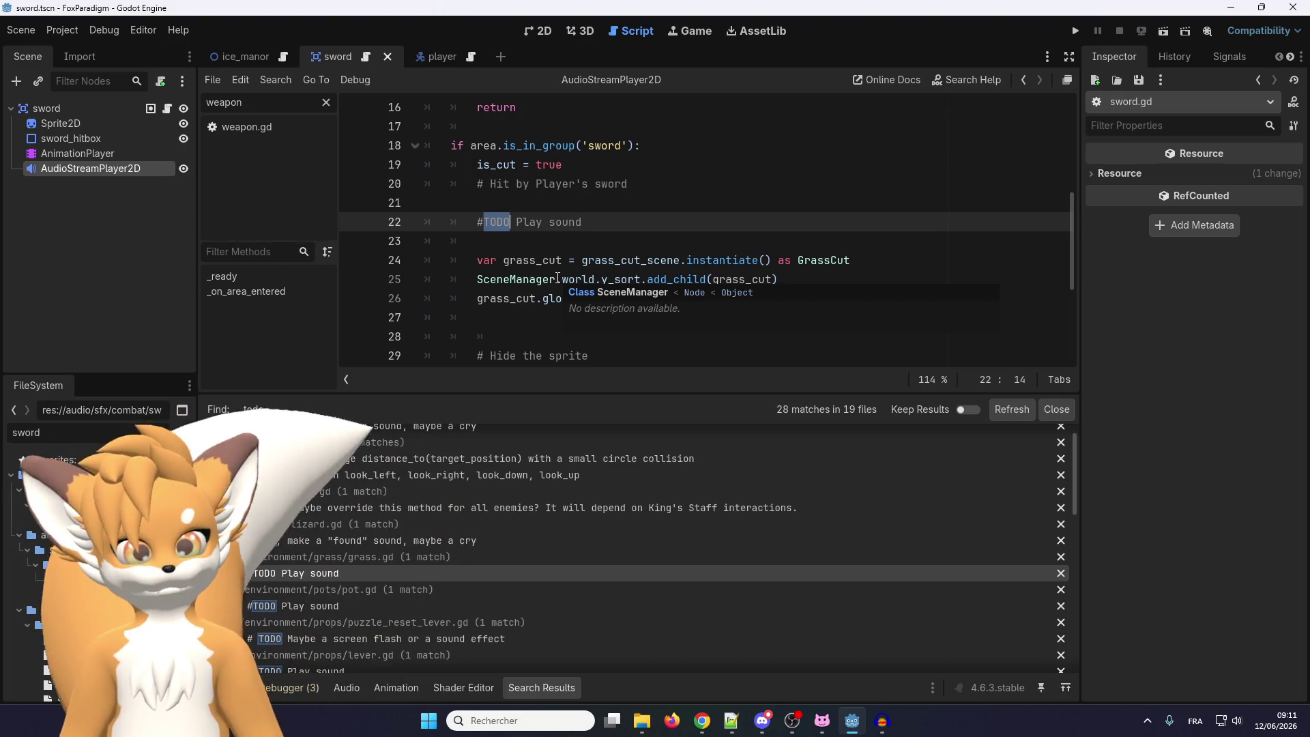
{"action": "left_click", "coordinate": [307, 609]}
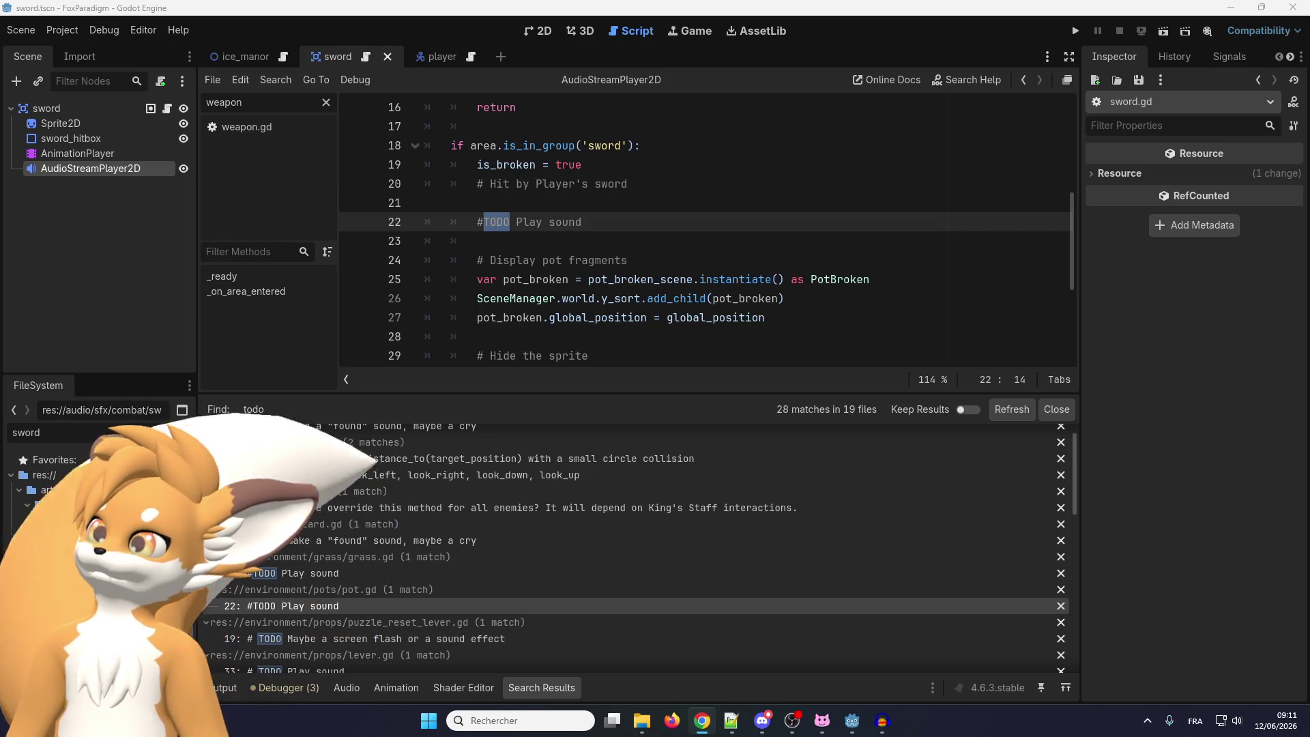
Maximize the browser and search Pixabay for 'broken pot'
{"action": "key", "text": "alt+Tab"}
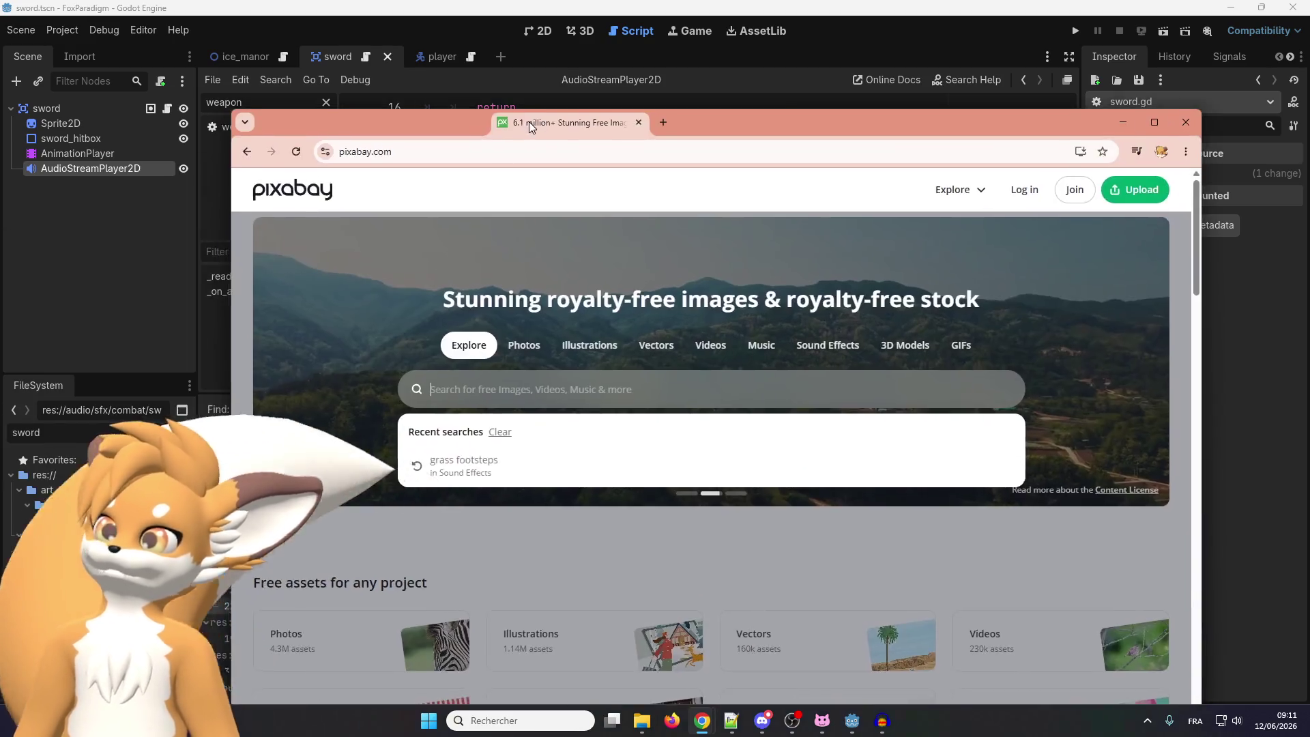
{"action": "key", "text": "super+Up"}
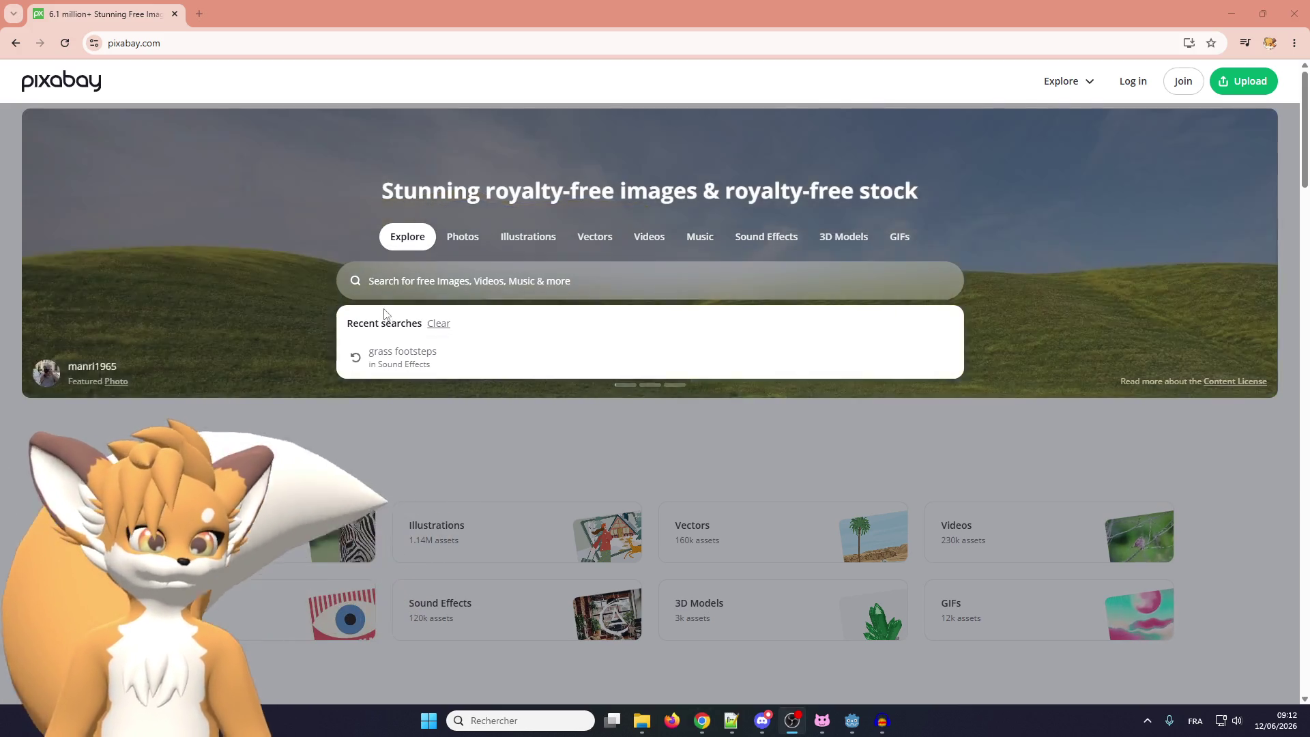
{"action": "left_click", "coordinate": [405, 286]}
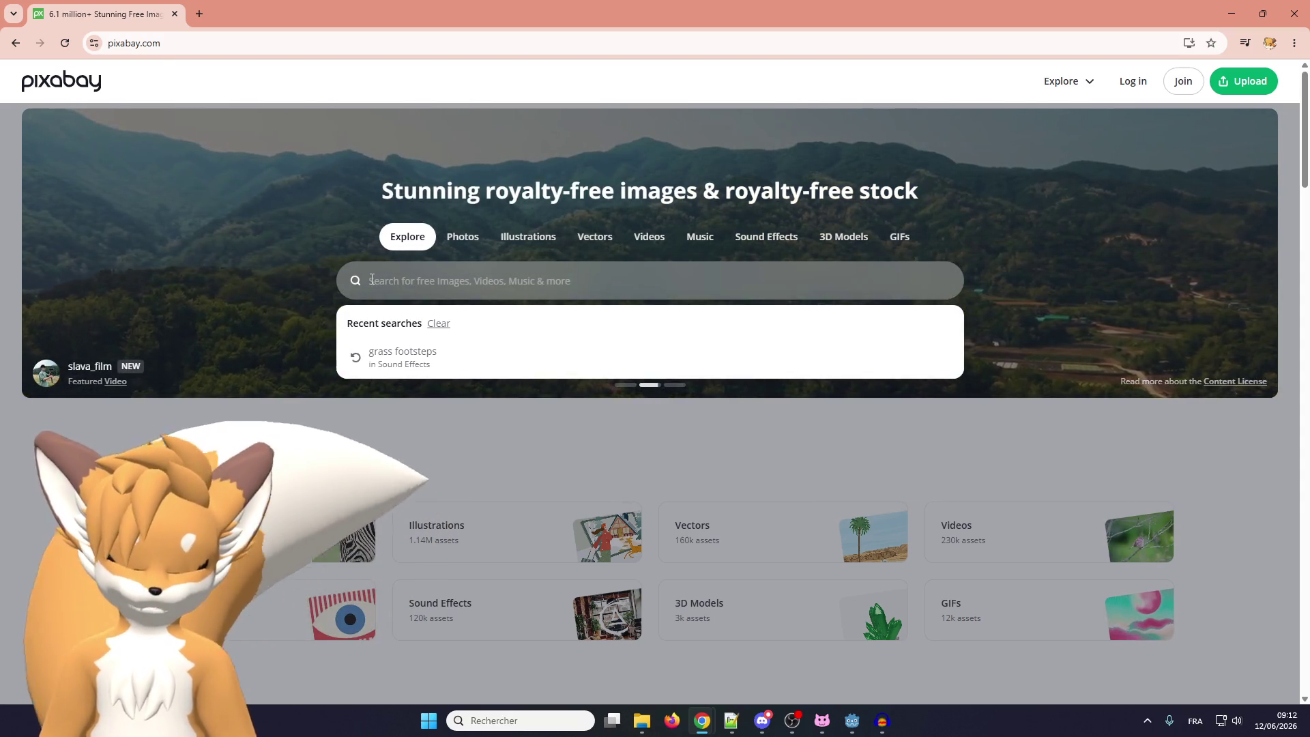
{"action": "type", "text": "bkr"}
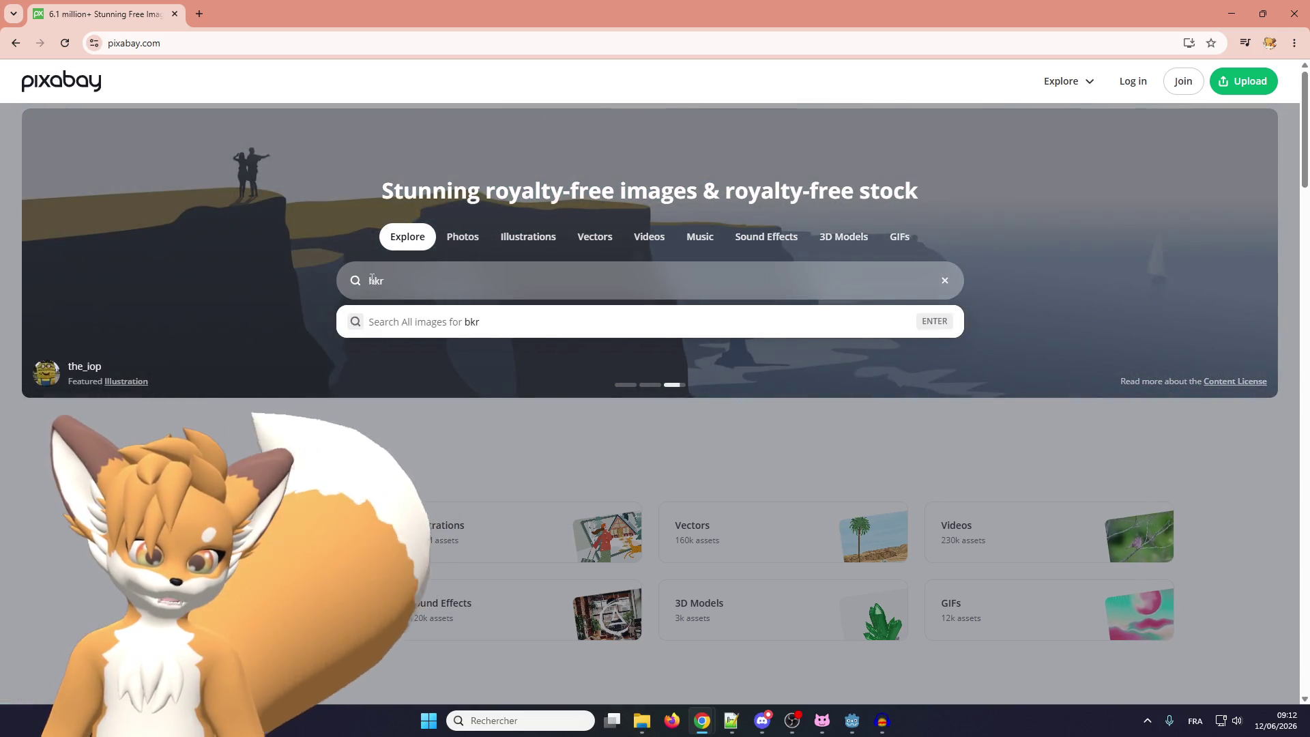
{"action": "key", "text": "BackSpace"}
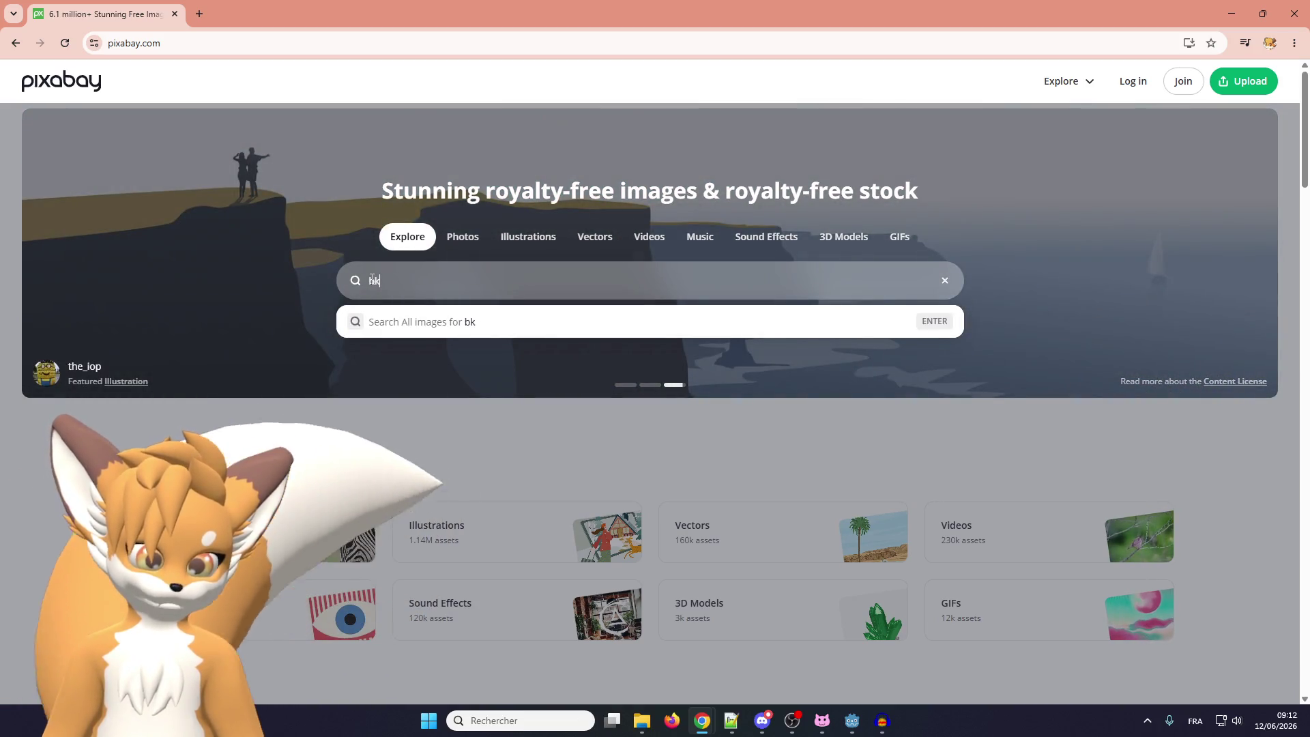
{"action": "type", "text": "roken"}
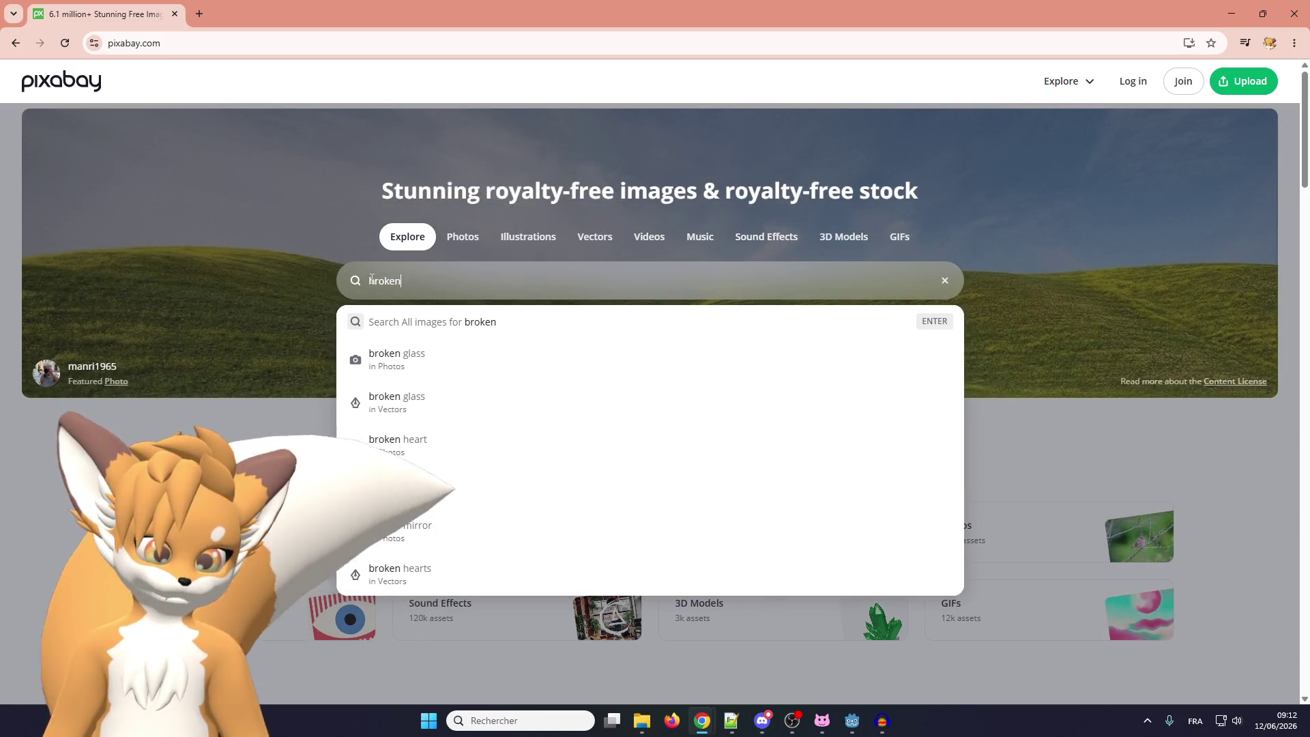
{"action": "type", "text": " pot"}
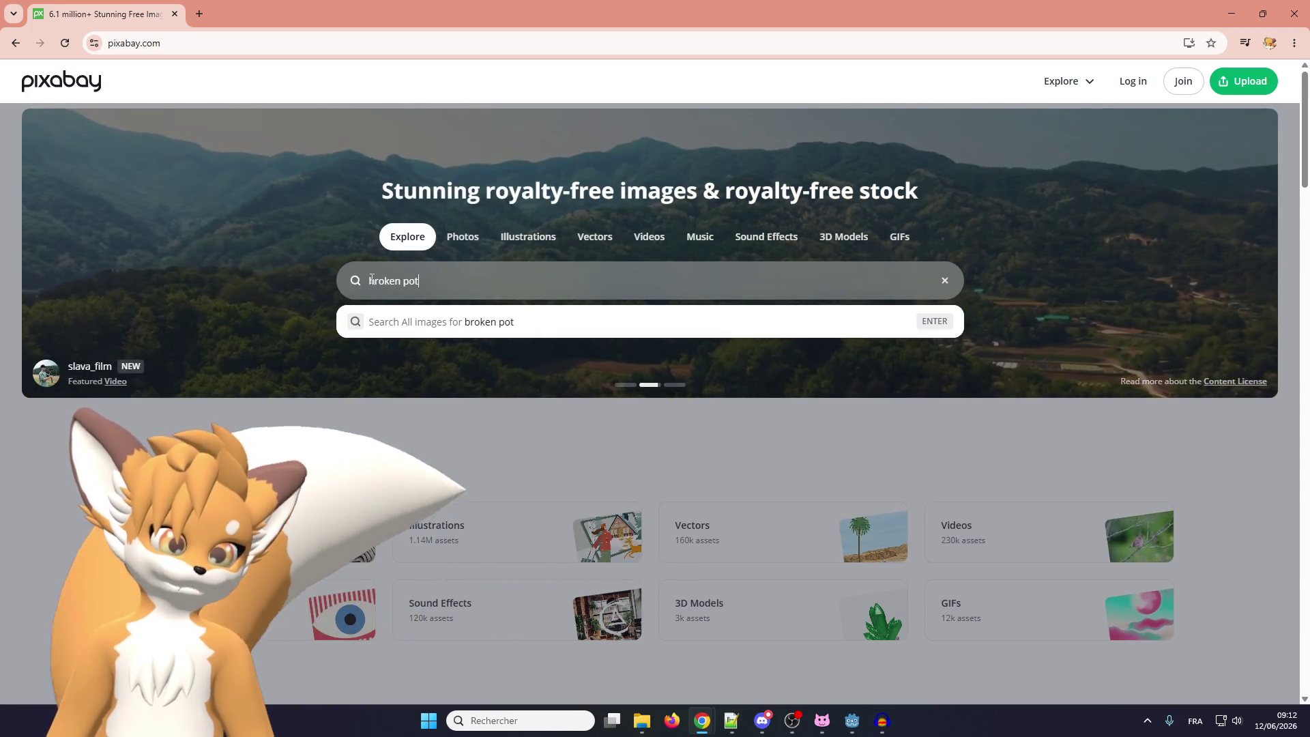
{"action": "key", "text": "Return"}
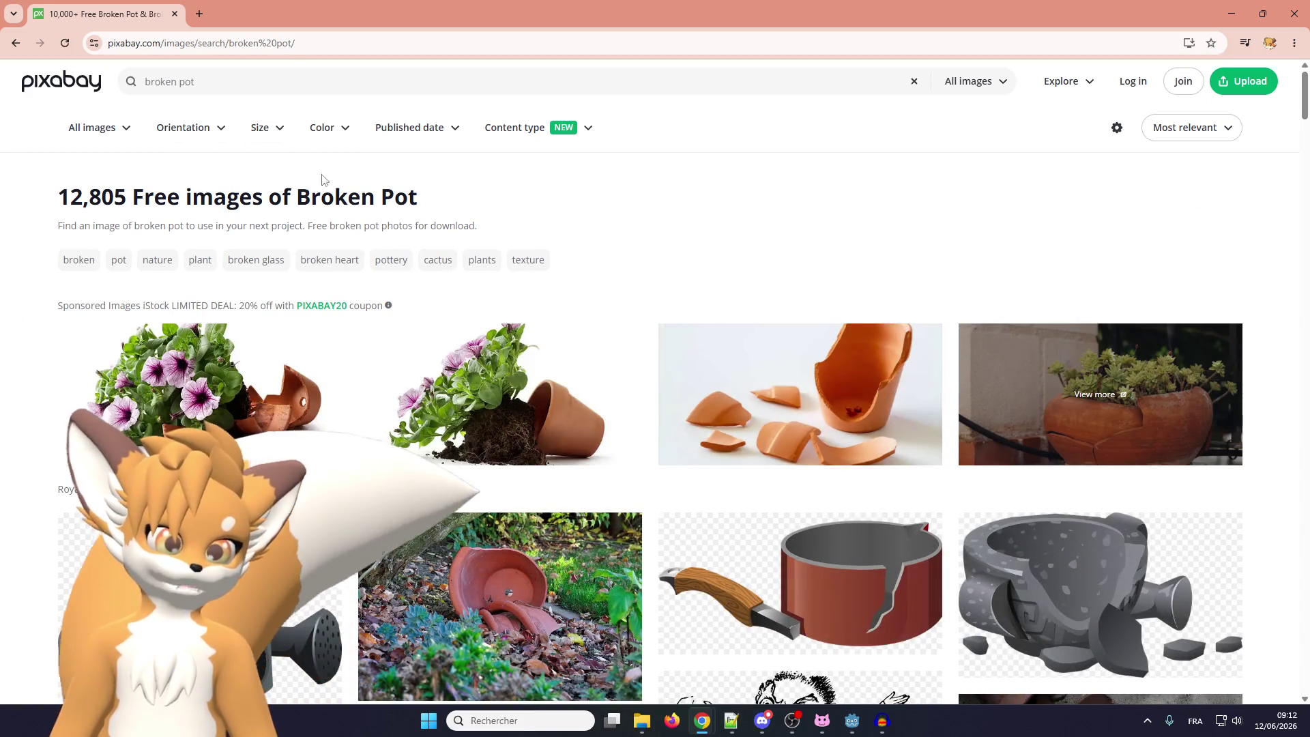
Limit the broken pot results to sound effects and preview Clean up broken clay pot and a short smash
{"action": "left_click", "coordinate": [113, 134]}
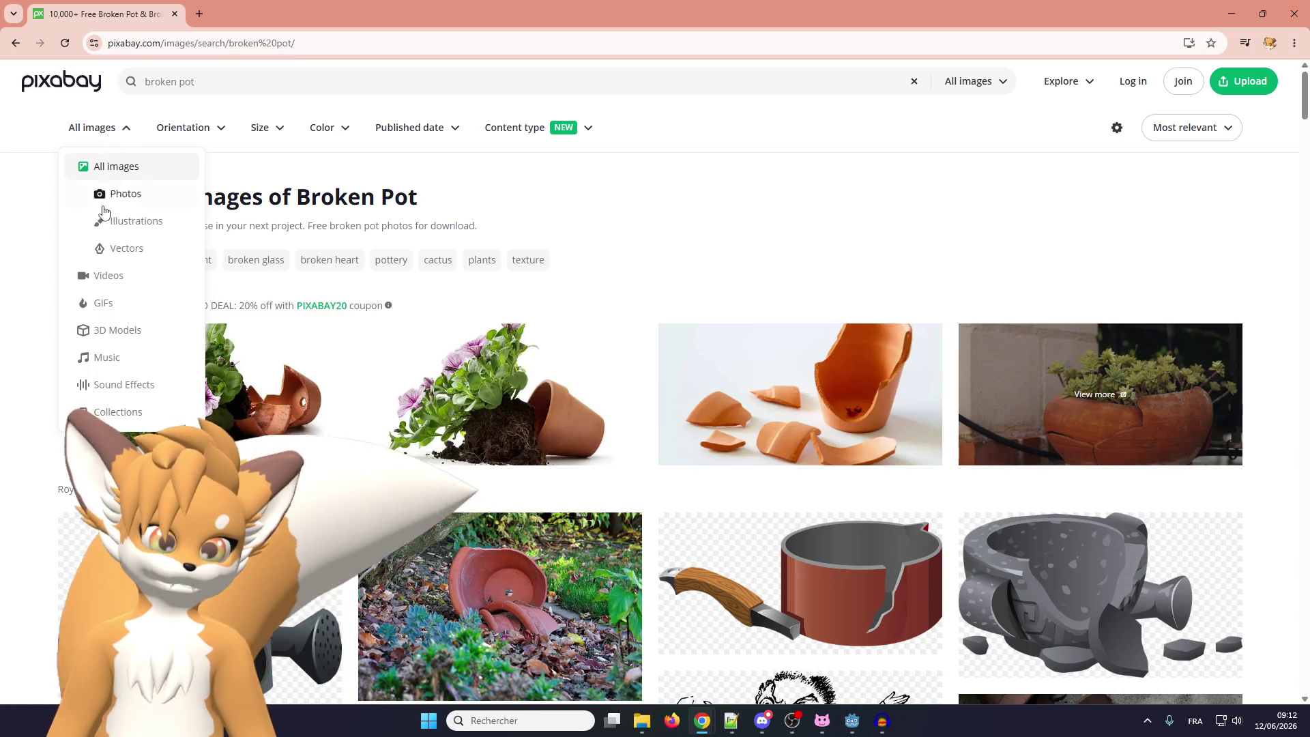
{"action": "left_click", "coordinate": [106, 387]}
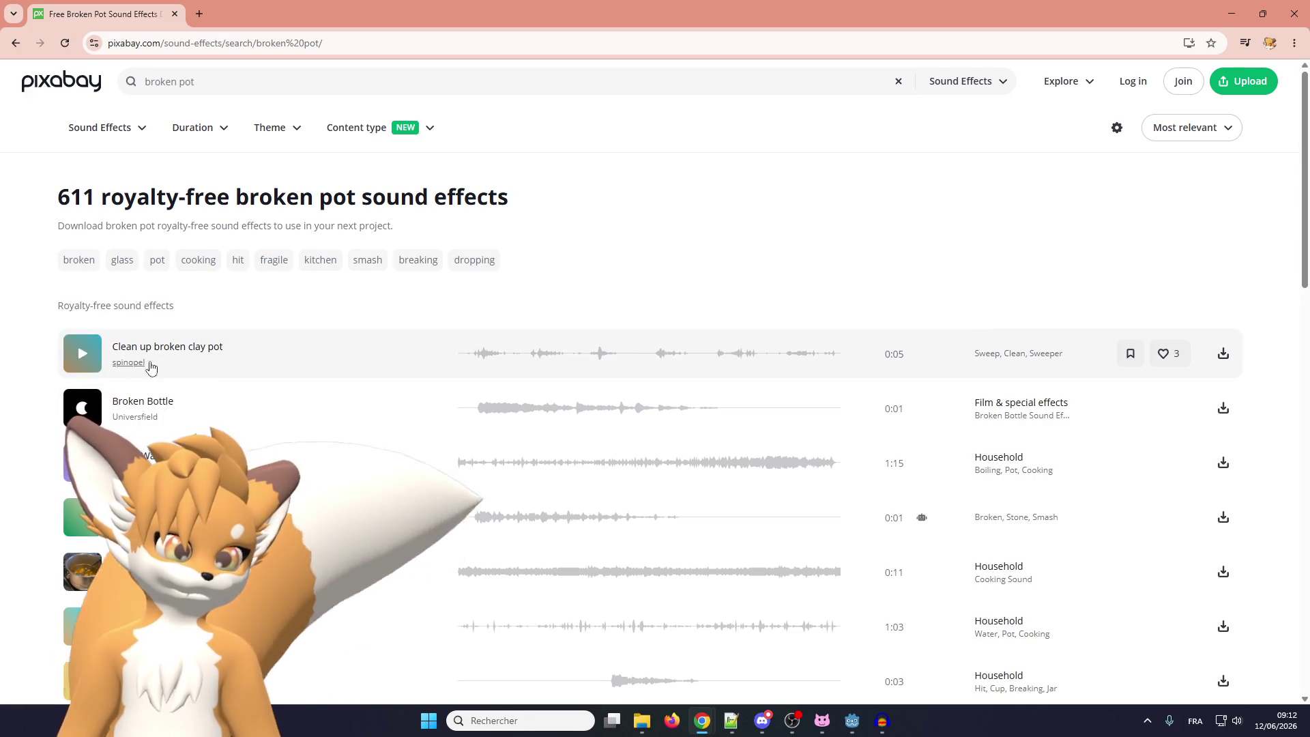
{"action": "left_click", "coordinate": [86, 358]}
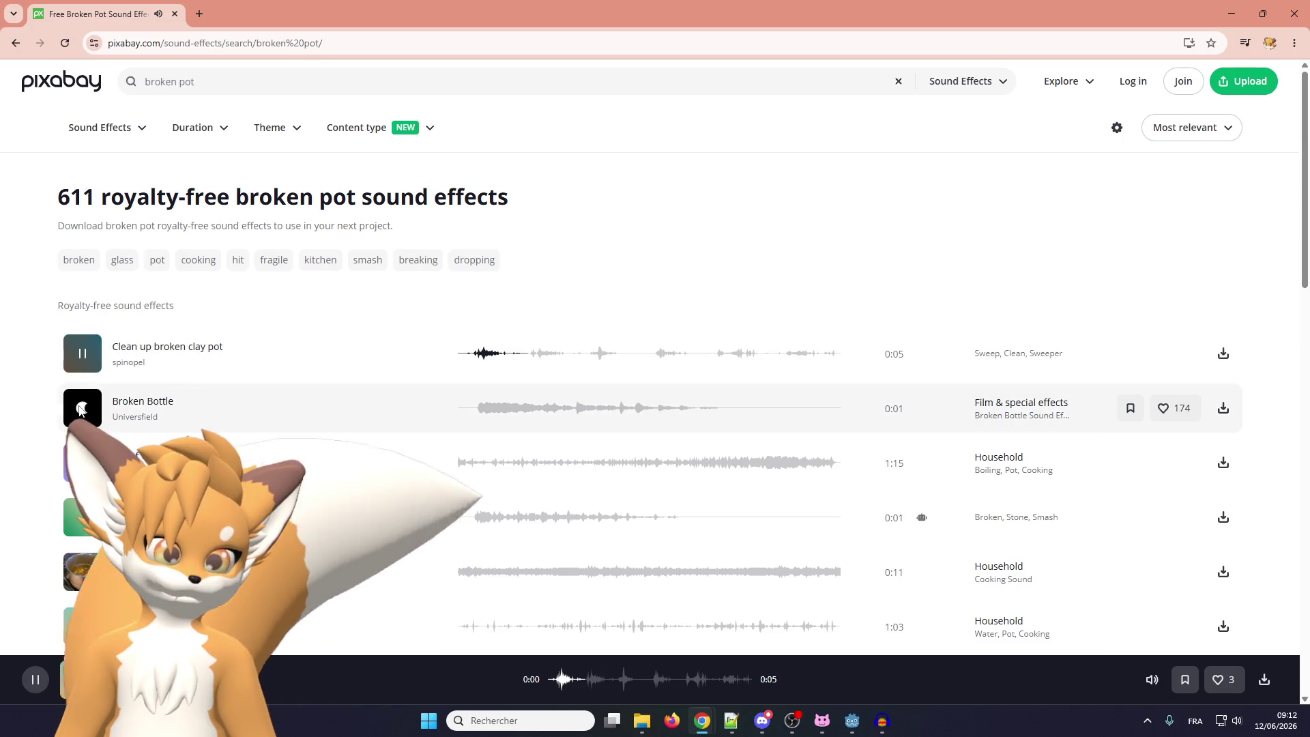
{"action": "left_click", "coordinate": [96, 353]}
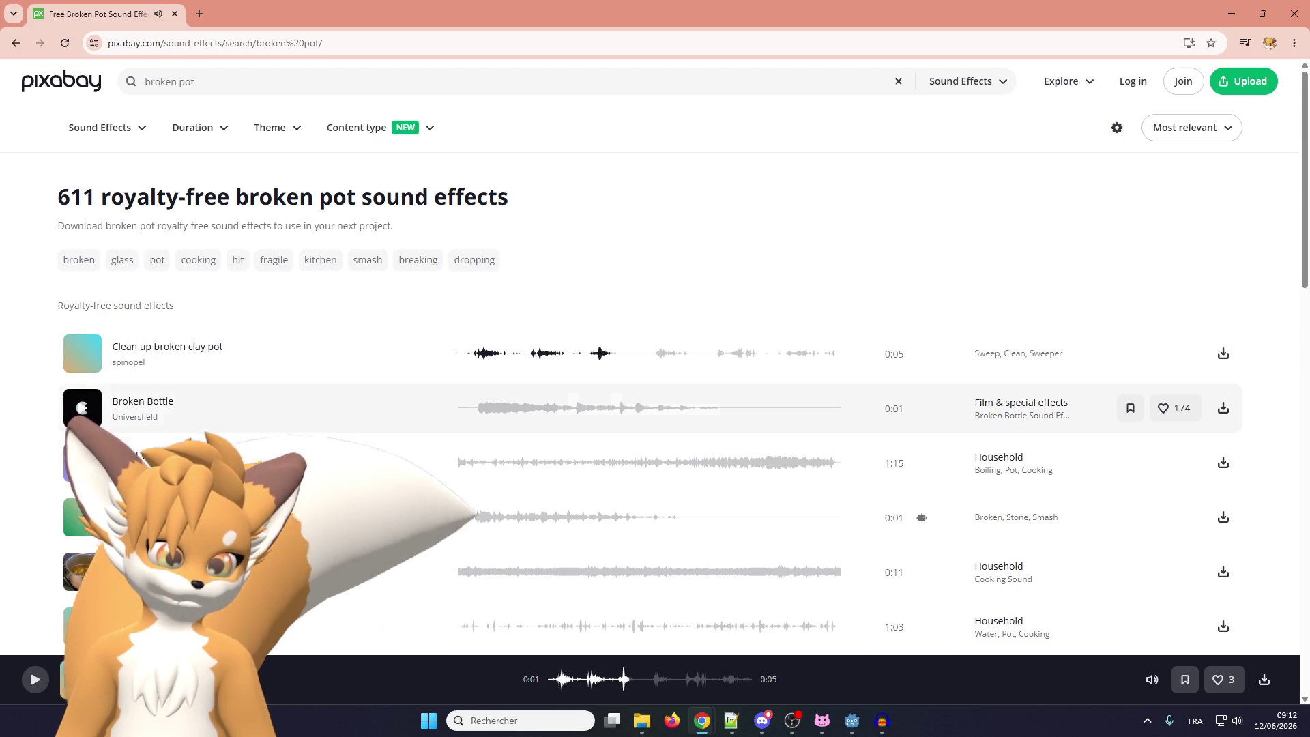
{"action": "left_click", "coordinate": [81, 517]}
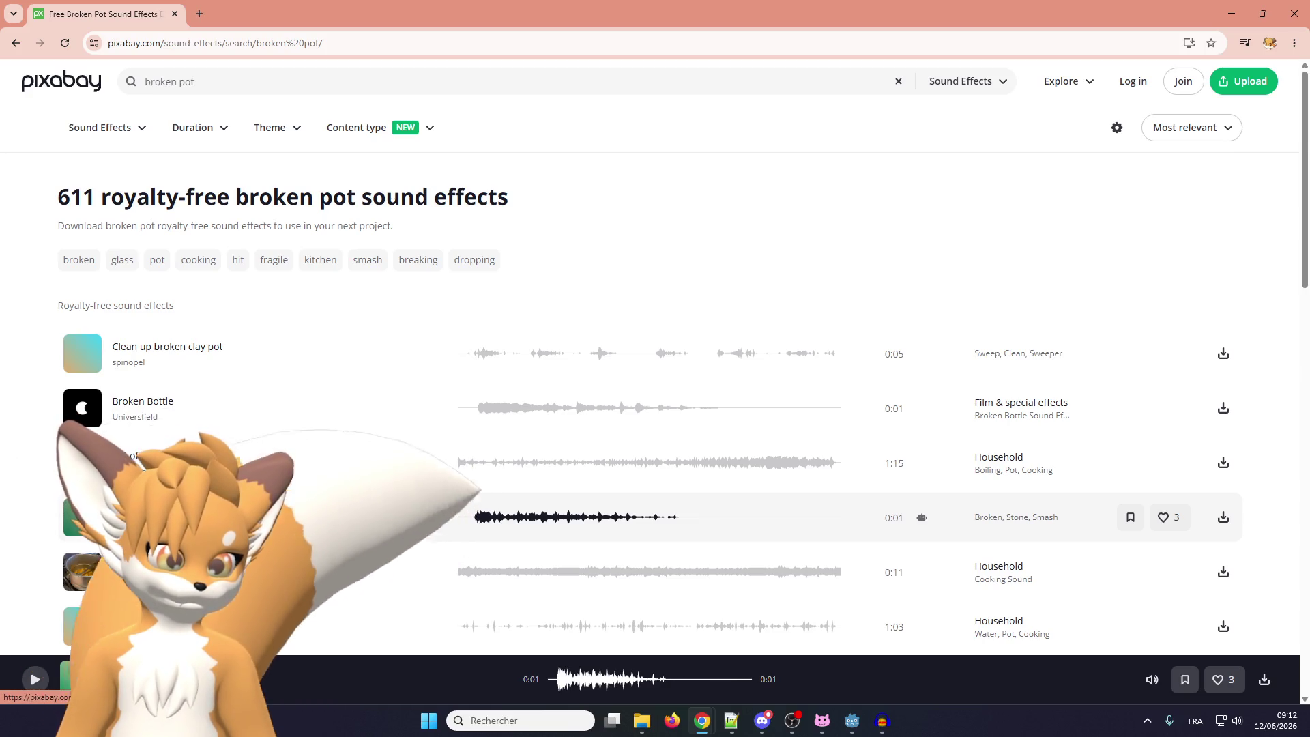
Return to the broken pot sound results and replay the broken sound preview
{"action": "scroll", "coordinate": [655, 410], "scroll_direction": "down", "scroll_amount": 1}
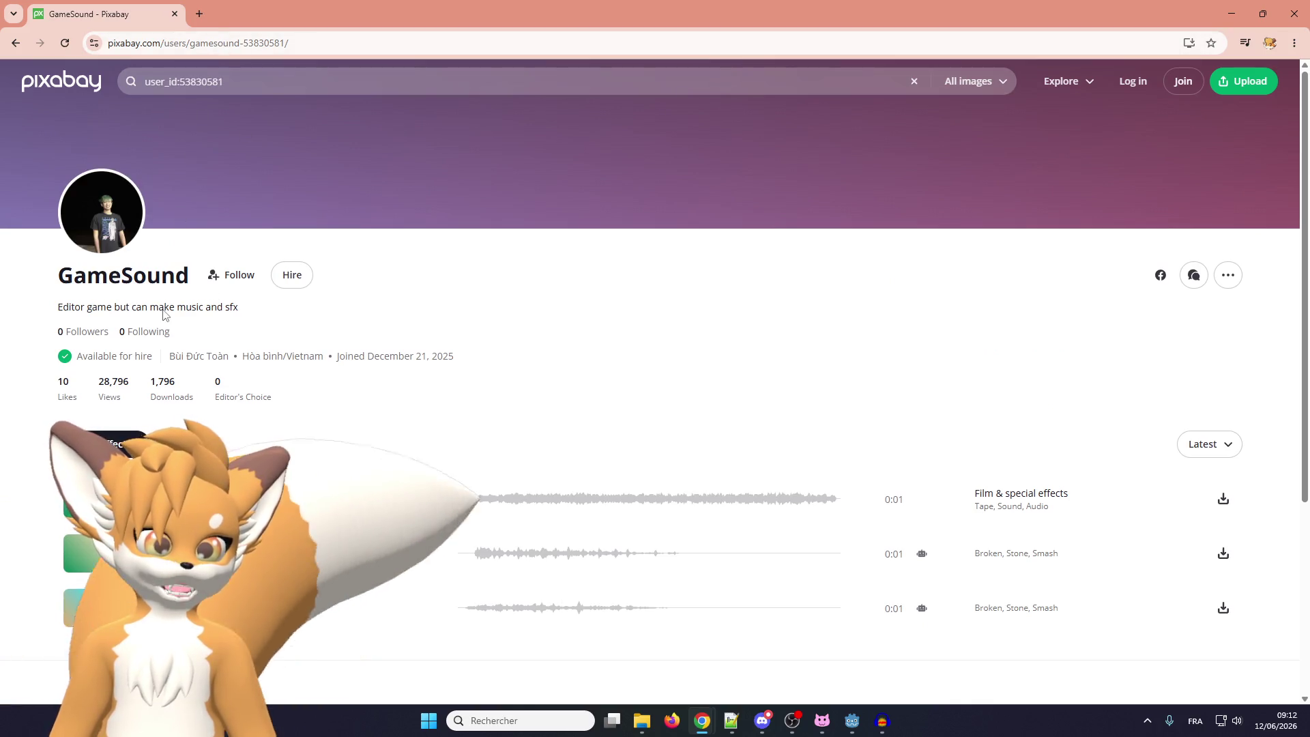
{"action": "scroll", "coordinate": [171, 328], "scroll_direction": "down", "scroll_amount": 4}
{"action": "scroll", "coordinate": [205, 375], "scroll_direction": "down", "scroll_amount": 1}
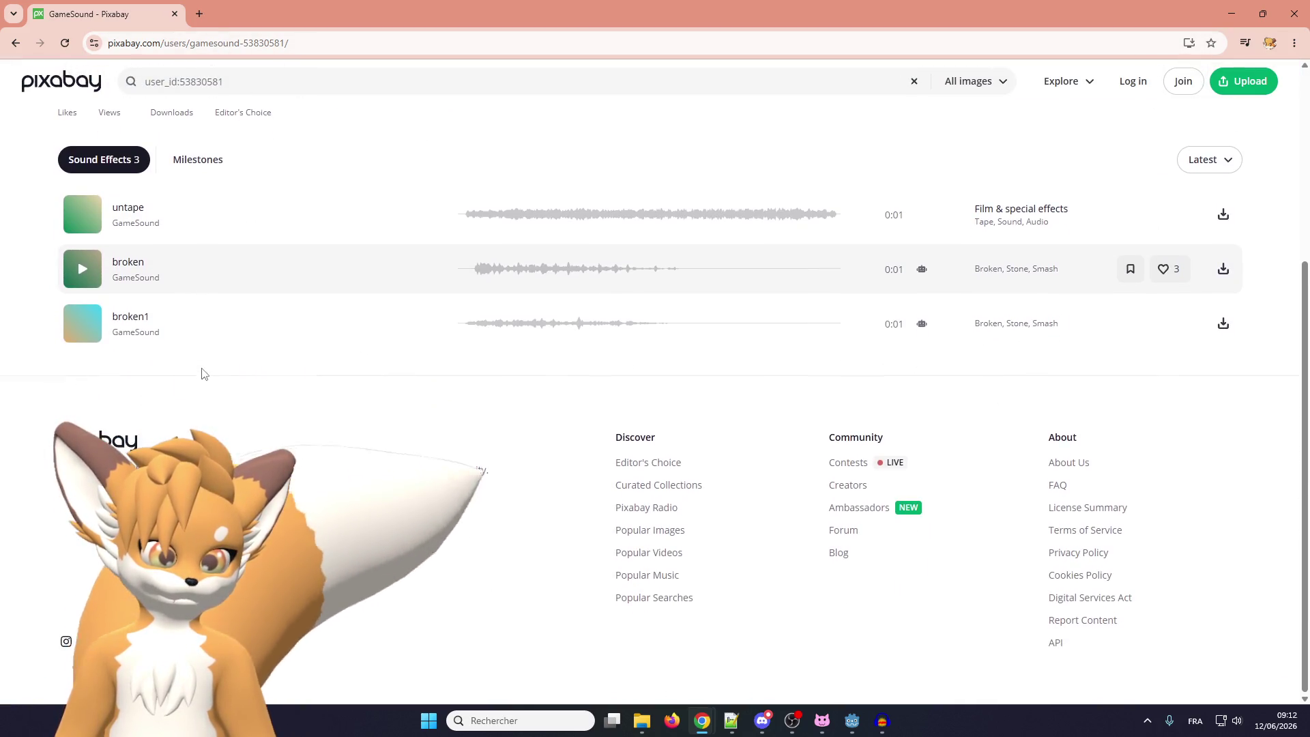
{"action": "scroll", "coordinate": [207, 379], "scroll_direction": "up", "scroll_amount": 4}
{"action": "scroll", "coordinate": [206, 379], "scroll_direction": "up", "scroll_amount": 1}
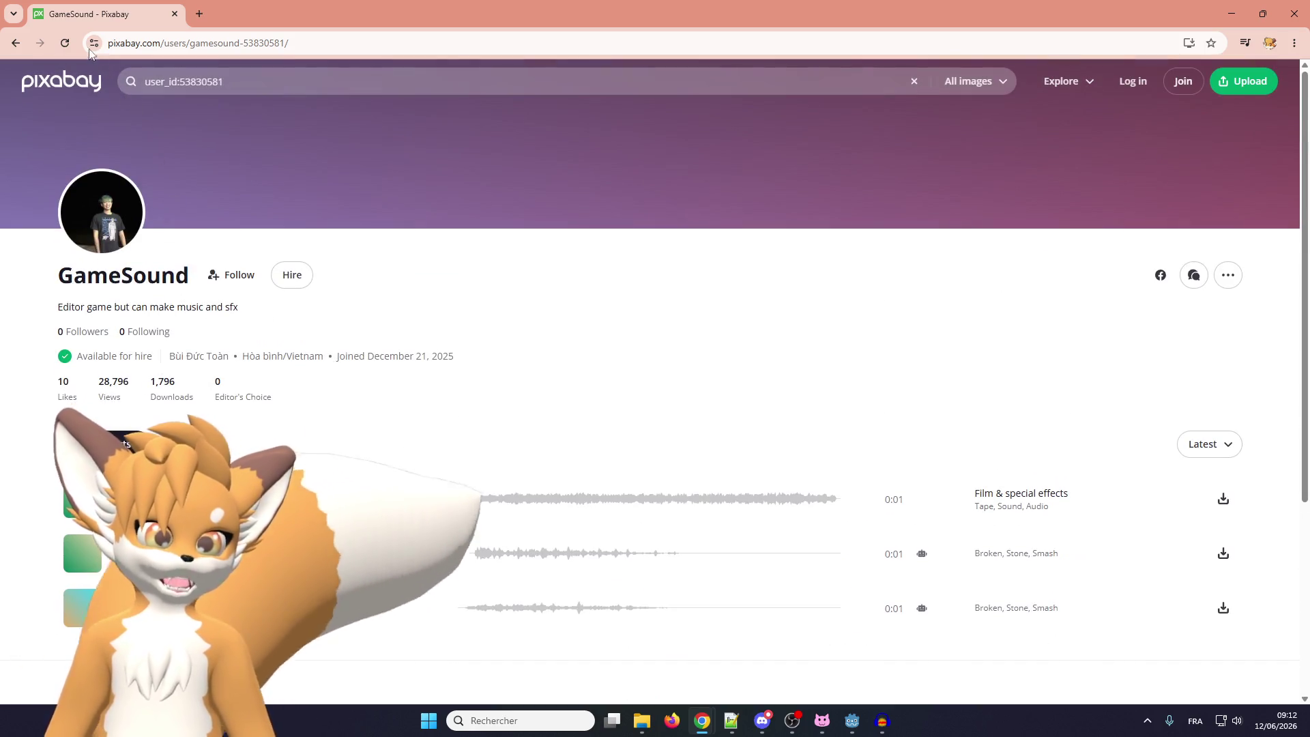
{"action": "left_click", "coordinate": [13, 44]}
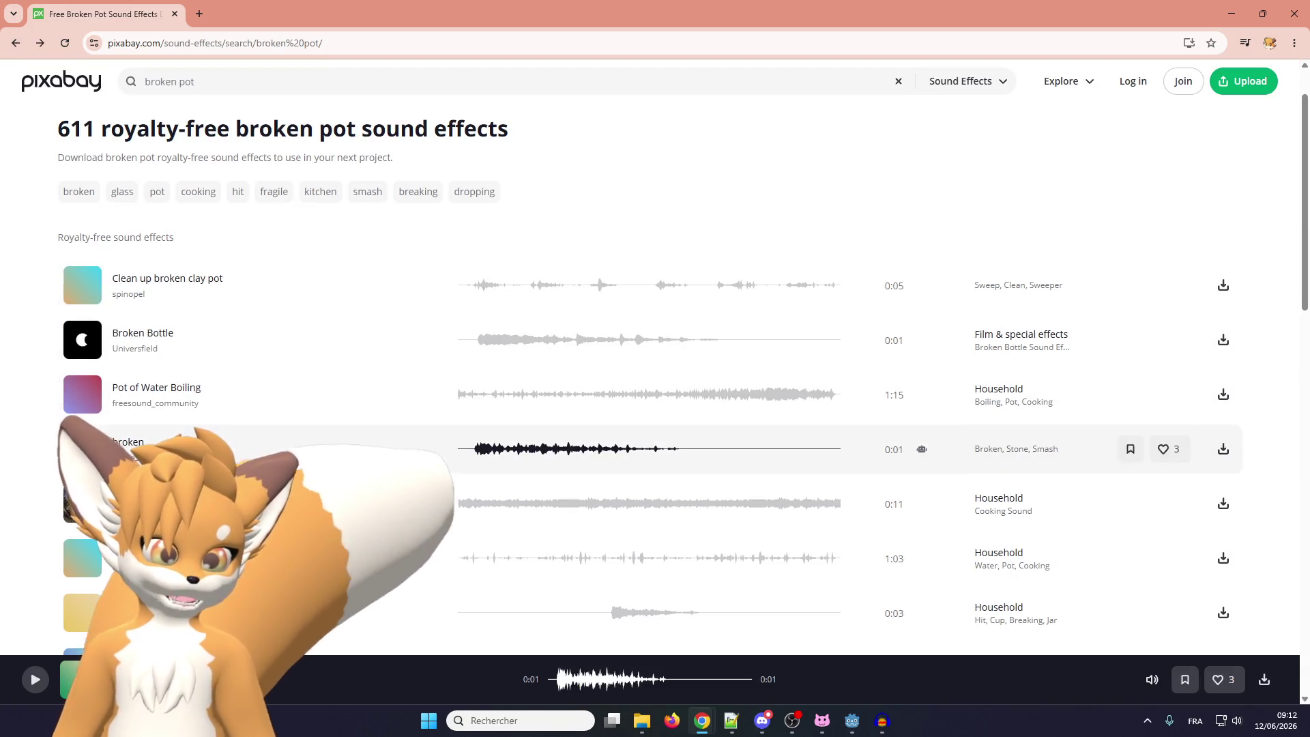
{"action": "key", "text": "space"}
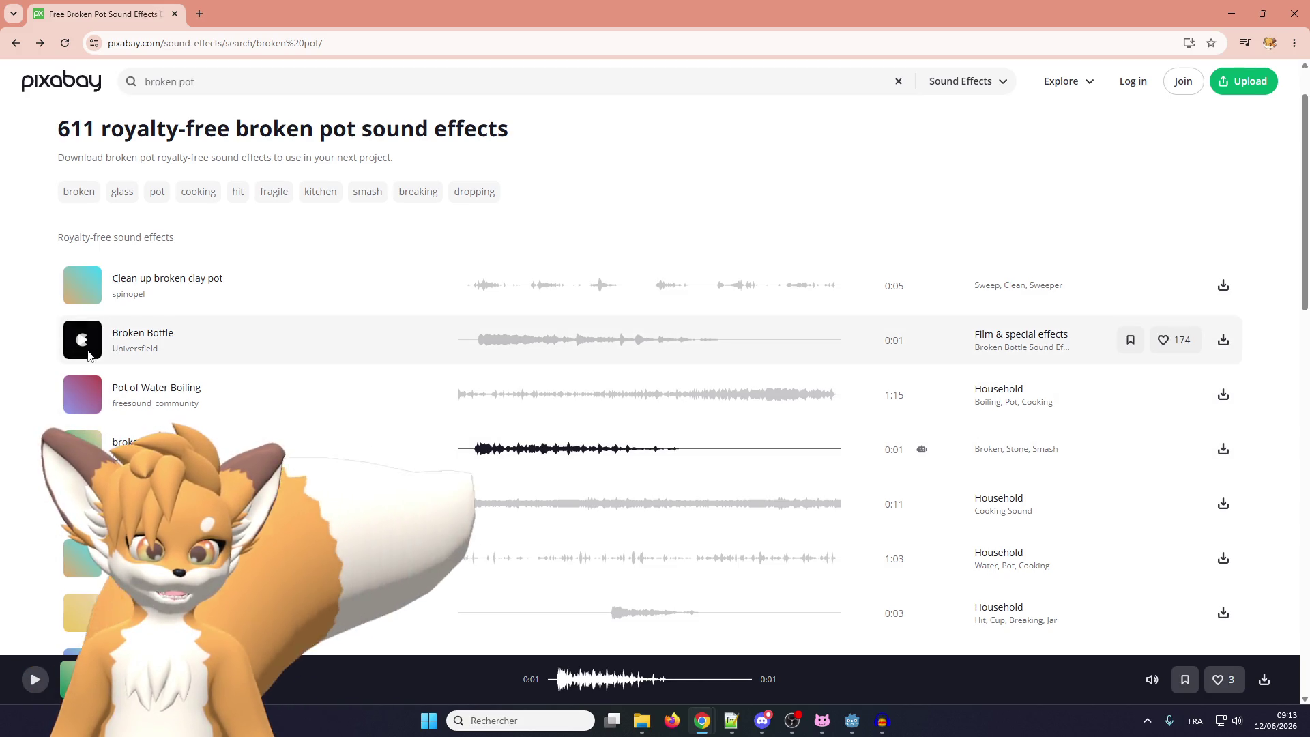
Preview the 0:03 breaking jar, Broken glass and broken sounds
{"action": "scroll", "coordinate": [136, 451], "scroll_direction": "down", "scroll_amount": 2}
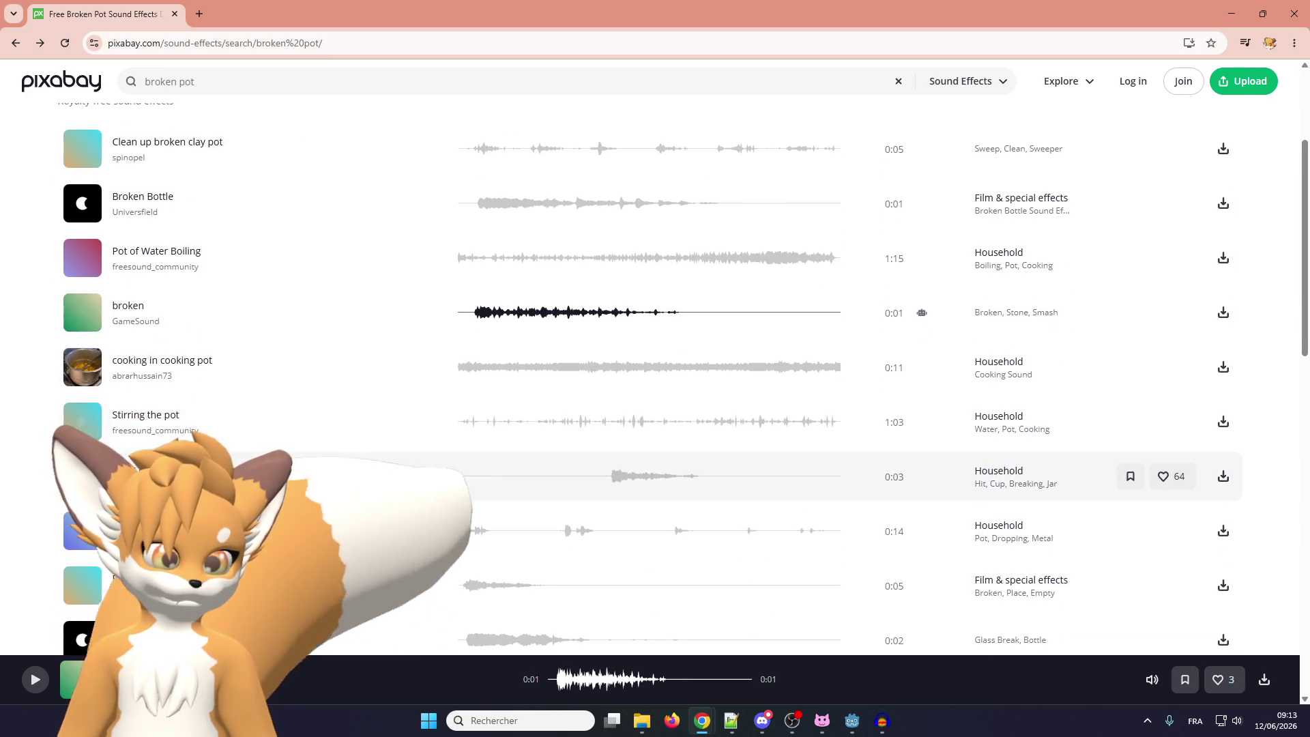
{"action": "left_click", "coordinate": [82, 476]}
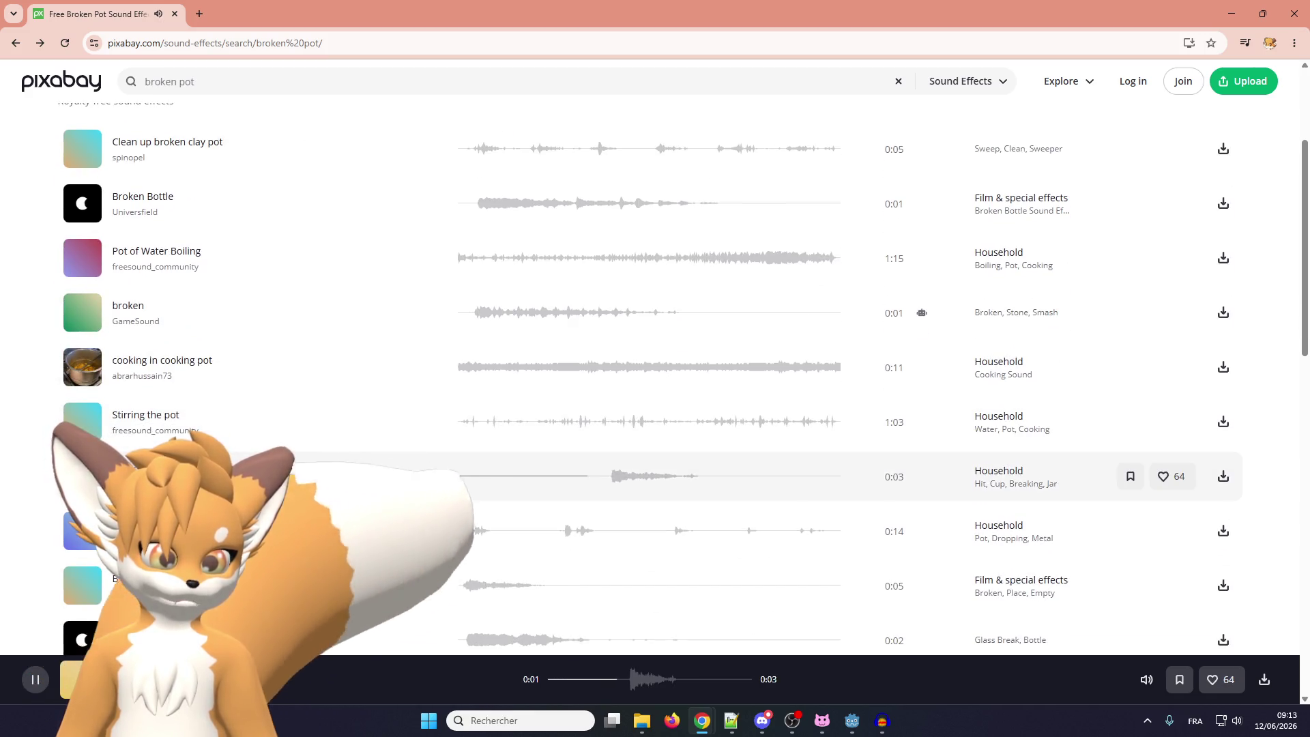
{"action": "scroll", "coordinate": [95, 382], "scroll_direction": "down", "scroll_amount": 3}
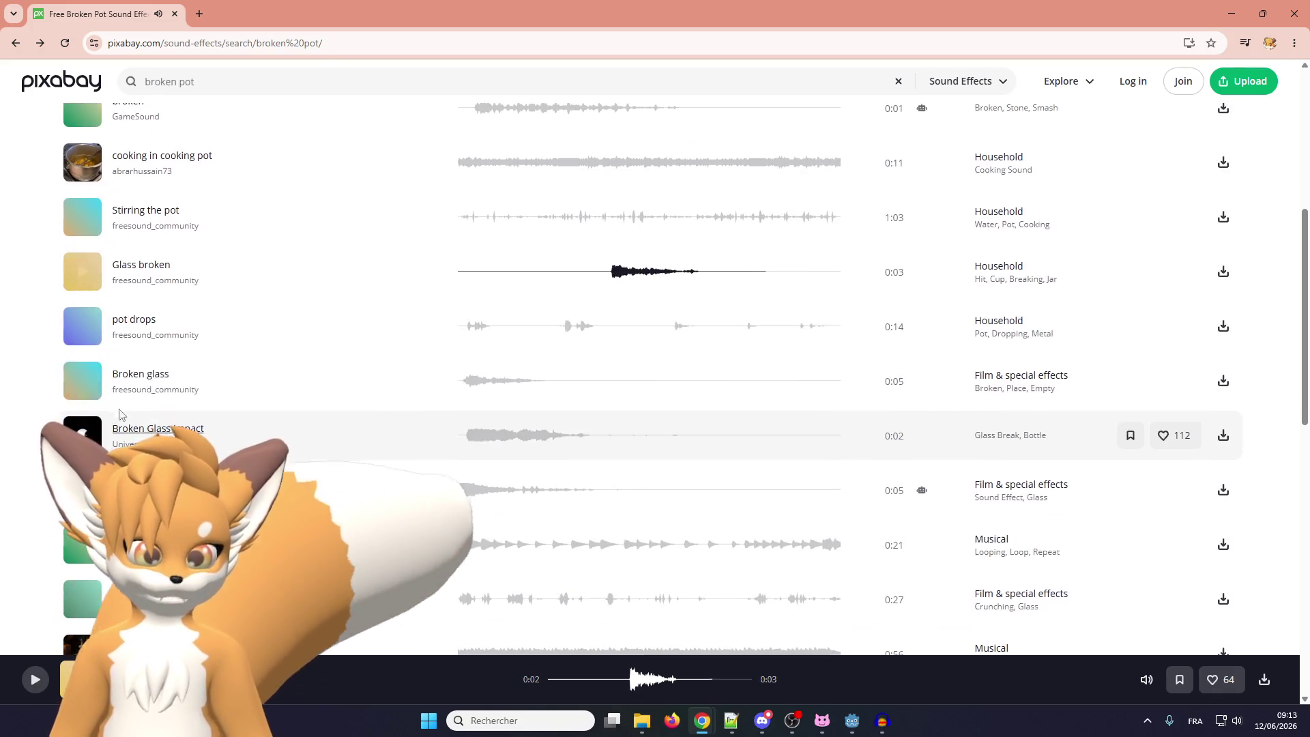
{"action": "left_click", "coordinate": [96, 382]}
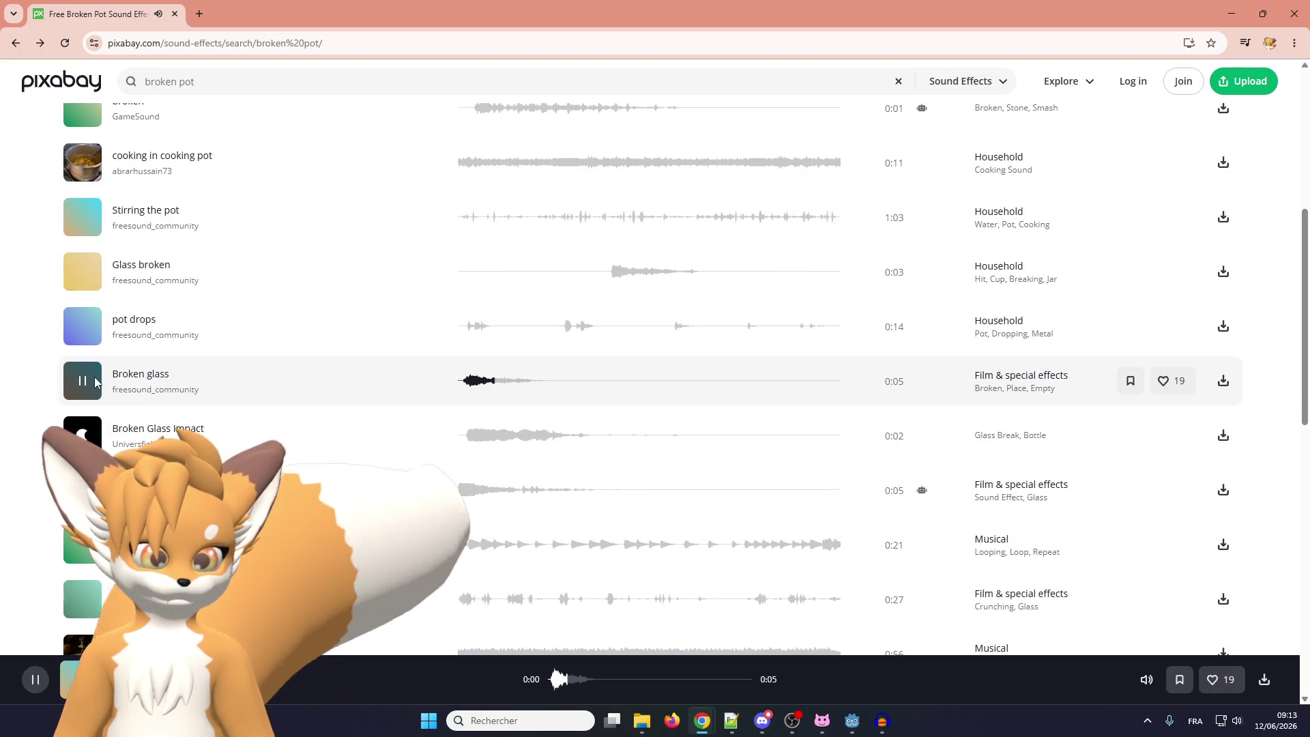
{"action": "scroll", "coordinate": [95, 381], "scroll_direction": "down", "scroll_amount": 3}
{"action": "scroll", "coordinate": [95, 382], "scroll_direction": "down", "scroll_amount": 2}
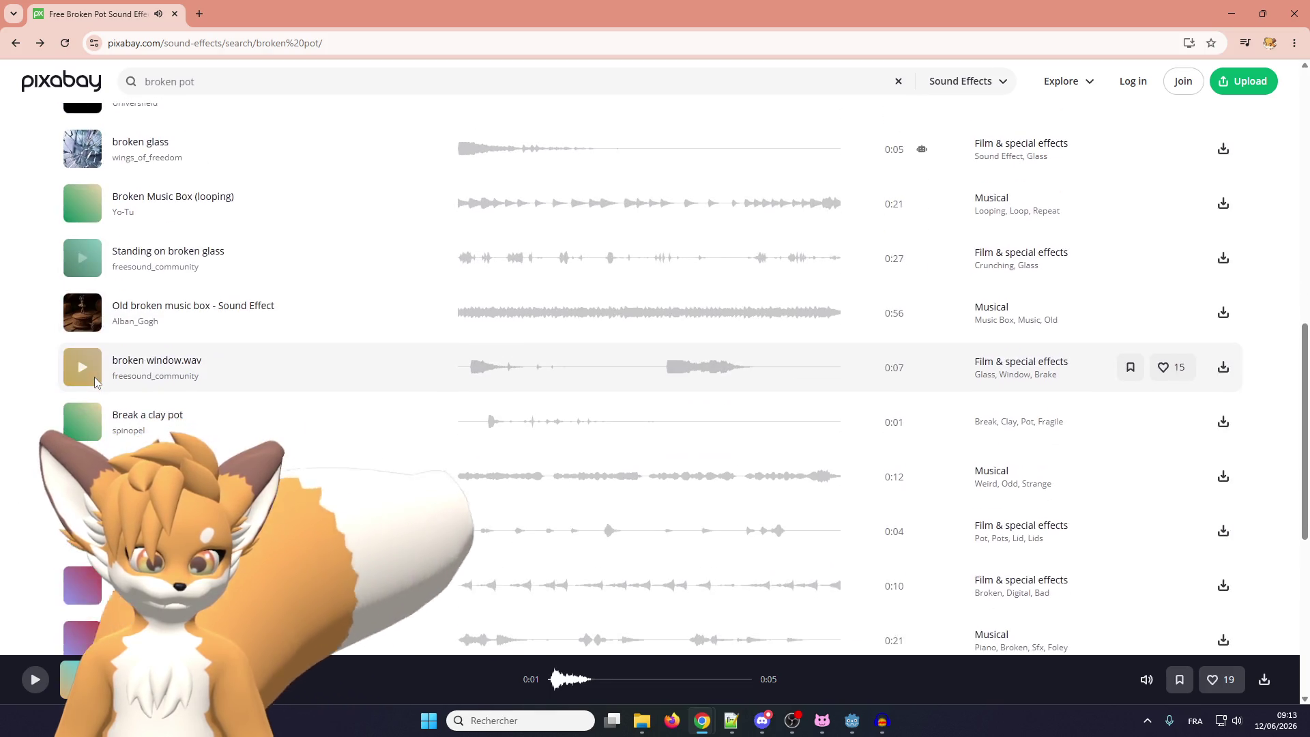
{"action": "scroll", "coordinate": [96, 383], "scroll_direction": "down", "scroll_amount": 3}
{"action": "scroll", "coordinate": [95, 382], "scroll_direction": "up", "scroll_amount": 15}
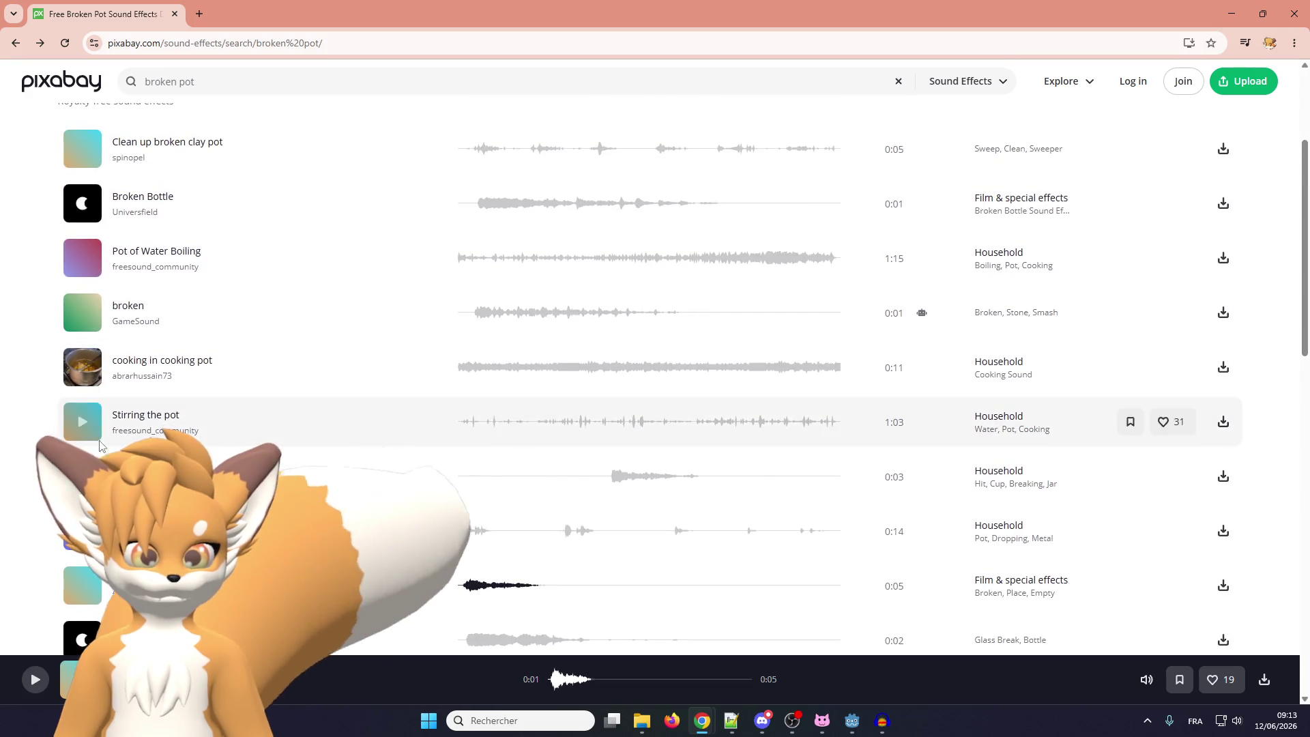
{"action": "scroll", "coordinate": [102, 384], "scroll_direction": "up", "scroll_amount": 1}
{"action": "left_click", "coordinate": [92, 381]}
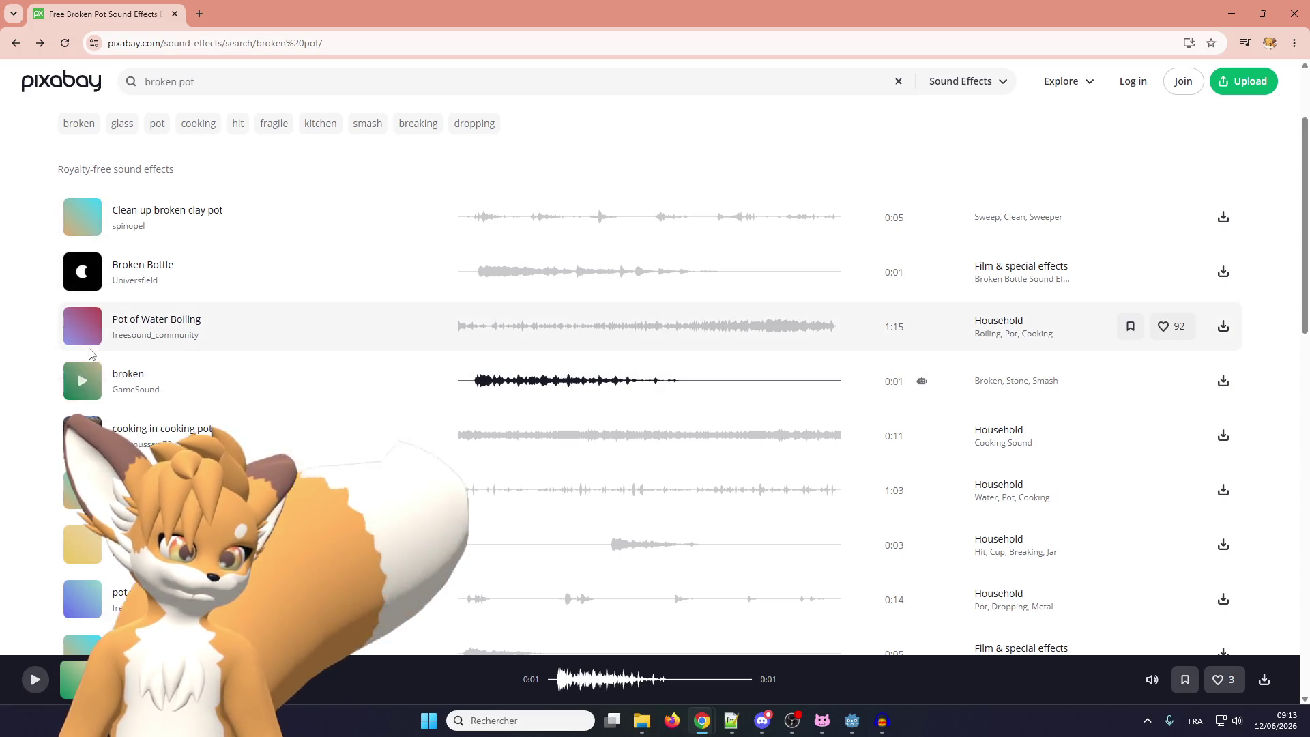
{"action": "mouse_move", "coordinate": [922, 388]}
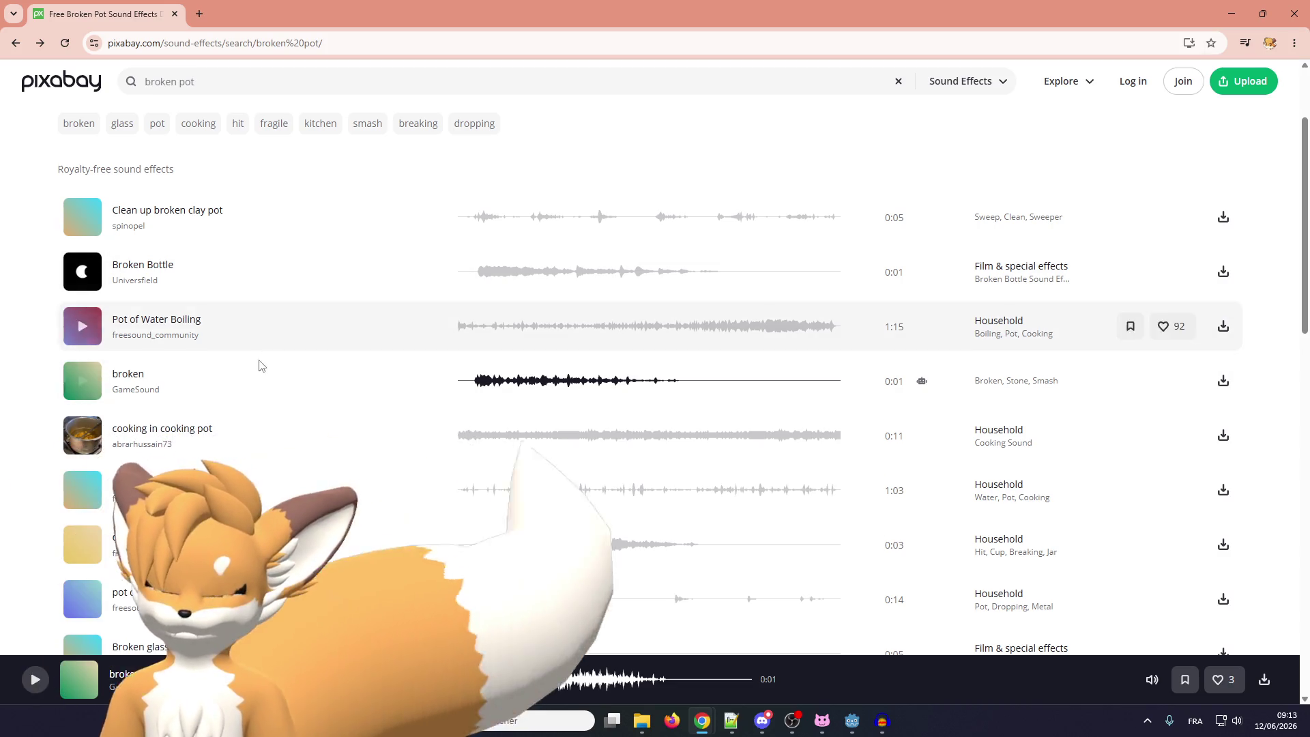
Replay the 0:03 Glass broken clip and select the search query for replacement
{"action": "scroll", "coordinate": [252, 368], "scroll_direction": "down", "scroll_amount": 3}
{"action": "scroll", "coordinate": [243, 366], "scroll_direction": "up", "scroll_amount": 1}
{"action": "scroll", "coordinate": [242, 363], "scroll_direction": "up", "scroll_amount": 2}
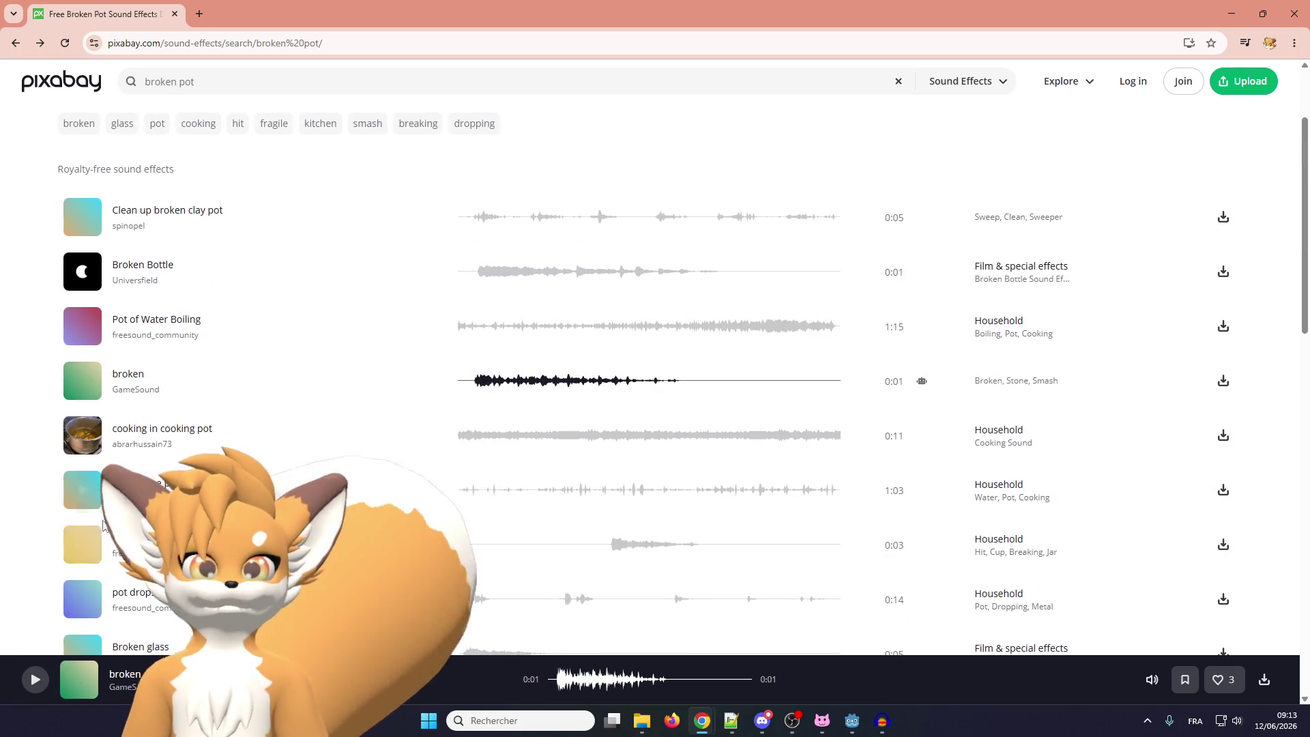
{"action": "left_click", "coordinate": [83, 544]}
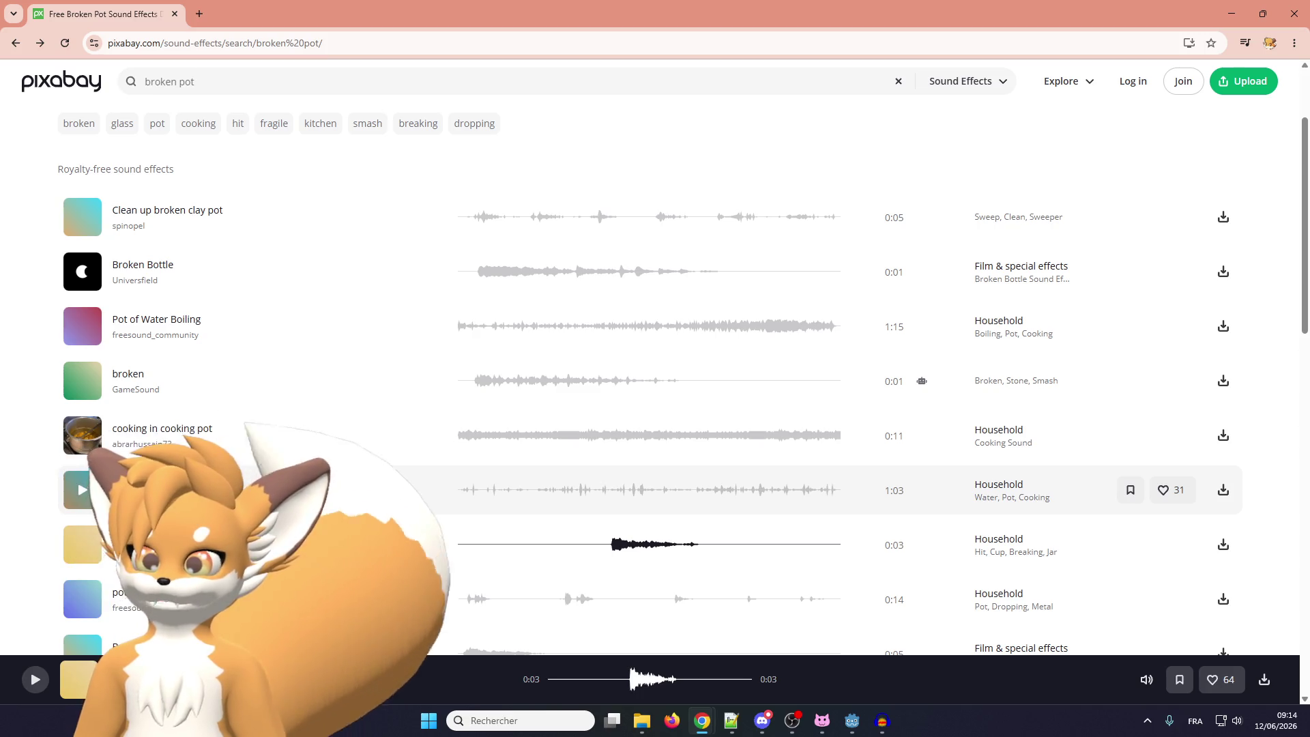
{"action": "scroll", "coordinate": [204, 478], "scroll_direction": "up", "scroll_amount": 2}
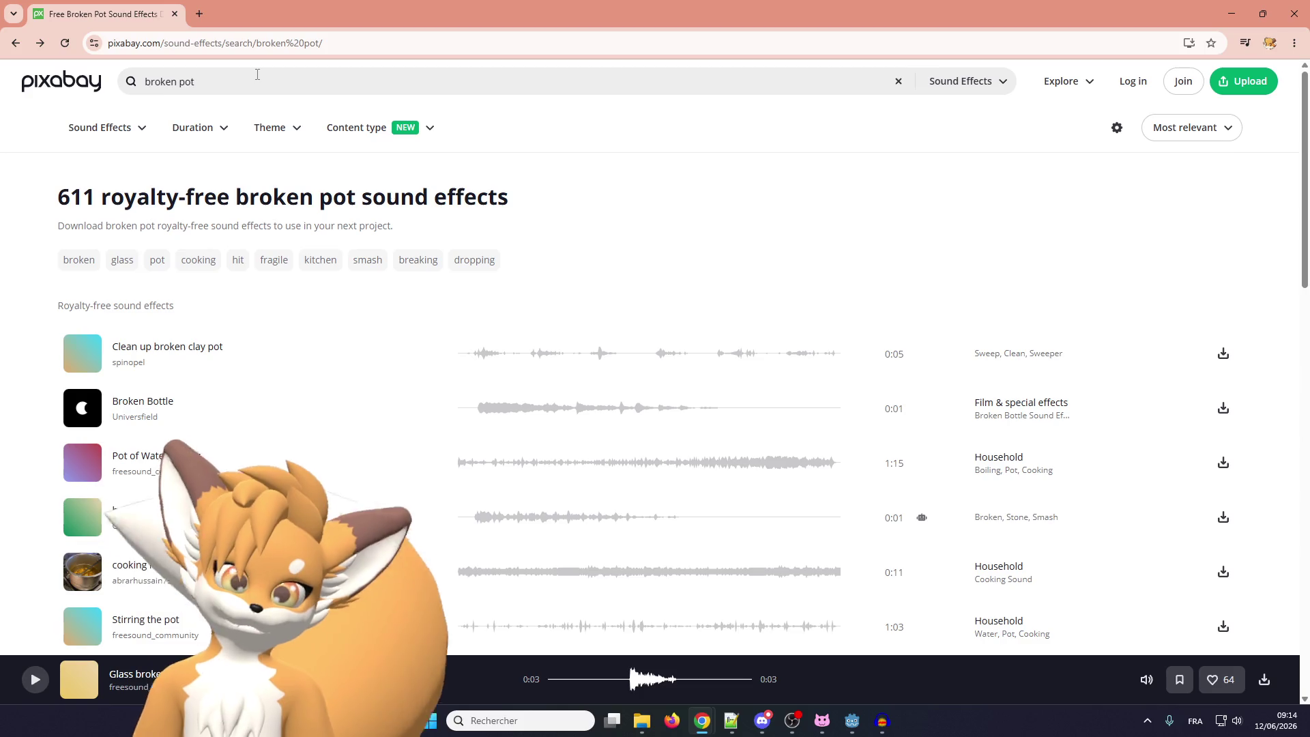
{"action": "left_click", "coordinate": [140, 80]}
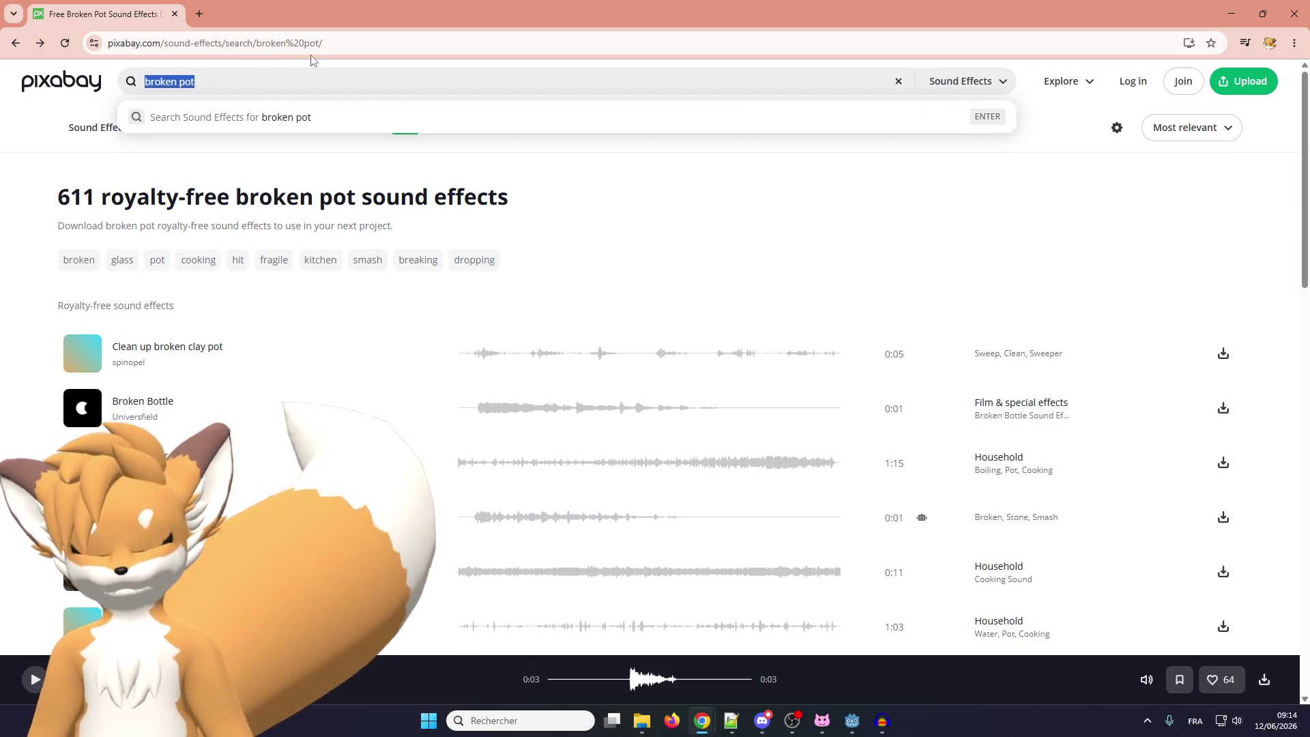
Search 'cut grass', preview Bush Cut and Grass Strimmer, and open Bush Cut's uploader profile in a new tab
{"action": "type", "text": "cut grass"}
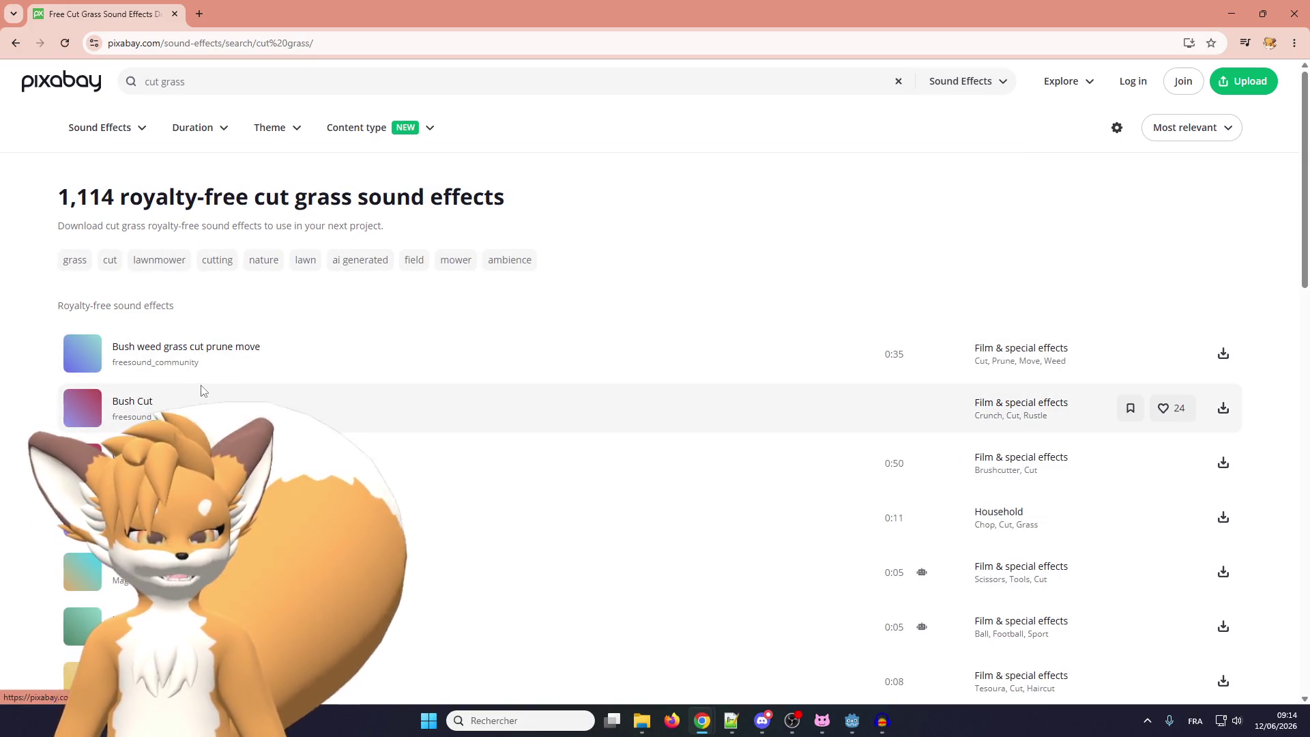
{"action": "scroll", "coordinate": [198, 391], "scroll_direction": "down", "scroll_amount": 1}
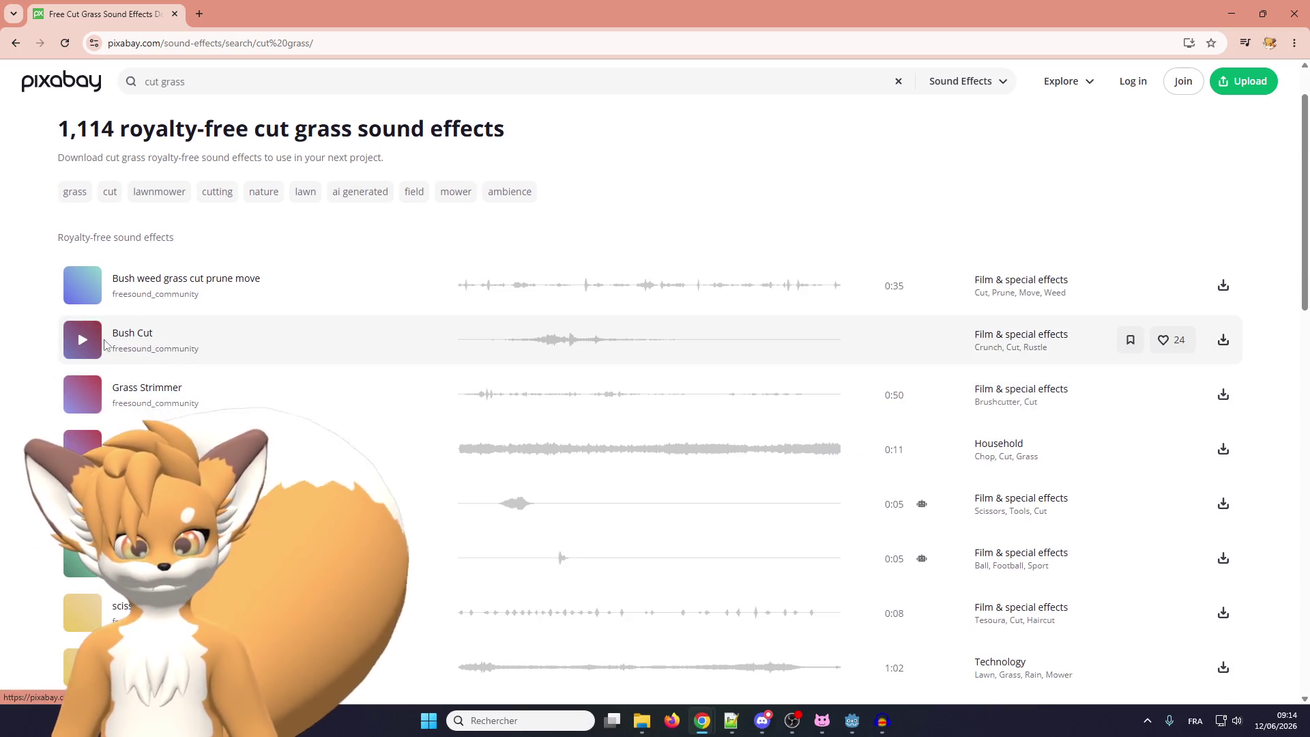
{"action": "left_click", "coordinate": [81, 341]}
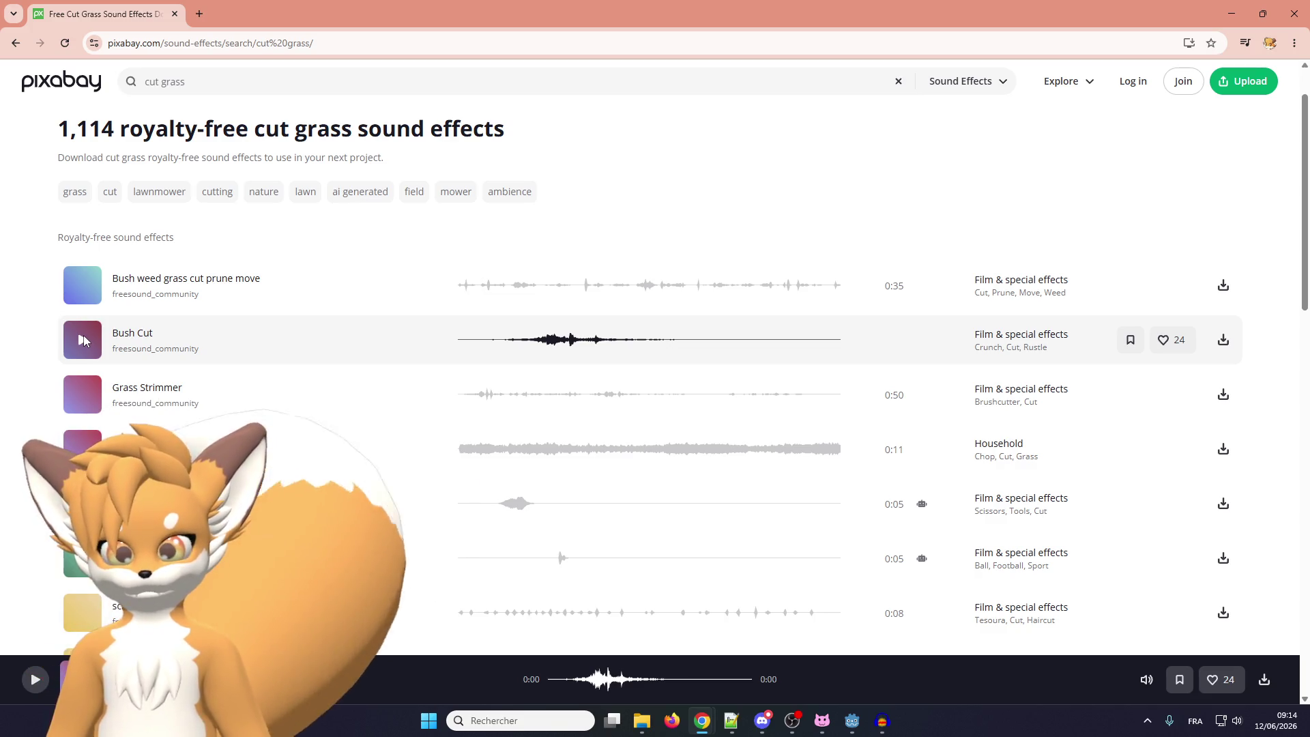
{"action": "left_click", "coordinate": [95, 383]}
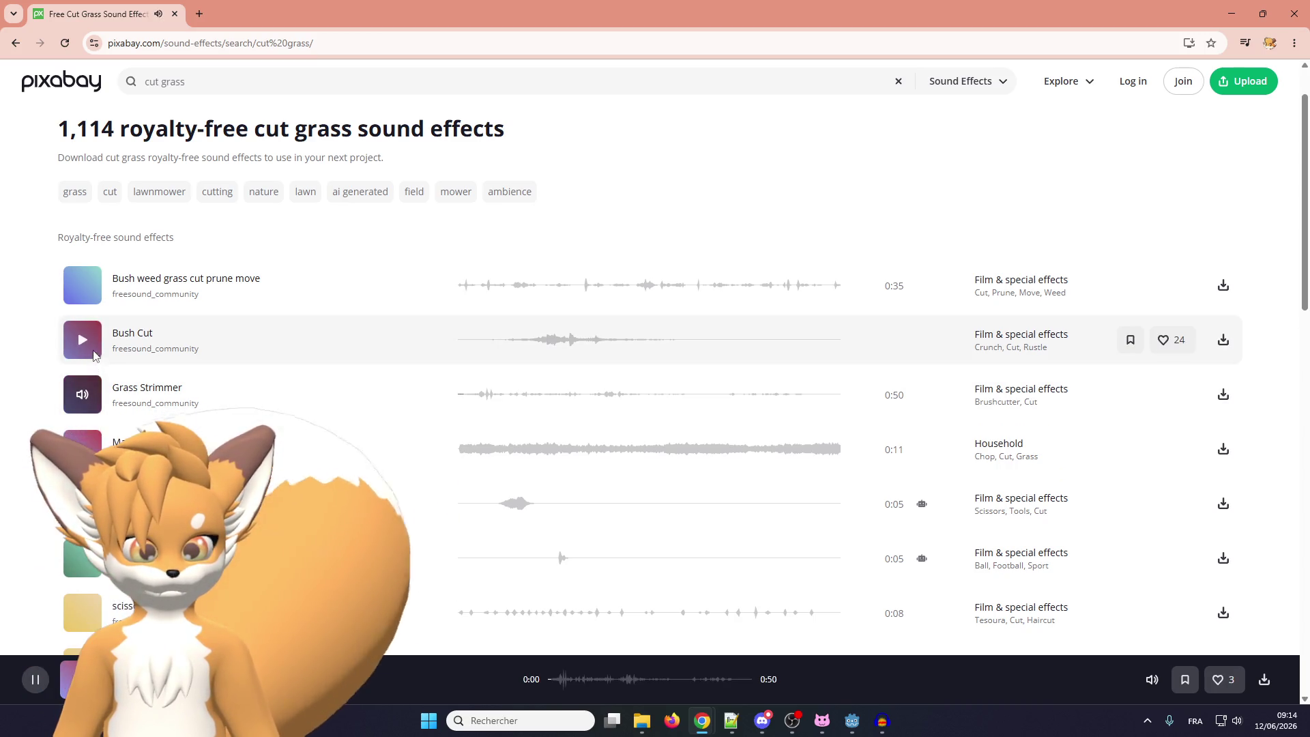
{"action": "left_click", "coordinate": [82, 395]}
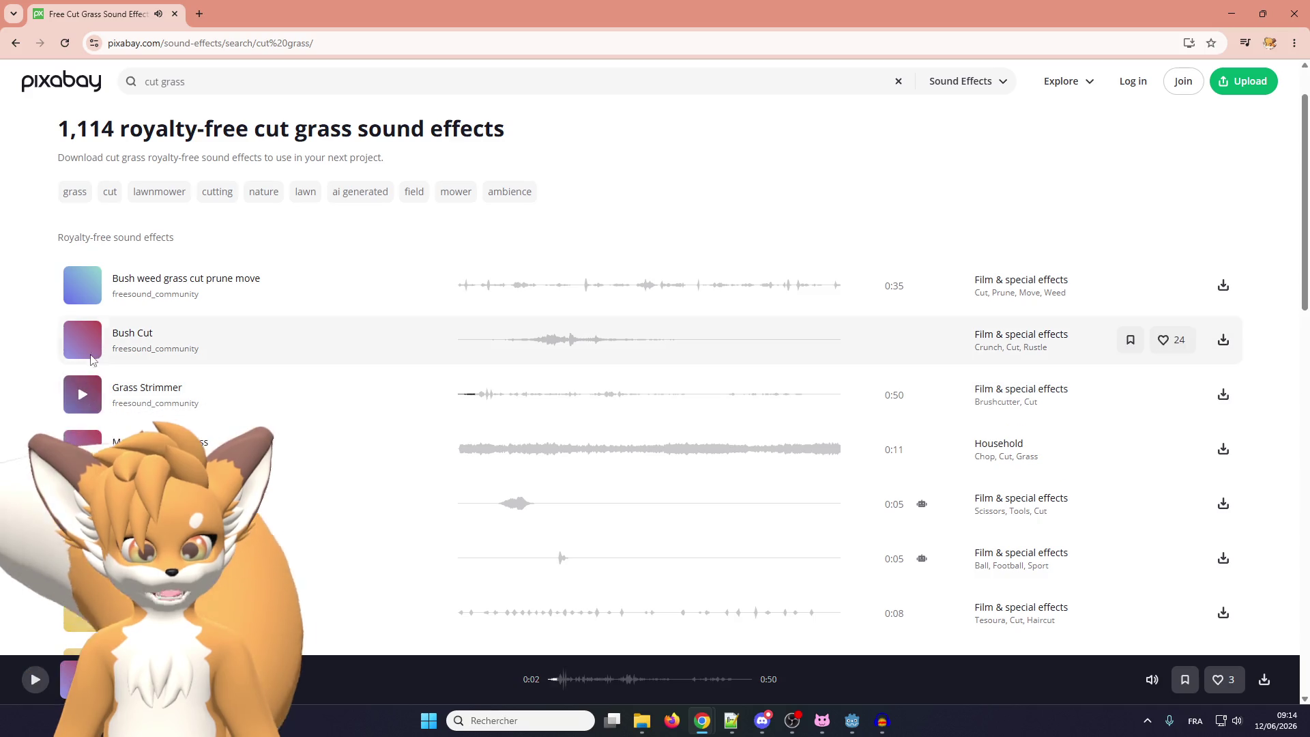
{"action": "left_click", "coordinate": [137, 355]}
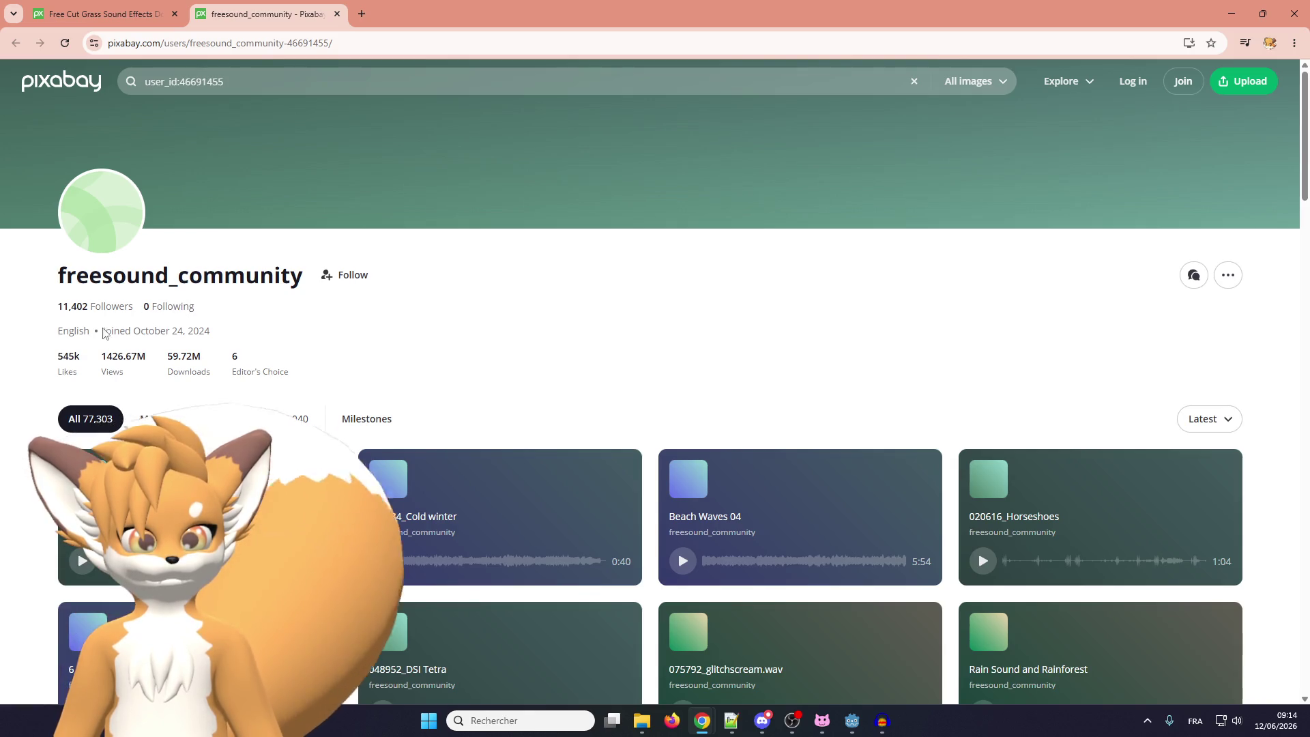
Show only the uploader's sound effects and preview Beach Waves 04 and Autumn beach
{"action": "scroll", "coordinate": [64, 354], "scroll_direction": "down", "scroll_amount": 2}
{"action": "left_click", "coordinate": [234, 287]}
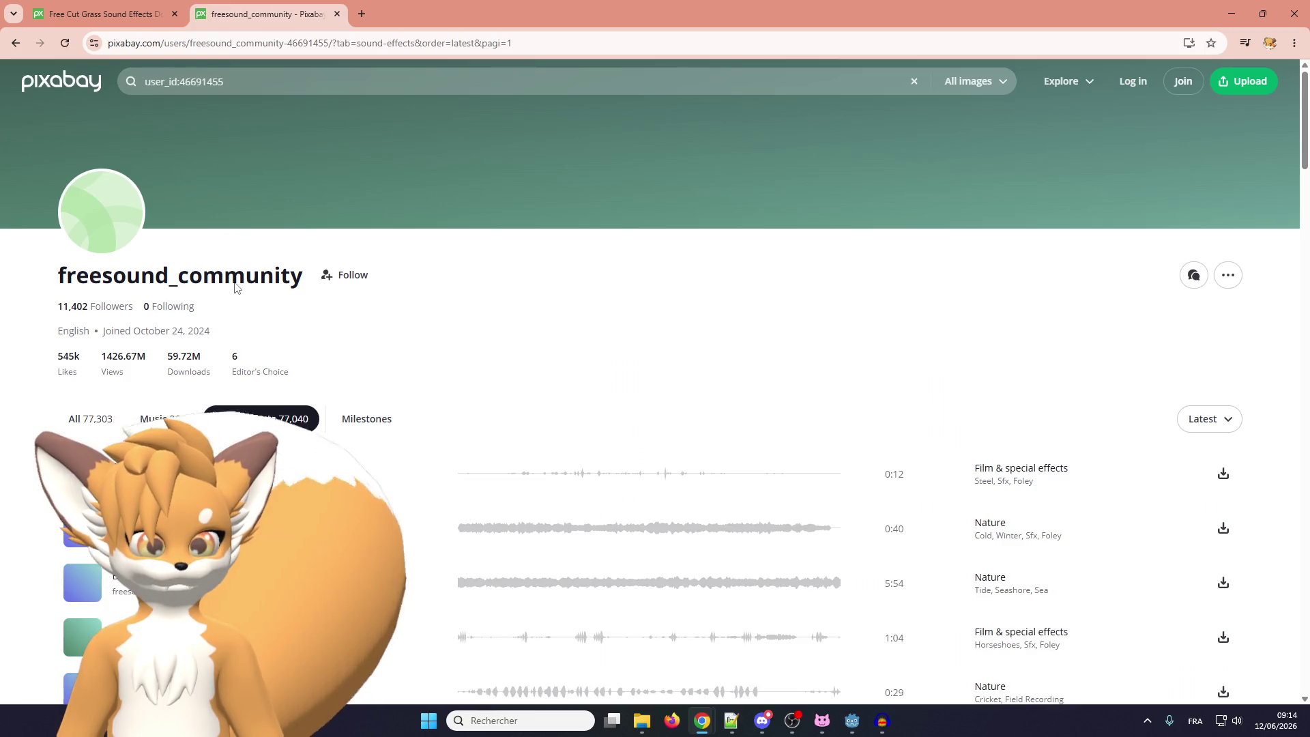
{"action": "scroll", "coordinate": [229, 289], "scroll_direction": "down", "scroll_amount": 4}
{"action": "mouse_move", "coordinate": [83, 314]}
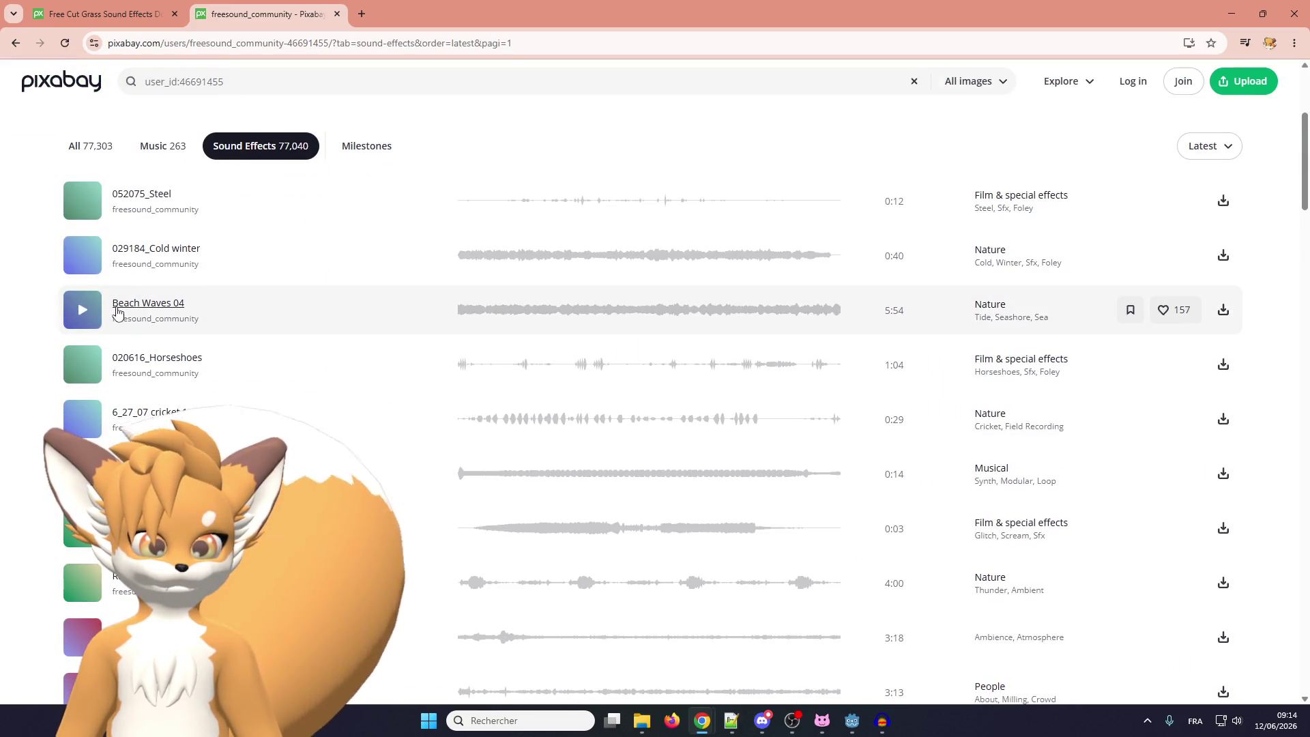
{"action": "left_click", "coordinate": [82, 312]}
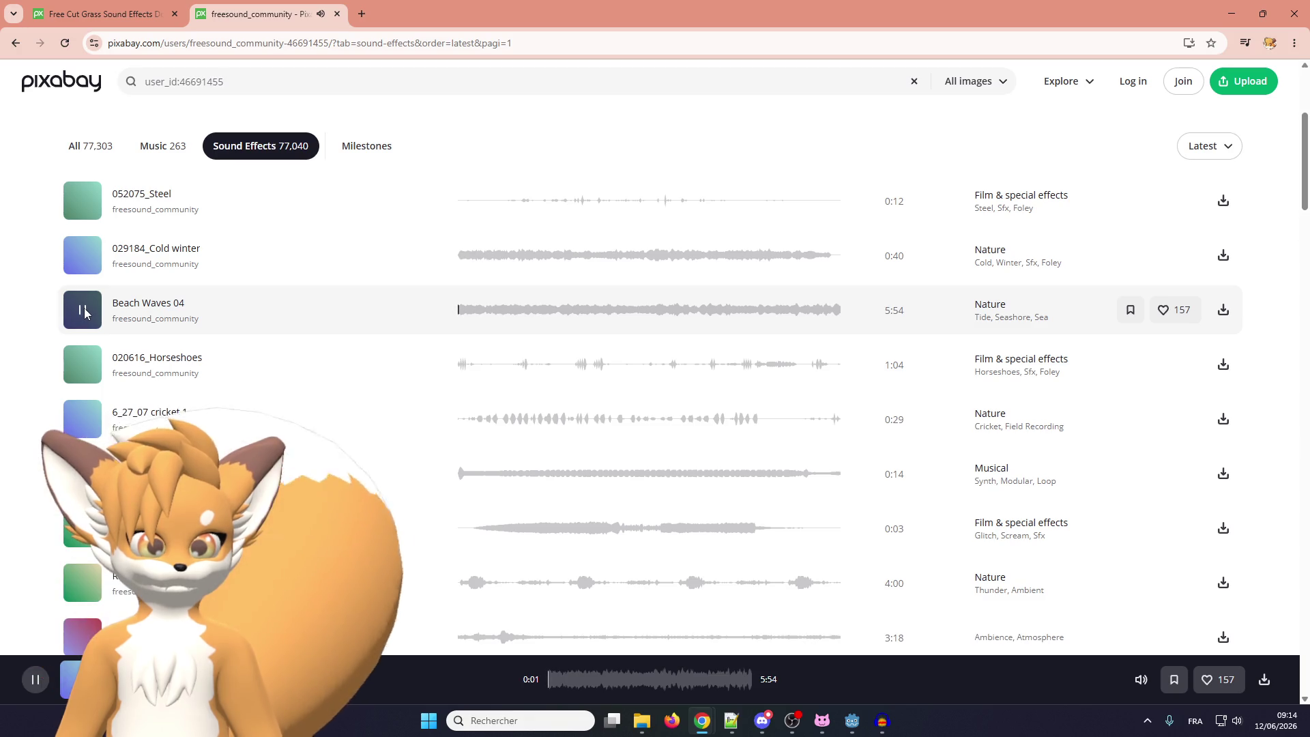
{"action": "scroll", "coordinate": [86, 355], "scroll_direction": "down", "scroll_amount": 5}
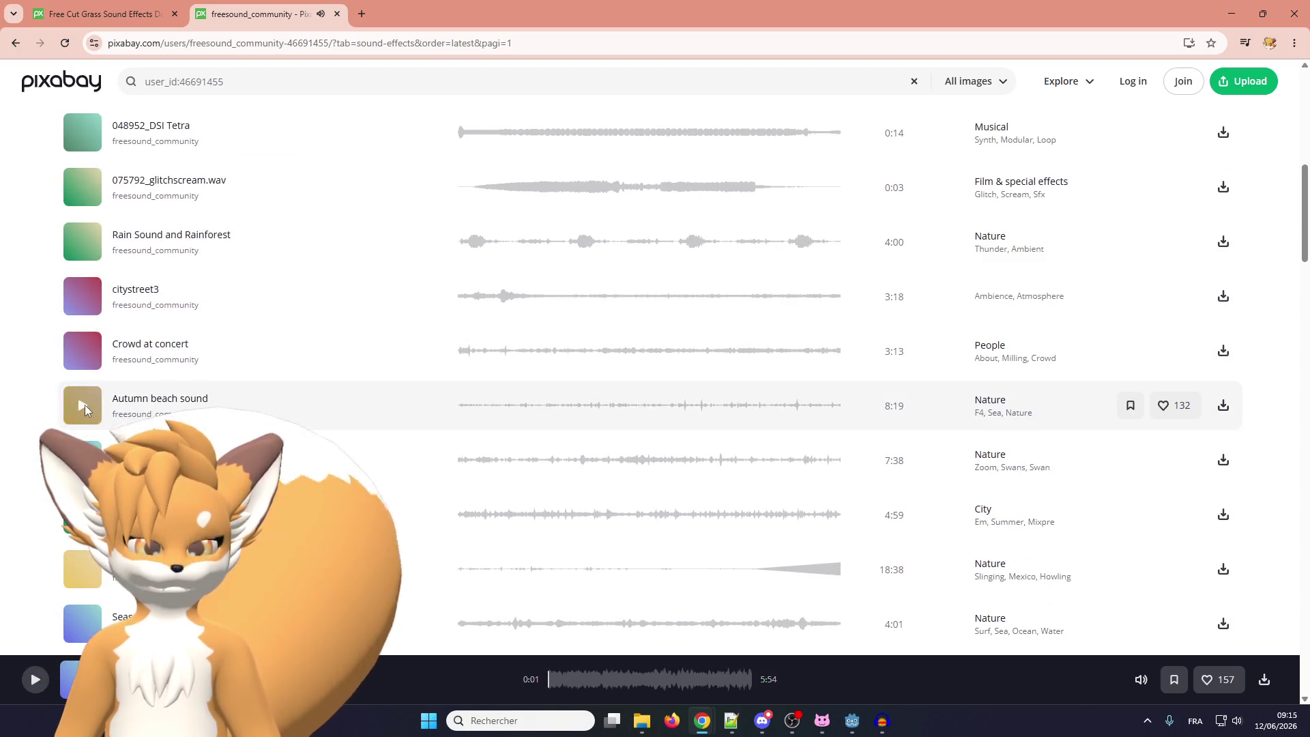
{"action": "left_click", "coordinate": [85, 406]}
{"action": "left_click", "coordinate": [84, 404]}
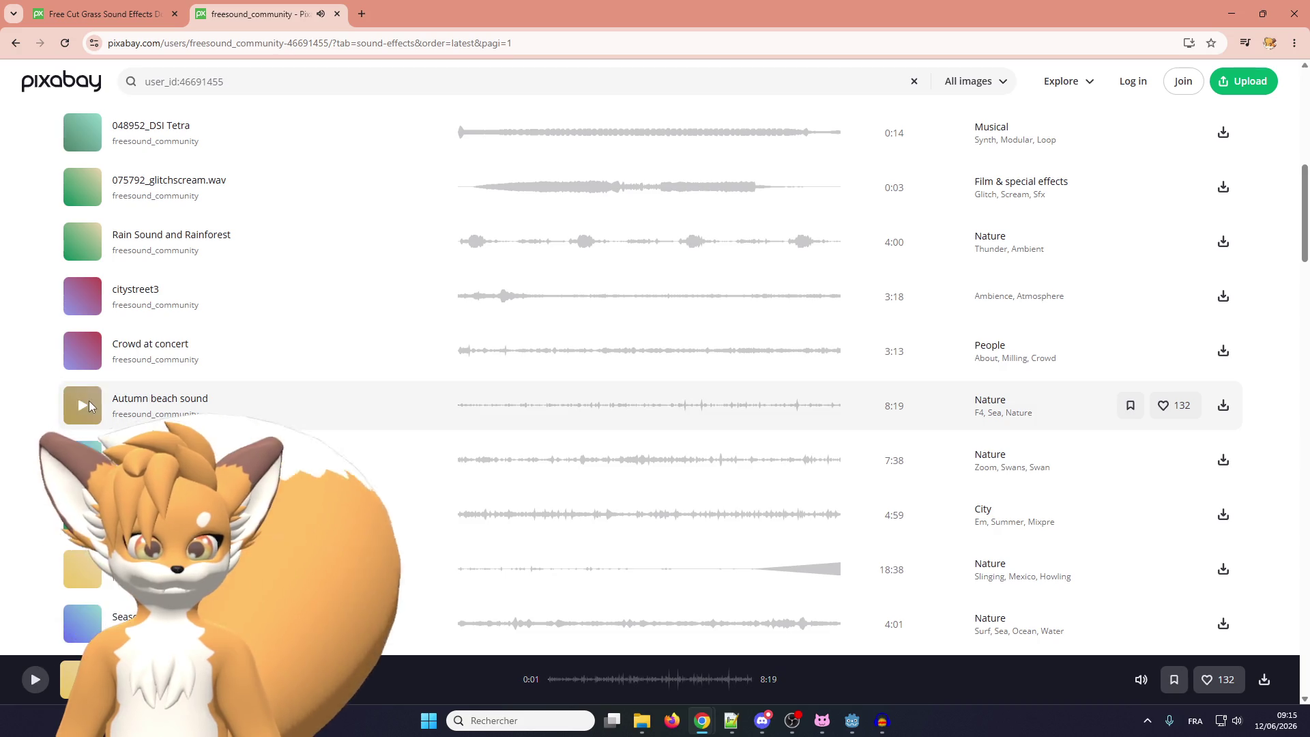
Preview the Drums 1, applause and water in the hole sounds further down the list
{"action": "scroll", "coordinate": [88, 398], "scroll_direction": "down", "scroll_amount": 5}
{"action": "scroll", "coordinate": [89, 397], "scroll_direction": "down", "scroll_amount": 4}
{"action": "scroll", "coordinate": [90, 394], "scroll_direction": "down", "scroll_amount": 4}
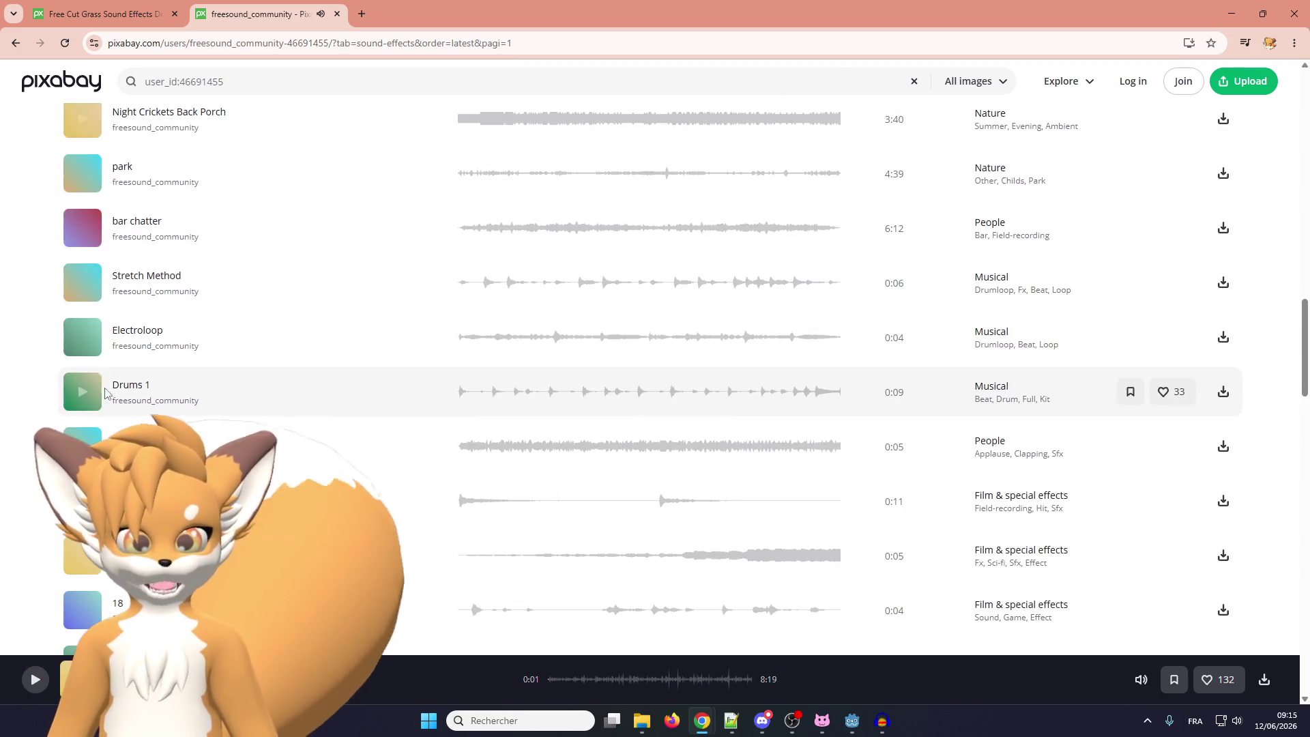
{"action": "scroll", "coordinate": [91, 393], "scroll_direction": "down", "scroll_amount": 1}
{"action": "left_click", "coordinate": [88, 329]}
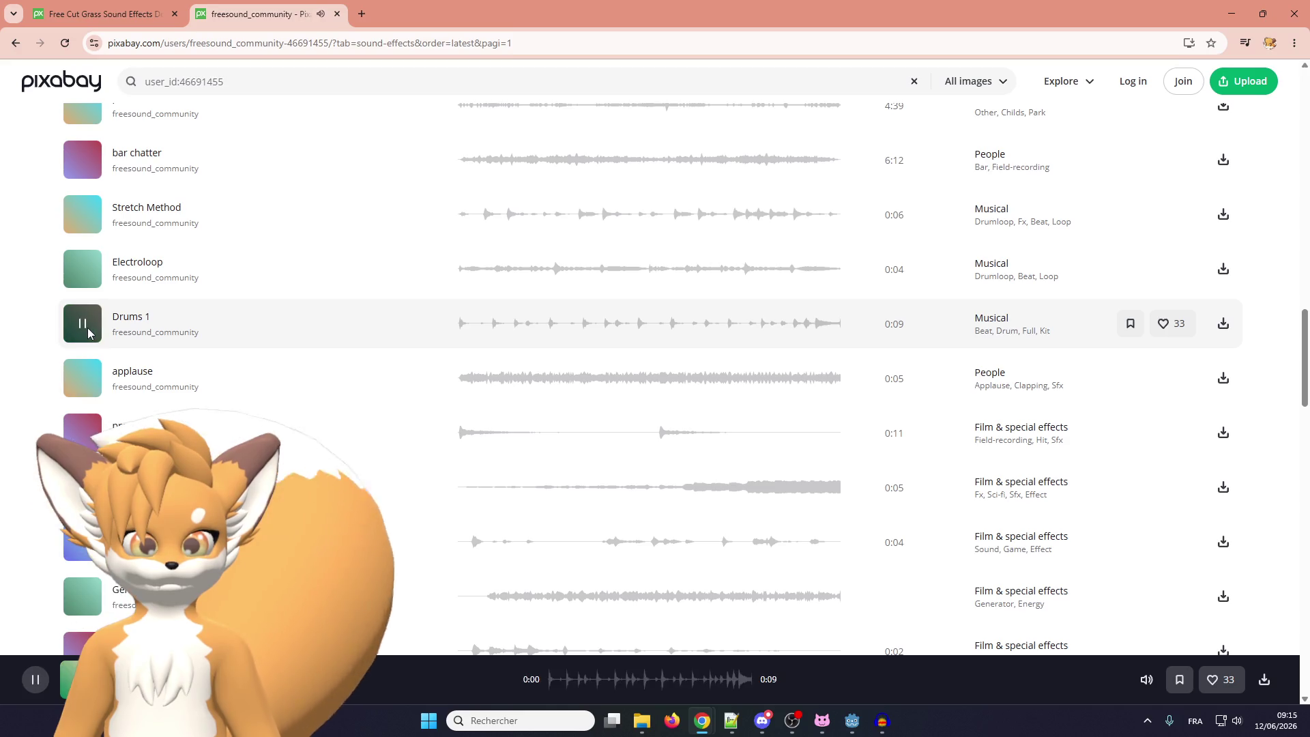
{"action": "left_click", "coordinate": [88, 329]}
{"action": "scroll", "coordinate": [88, 332], "scroll_direction": "down", "scroll_amount": 4}
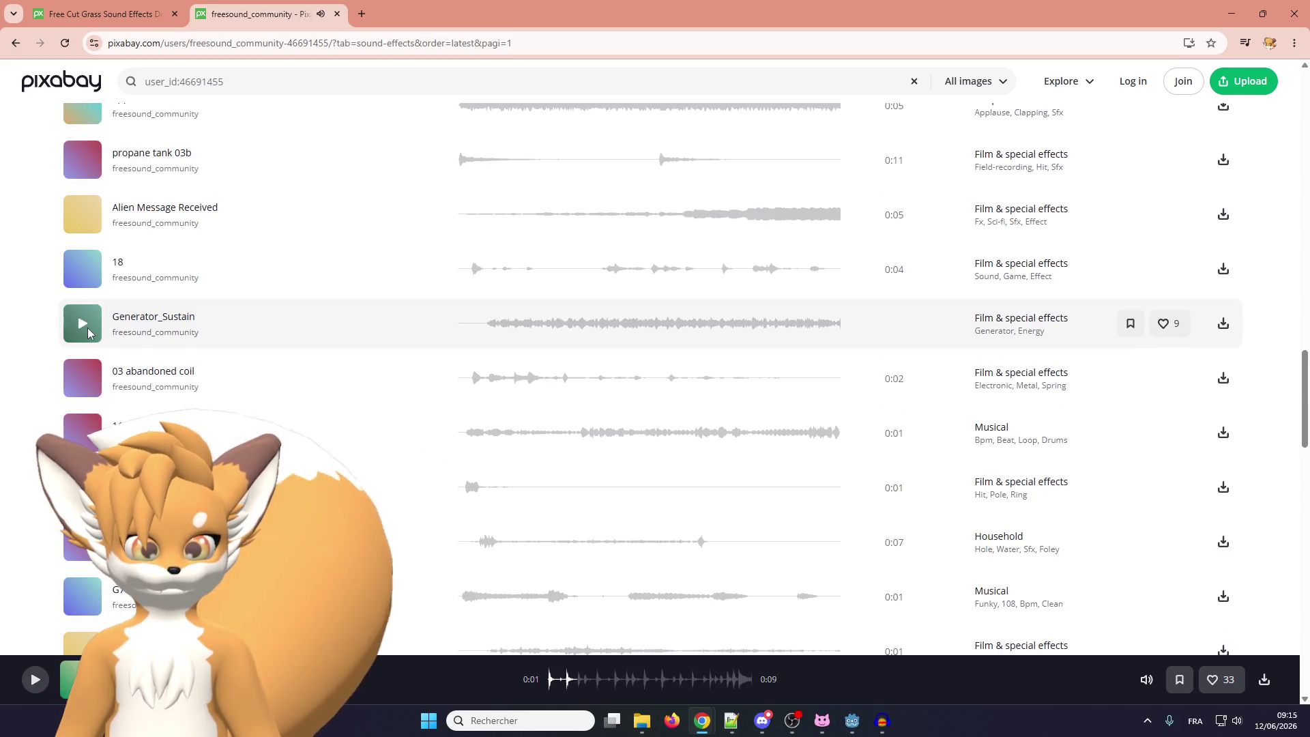
{"action": "scroll", "coordinate": [88, 333], "scroll_direction": "up", "scroll_amount": 4}
{"action": "left_click", "coordinate": [78, 387]}
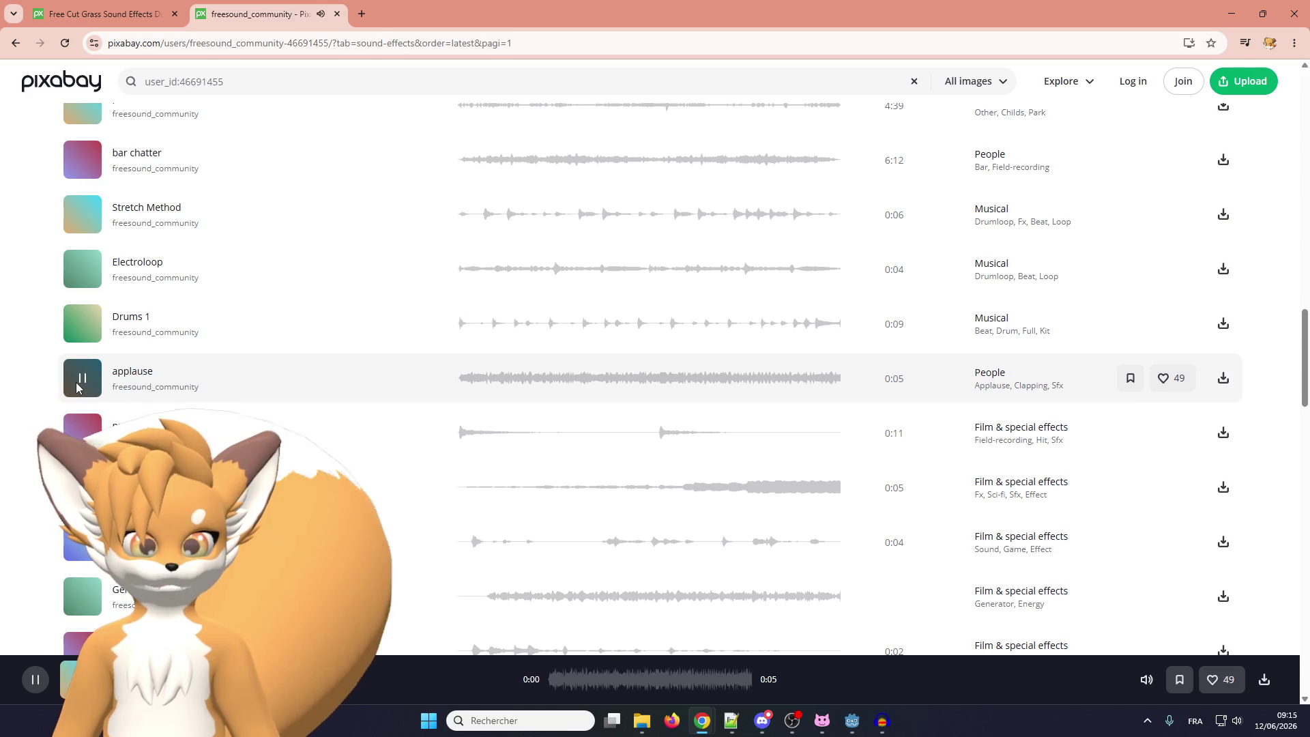
{"action": "scroll", "coordinate": [78, 389], "scroll_direction": "down", "scroll_amount": 6}
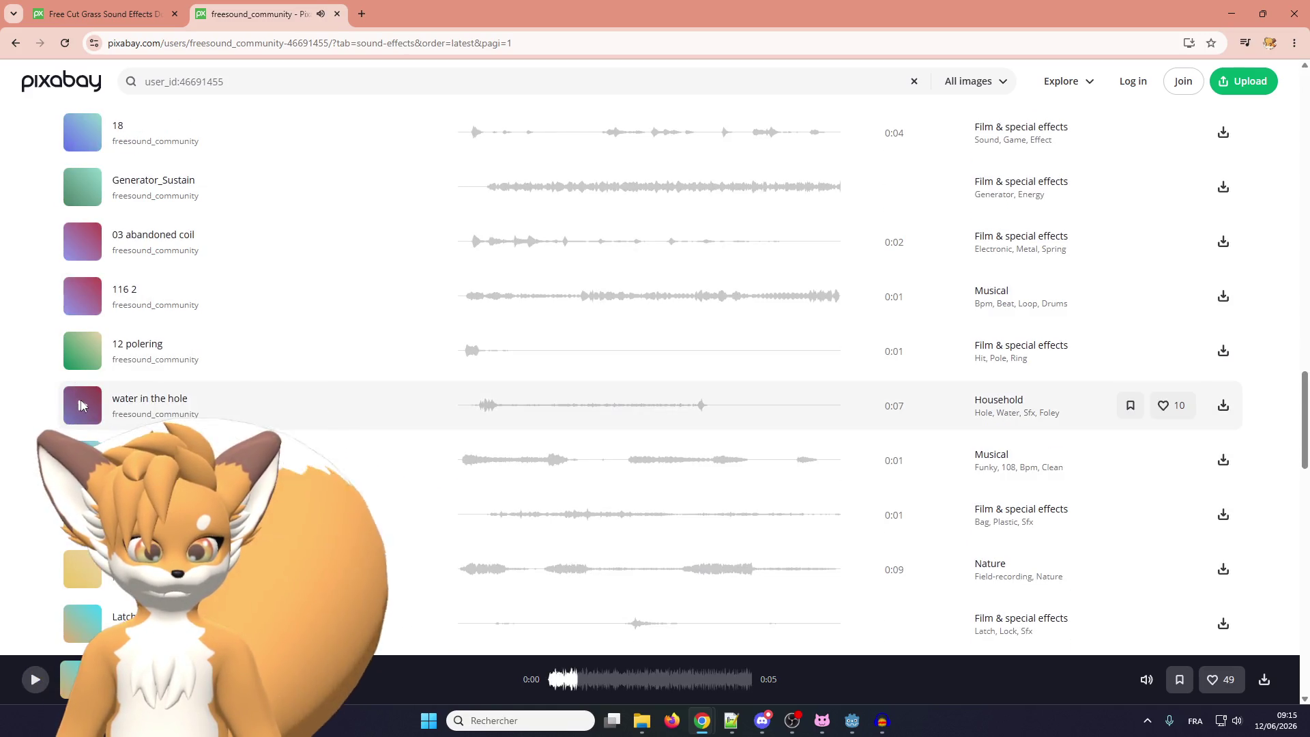
{"action": "left_click", "coordinate": [81, 406]}
{"action": "left_click", "coordinate": [81, 405]}
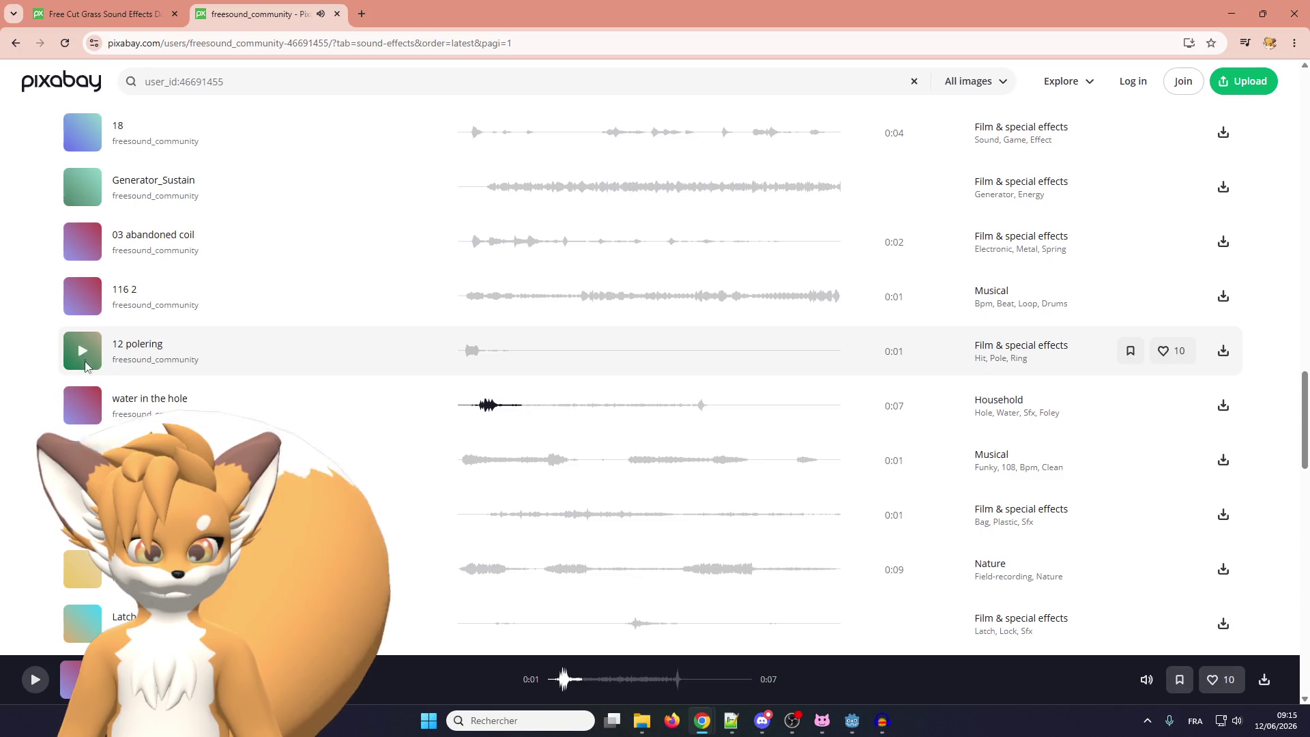
Preview Latch_02 and Sword_Sheath, then scroll back up the profile
{"action": "scroll", "coordinate": [87, 384], "scroll_direction": "down", "scroll_amount": 4}
{"action": "left_click", "coordinate": [82, 351]}
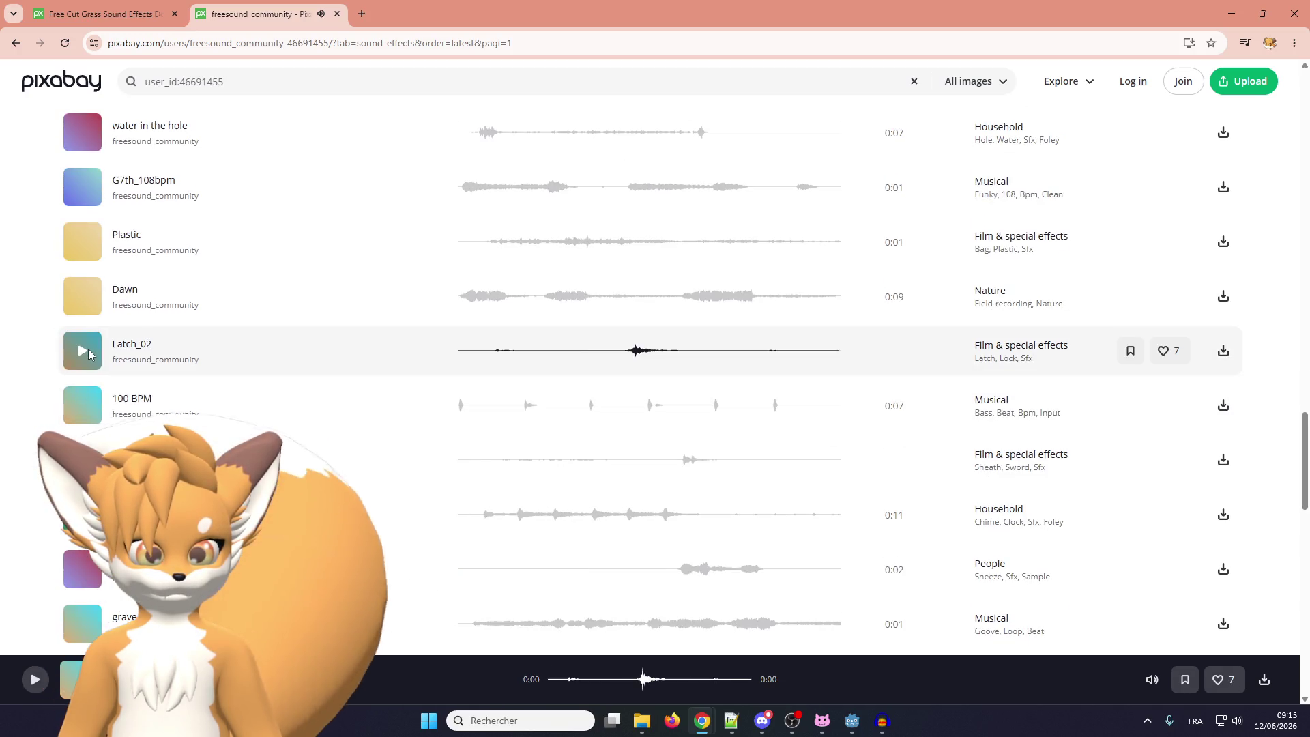
{"action": "scroll", "coordinate": [87, 410], "scroll_direction": "down", "scroll_amount": 4}
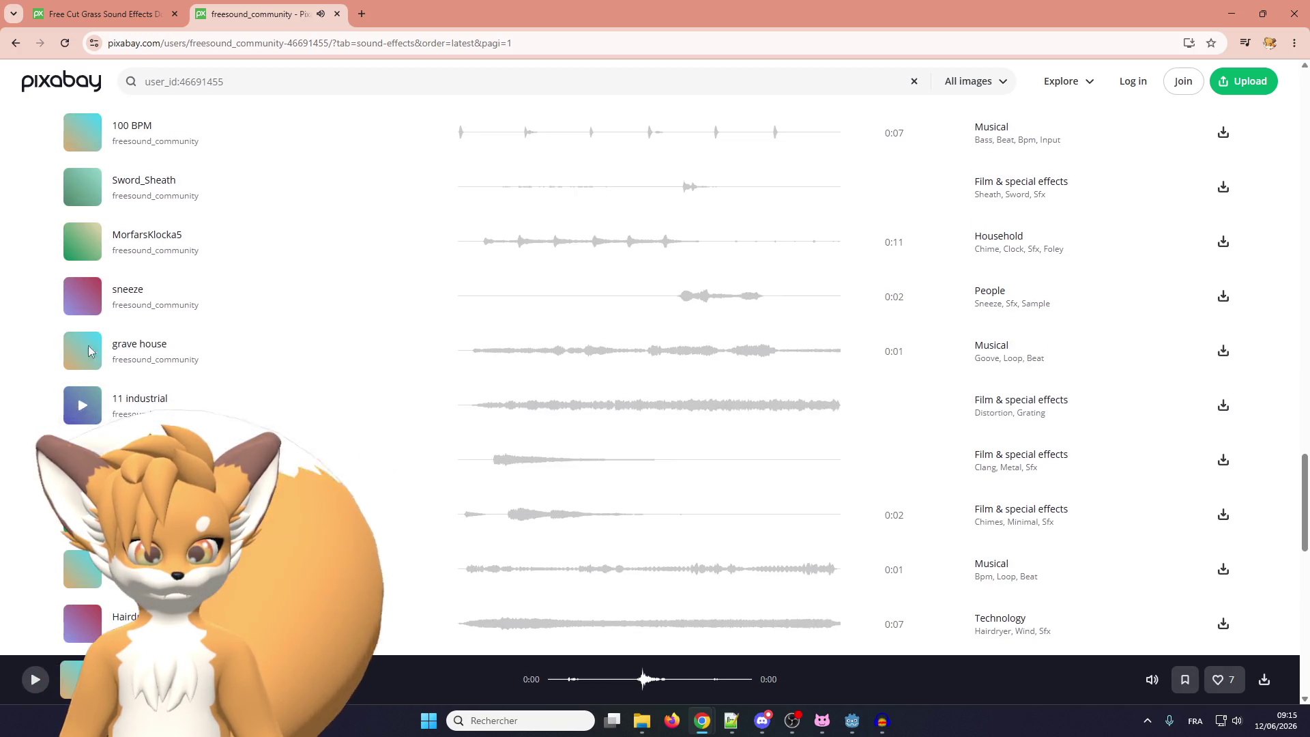
{"action": "left_click", "coordinate": [76, 197]}
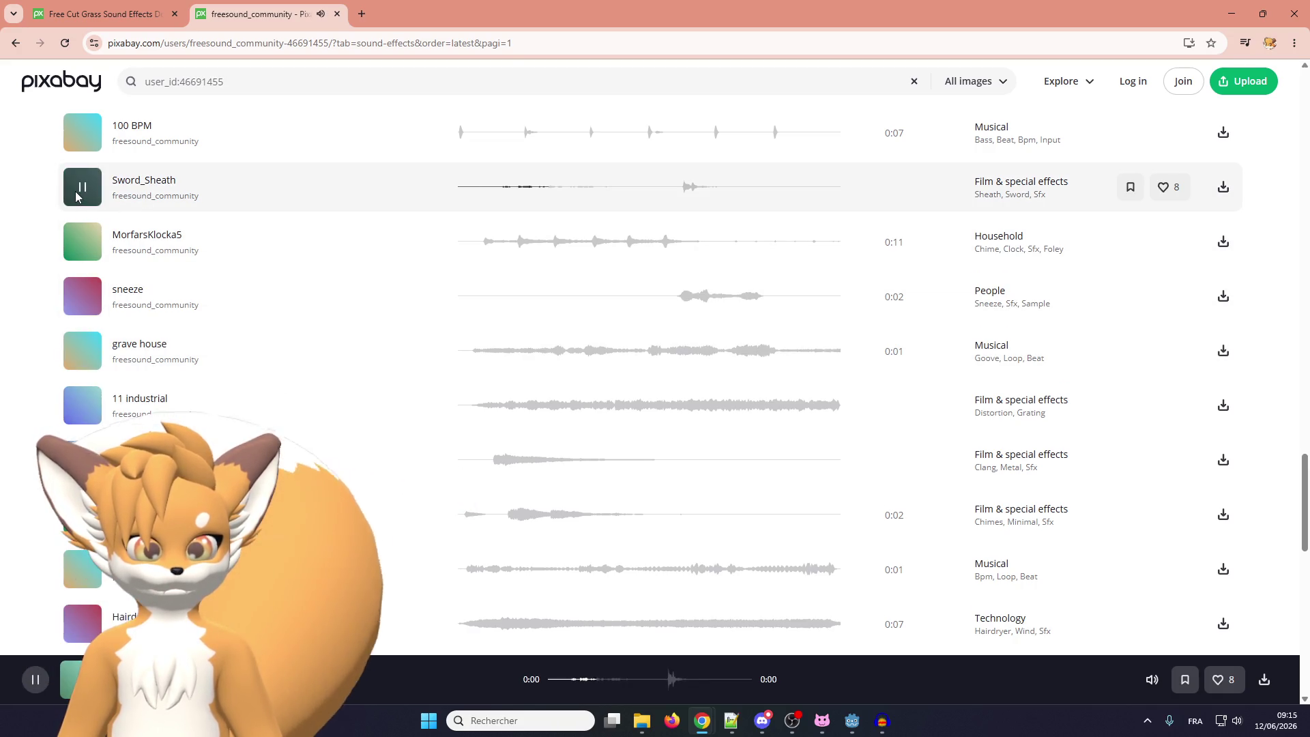
{"action": "scroll", "coordinate": [81, 311], "scroll_direction": "down", "scroll_amount": 4}
{"action": "scroll", "coordinate": [81, 310], "scroll_direction": "down", "scroll_amount": 4}
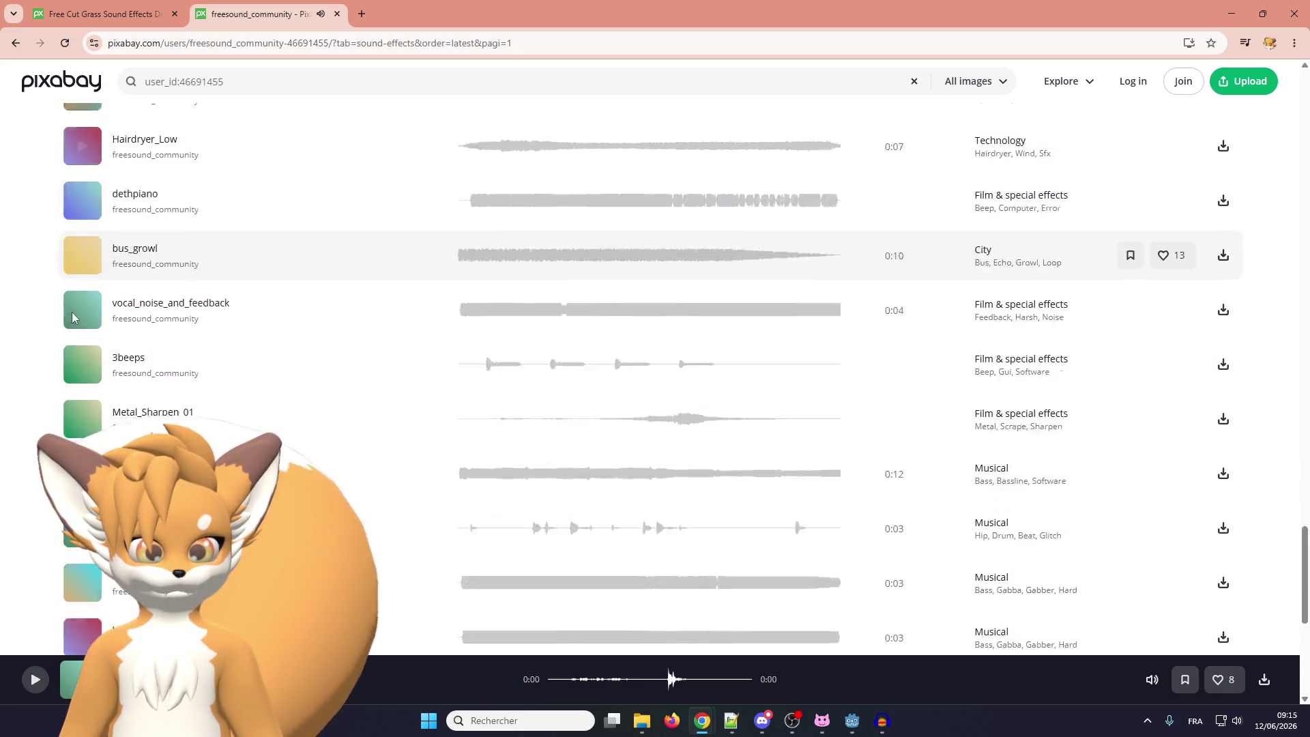
{"action": "scroll", "coordinate": [82, 460], "scroll_direction": "down", "scroll_amount": 15}
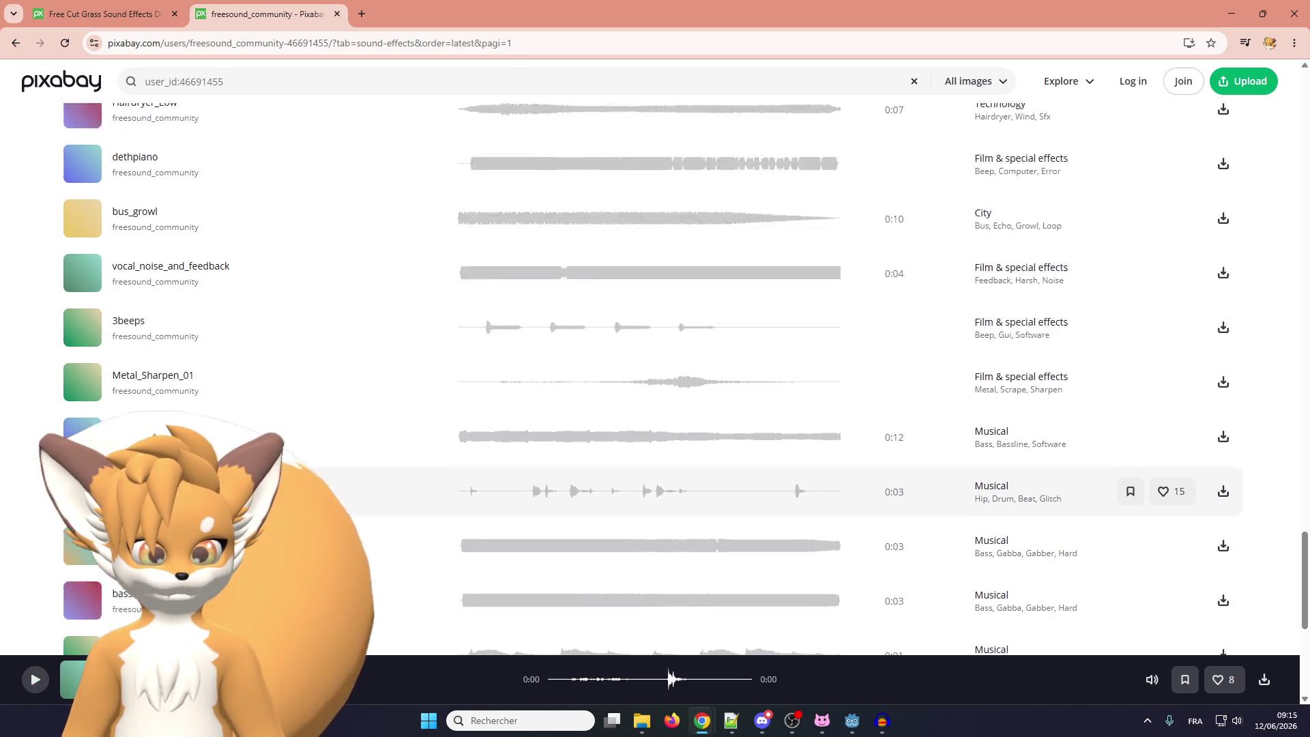
{"action": "scroll", "coordinate": [82, 460], "scroll_direction": "up", "scroll_amount": 20}
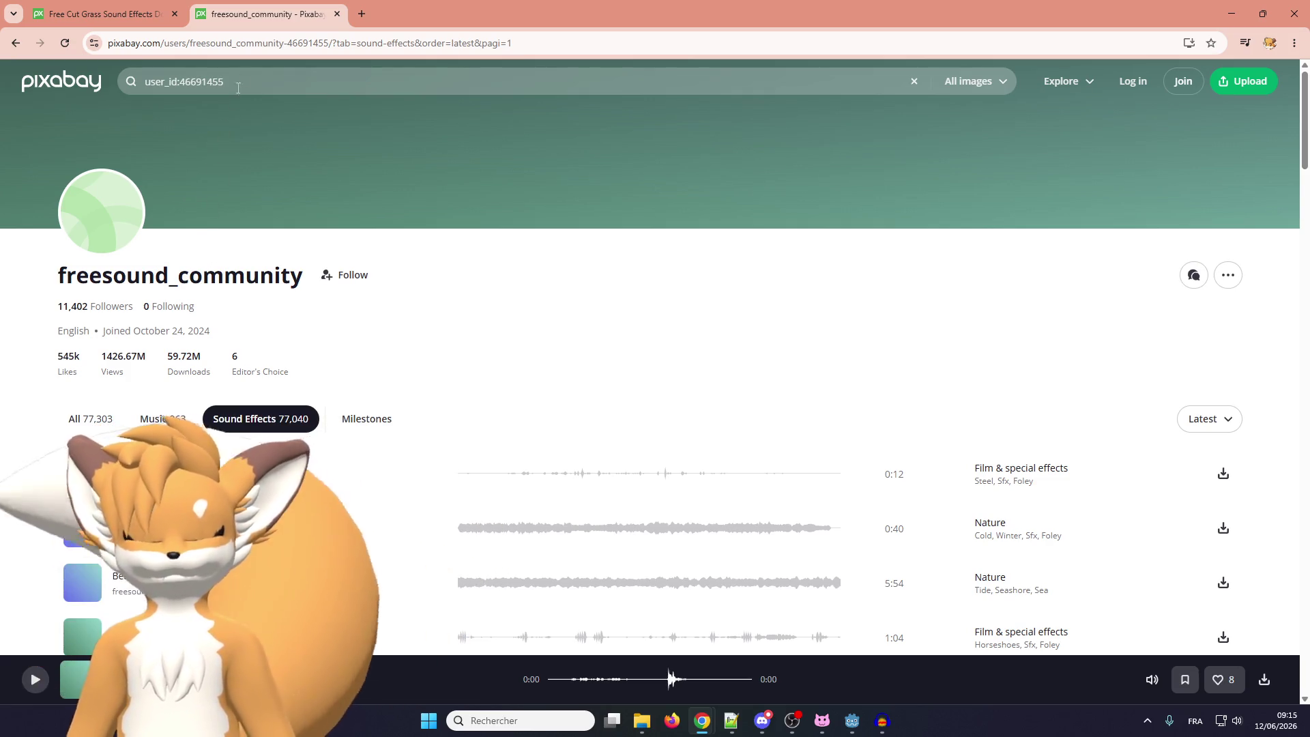
On the cut grass results, replay Bush Cut and download it as freesound_community-bush-cut-103503.mp3
{"action": "left_click", "coordinate": [100, 8]}
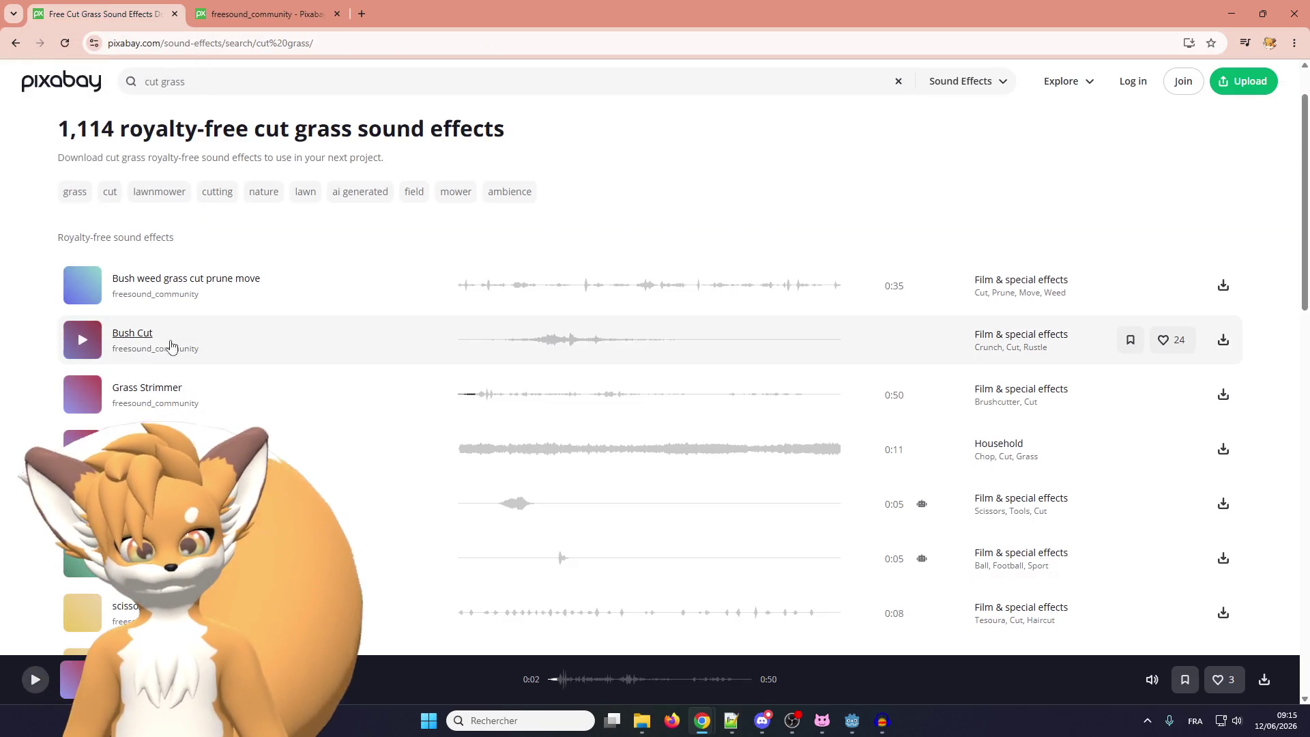
{"action": "left_click", "coordinate": [83, 340]}
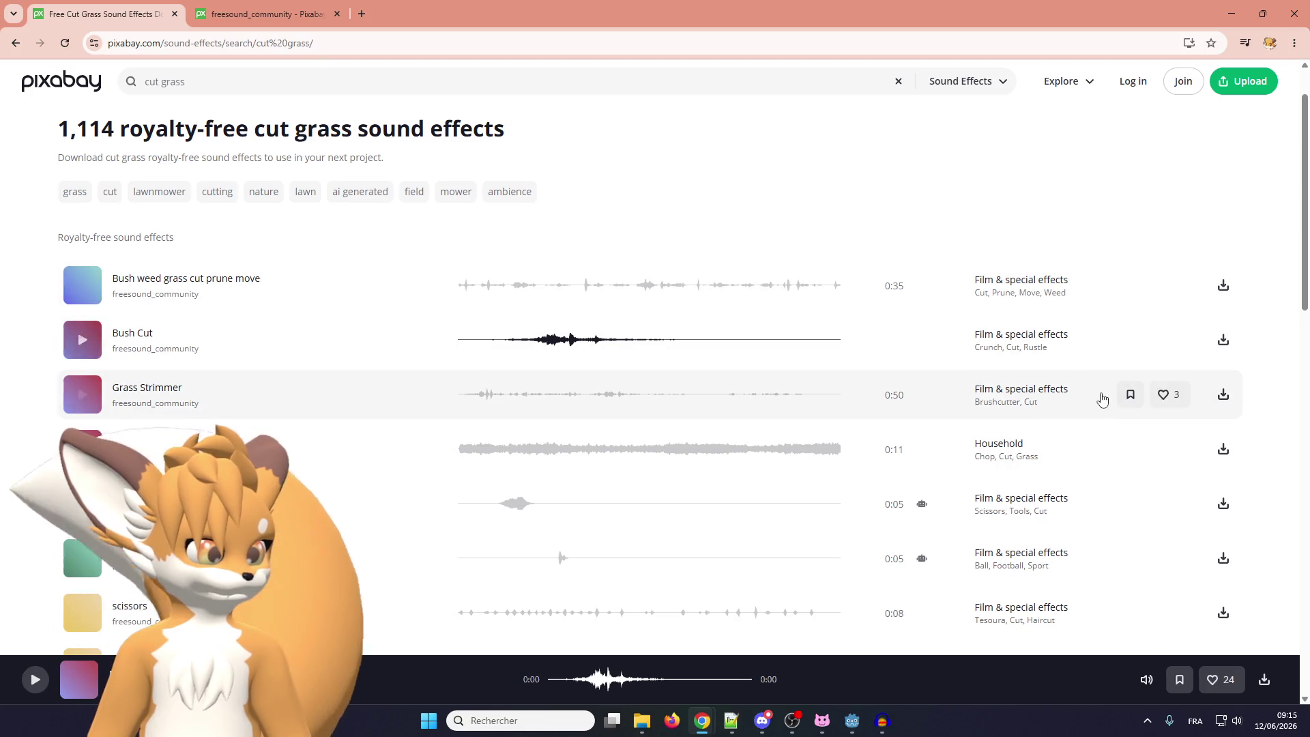
{"action": "left_click", "coordinate": [1226, 349]}
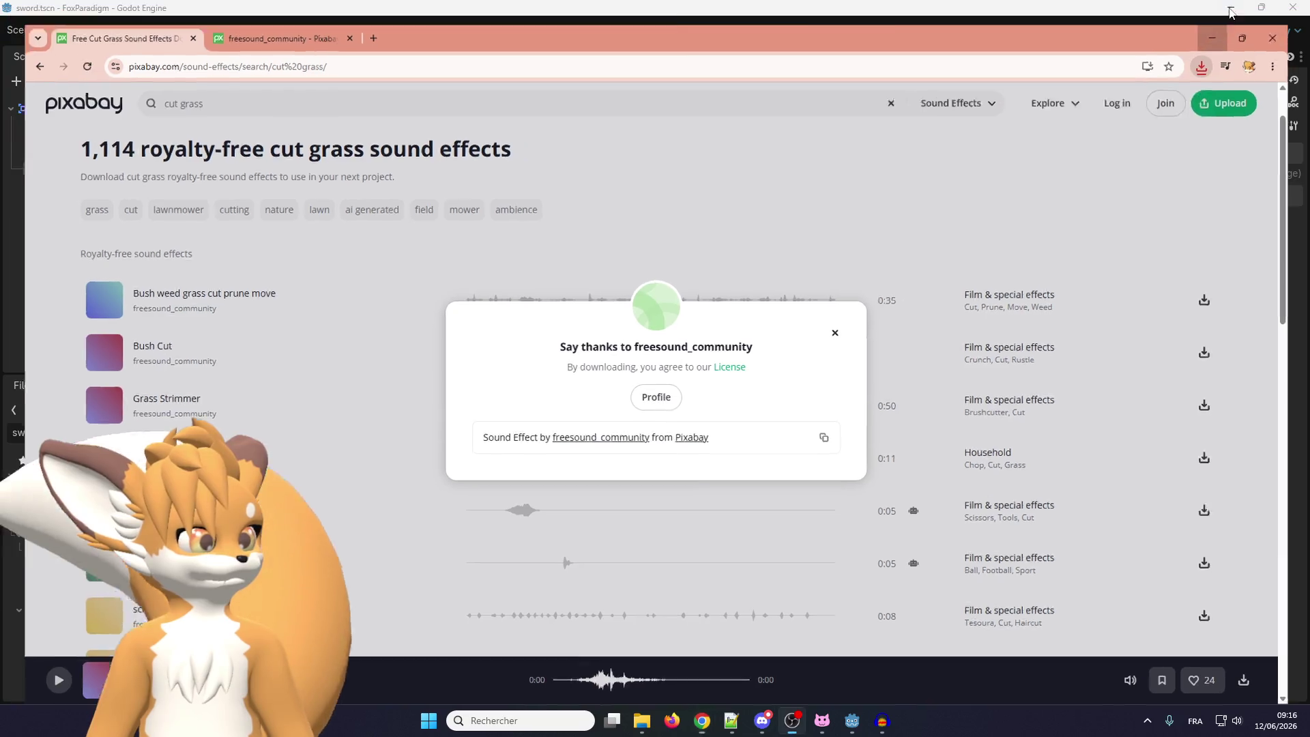
Minimize Chrome and restore the Godot window with the todo search results
{"action": "left_click", "coordinate": [1223, 13]}
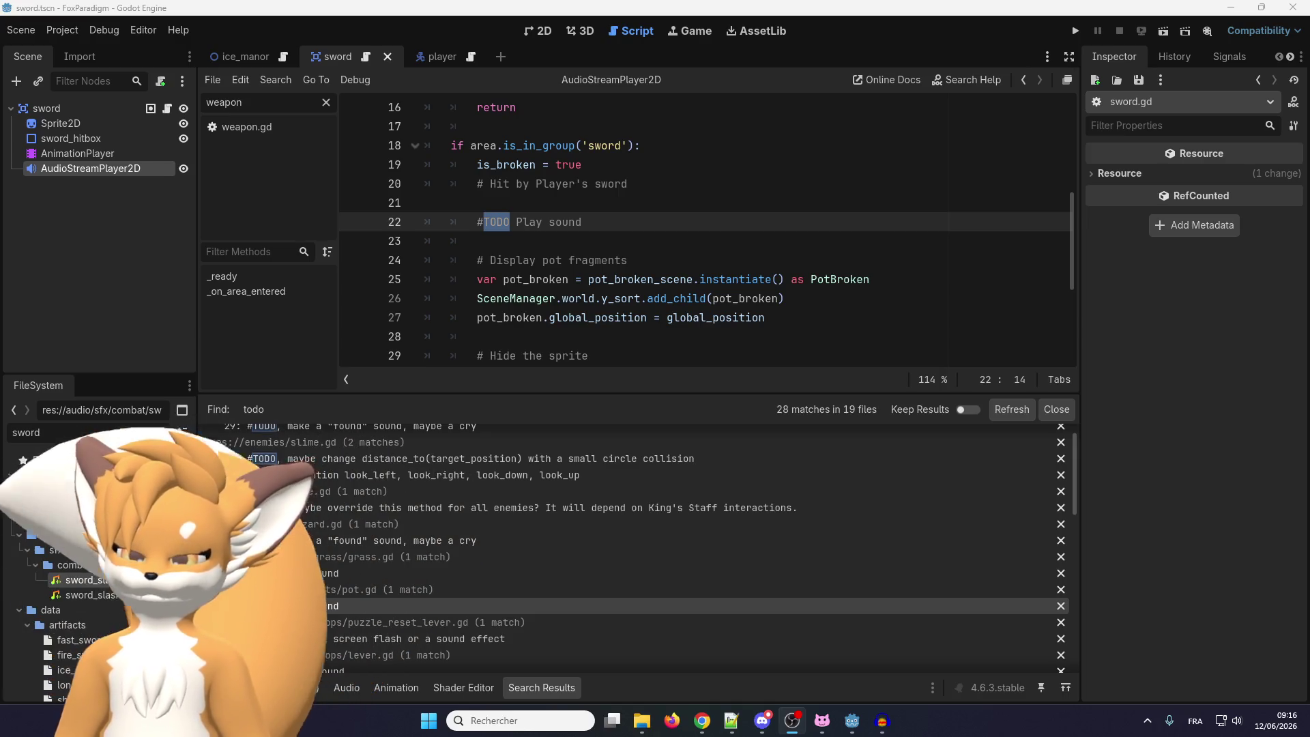
{"action": "key", "text": "super+d"}
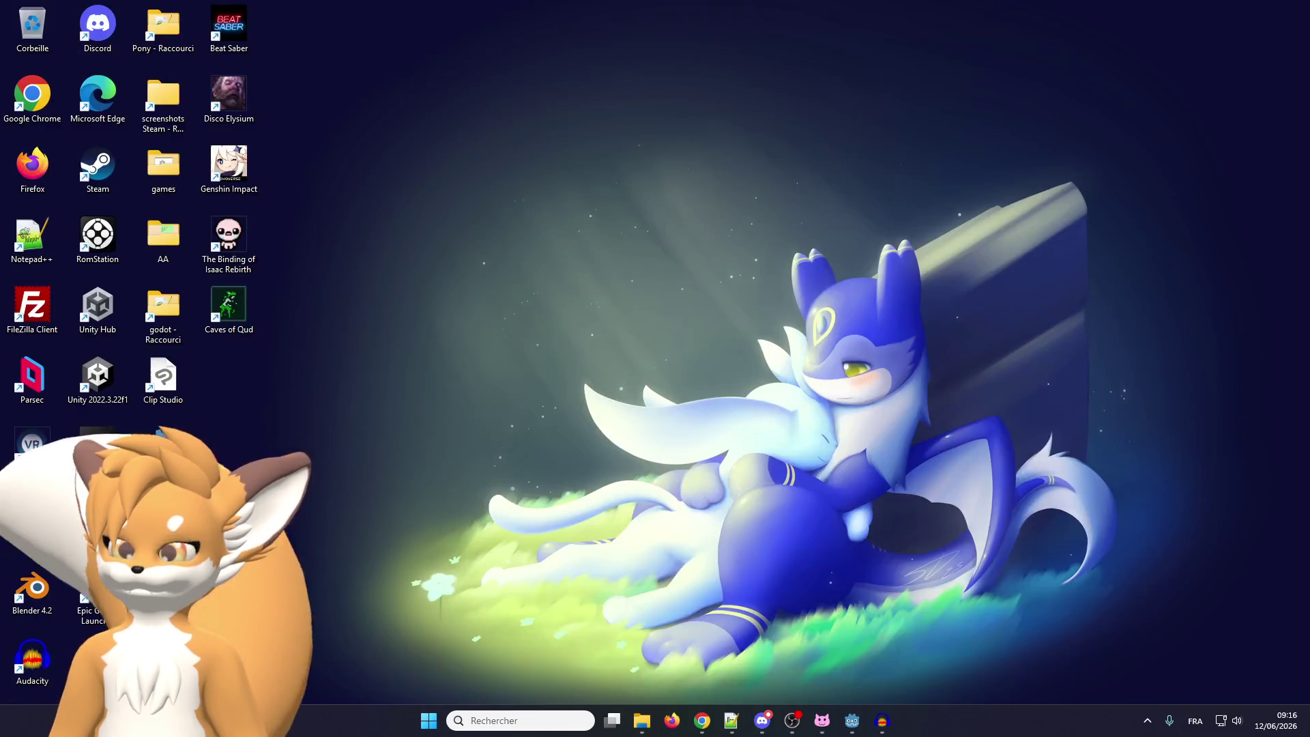
{"action": "key", "text": "super+d"}
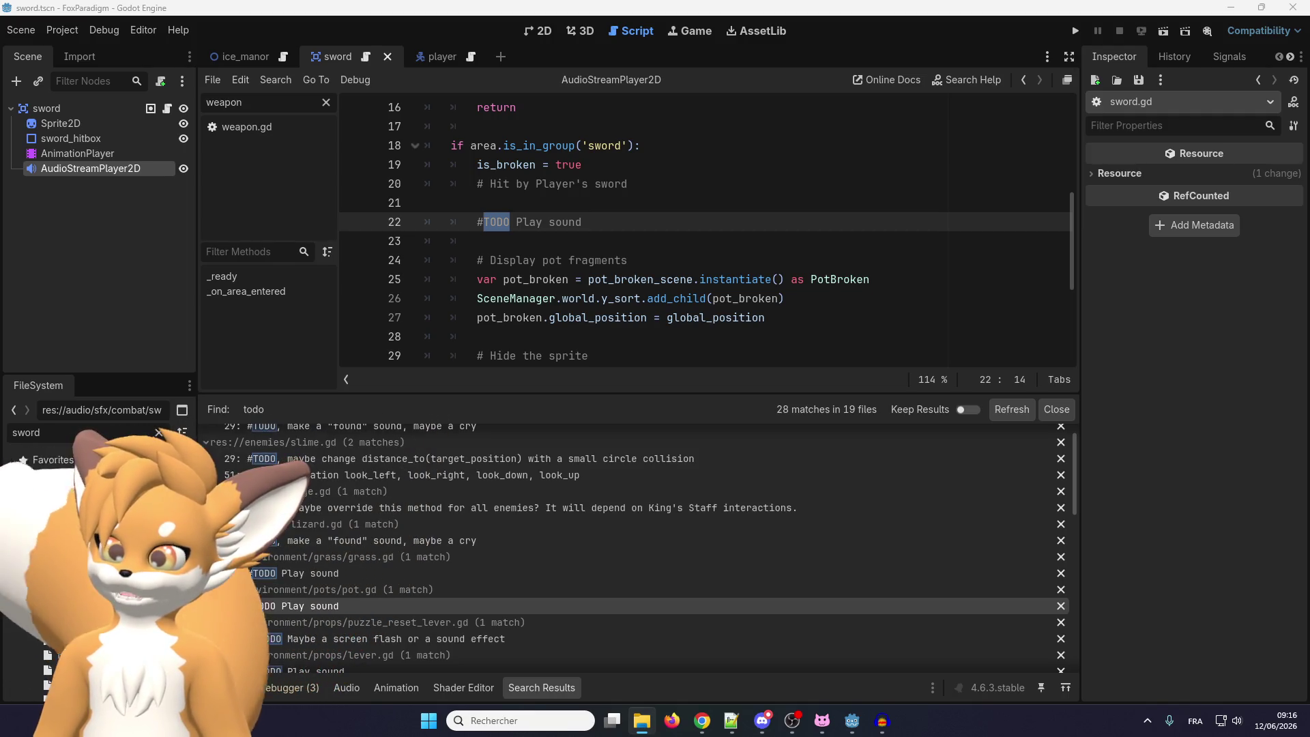
In Audacity, remove the sword_slash test clip and both tracks, then import and play the bush-cut file
{"action": "left_click", "coordinate": [884, 730]}
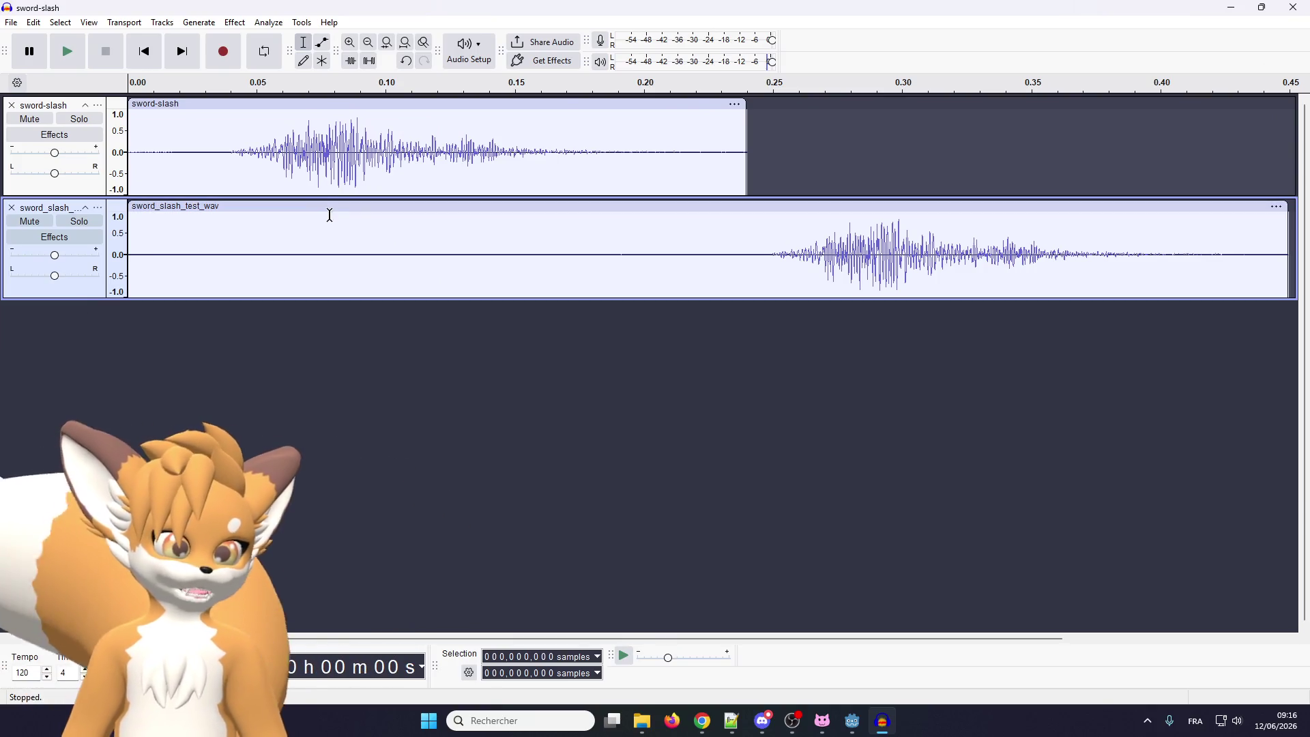
{"action": "left_click", "coordinate": [324, 207]}
{"action": "key", "text": "Delete"}
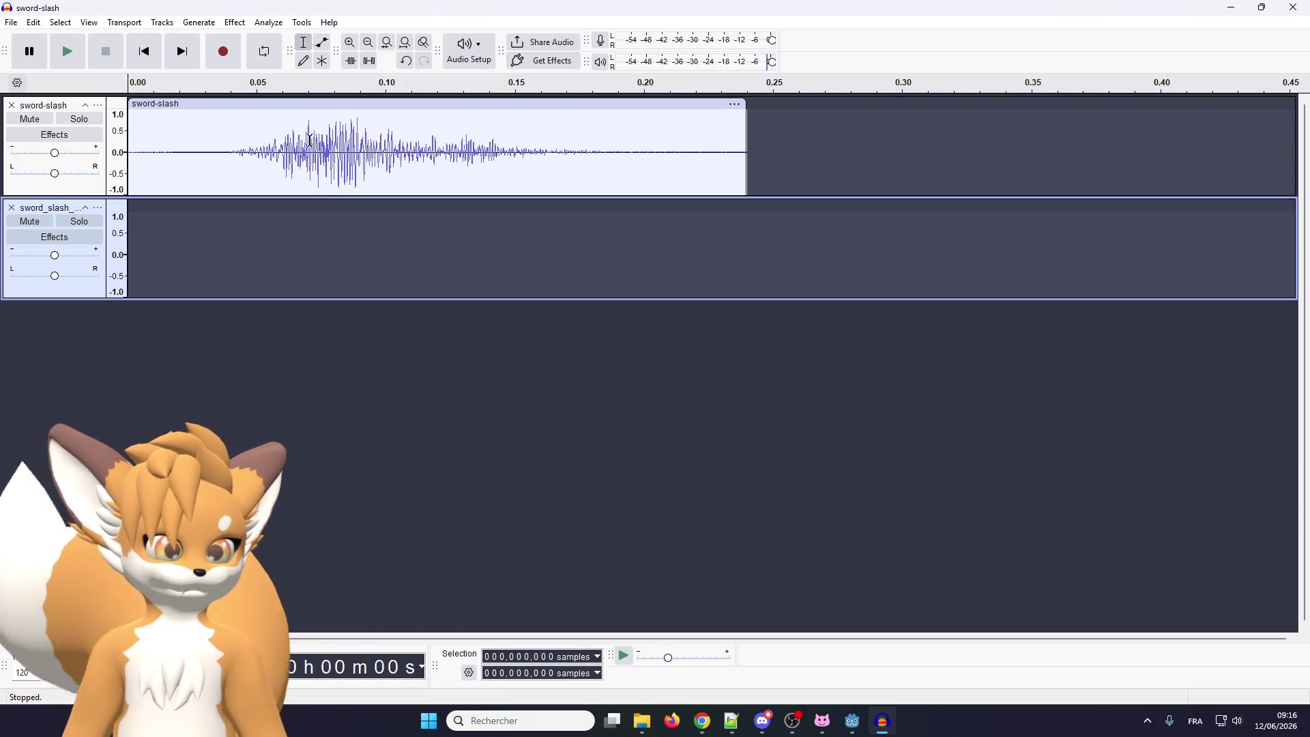
{"action": "left_click", "coordinate": [11, 208]}
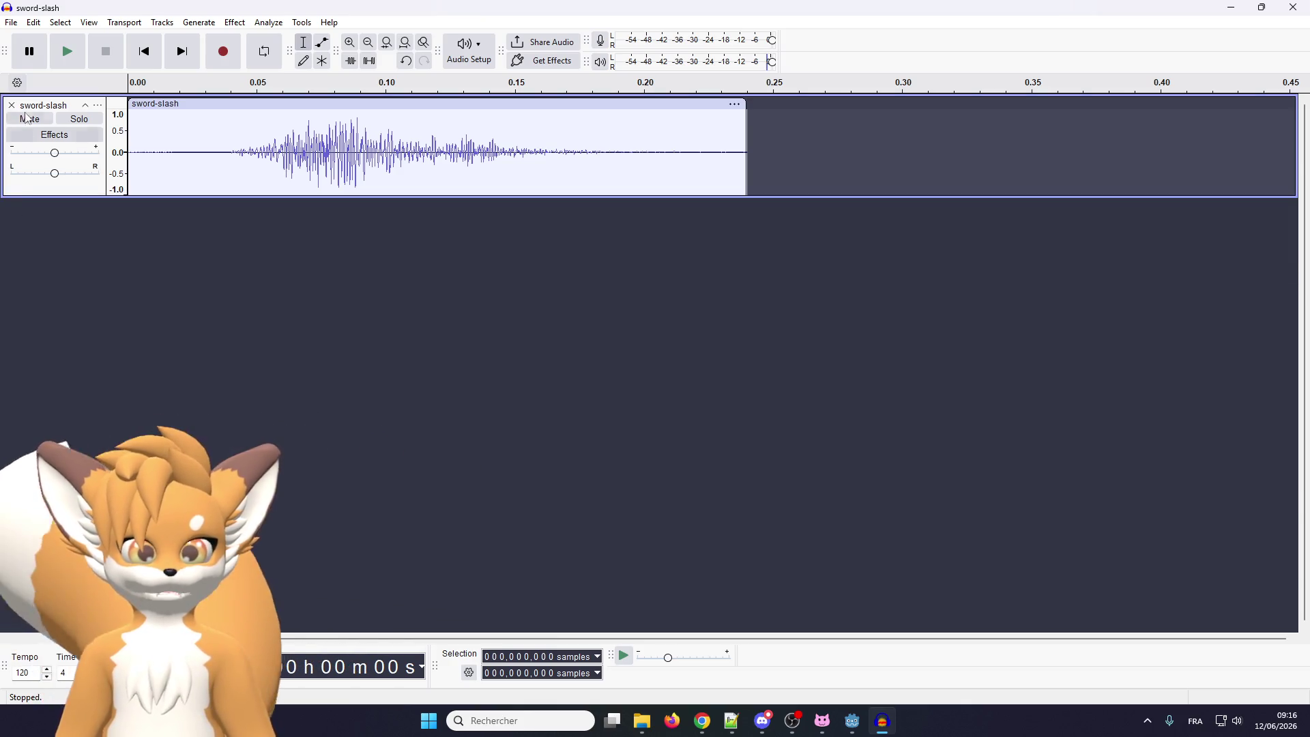
{"action": "left_click", "coordinate": [11, 105]}
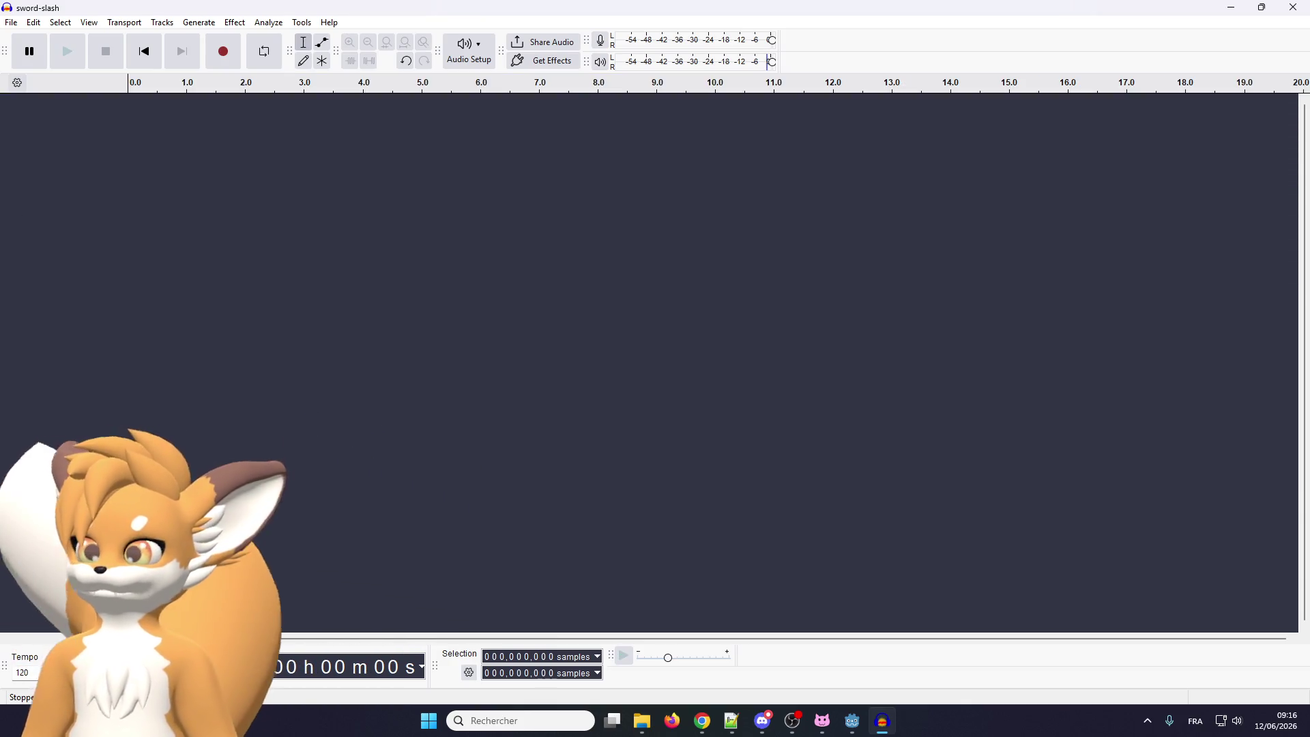
{"action": "left_click_drag", "start_coordinate": [59, 234], "coordinate": [430, 219]}
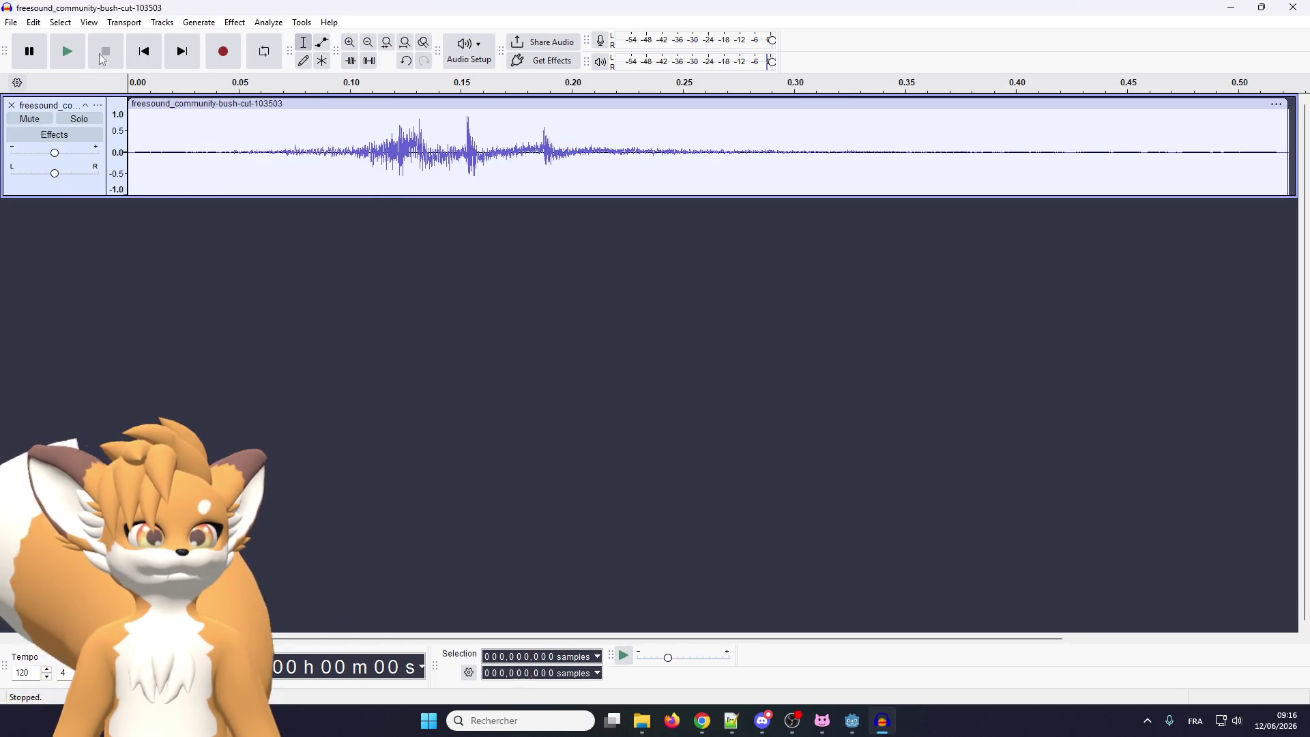
{"action": "left_click", "coordinate": [75, 51]}
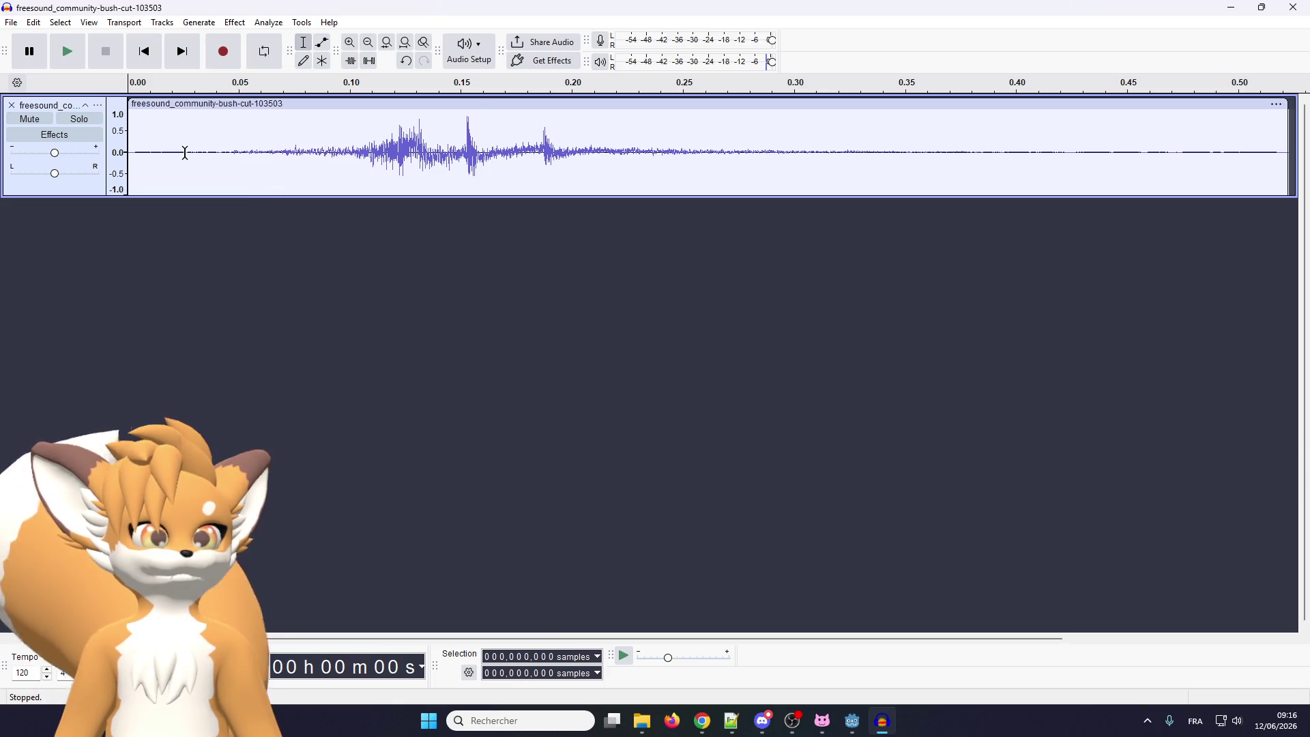
Delete the silence before the rustle so the bush-cut clip is about 0.48 s long
{"action": "scroll", "coordinate": [214, 149], "scroll_direction": "up", "scroll_amount": 3, "text": "ctrl"}
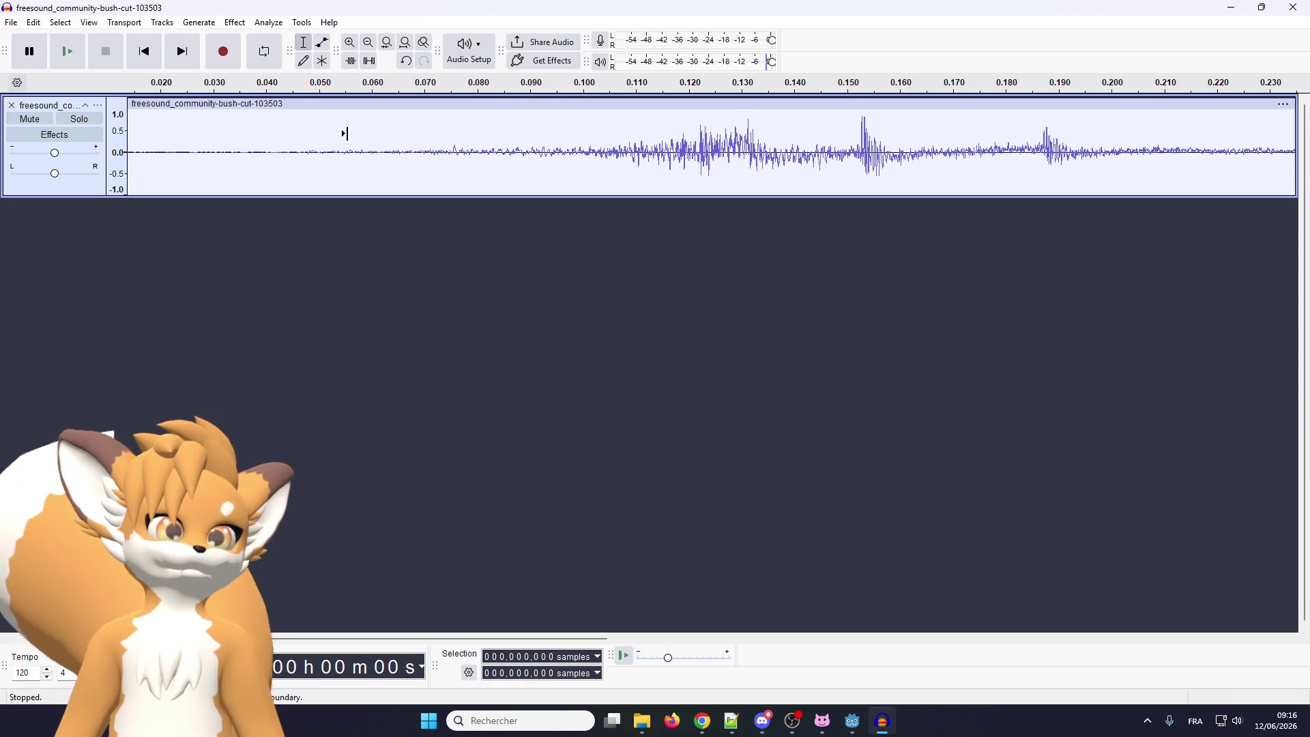
{"action": "scroll", "coordinate": [334, 135], "scroll_direction": "down", "scroll_amount": 1, "text": "ctrl"}
{"action": "left_click_drag", "start_coordinate": [275, 140], "coordinate": [88, 140]}
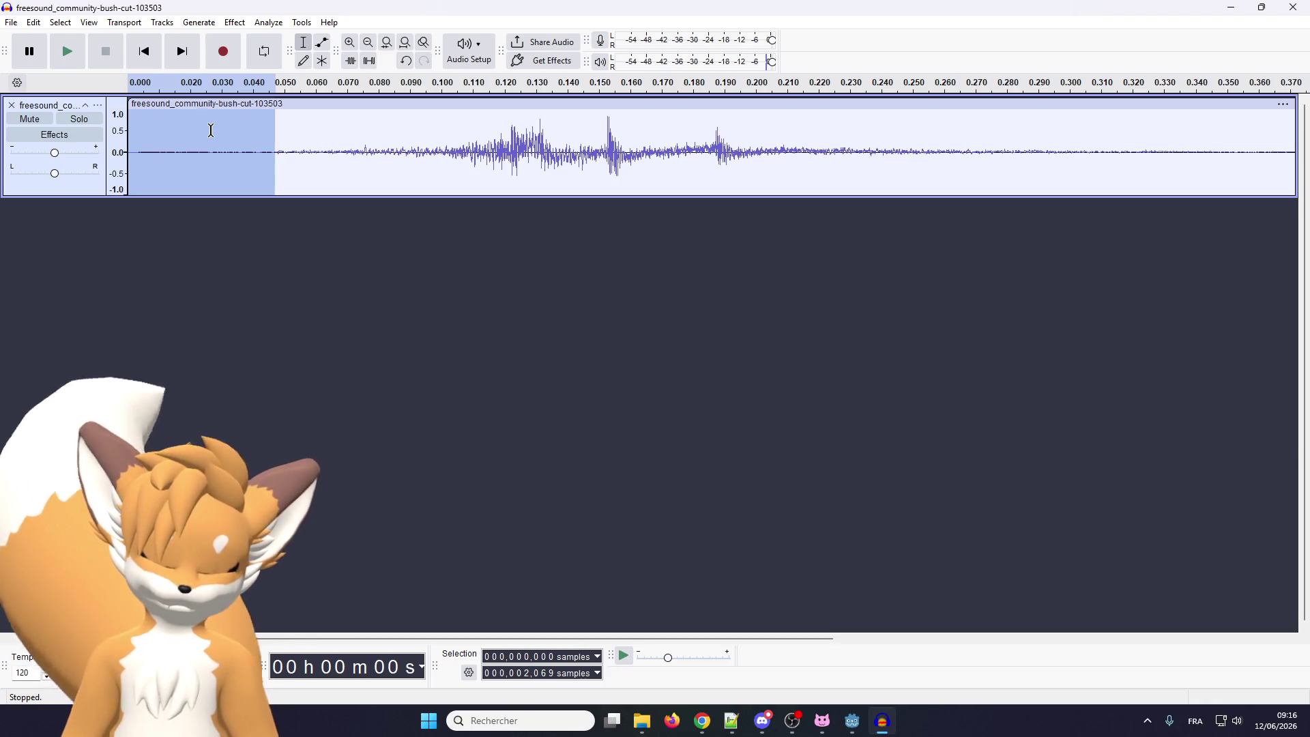
{"action": "key", "text": "Delete"}
{"action": "scroll", "coordinate": [515, 171], "scroll_direction": "down", "scroll_amount": 1, "text": "ctrl"}
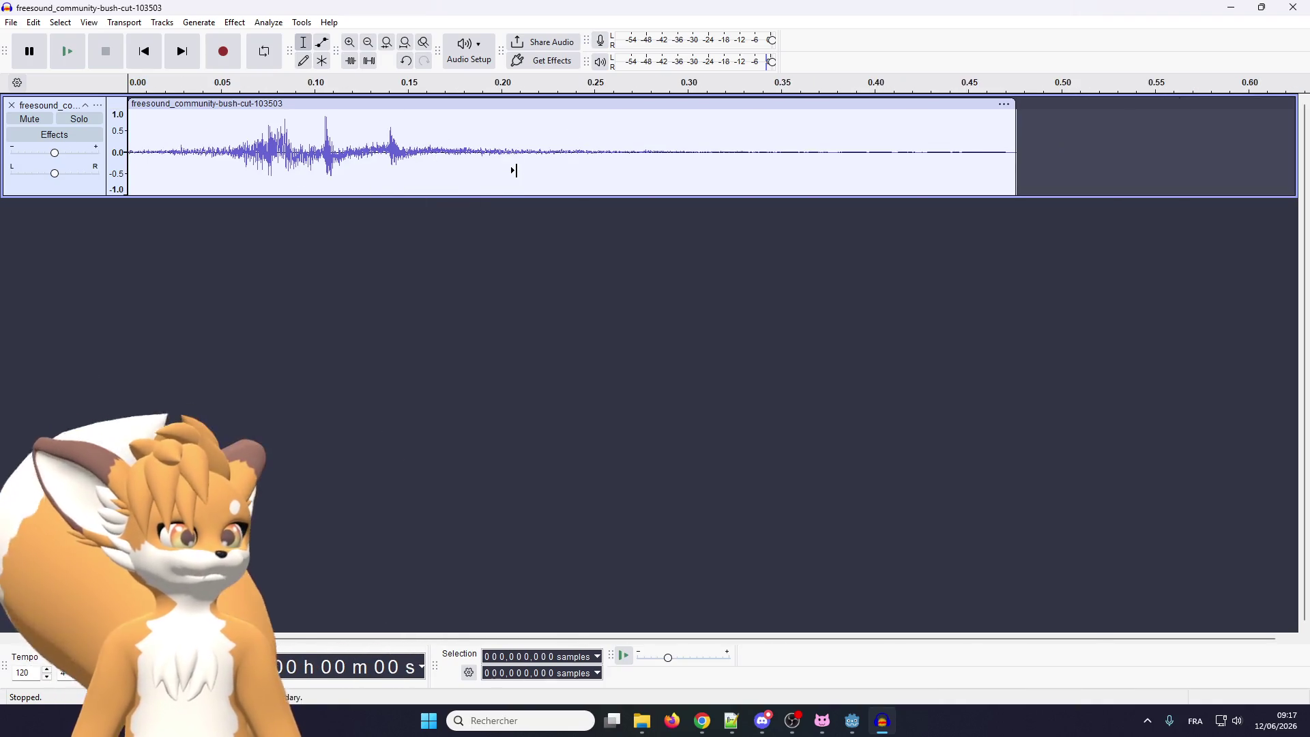
{"action": "scroll", "coordinate": [629, 144], "scroll_direction": "up", "scroll_amount": 2, "text": "ctrl"}
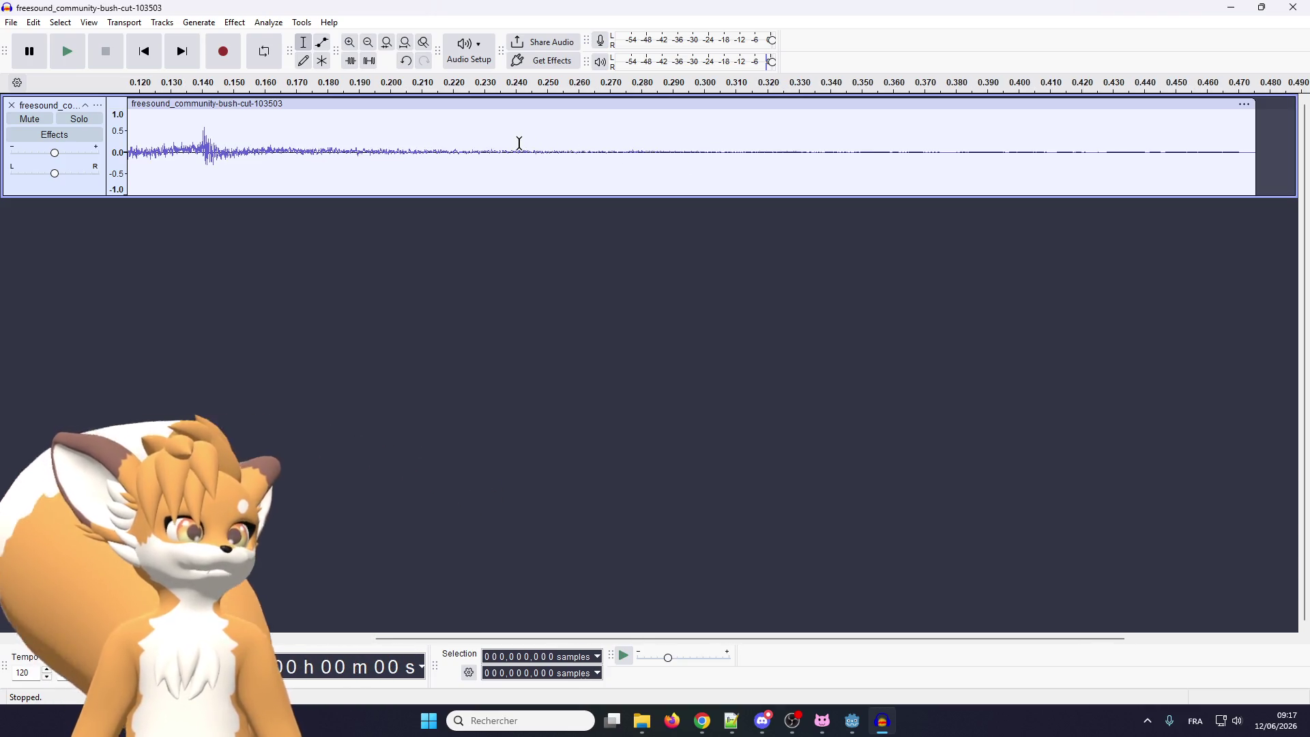
{"action": "scroll", "coordinate": [516, 174], "scroll_direction": "down", "scroll_amount": 2}
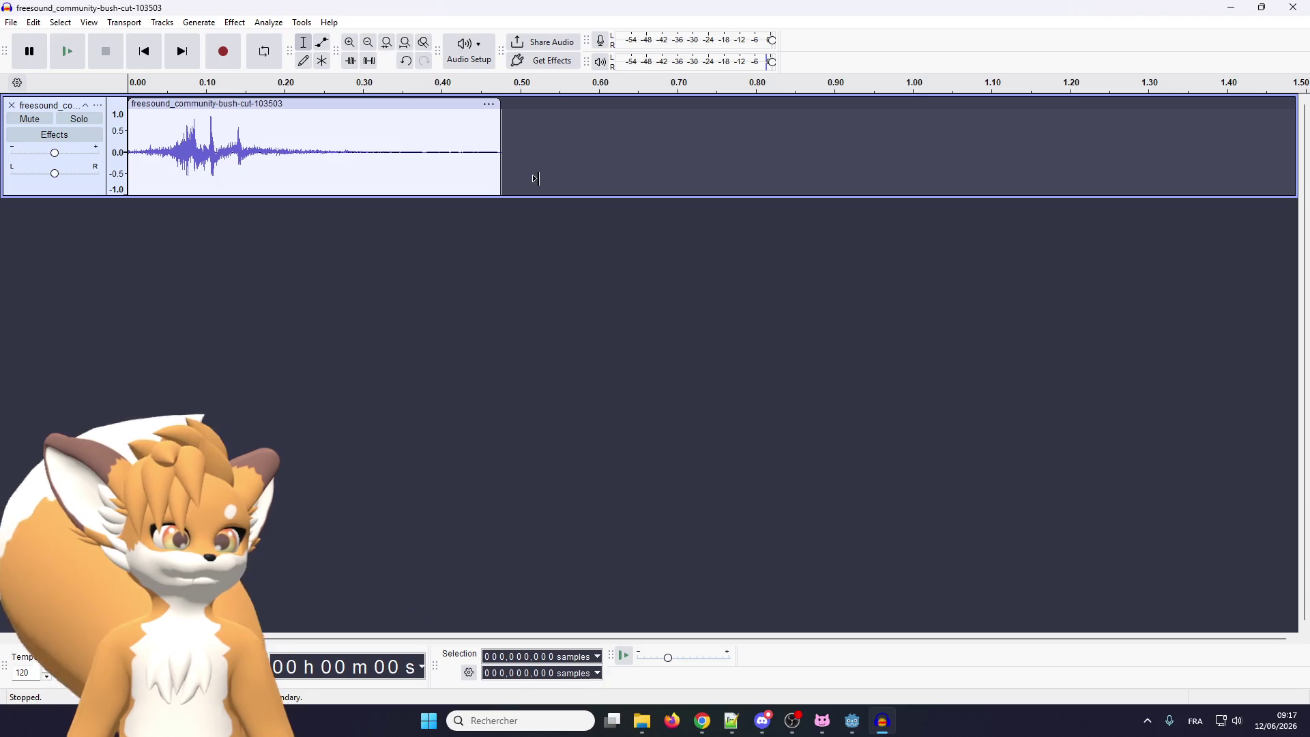
{"action": "scroll", "coordinate": [269, 187], "scroll_direction": "down", "scroll_amount": 2}
{"action": "scroll", "coordinate": [220, 150], "scroll_direction": "up", "scroll_amount": 1}
{"action": "scroll", "coordinate": [275, 155], "scroll_direction": "down", "scroll_amount": 1}
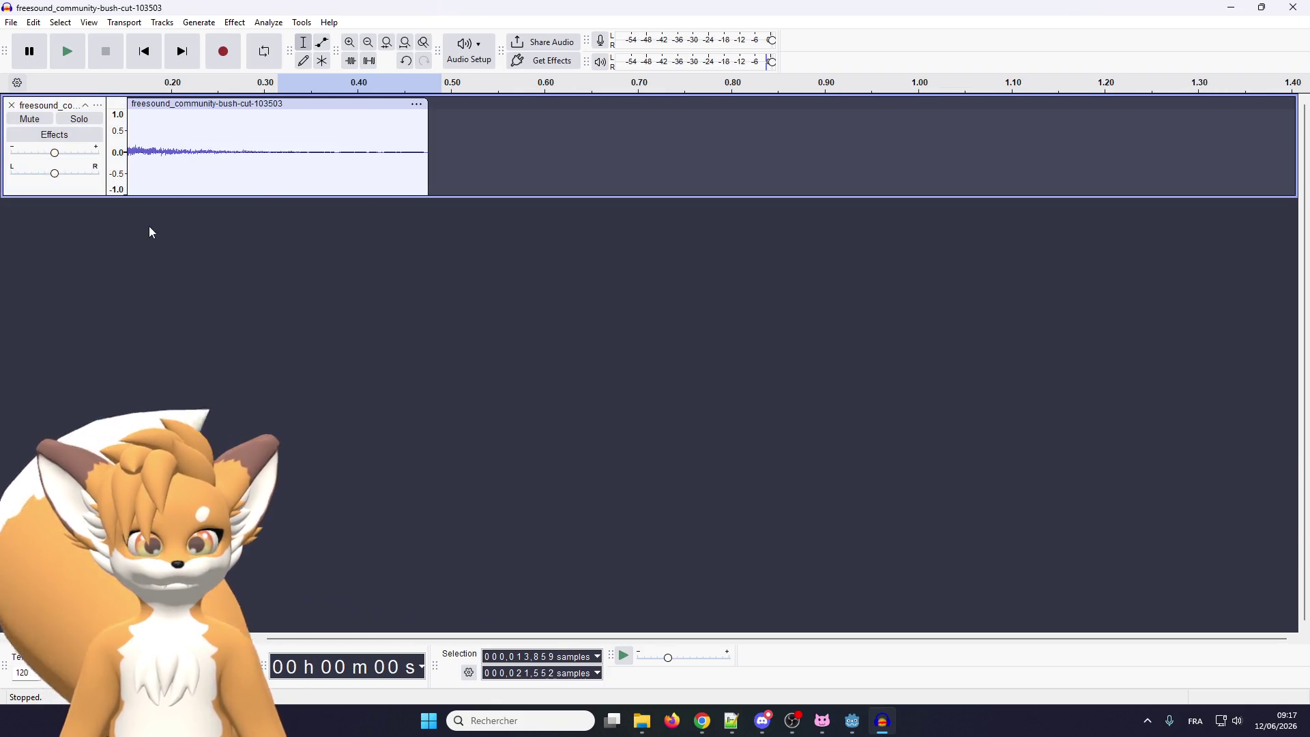
Export the trimmed clip to Downloads as bush_cut.ogg in Ogg Vorbis format
{"action": "left_click", "coordinate": [13, 23]}
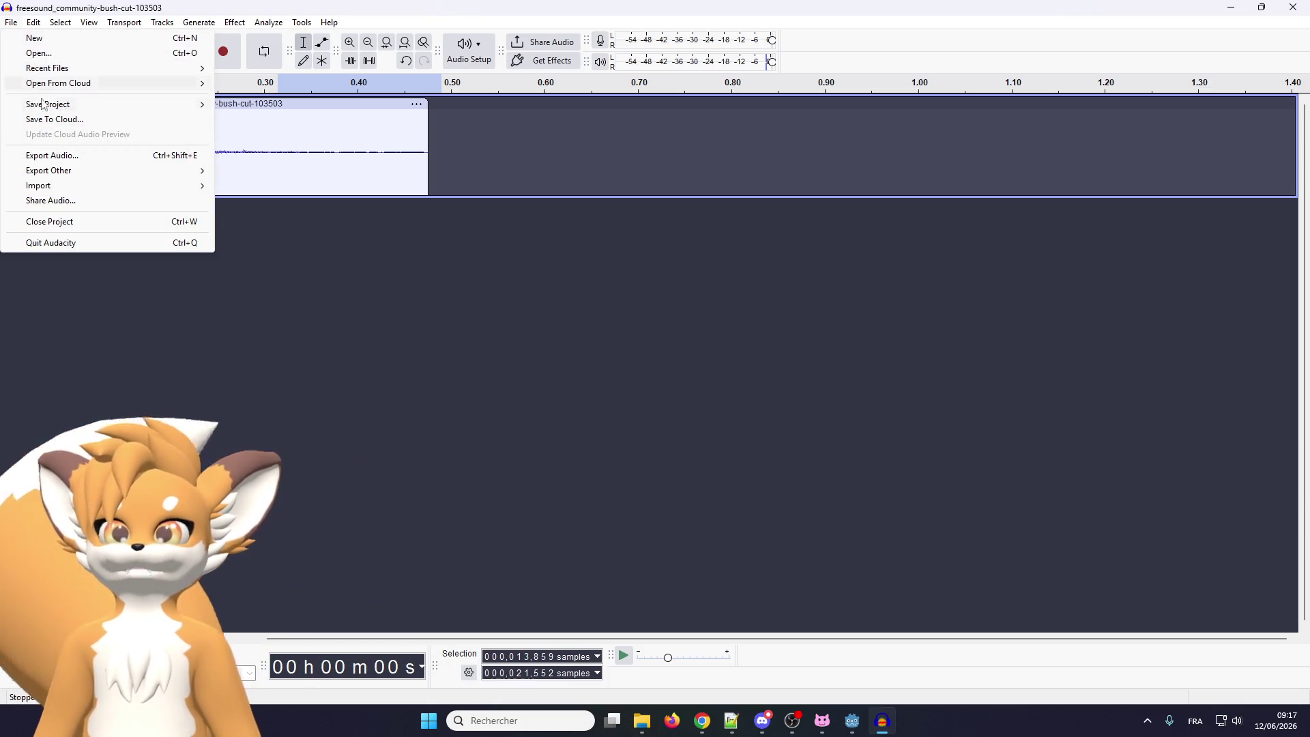
{"action": "left_click", "coordinate": [51, 154]}
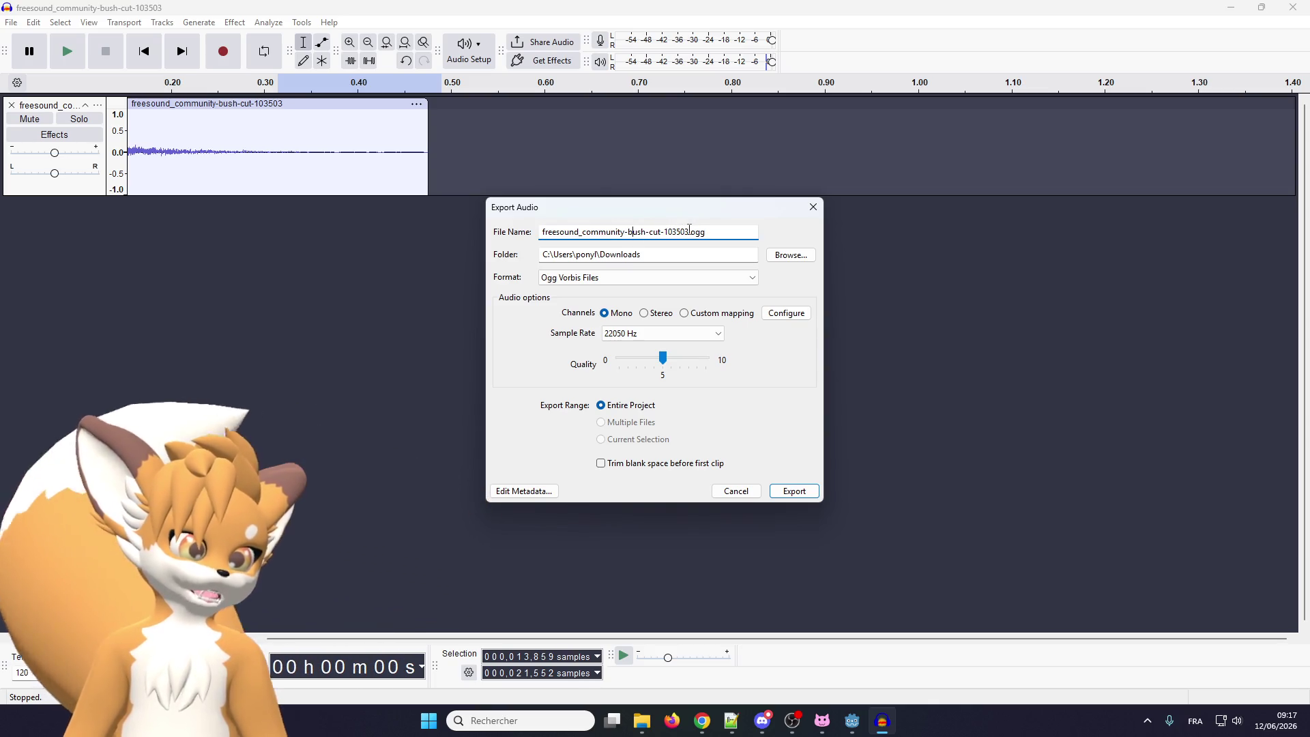
{"action": "left_click_drag", "start_coordinate": [689, 230], "coordinate": [512, 226]}
{"action": "type", "text": "b"}
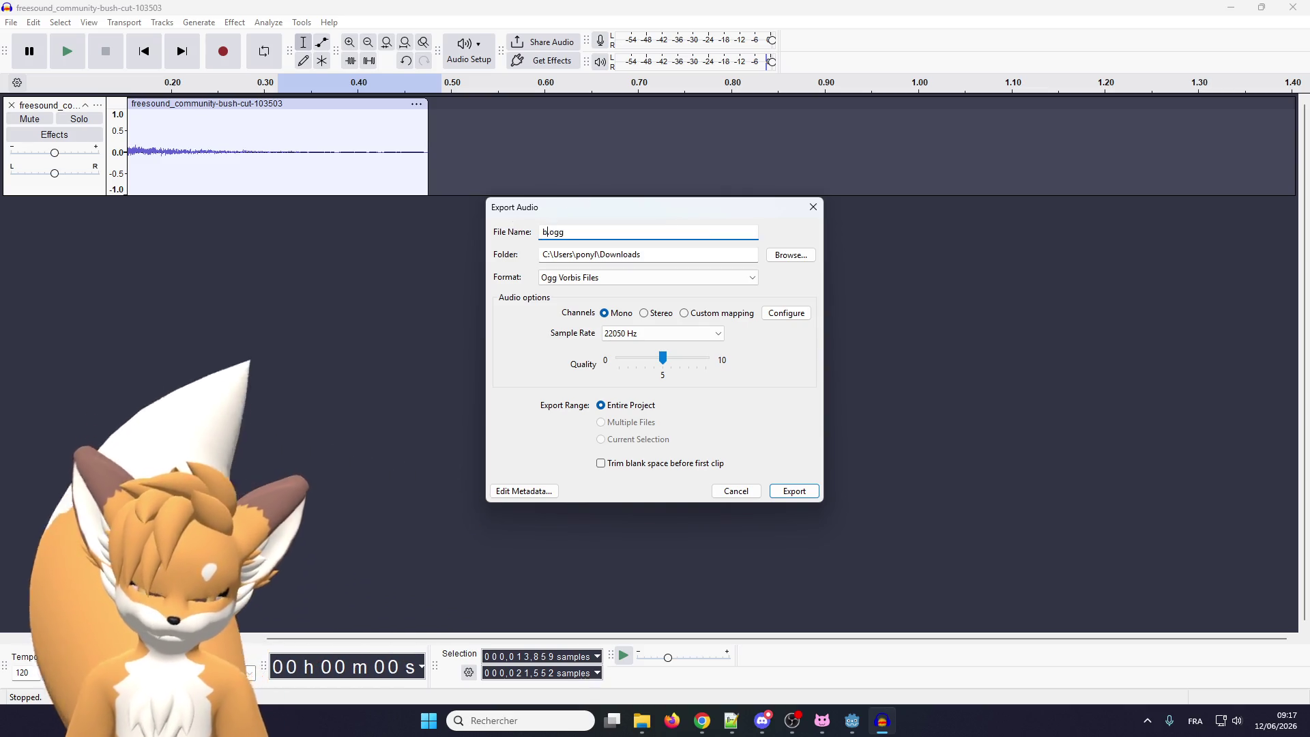
{"action": "type", "text": "ush_cut"}
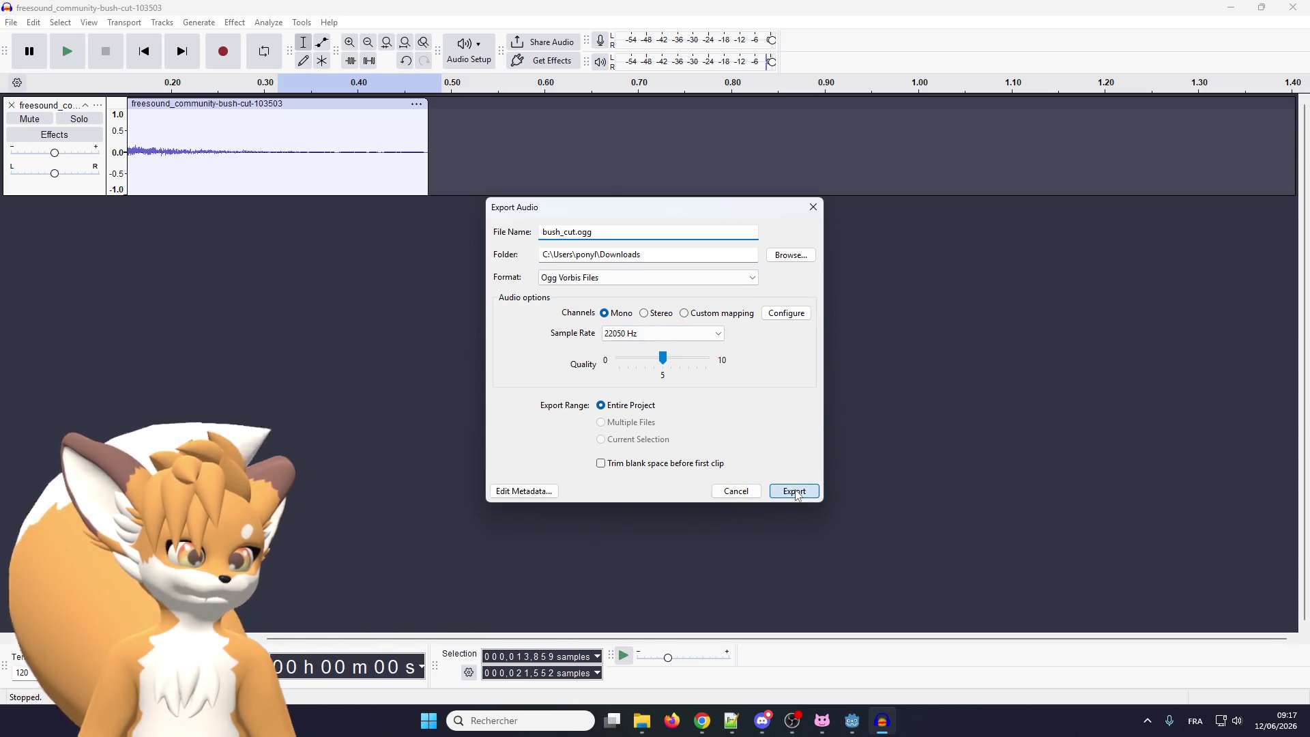
{"action": "left_click", "coordinate": [796, 494]}
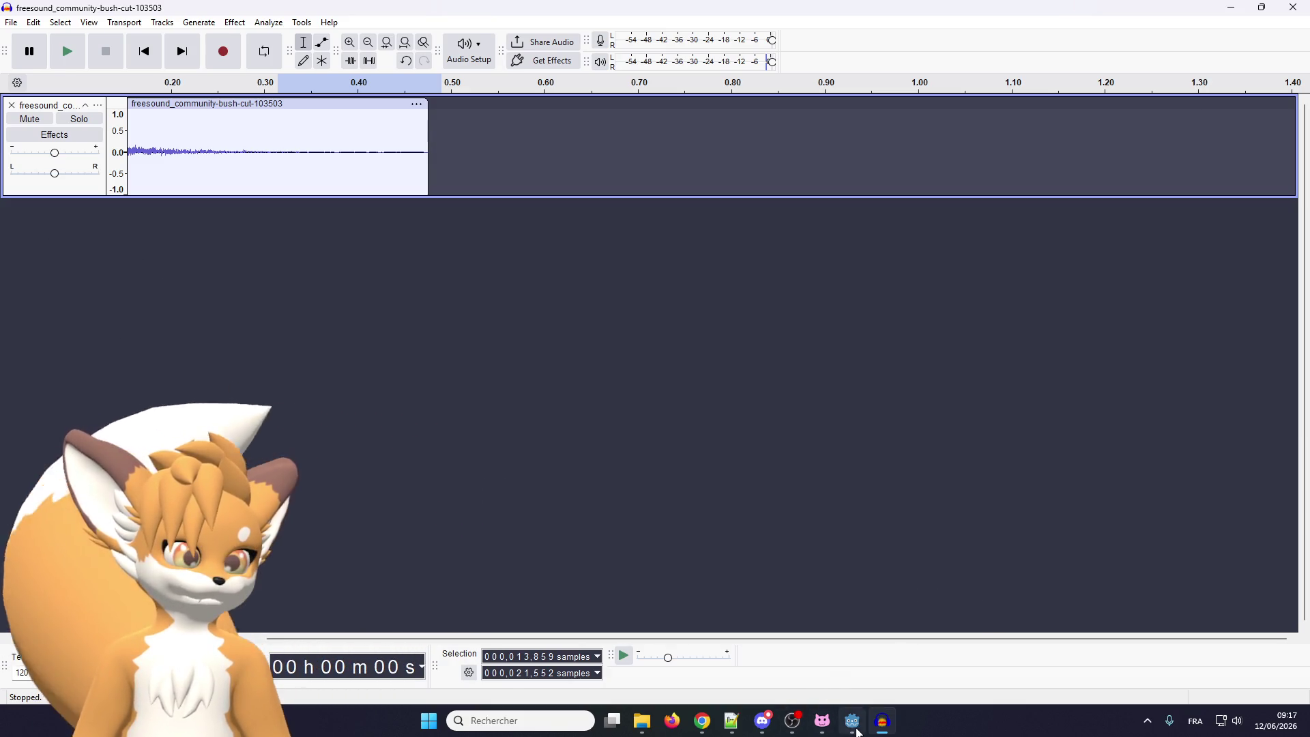
{"action": "left_click", "coordinate": [858, 731]}
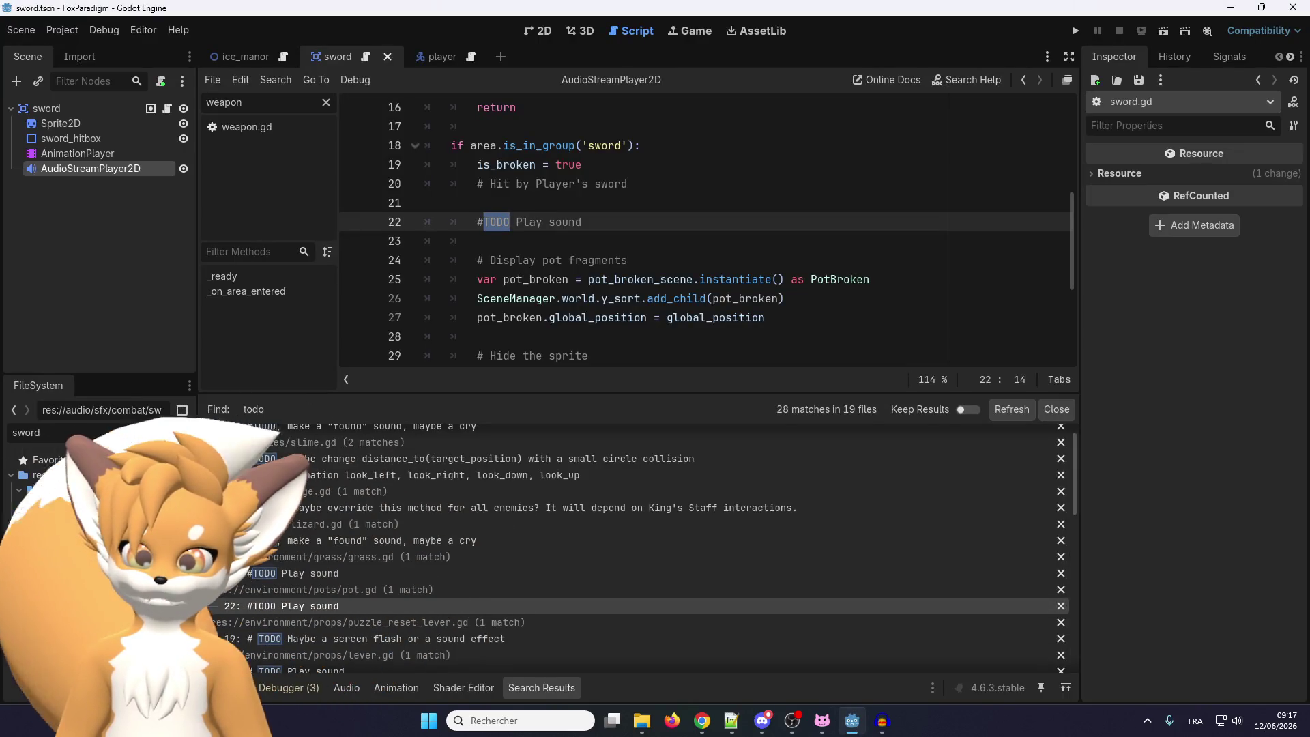
Locate the bush_cut sound in the environment sfx folder, then filter the file list by 'grass'
{"action": "key", "text": "BackSpace"}
{"action": "key", "text": "BackSpace"}
{"action": "key", "text": "BackSpace"}
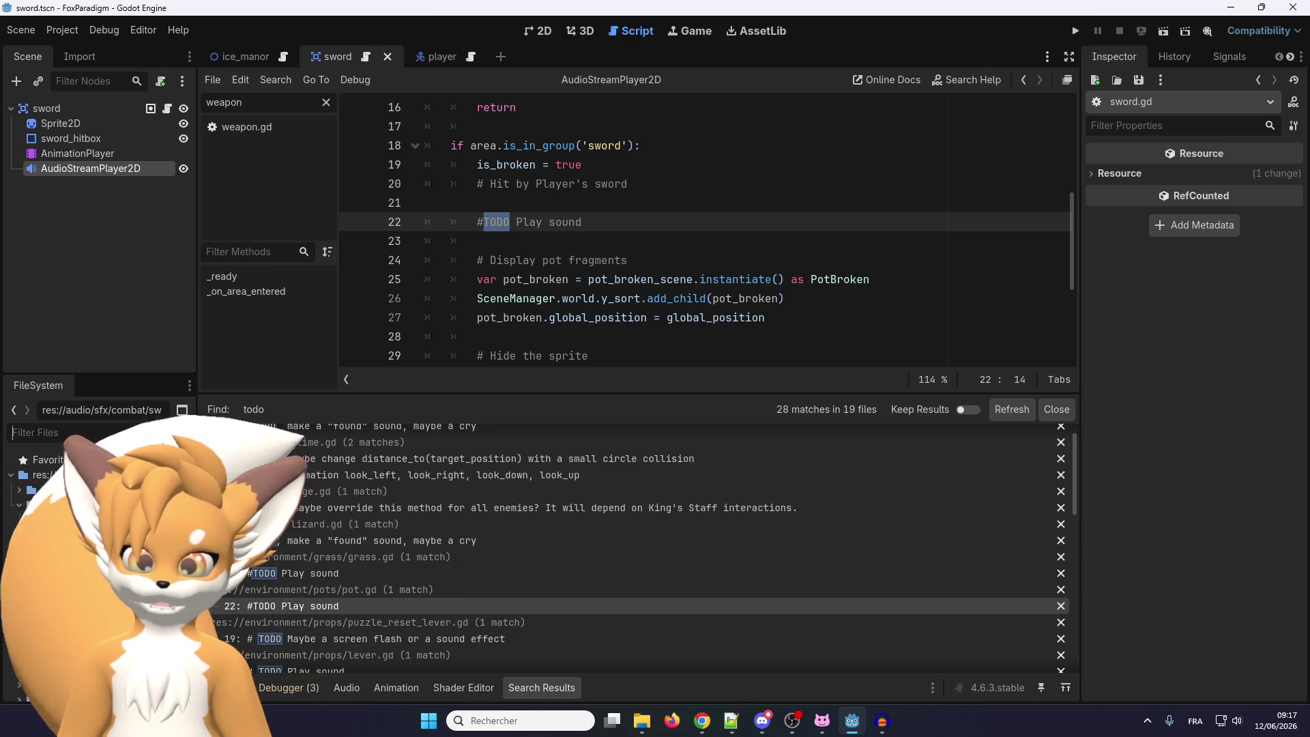
{"action": "scroll", "coordinate": [42, 608], "scroll_direction": "down", "scroll_amount": 1}
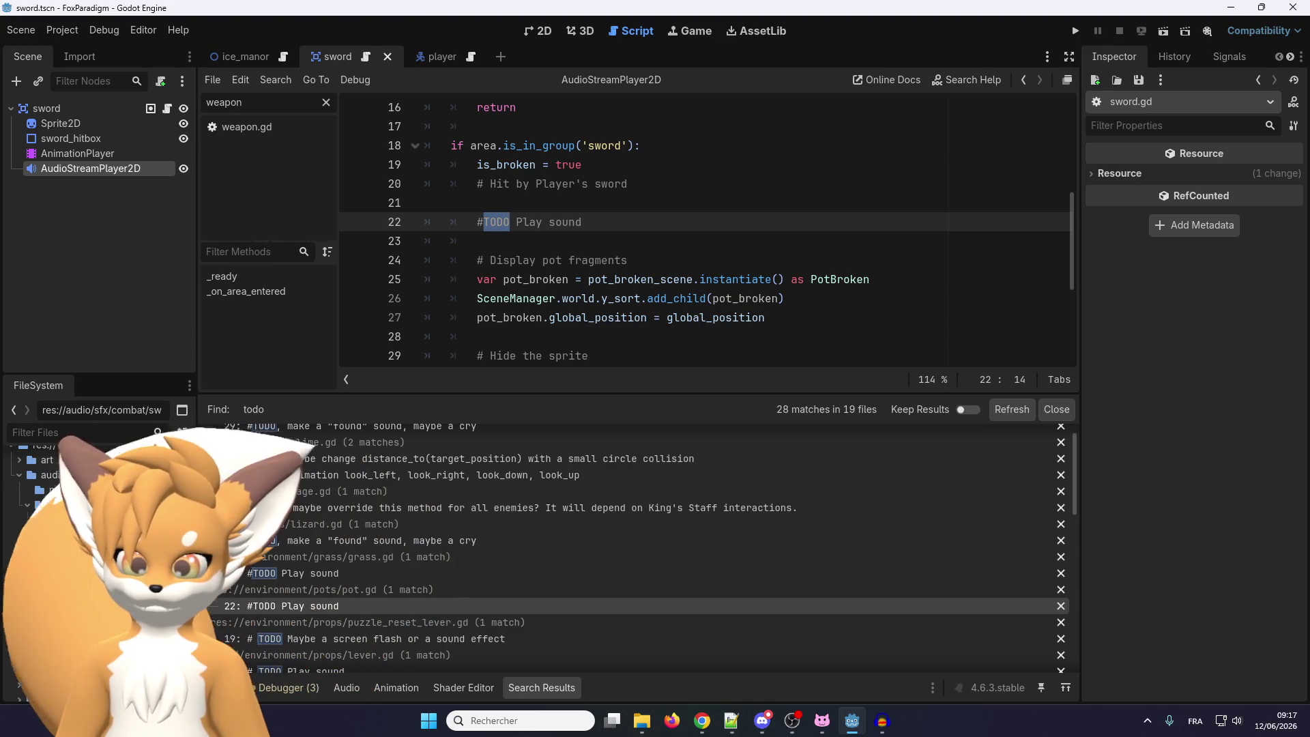
{"action": "left_click", "coordinate": [75, 580]}
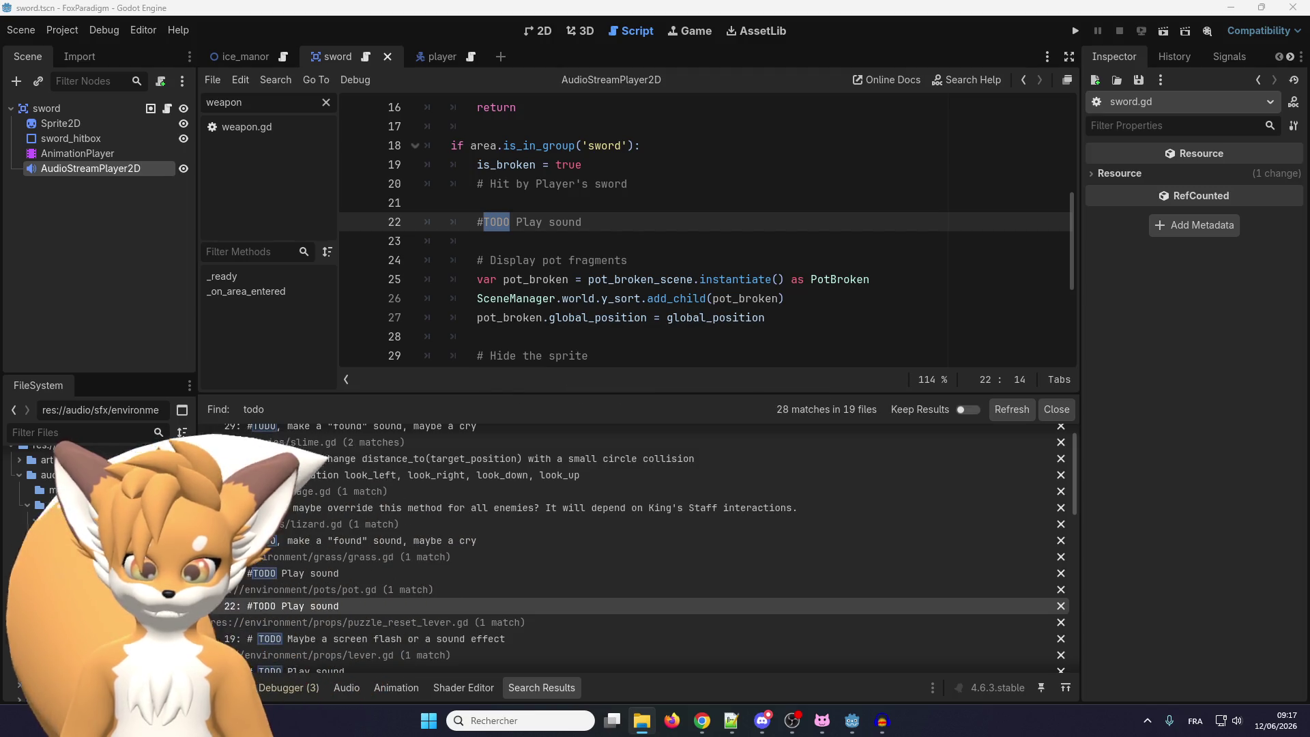
{"action": "left_click", "coordinate": [89, 595]}
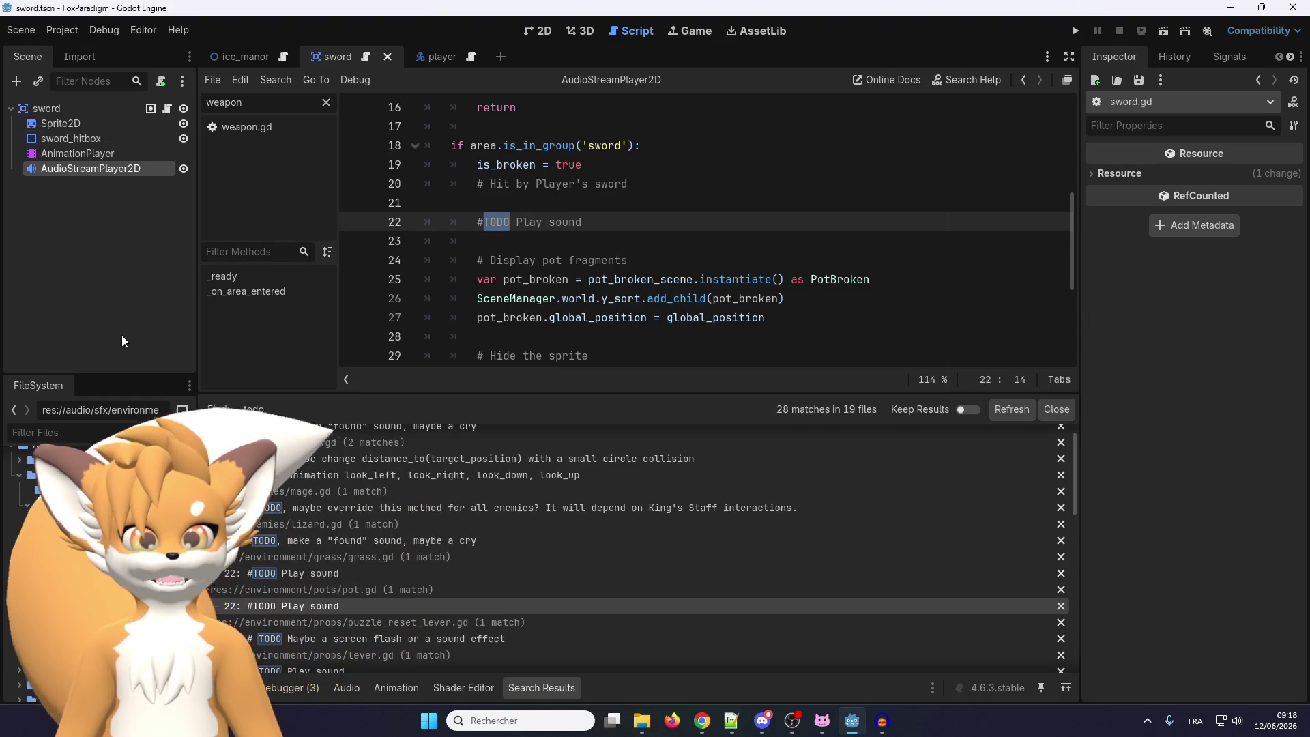
{"action": "left_click", "coordinate": [96, 433]}
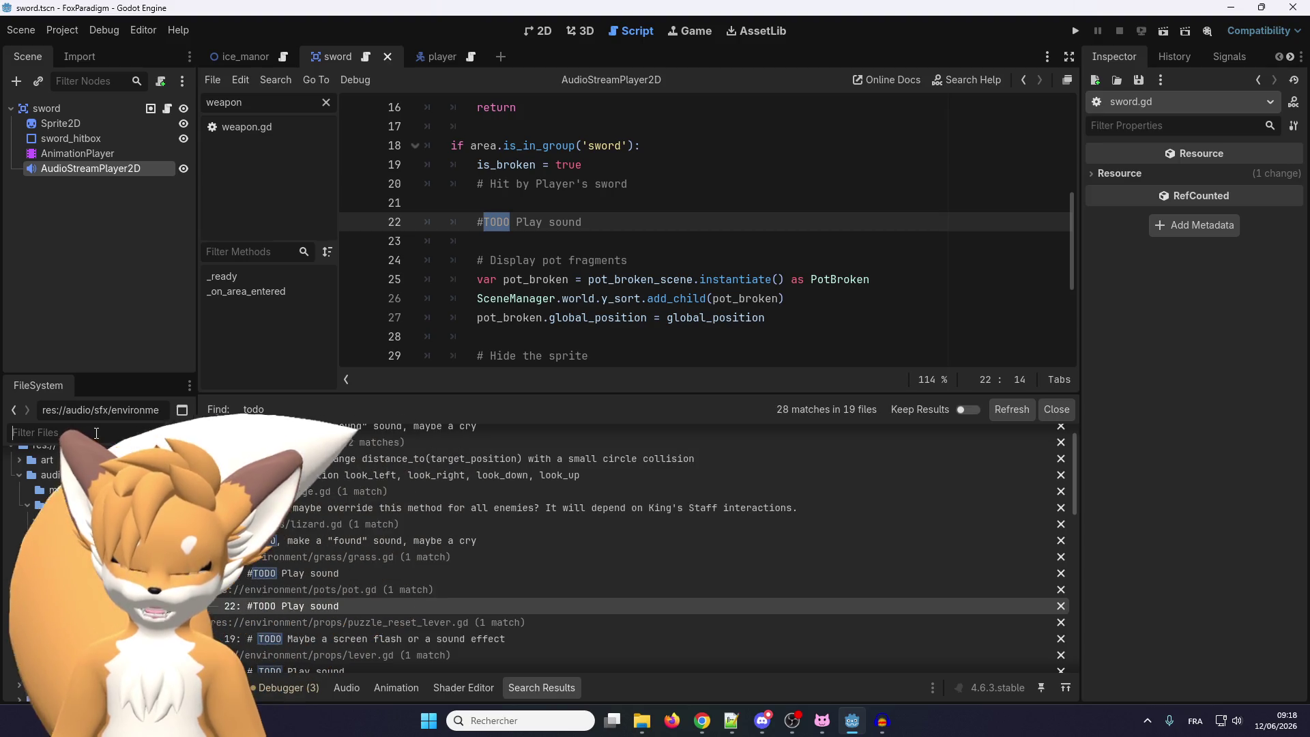
{"action": "type", "text": "grass"}
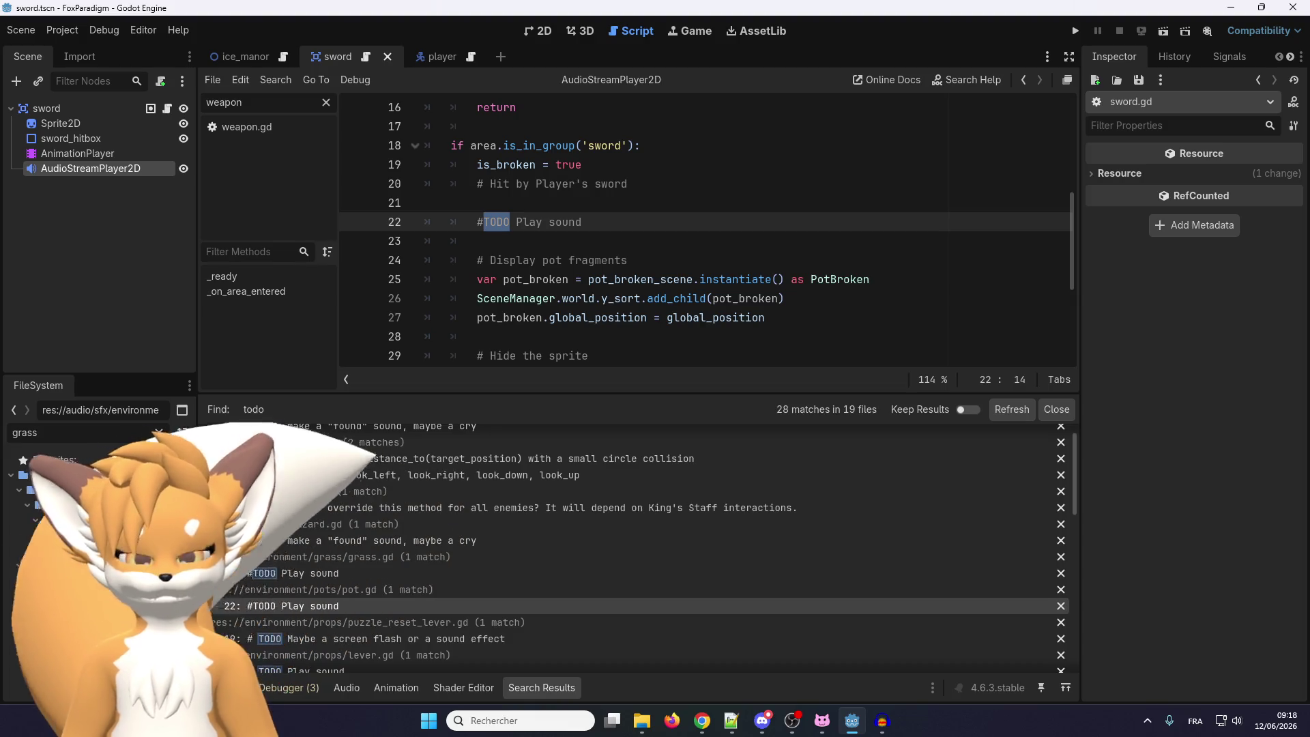
Open the grass_cut.tscn scene in the 2D view
{"action": "double_click", "coordinate": [85, 645]}
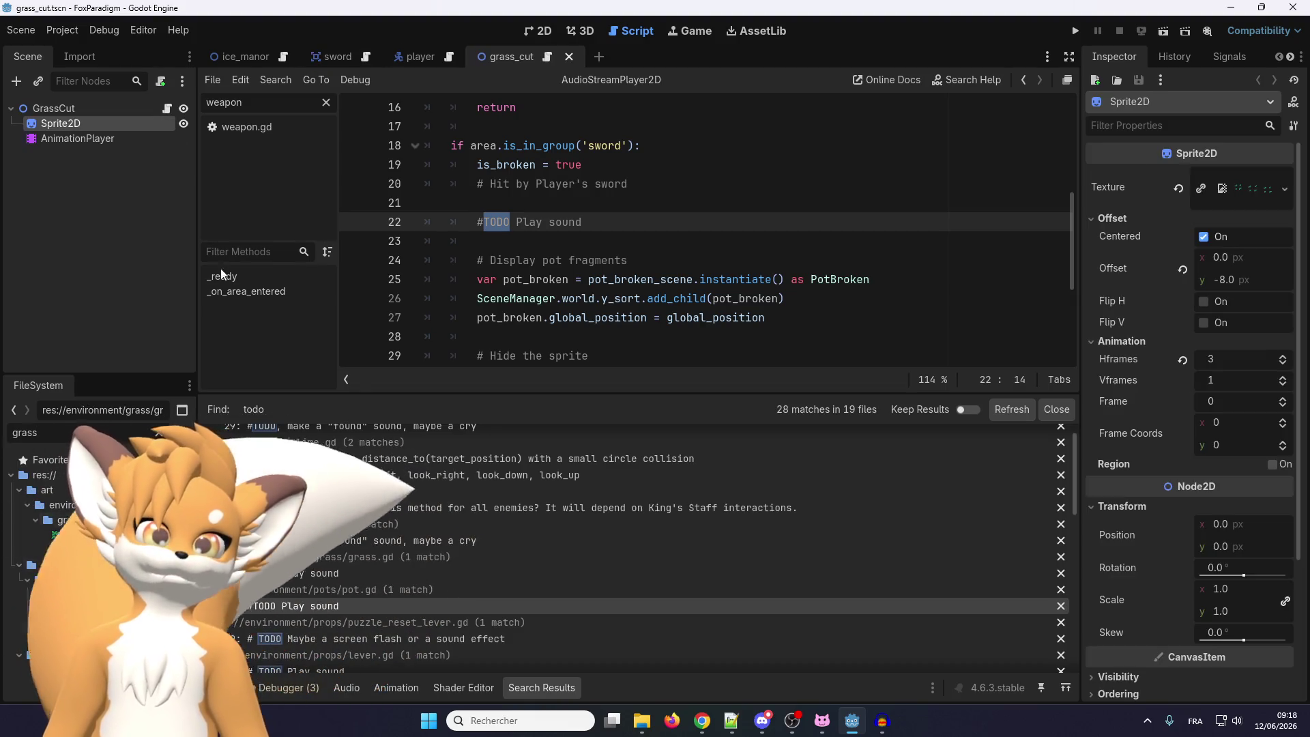
{"action": "left_click", "coordinate": [534, 30]}
{"action": "scroll", "coordinate": [511, 198], "scroll_direction": "down", "scroll_amount": 2}
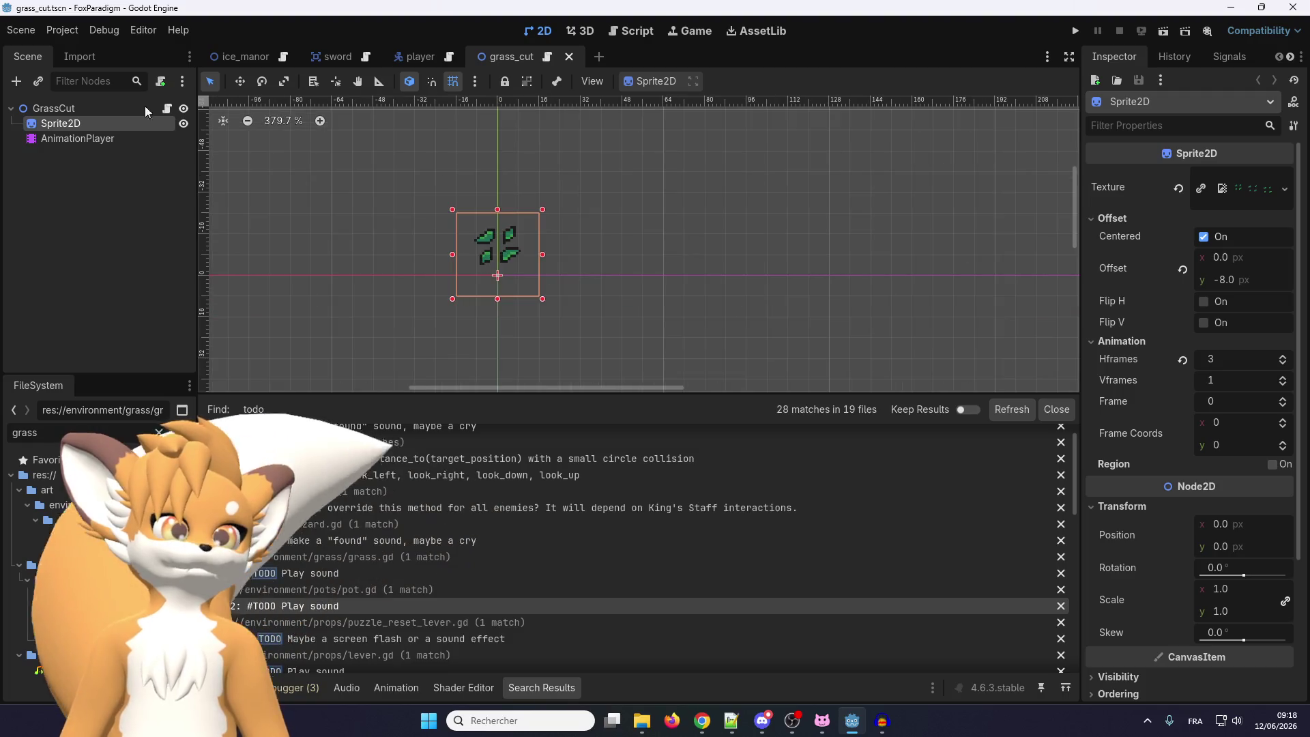
Add an AudioStreamPlayer2D child under GrassCut with Autoplay turned on
{"action": "left_click", "coordinate": [60, 108]}
{"action": "right_click", "coordinate": [60, 108]}
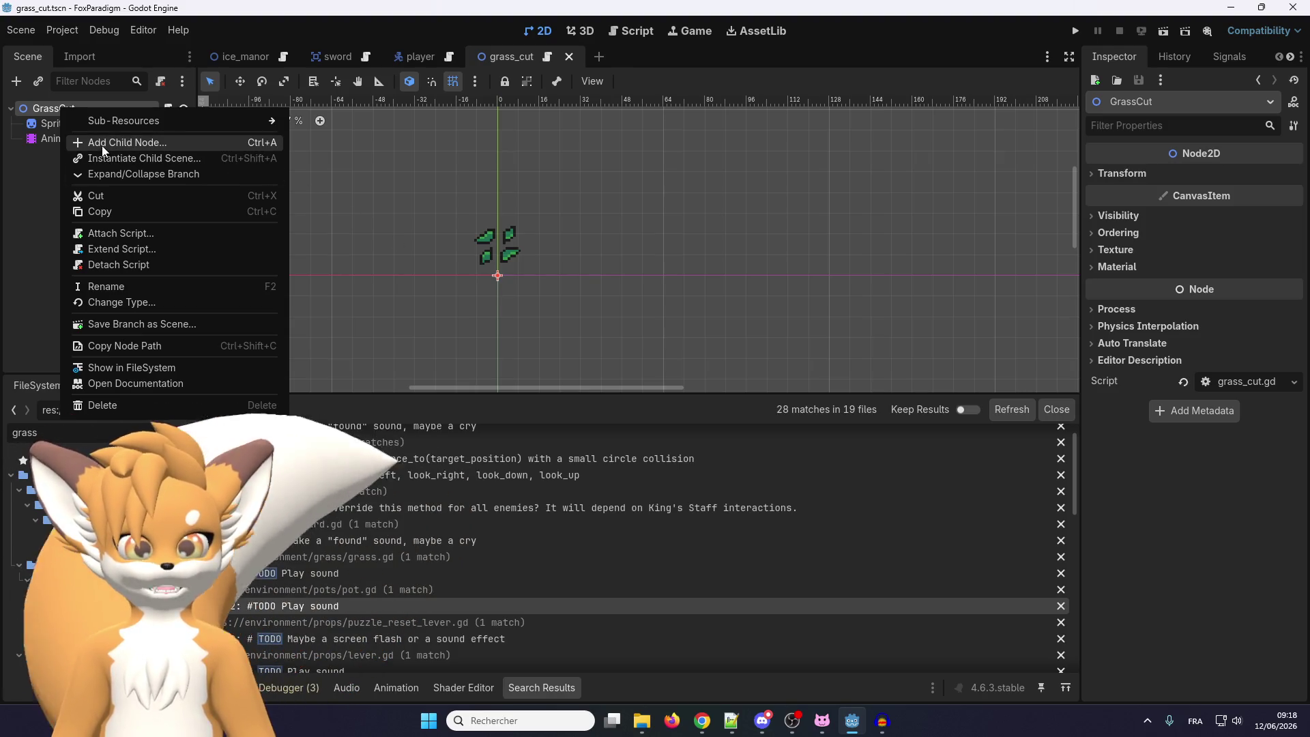
{"action": "left_click", "coordinate": [101, 145]}
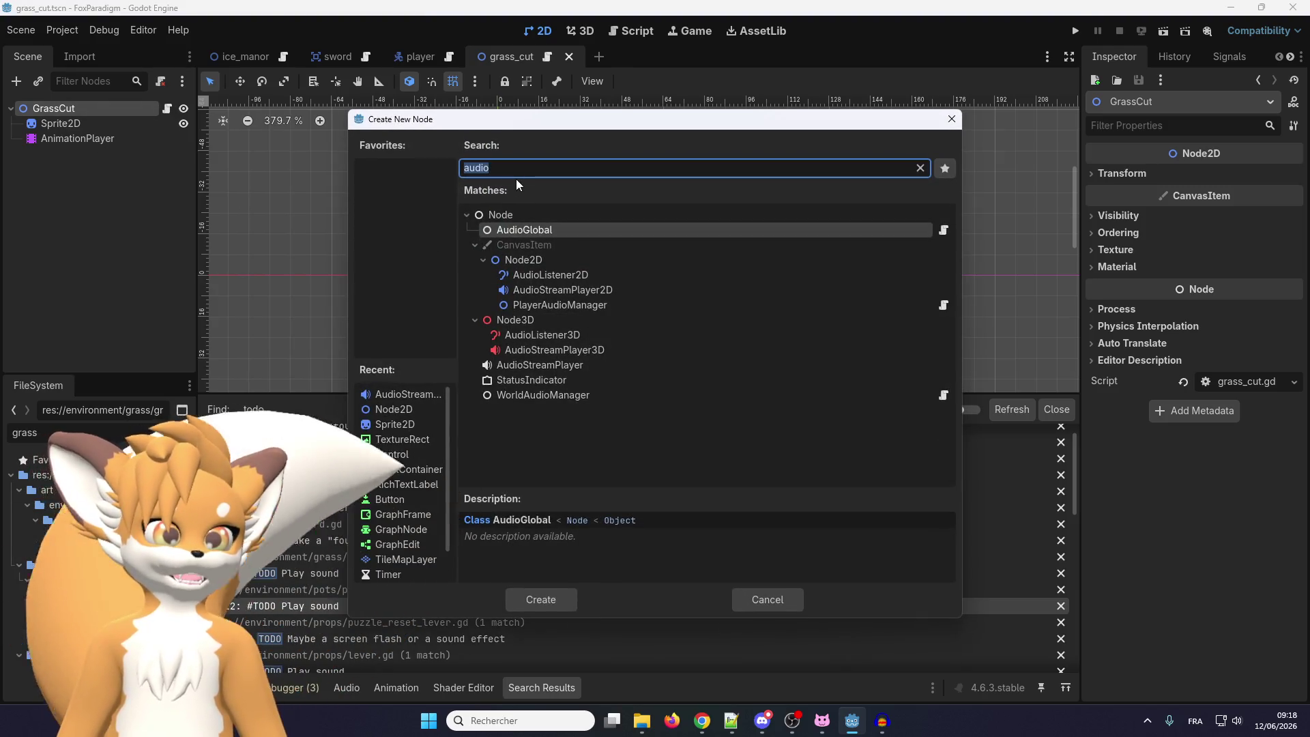
{"action": "double_click", "coordinate": [539, 290]}
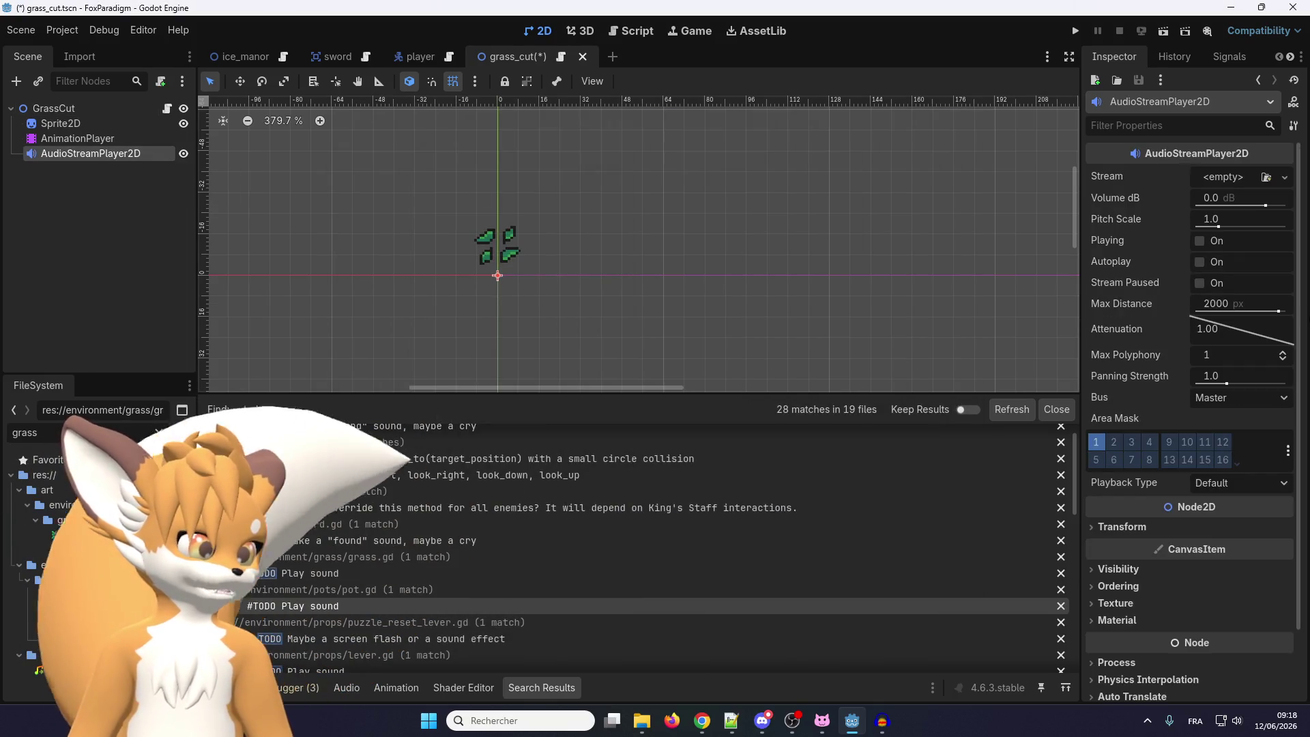
{"action": "left_click", "coordinate": [1199, 263]}
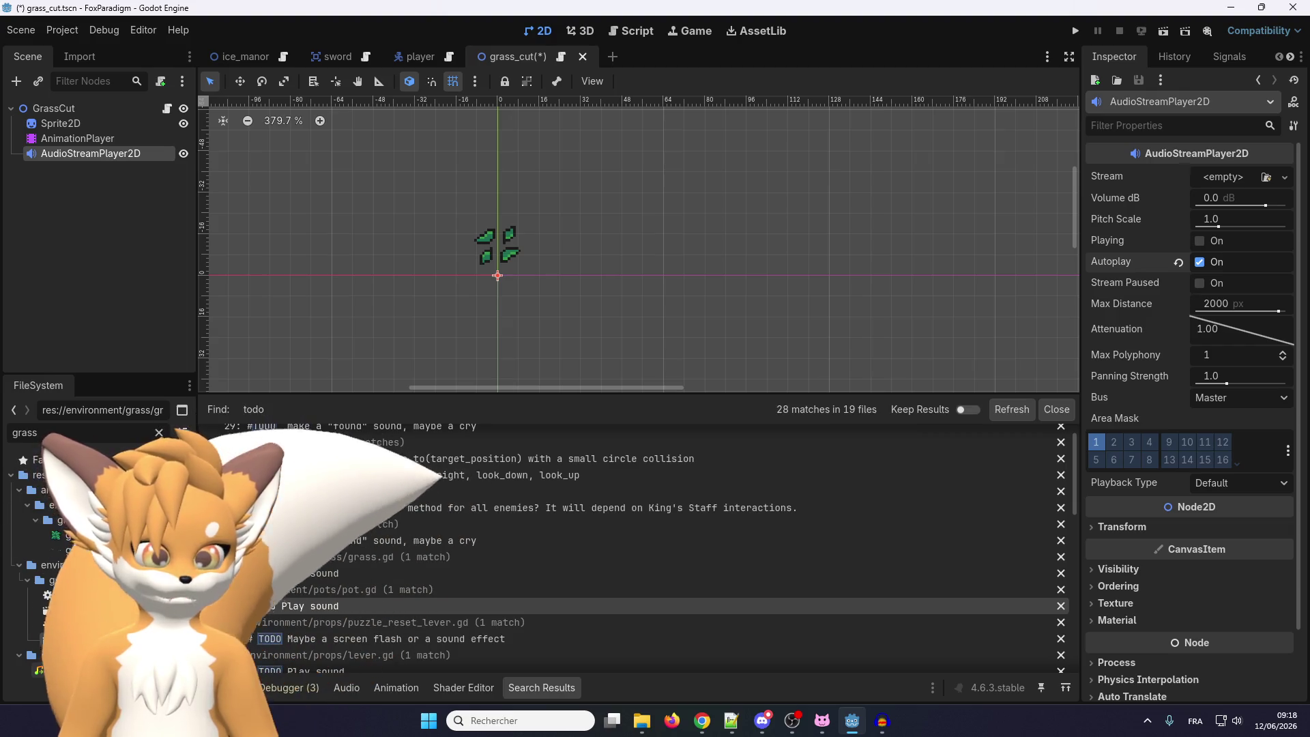
Clear the file filter and move the sound file into the audio/sfx/environment folder
{"action": "left_click", "coordinate": [159, 433]}
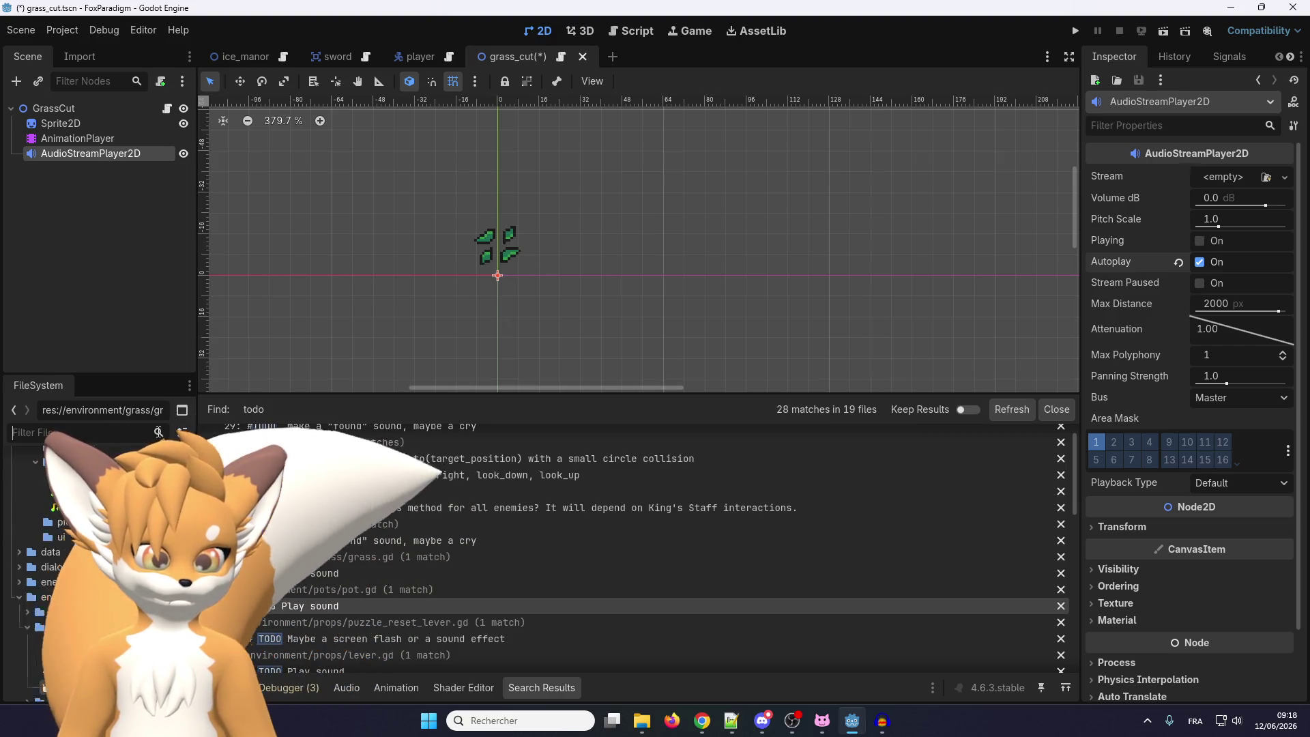
{"action": "scroll", "coordinate": [82, 519], "scroll_direction": "up", "scroll_amount": 1}
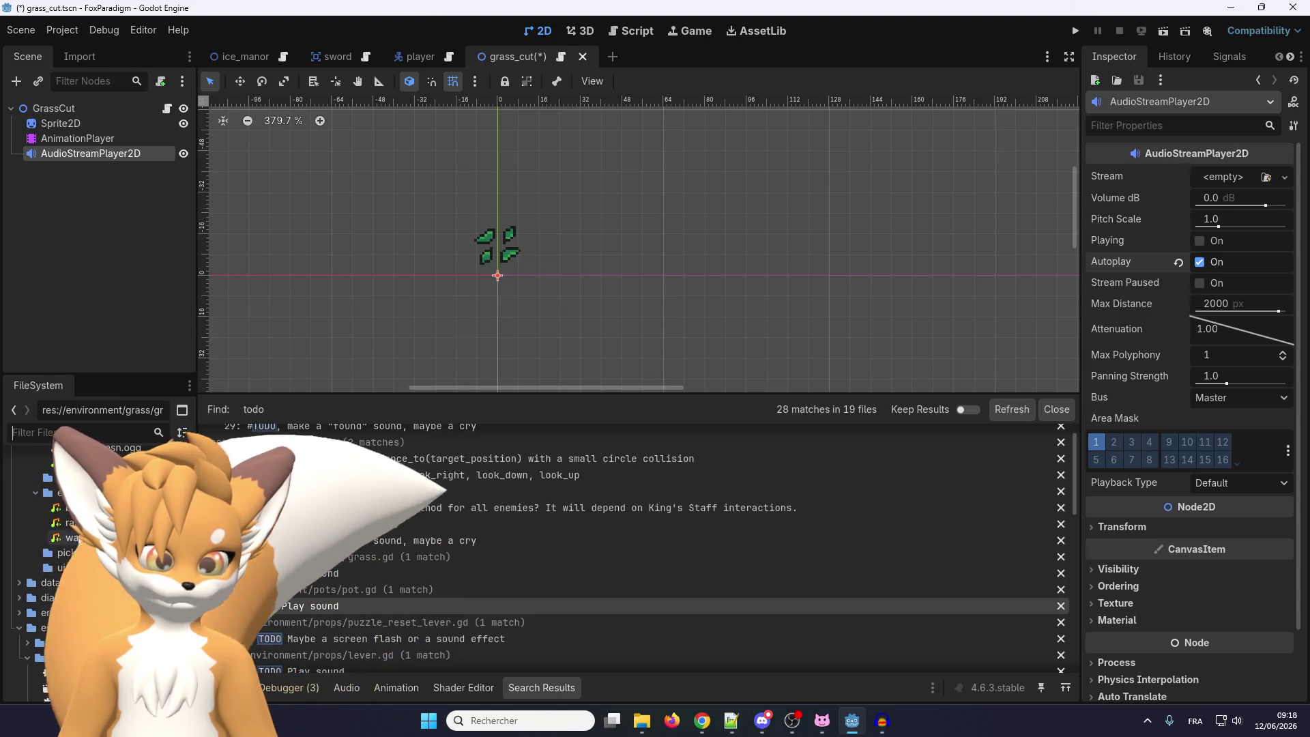
{"action": "scroll", "coordinate": [41, 546], "scroll_direction": "up", "scroll_amount": 3}
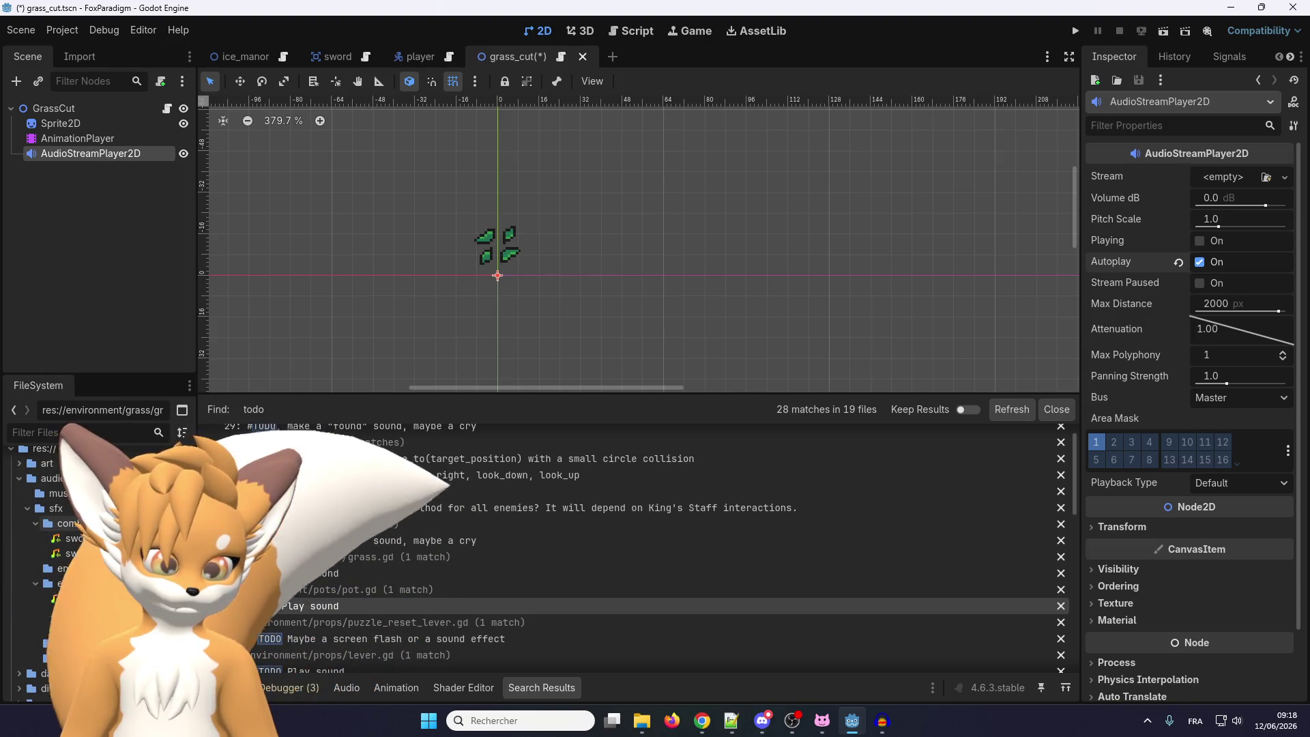
{"action": "scroll", "coordinate": [41, 546], "scroll_direction": "down", "scroll_amount": 5}
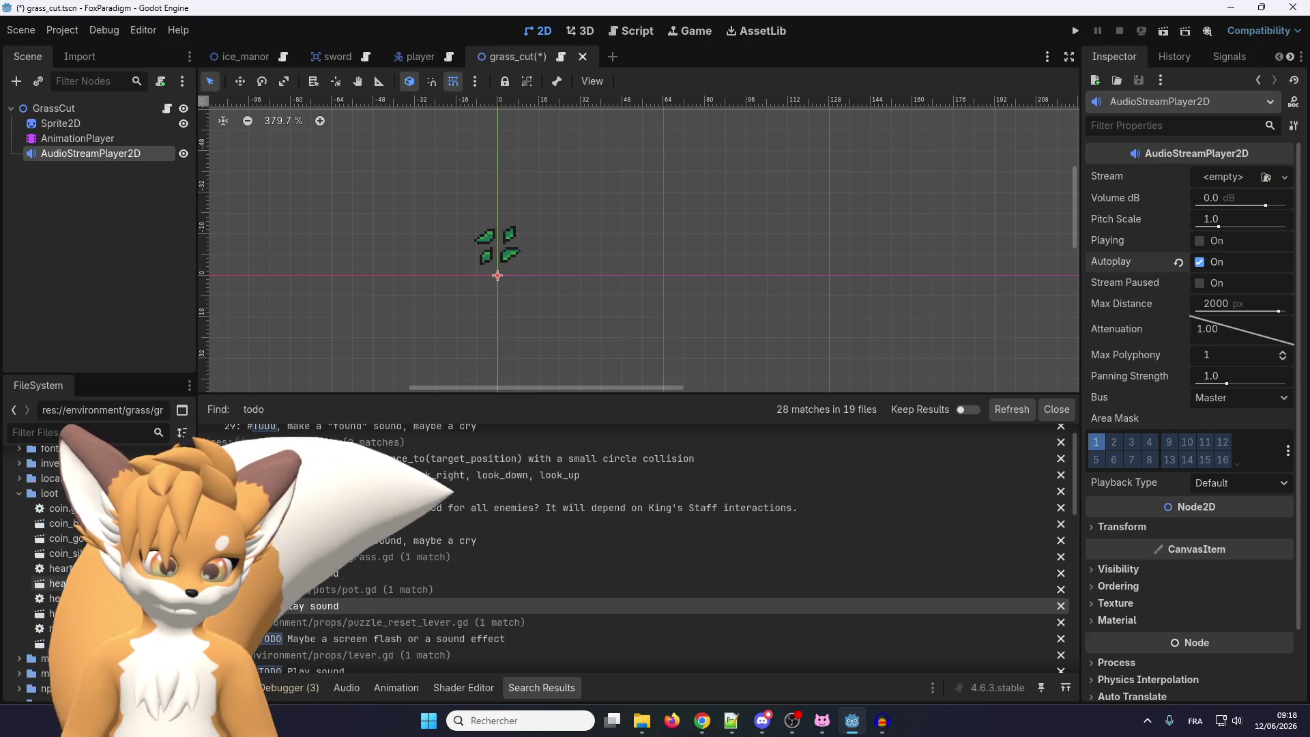
{"action": "scroll", "coordinate": [41, 546], "scroll_direction": "down", "scroll_amount": 5}
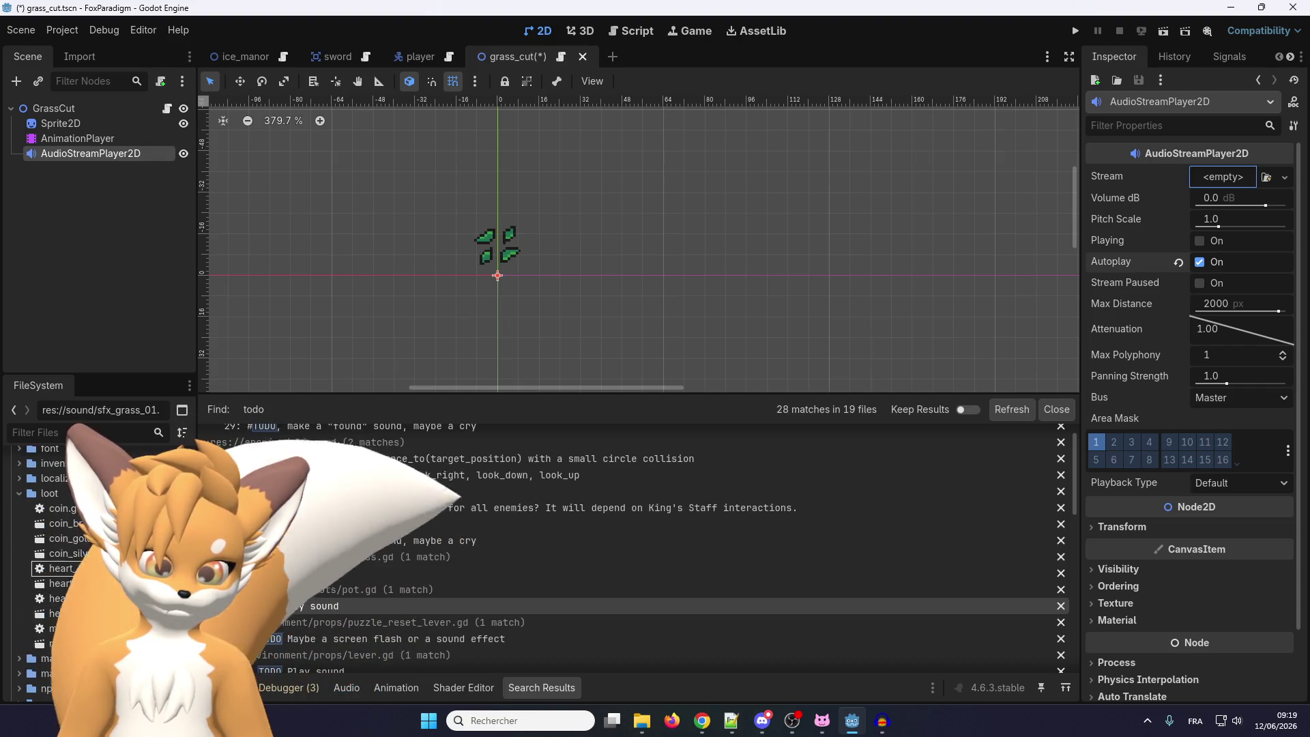
{"action": "scroll", "coordinate": [95, 573], "scroll_direction": "up", "scroll_amount": 10}
{"action": "left_click_drag", "start_coordinate": [95, 573], "coordinate": [87, 621]}
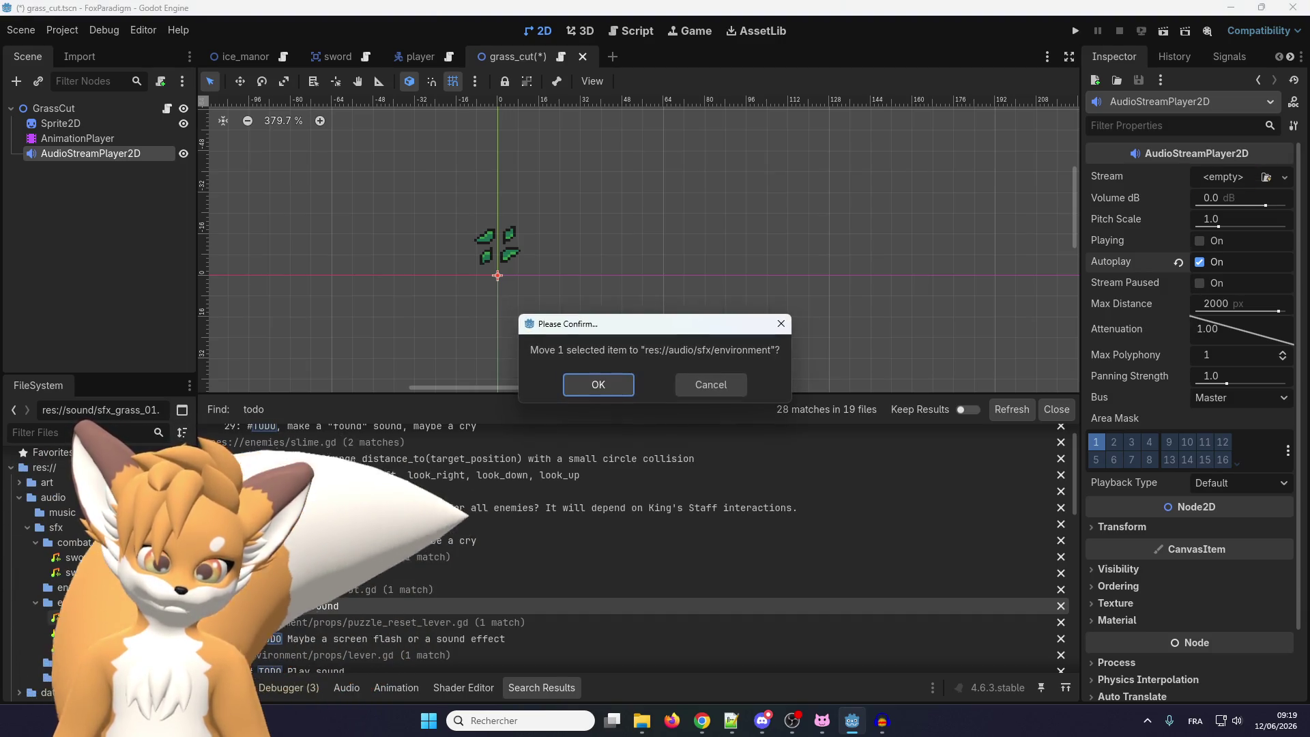
{"action": "left_click", "coordinate": [599, 383]}
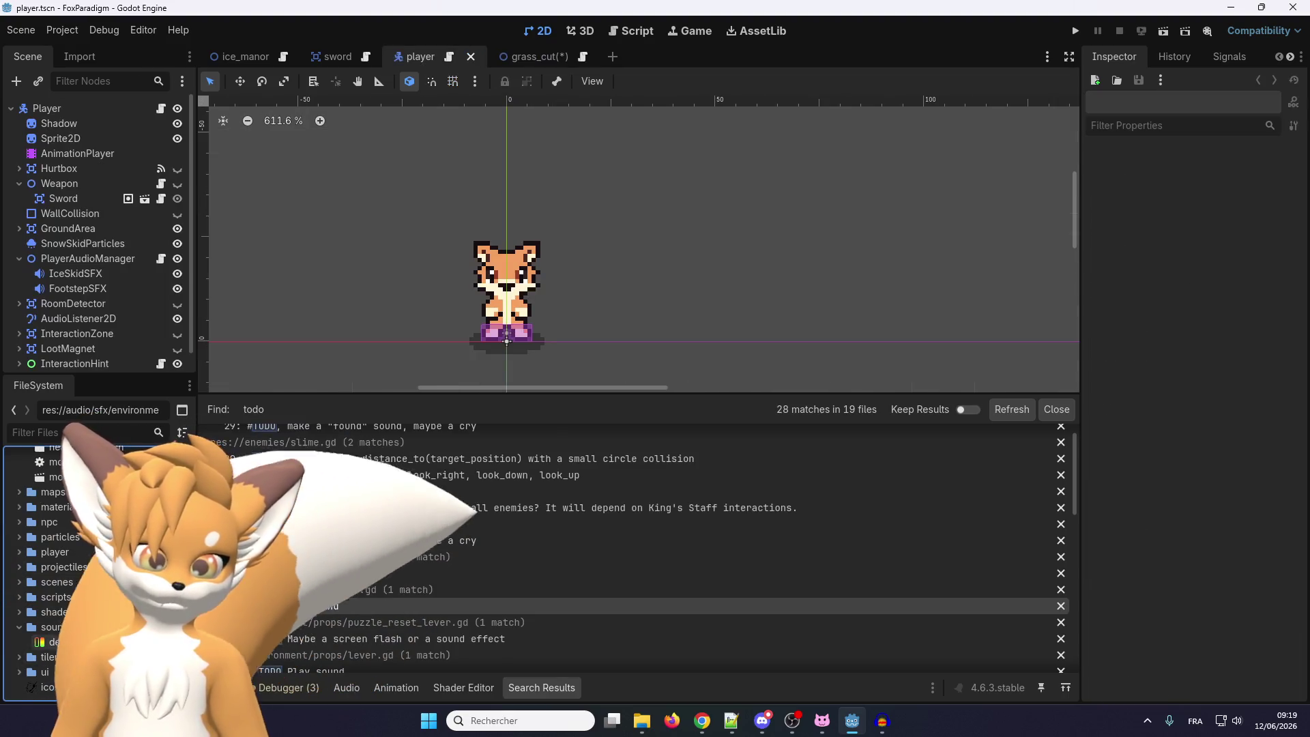
{"action": "left_click", "coordinate": [83, 643]}
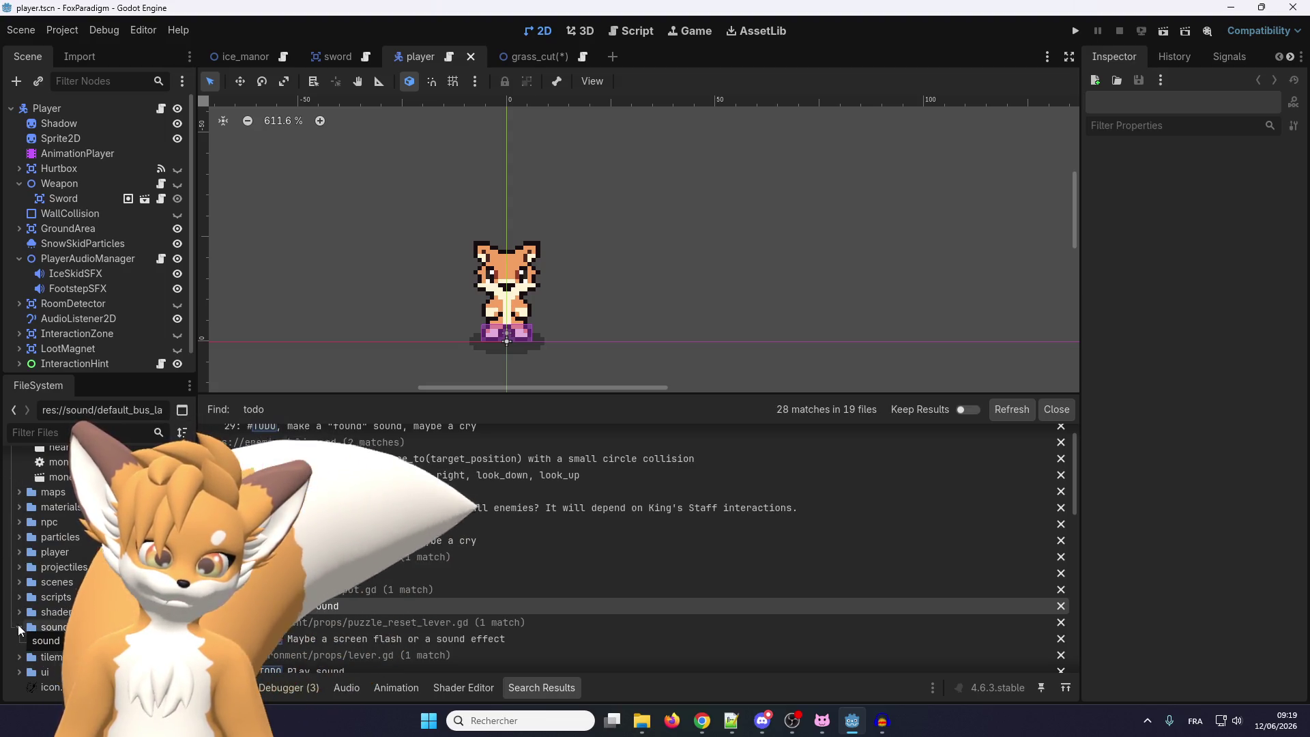
Assign bush_cut.ogg as the Stream of grass_cut's AudioStreamPlayer2D
{"action": "scroll", "coordinate": [75, 621], "scroll_direction": "up", "scroll_amount": 5}
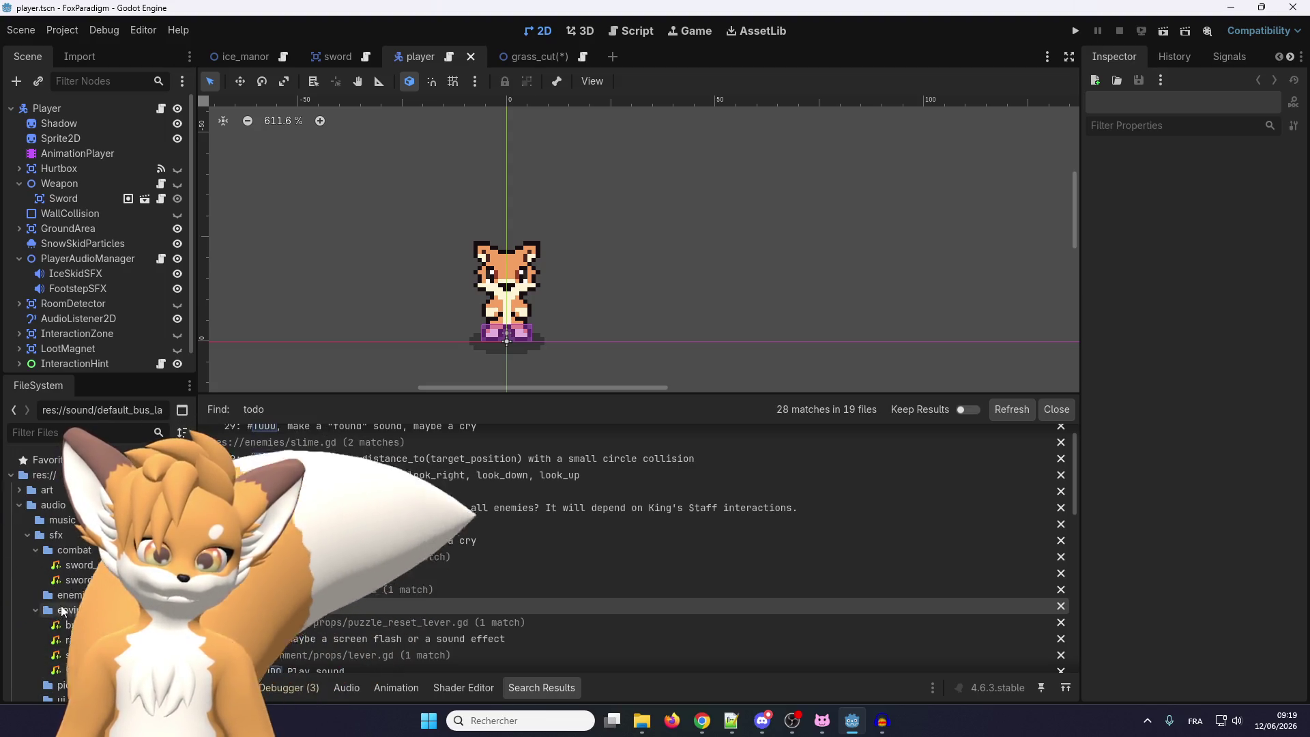
{"action": "scroll", "coordinate": [65, 597], "scroll_direction": "up", "scroll_amount": 3}
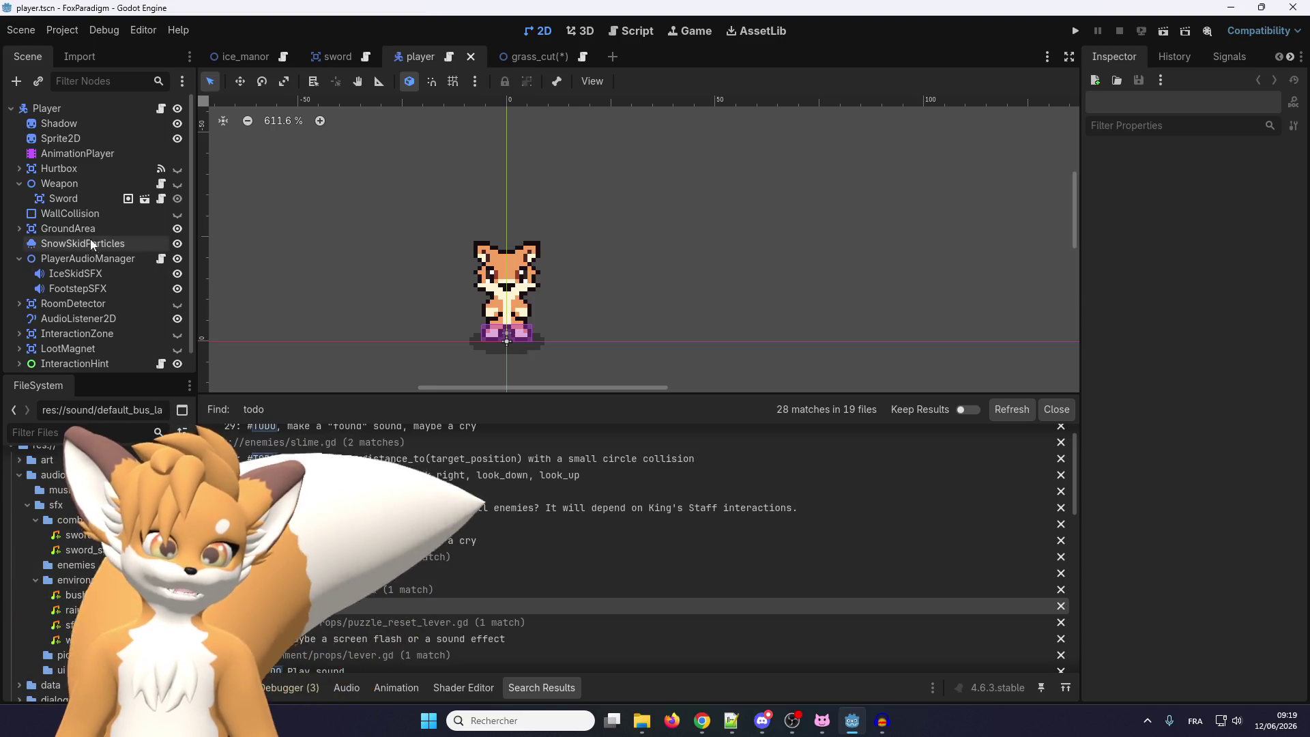
{"action": "left_click", "coordinate": [543, 56]}
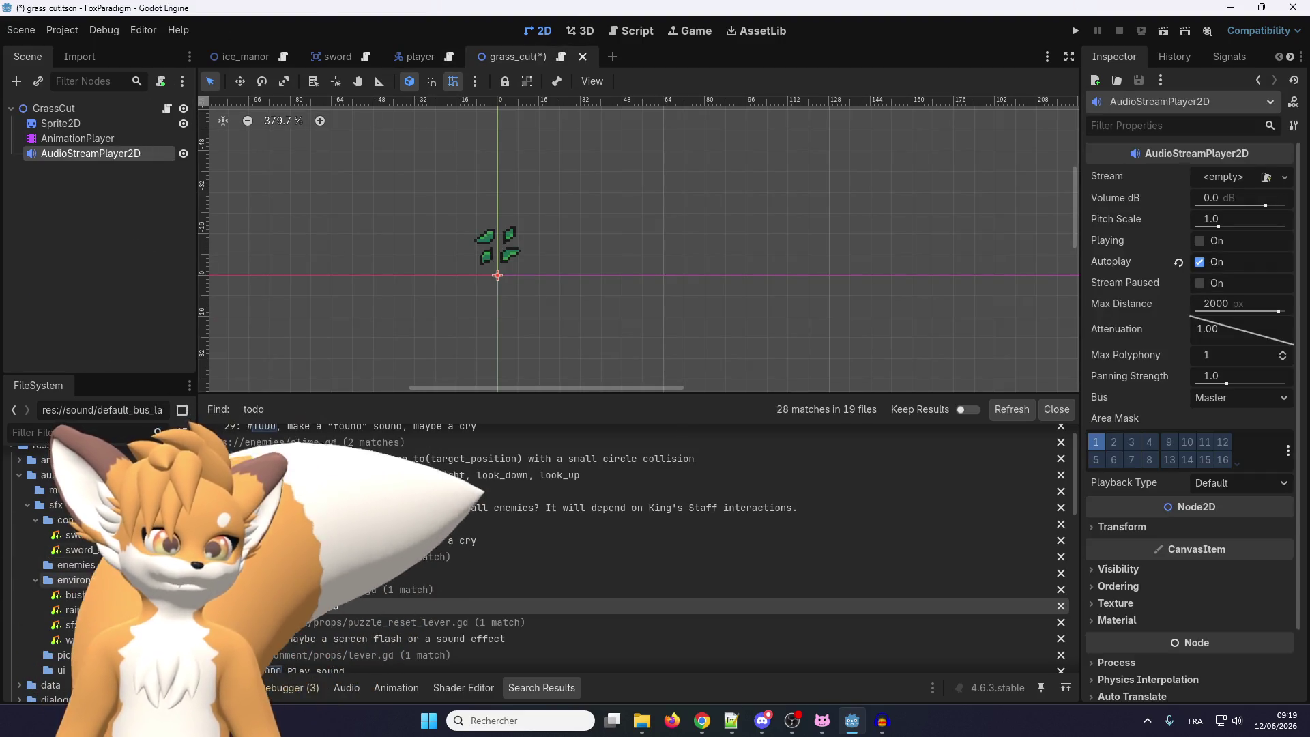
{"action": "mouse_move", "coordinate": [95, 595]}
{"action": "left_mouse_down"}
{"action": "mouse_move", "coordinate": [1238, 191]}
{"action": "mouse_move", "coordinate": [1227, 181]}
{"action": "left_mouse_up"}
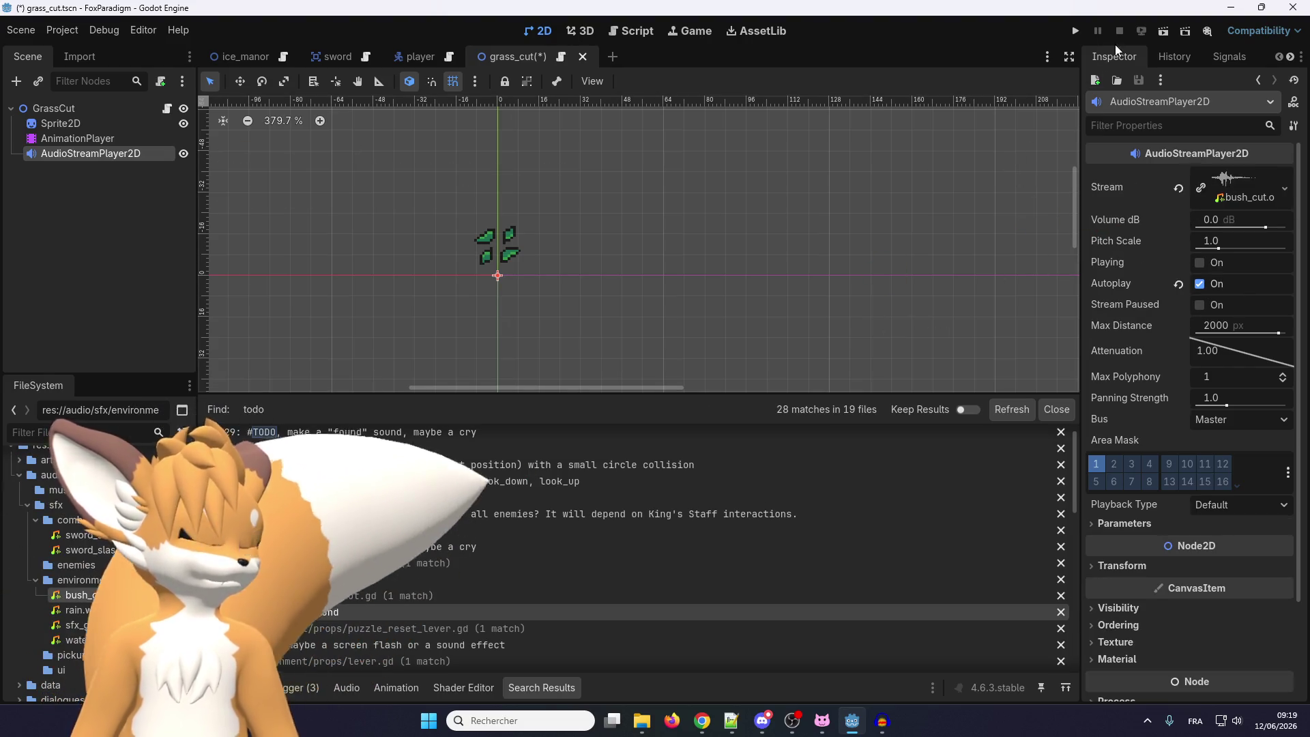
Route the audio player through the SFX bus, then save and run the game
{"action": "left_click", "coordinate": [1242, 419]}
{"action": "left_click", "coordinate": [1227, 475]}
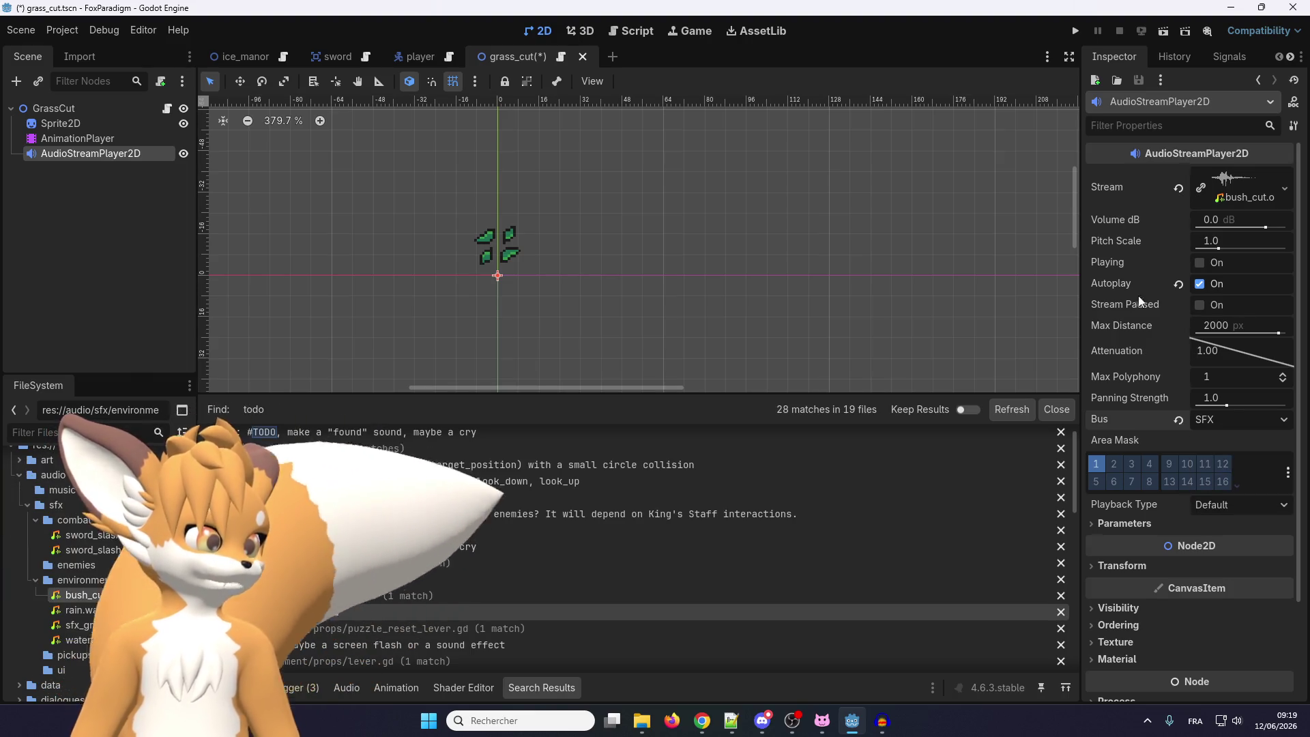
{"action": "left_click", "coordinate": [1083, 32]}
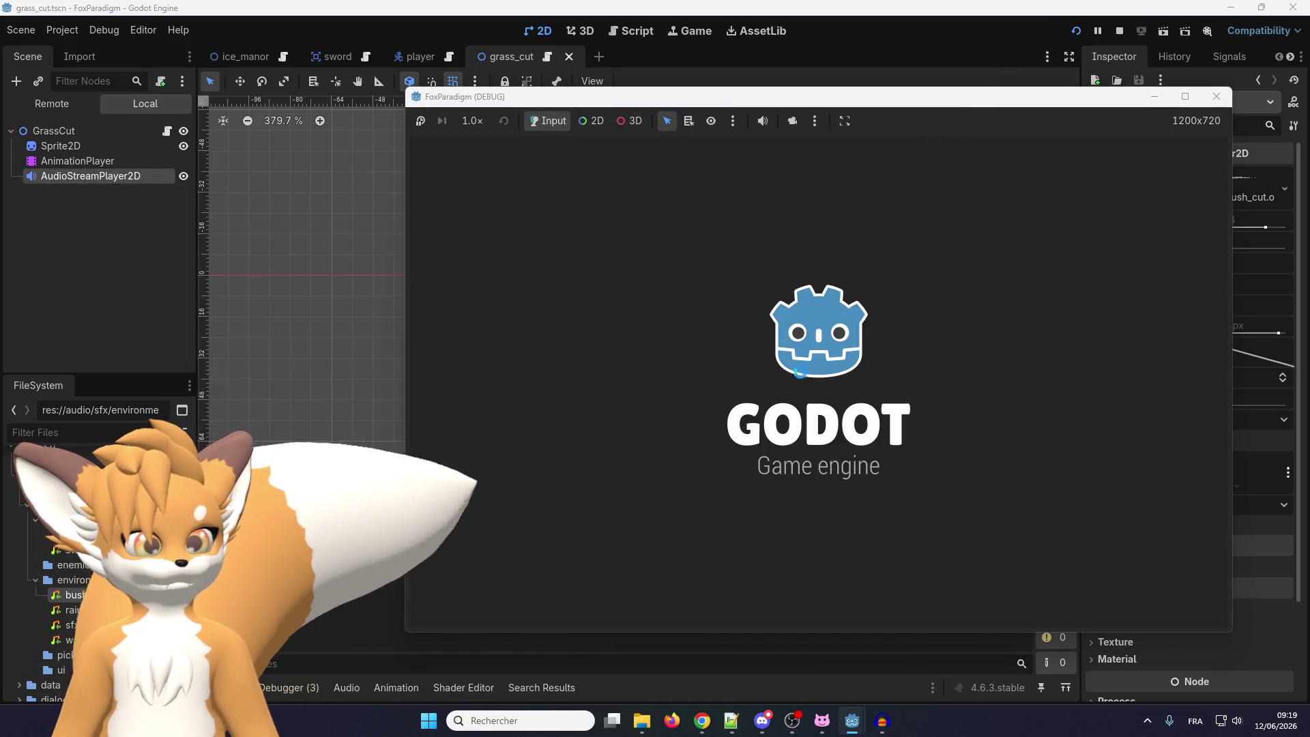
Walk the fox to the bushes and slash them to hear the cut sound, then close the game
{"action": "key", "text": "Return"}
{"action": "key", "text": "Return"}
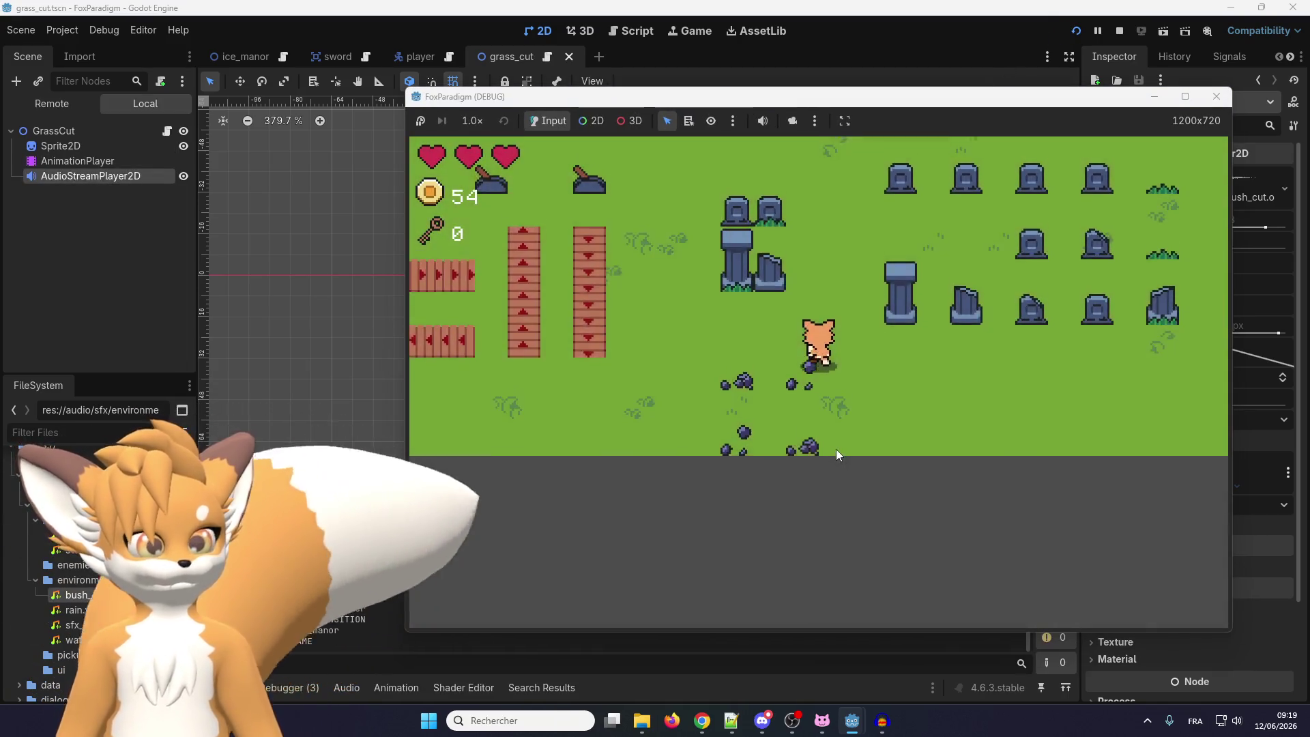
{"action": "key", "text": "Up"}
{"action": "key", "text": "Left"}
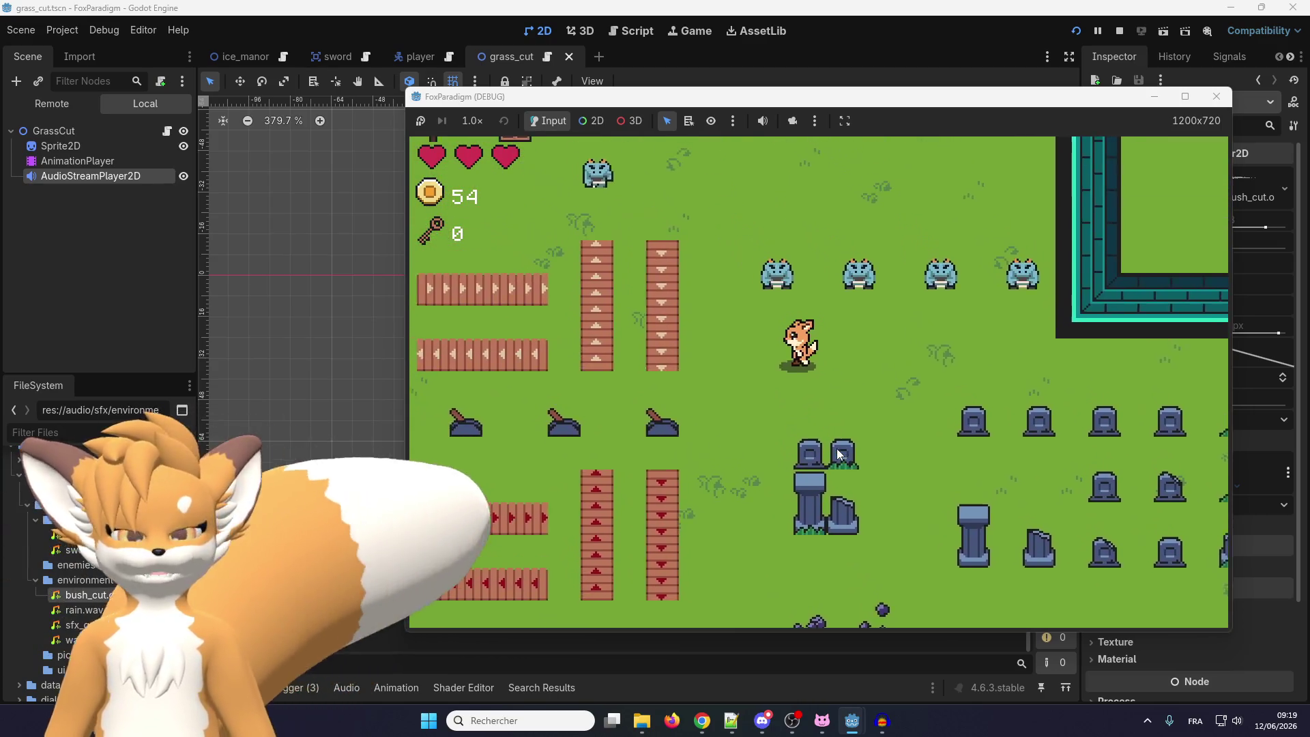
{"action": "key", "text": "Up"}
{"action": "key", "text": "Left"}
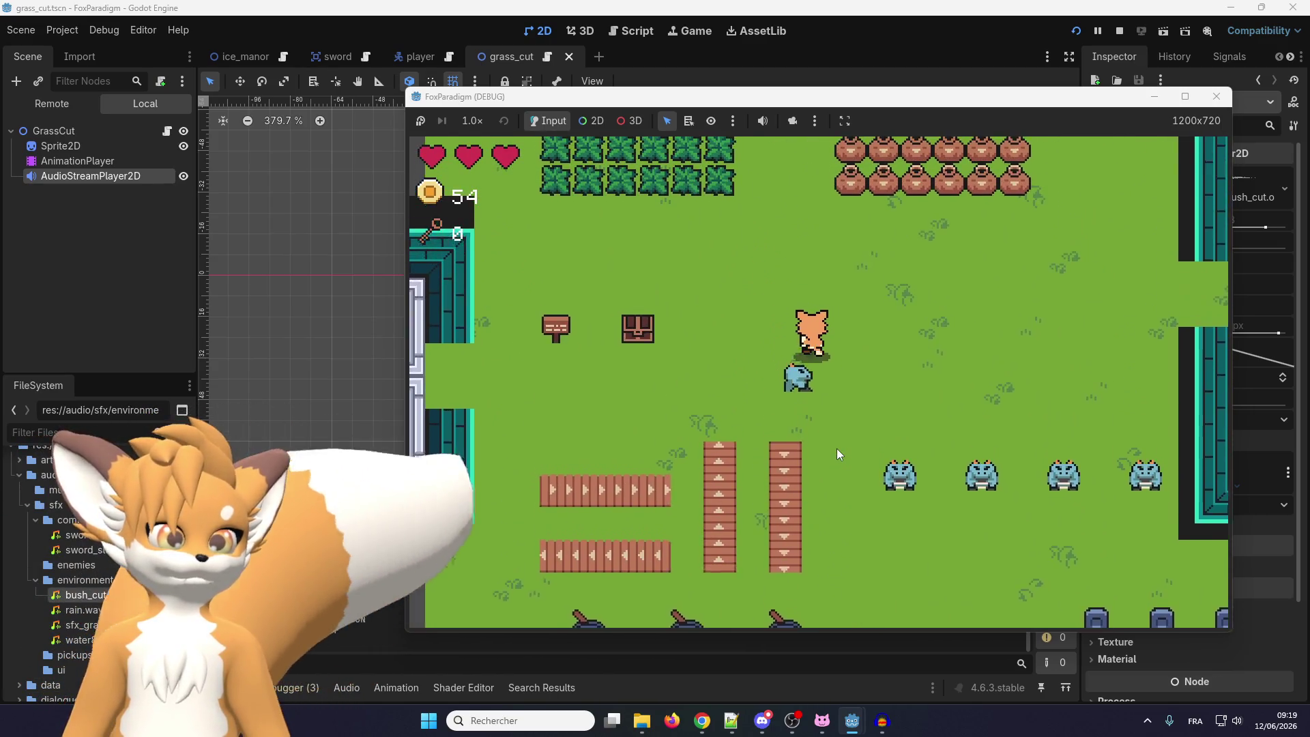
{"action": "key", "text": "Up"}
{"action": "key", "text": "Left"}
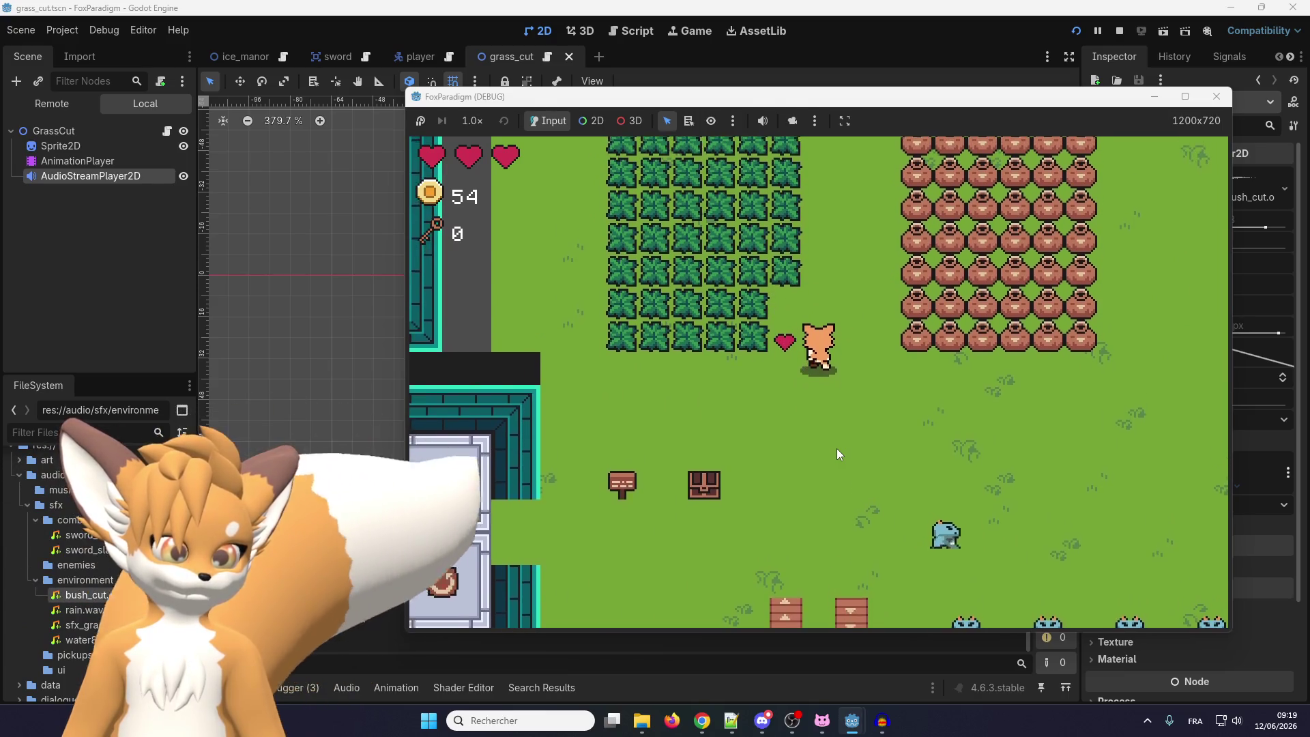
{"action": "key", "text": "Up"}
{"action": "key", "text": "Left"}
{"action": "key", "text": "space"}
{"action": "key", "text": "space"}
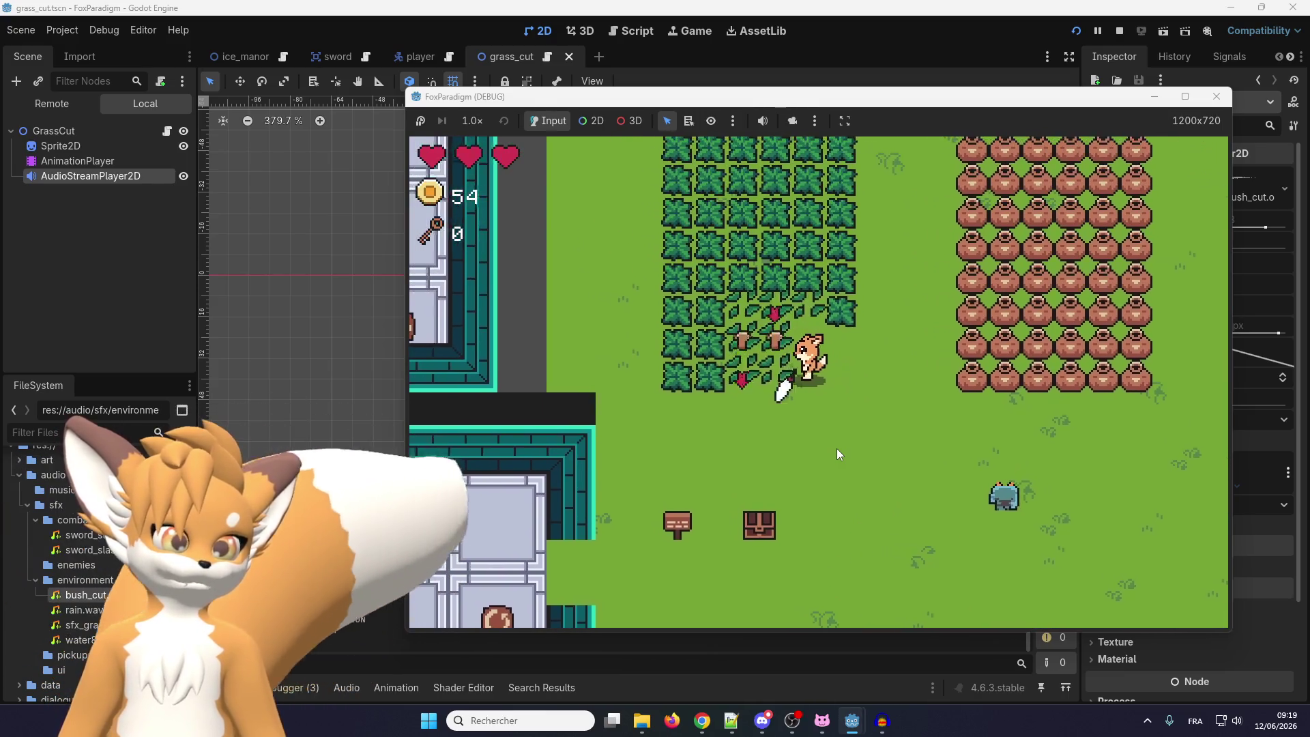
{"action": "key", "text": "Up"}
{"action": "key", "text": "Left"}
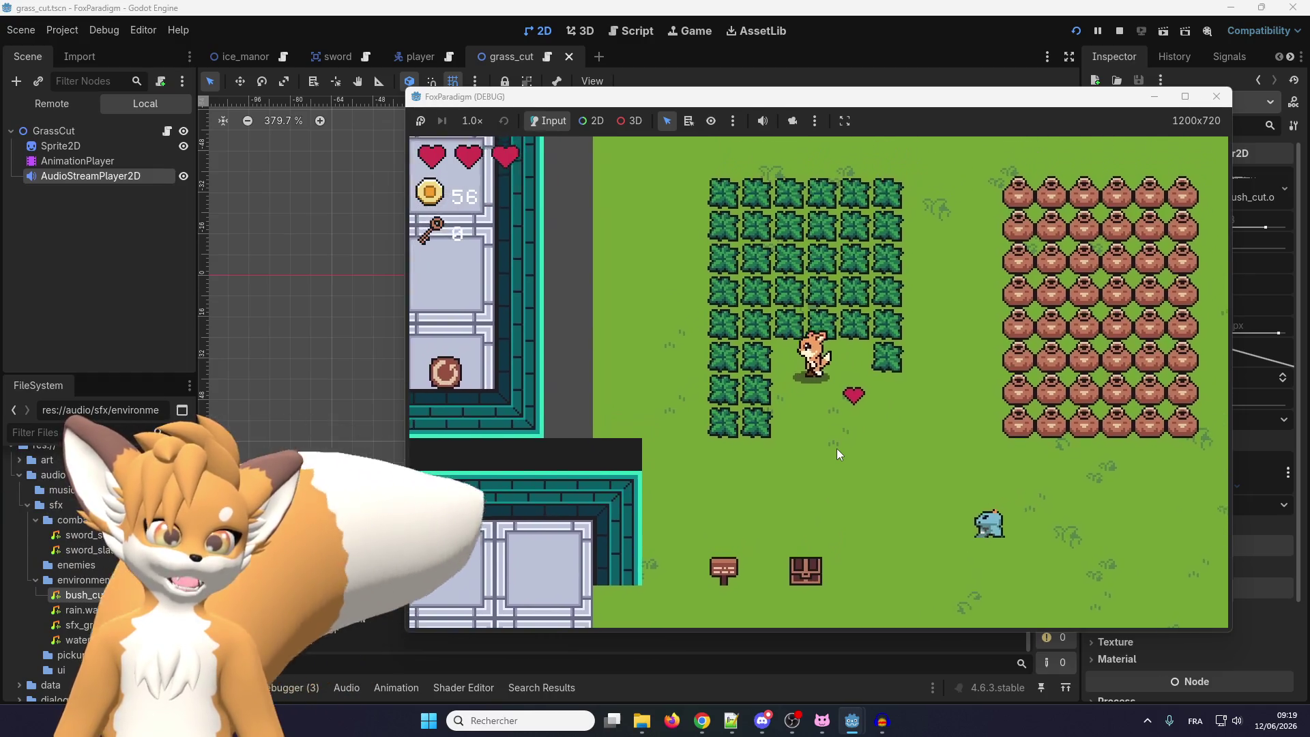
{"action": "key", "text": "Up"}
{"action": "key", "text": "space"}
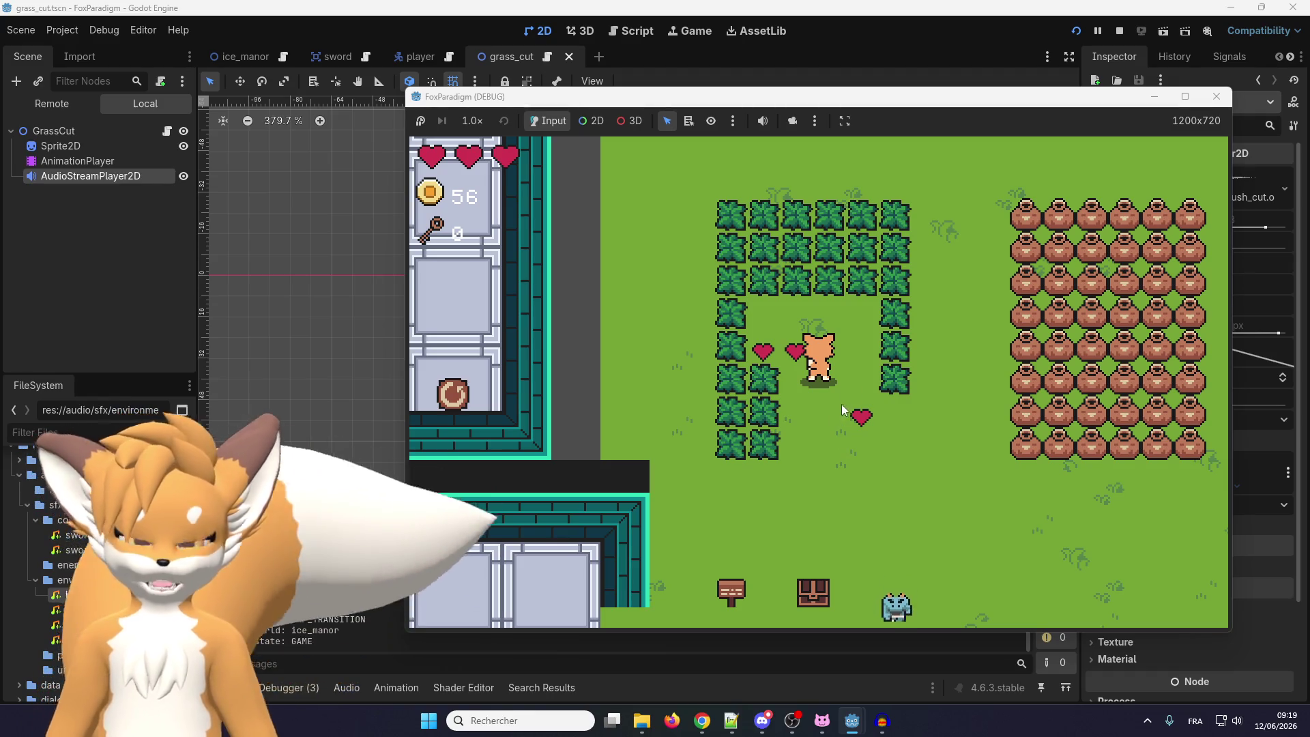
{"action": "left_click", "coordinate": [1217, 97]}
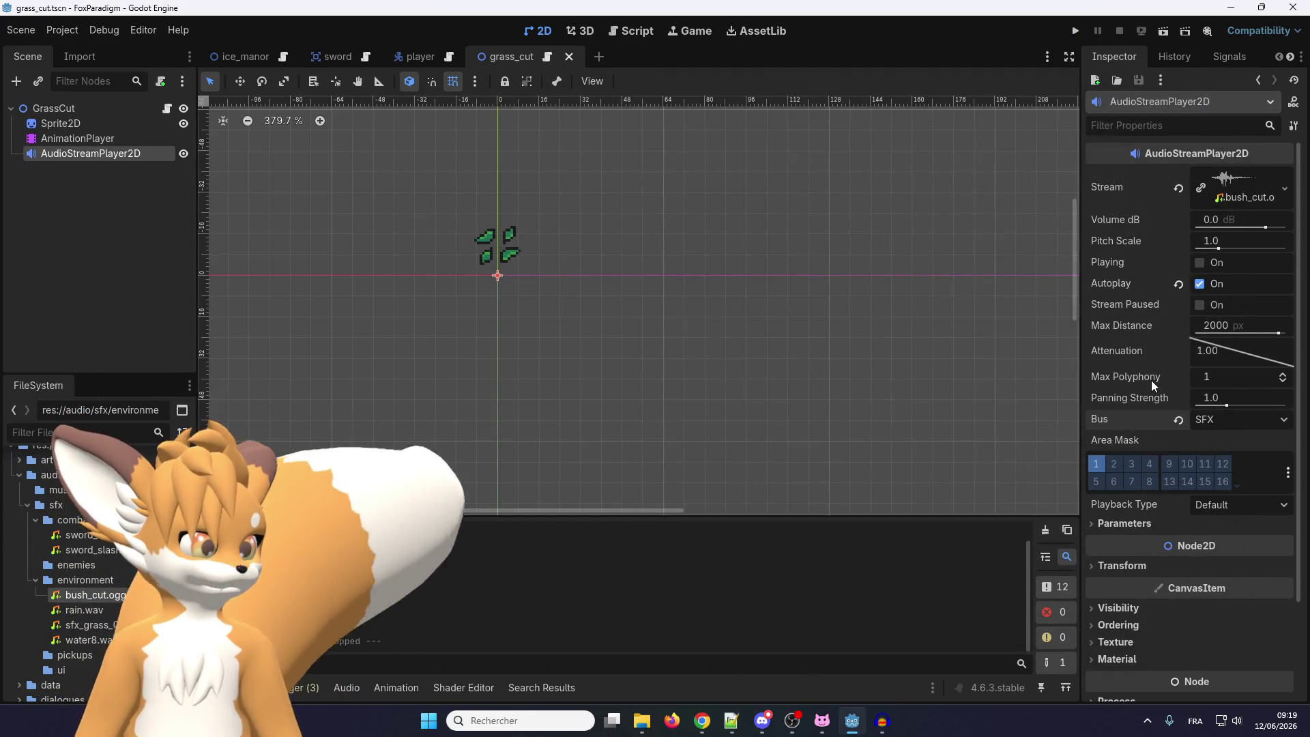
{"action": "mouse_move", "coordinate": [1146, 380]}
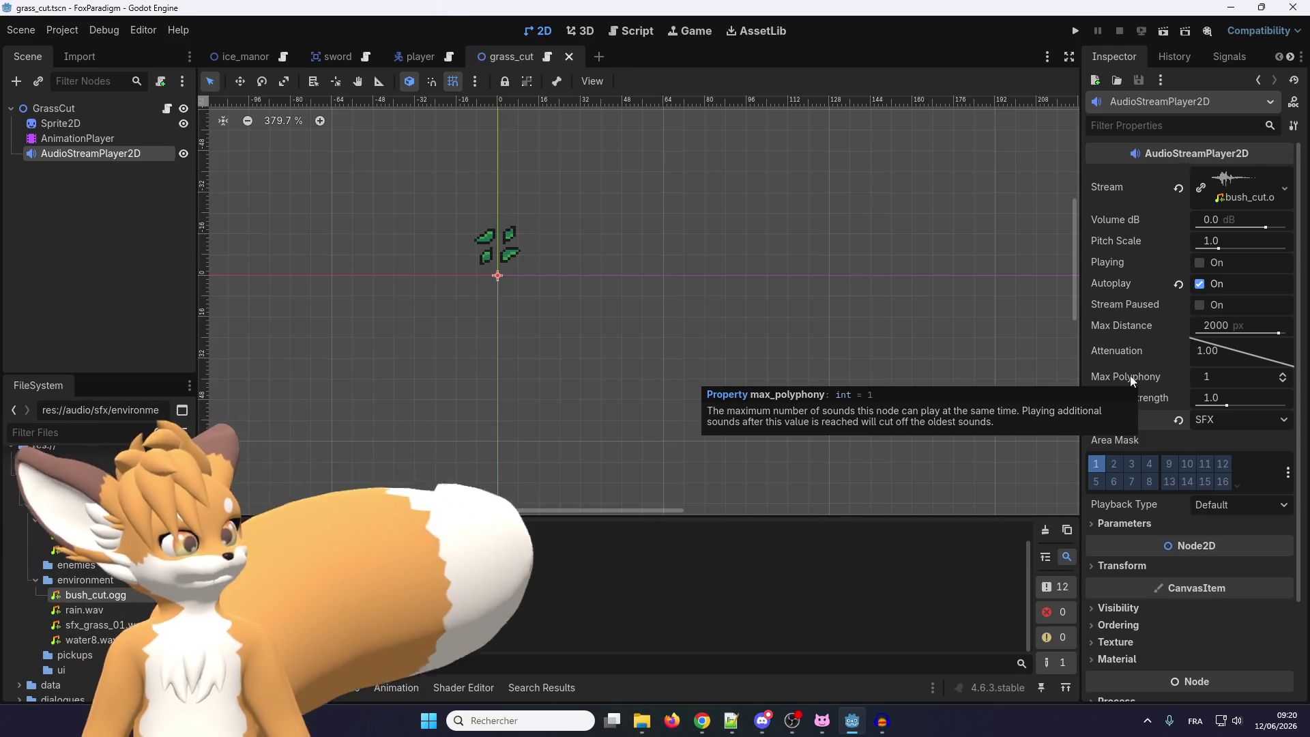
{"action": "left_click", "coordinate": [1228, 510]}
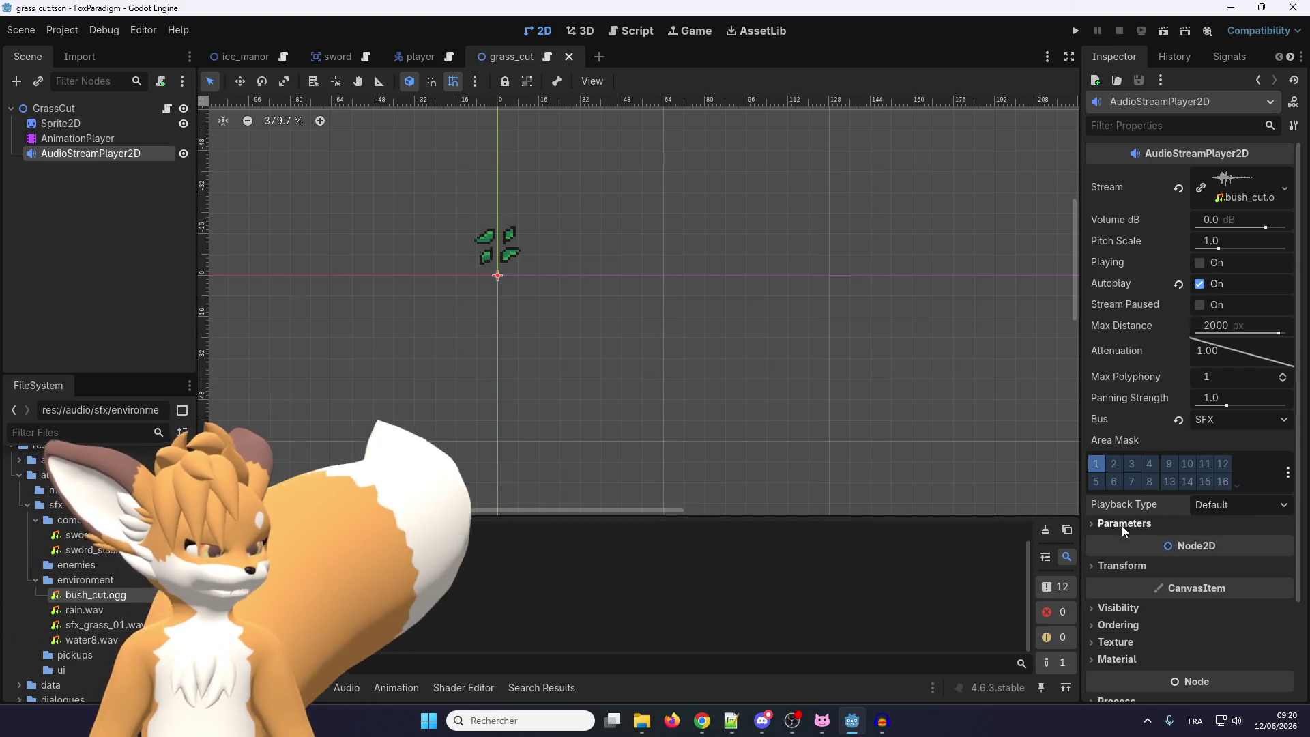
{"action": "left_click", "coordinate": [1122, 524]}
{"action": "left_click", "coordinate": [1123, 524]}
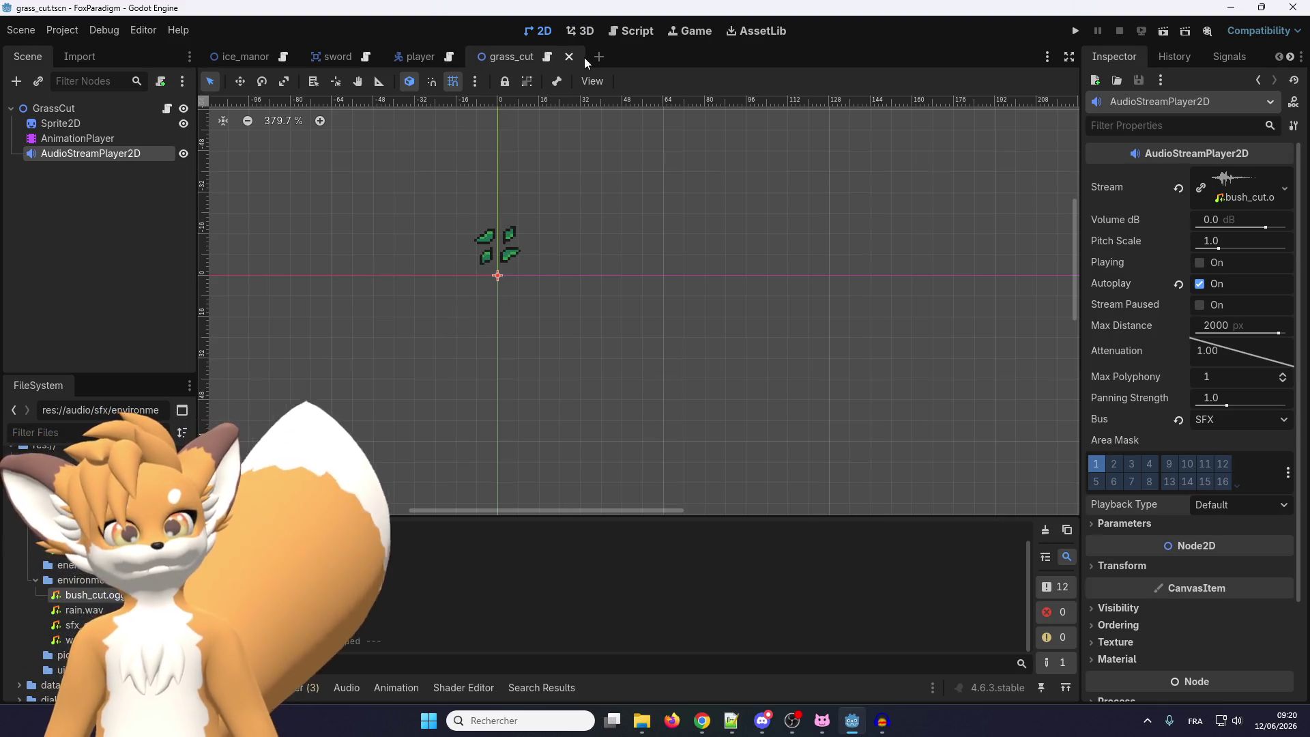
Filter scripts by 'audio', open both audio manager scripts, and close the AudioStreamPlayer2D docs
{"action": "left_click", "coordinate": [548, 57]}
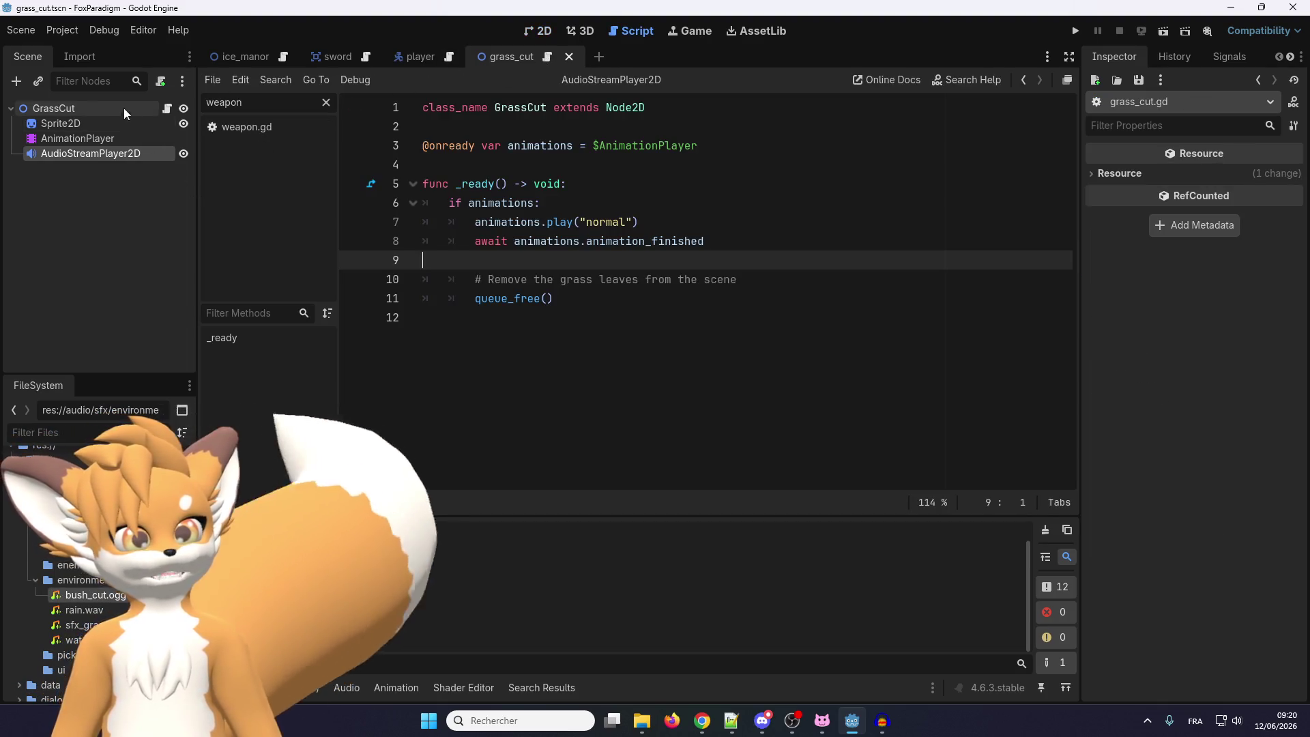
{"action": "left_click", "coordinate": [327, 101]}
{"action": "type", "text": "audio"}
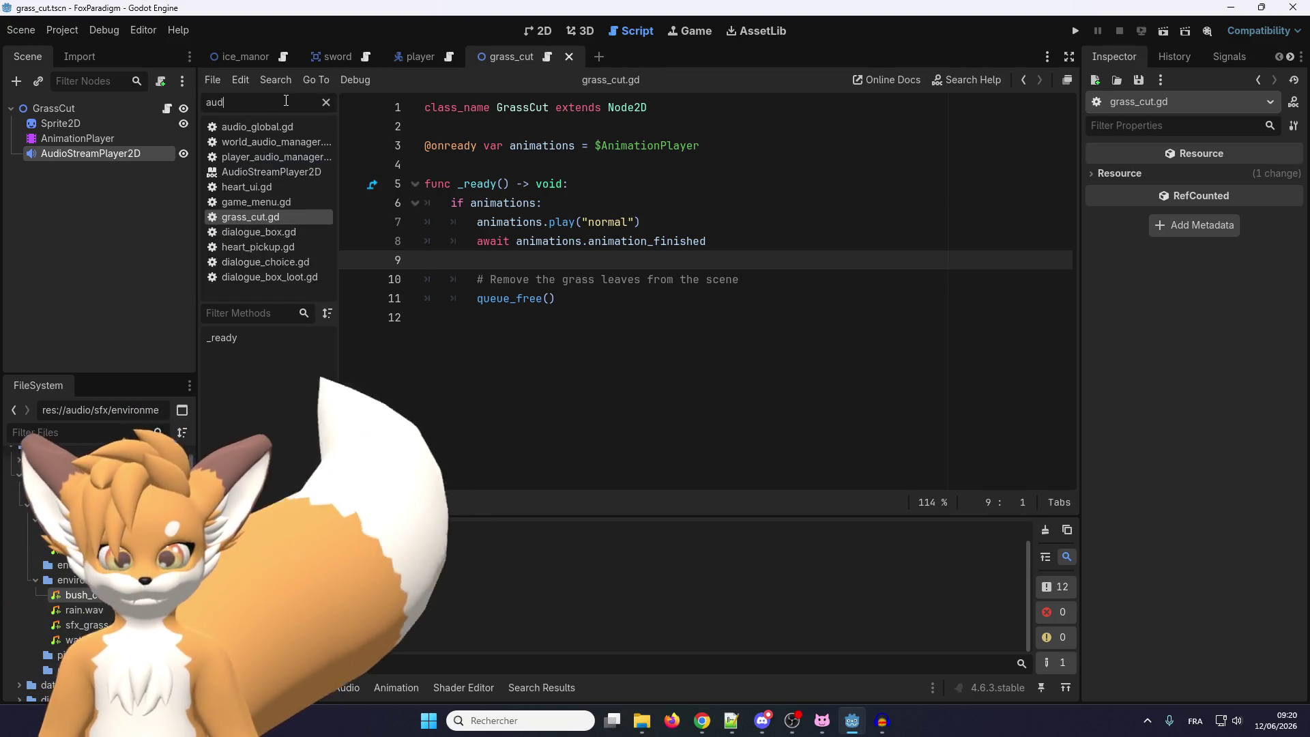
{"action": "left_click", "coordinate": [262, 145]}
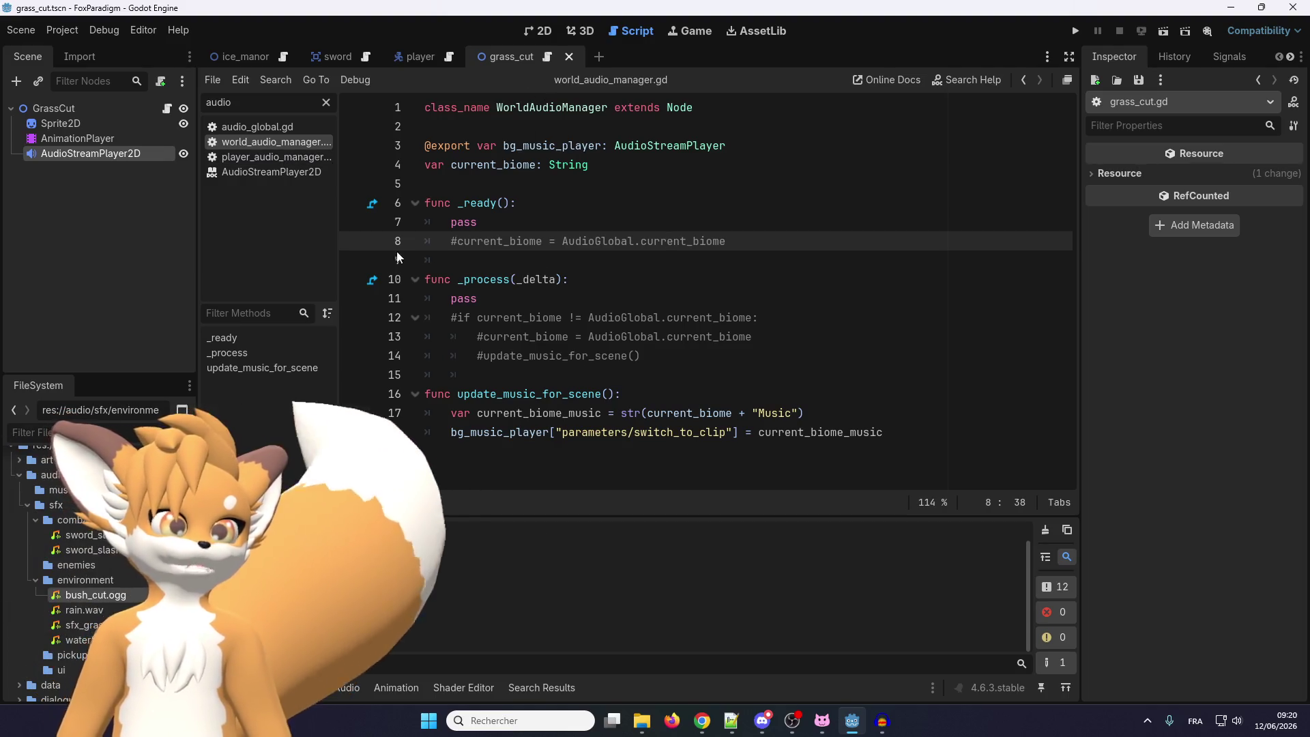
{"action": "left_click", "coordinate": [273, 158]}
{"action": "left_click", "coordinate": [261, 172]}
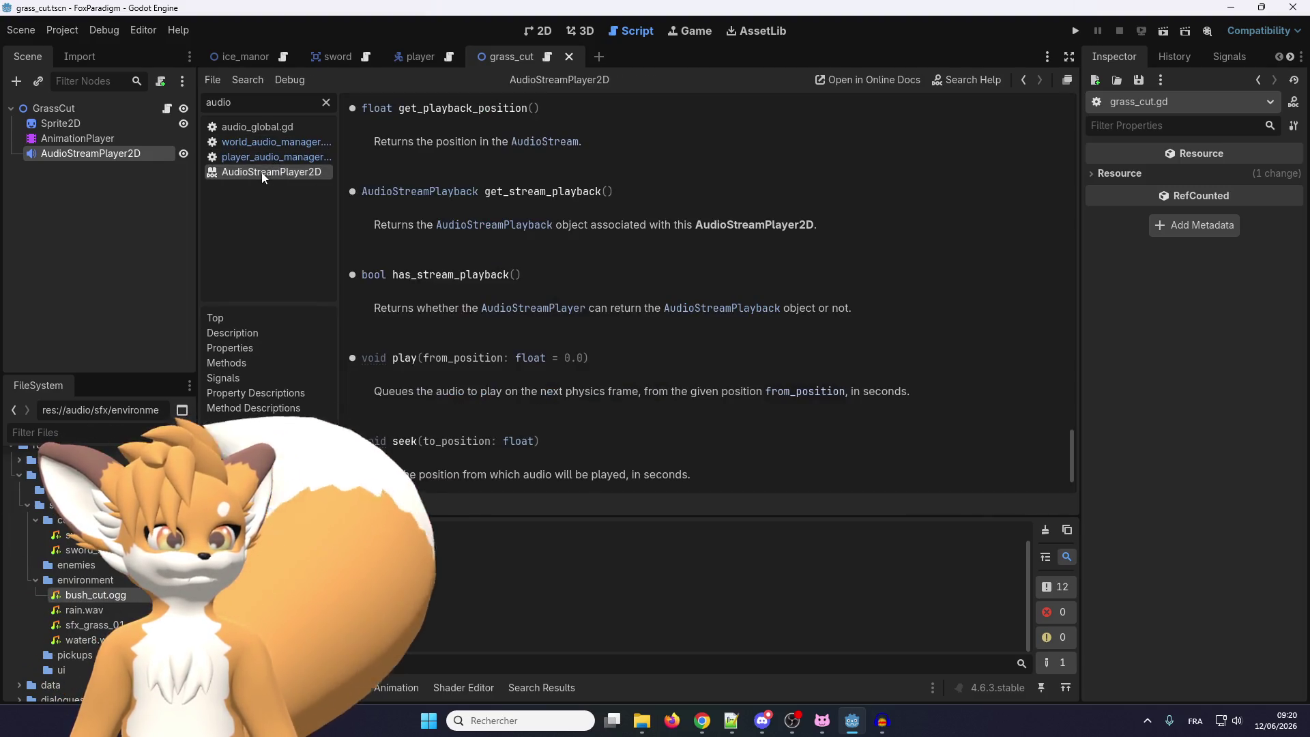
{"action": "right_click", "coordinate": [261, 172]}
{"action": "left_click", "coordinate": [306, 185]}
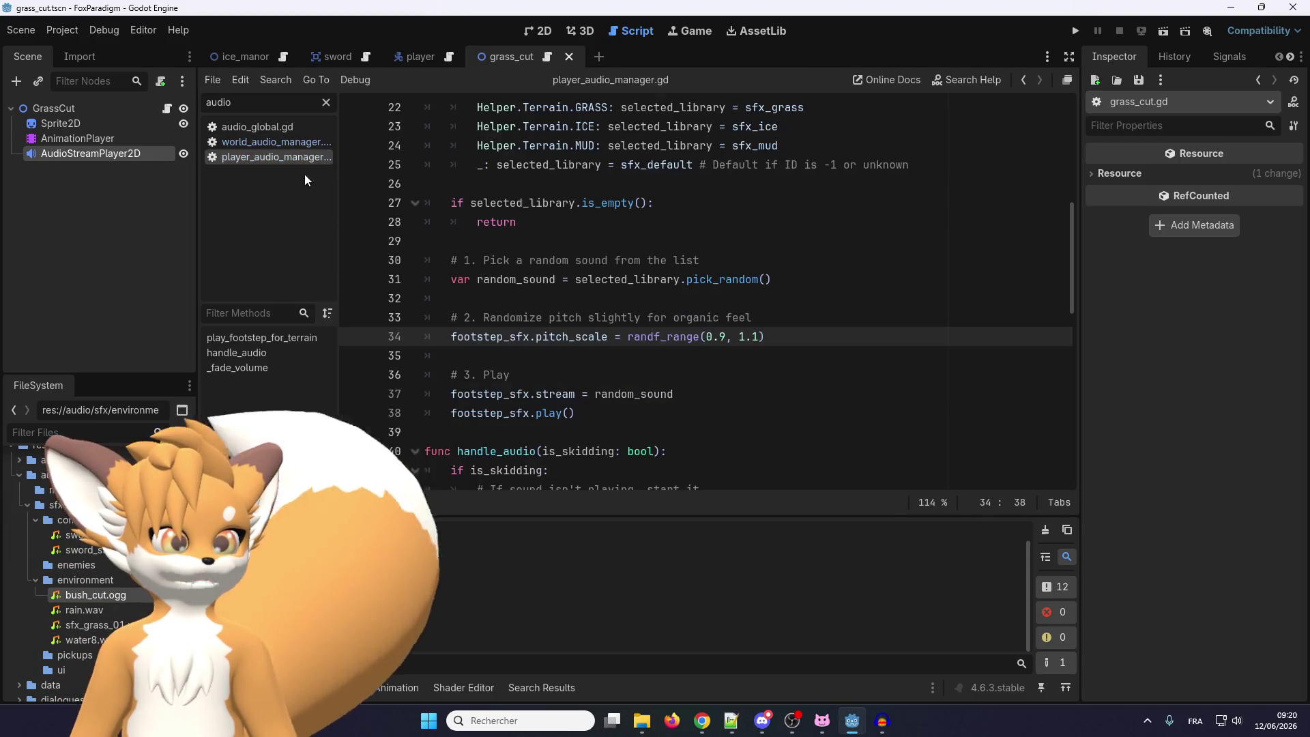
Read through player_audio_manager.gd and select _fade_volume to see where it is used
{"action": "scroll", "coordinate": [476, 281], "scroll_direction": "up", "scroll_amount": 6}
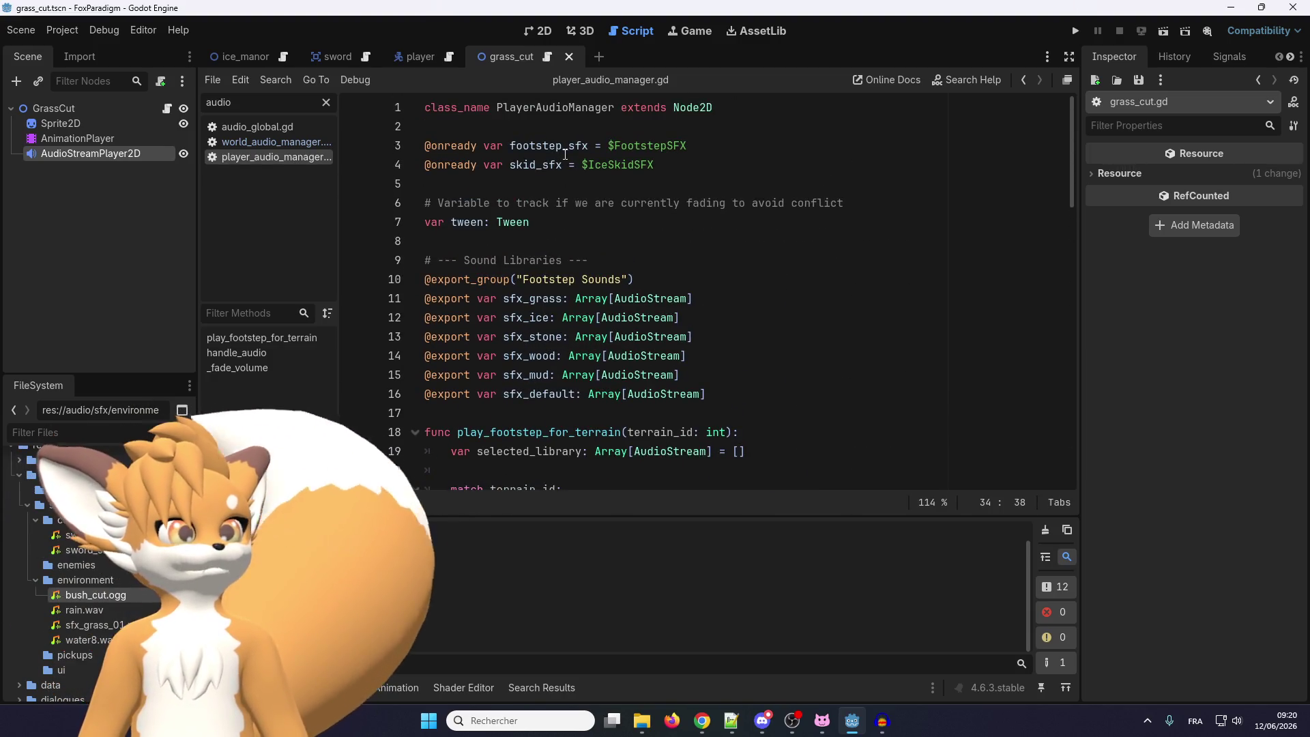
{"action": "scroll", "coordinate": [565, 155], "scroll_direction": "down", "scroll_amount": 3}
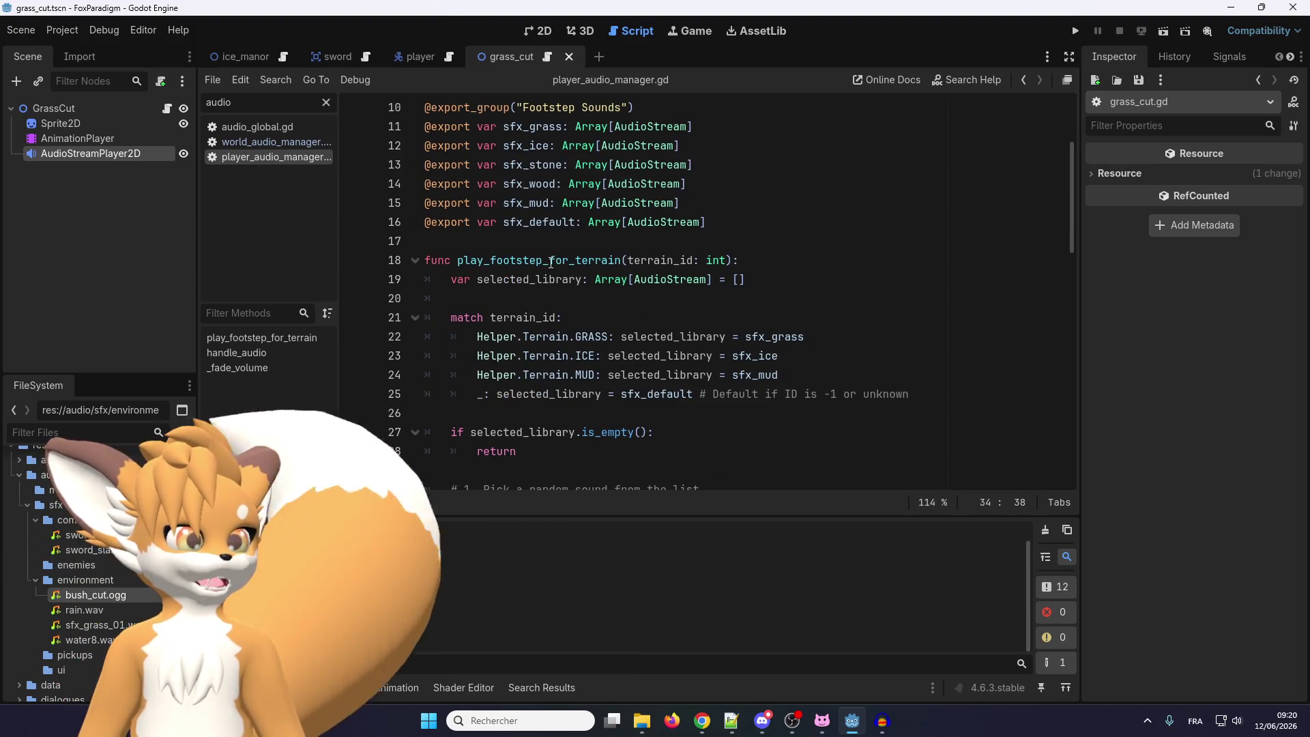
{"action": "scroll", "coordinate": [551, 263], "scroll_direction": "down", "scroll_amount": 5}
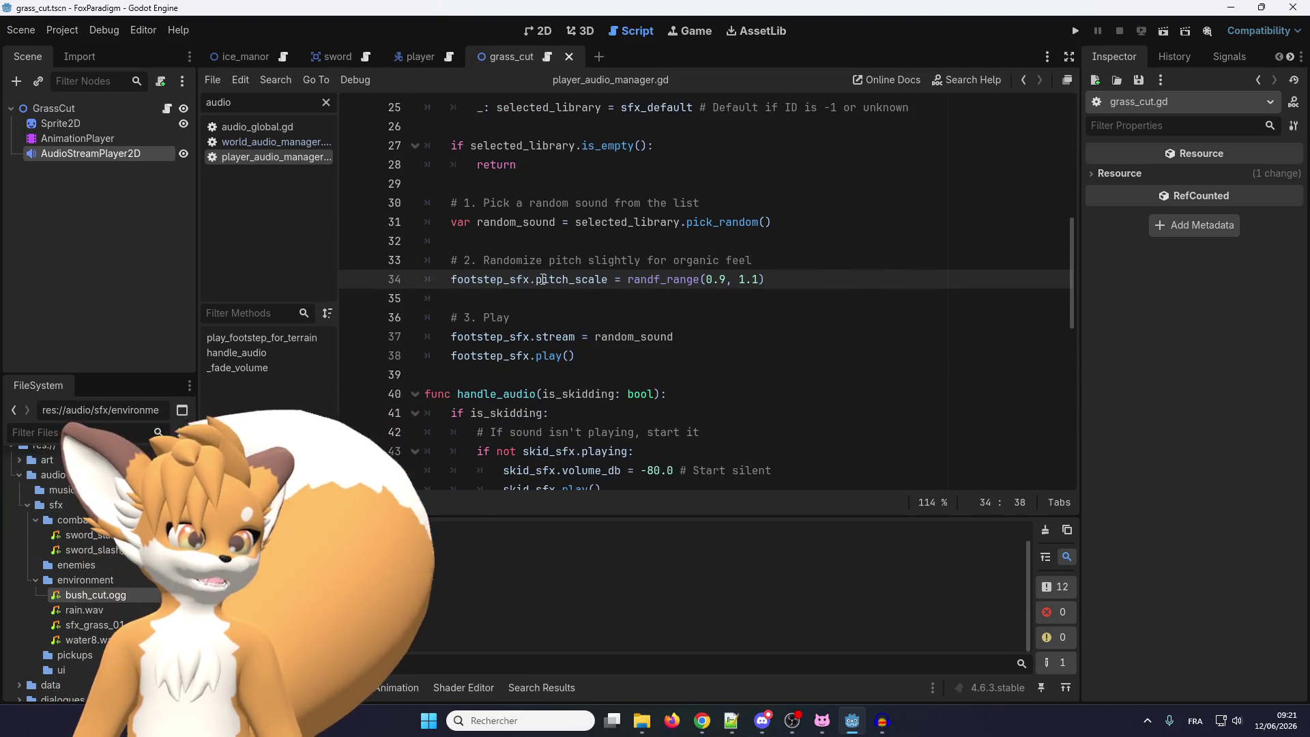
{"action": "scroll", "coordinate": [544, 280], "scroll_direction": "down", "scroll_amount": 9}
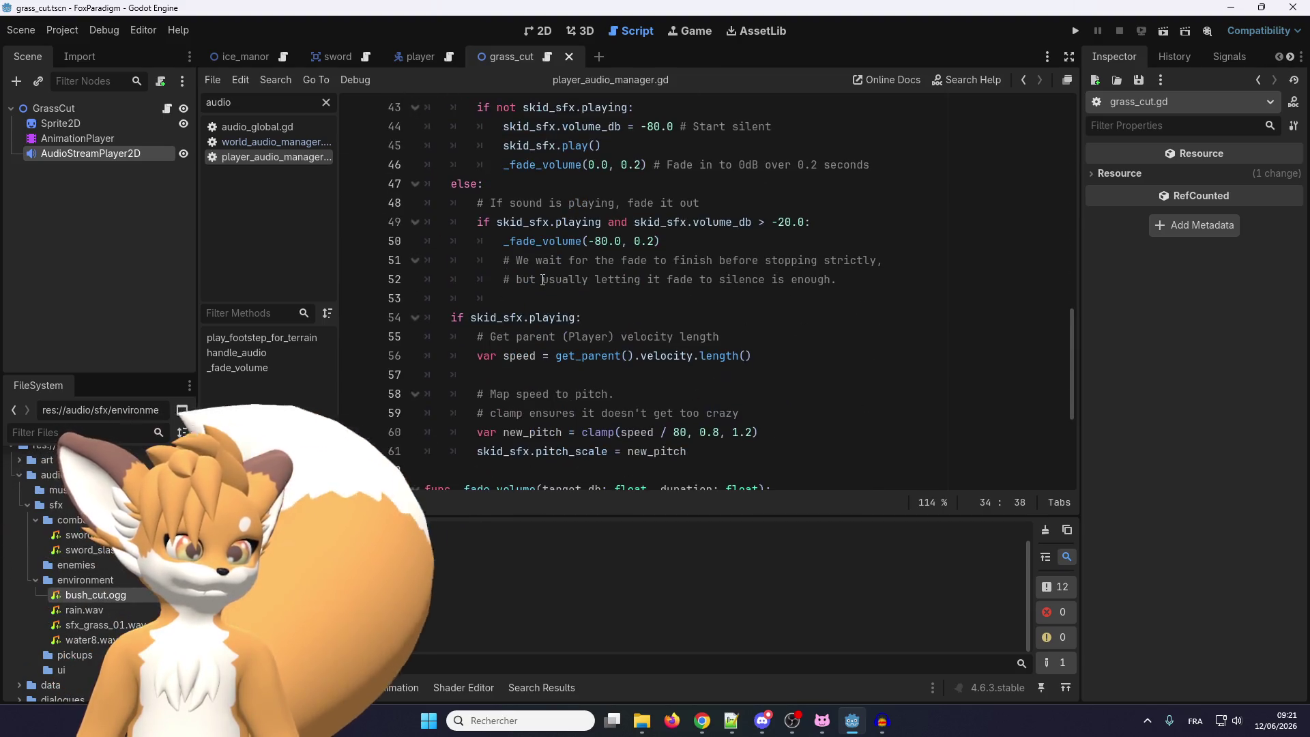
{"action": "scroll", "coordinate": [543, 281], "scroll_direction": "down", "scroll_amount": 1}
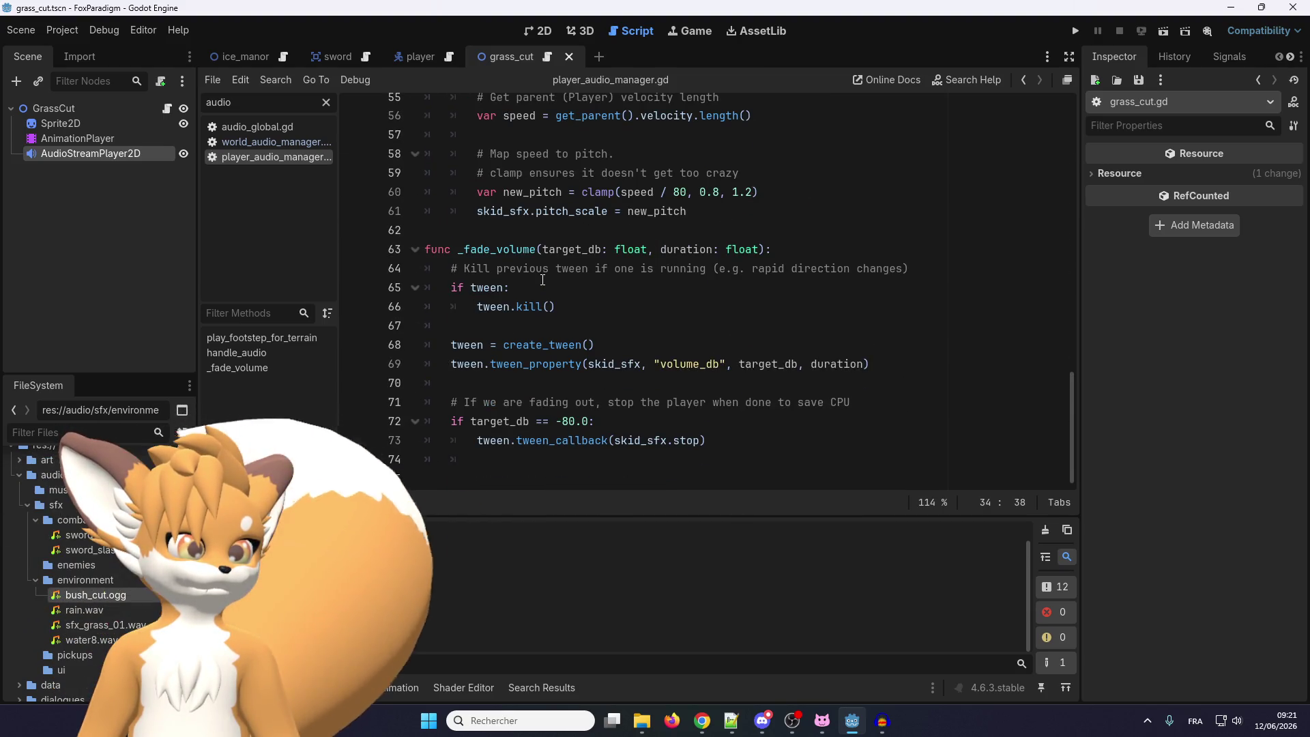
{"action": "double_click", "coordinate": [501, 249]}
{"action": "scroll", "coordinate": [540, 346], "scroll_direction": "up", "scroll_amount": 10}
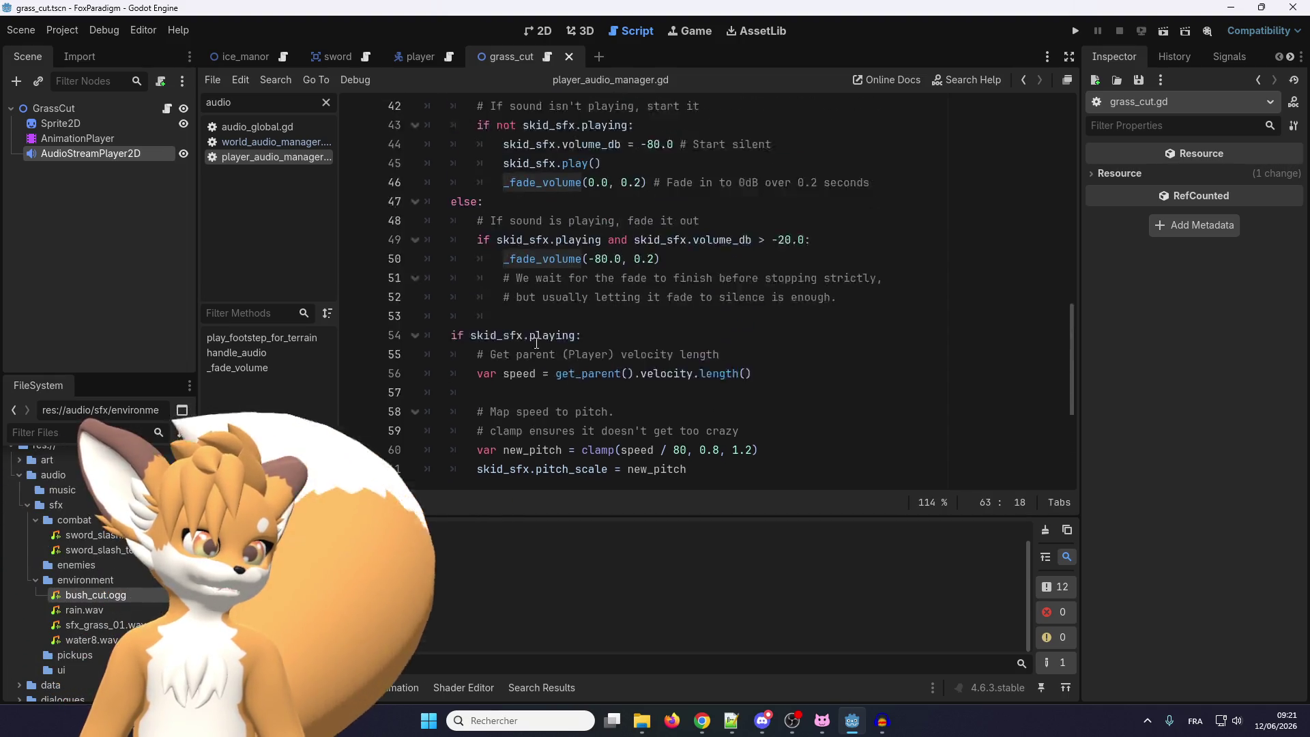
{"action": "scroll", "coordinate": [541, 346], "scroll_direction": "down", "scroll_amount": 4}
{"action": "mouse_move", "coordinate": [541, 346]}
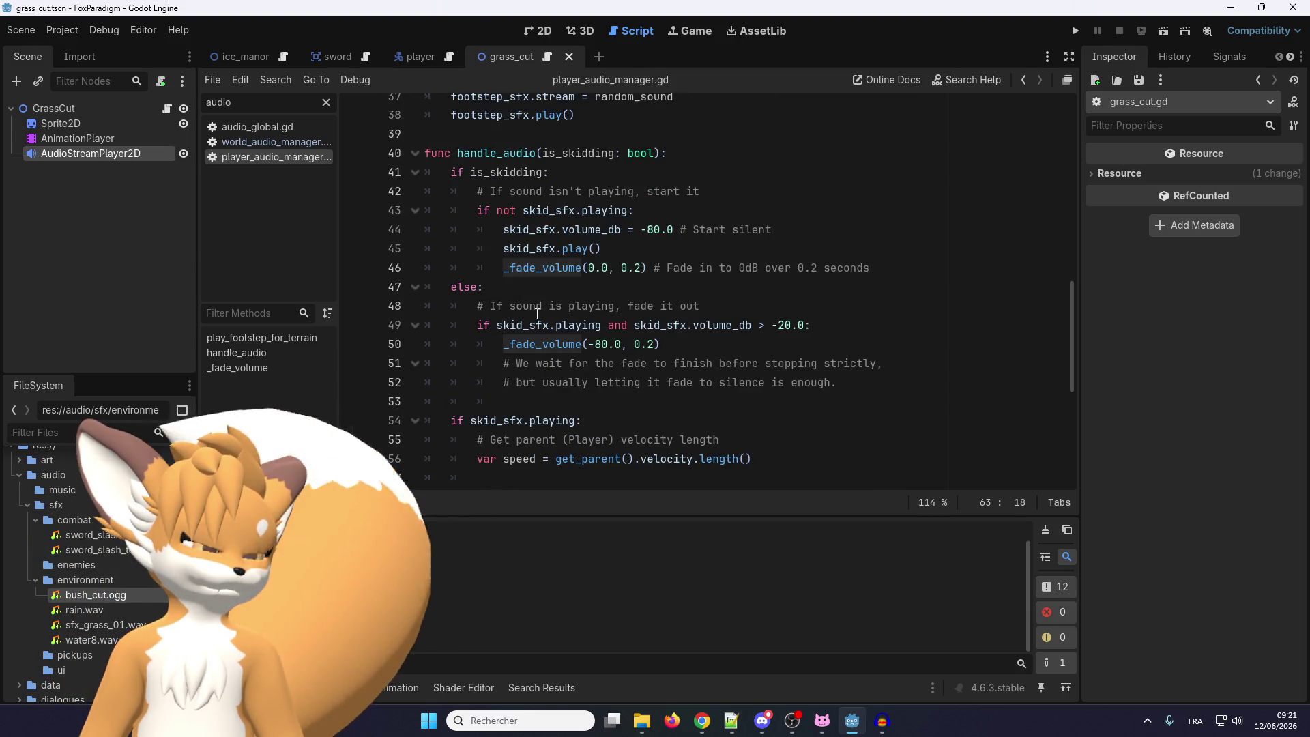
{"action": "scroll", "coordinate": [537, 312], "scroll_direction": "up", "scroll_amount": 12}
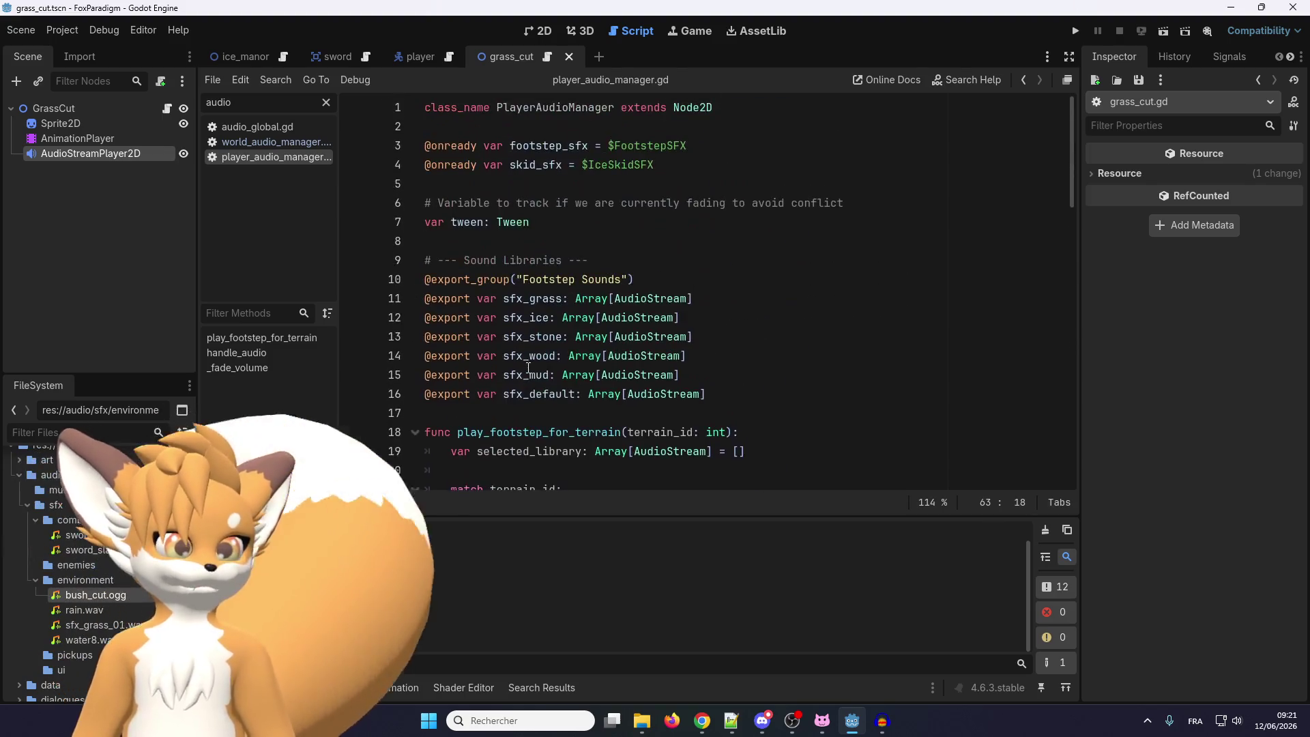
Place the caret on line 14, then return to world_audio_manager.gd in the script list
{"action": "left_click", "coordinate": [526, 357]}
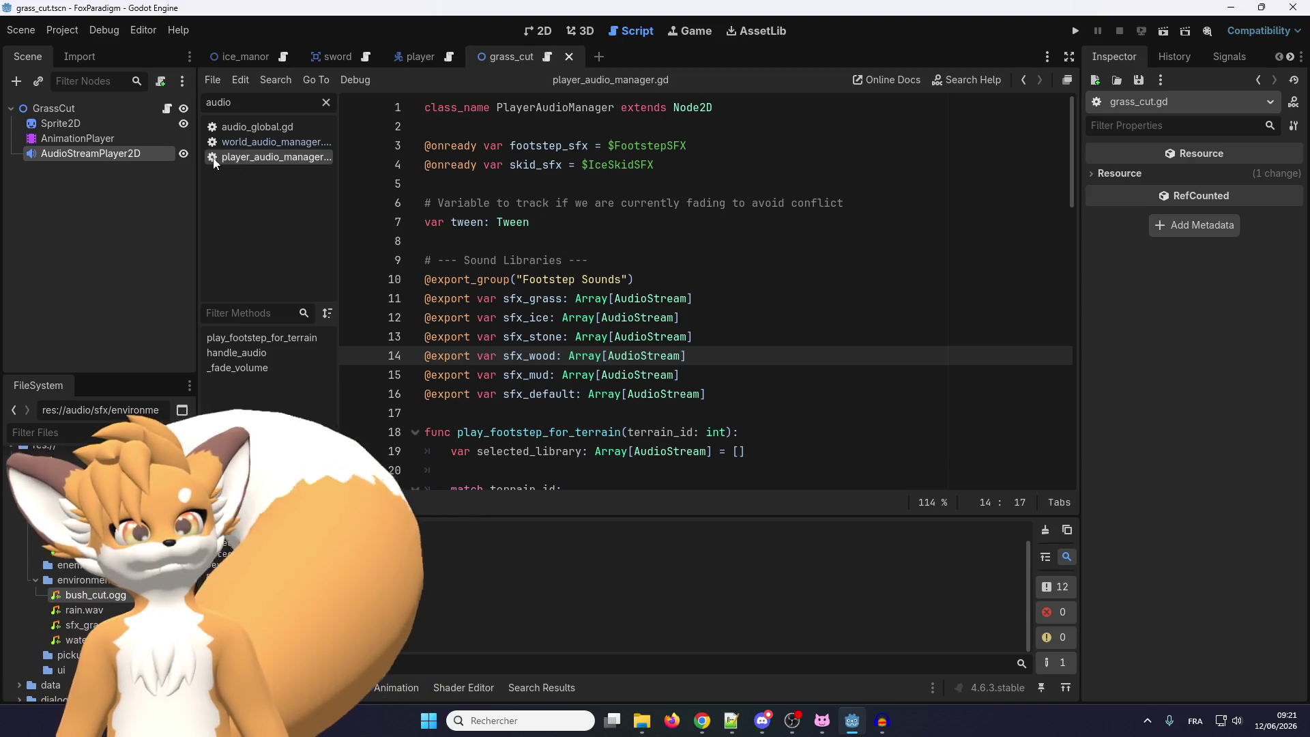
{"action": "left_click", "coordinate": [287, 143]}
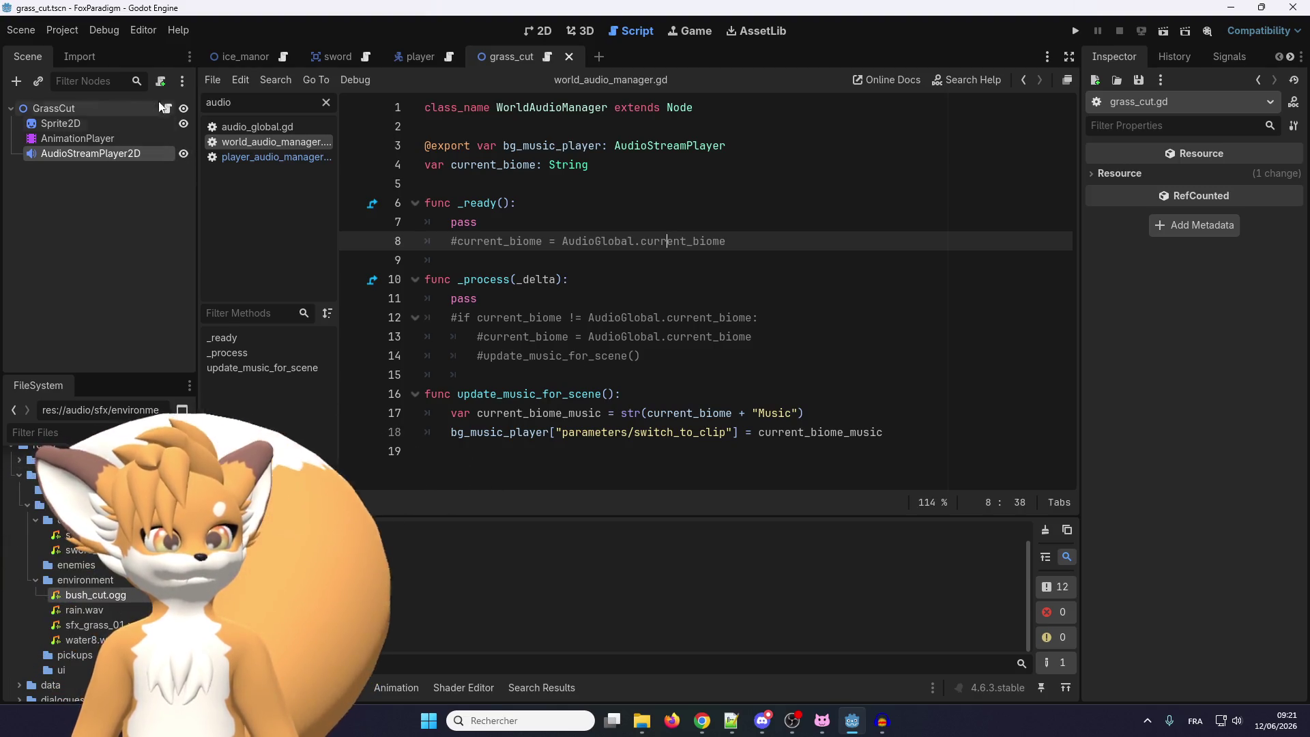
Review the Autoload list in Project Settings > Globals
{"action": "left_click", "coordinate": [61, 32]}
{"action": "left_click", "coordinate": [64, 47]}
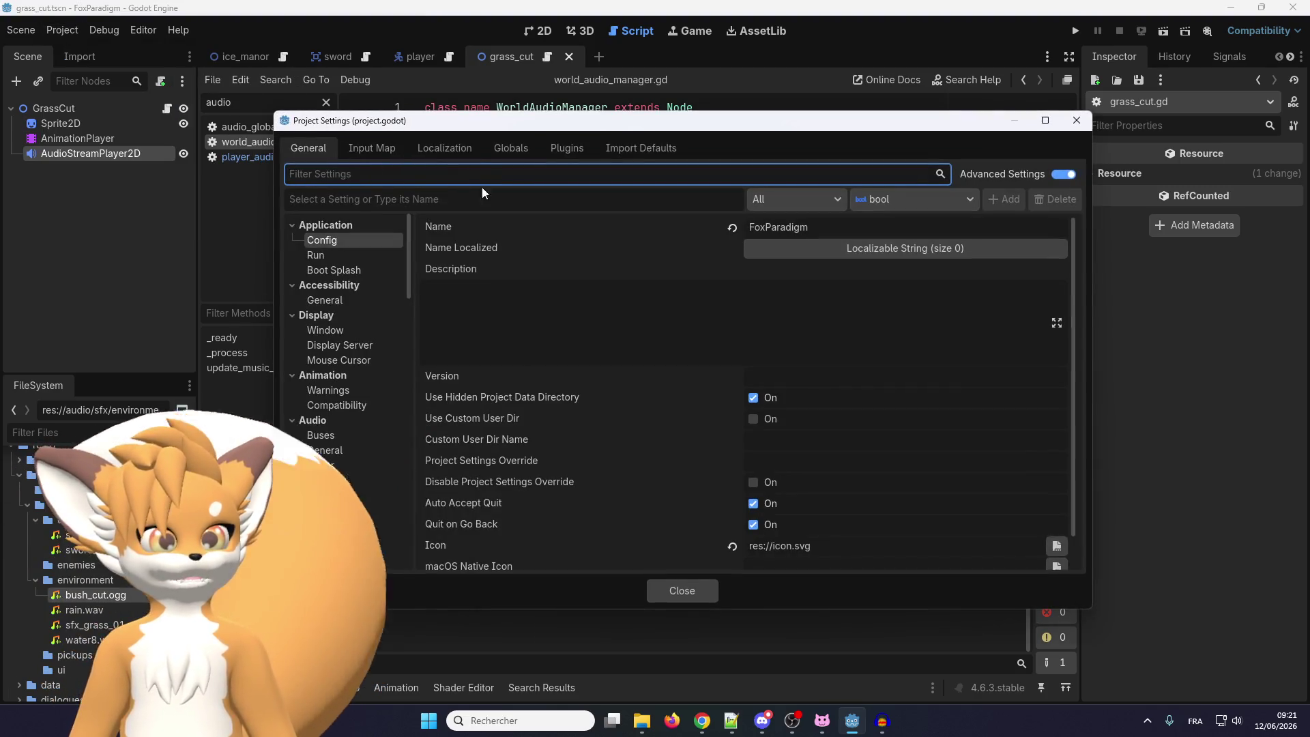
{"action": "left_click", "coordinate": [448, 149]}
{"action": "left_click", "coordinate": [491, 147]}
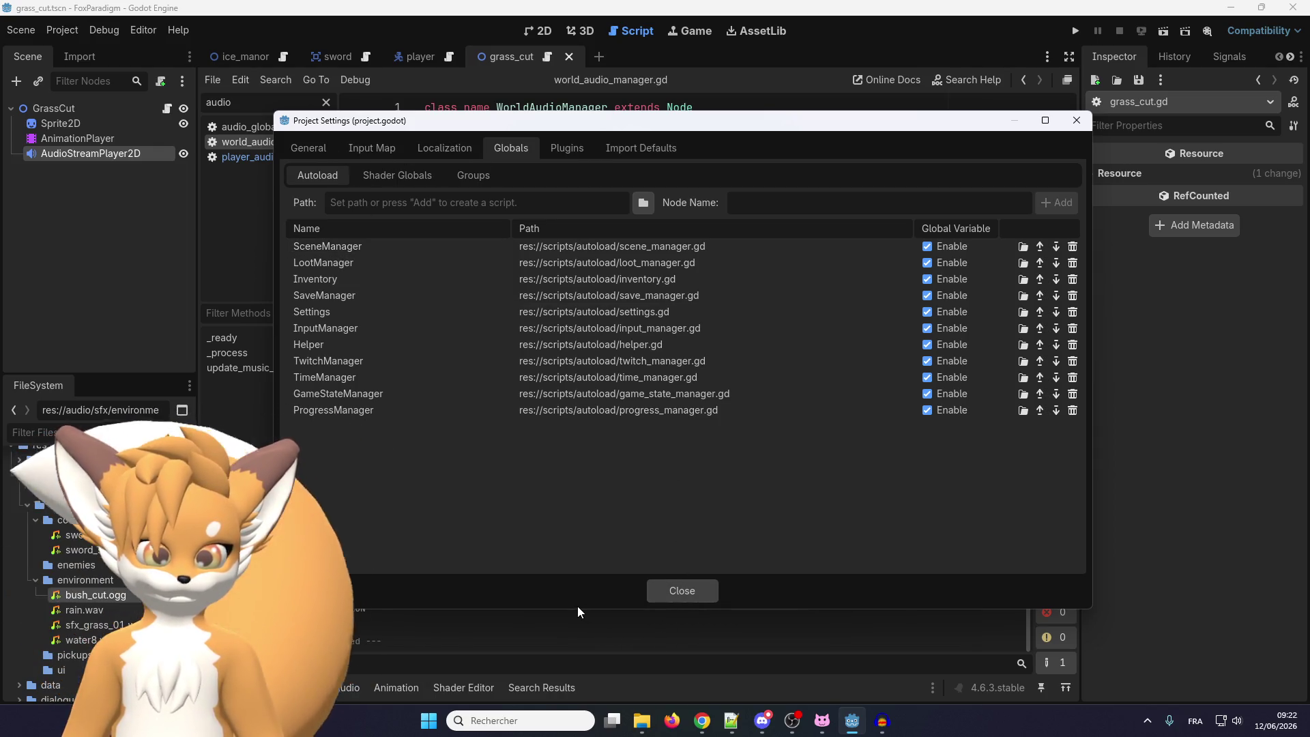
{"action": "left_click", "coordinate": [684, 593]}
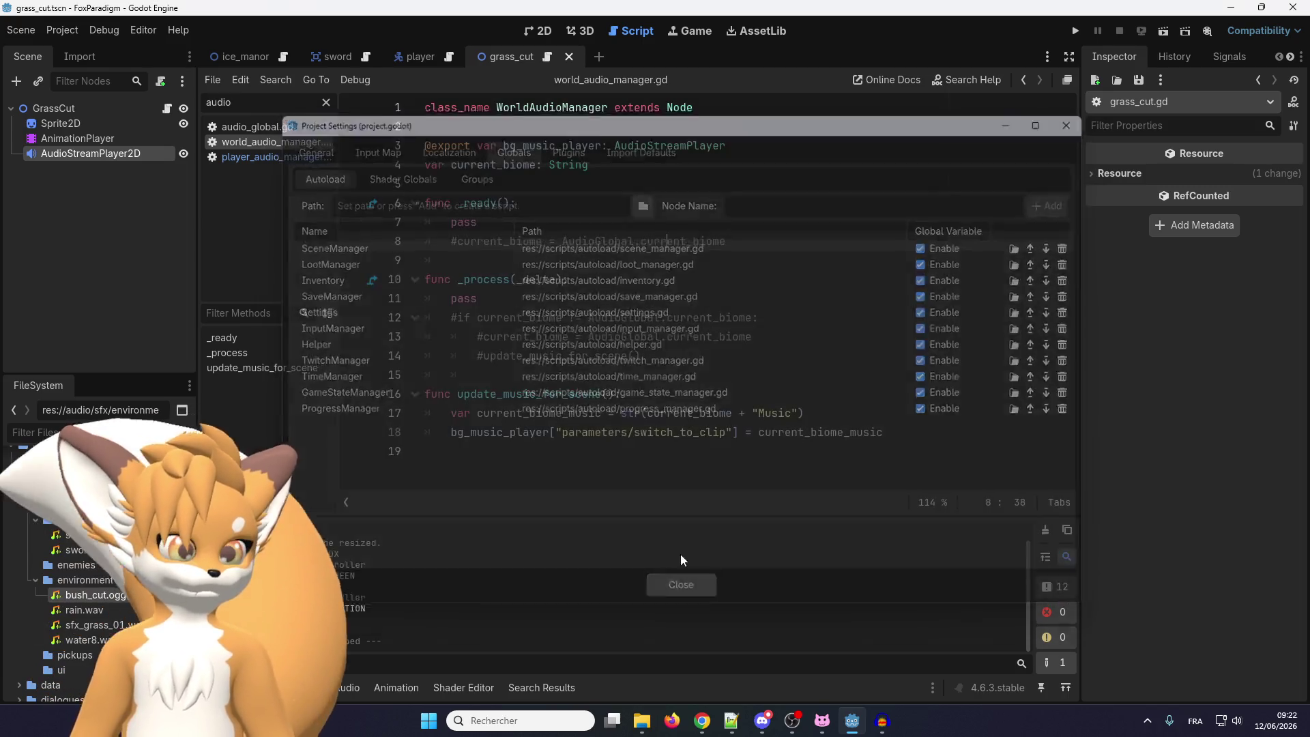
Select 'AudioManager' in the class name, recheck Project Settings, and open the script File menu
{"action": "left_click_drag", "start_coordinate": [608, 109], "coordinate": [530, 120]}
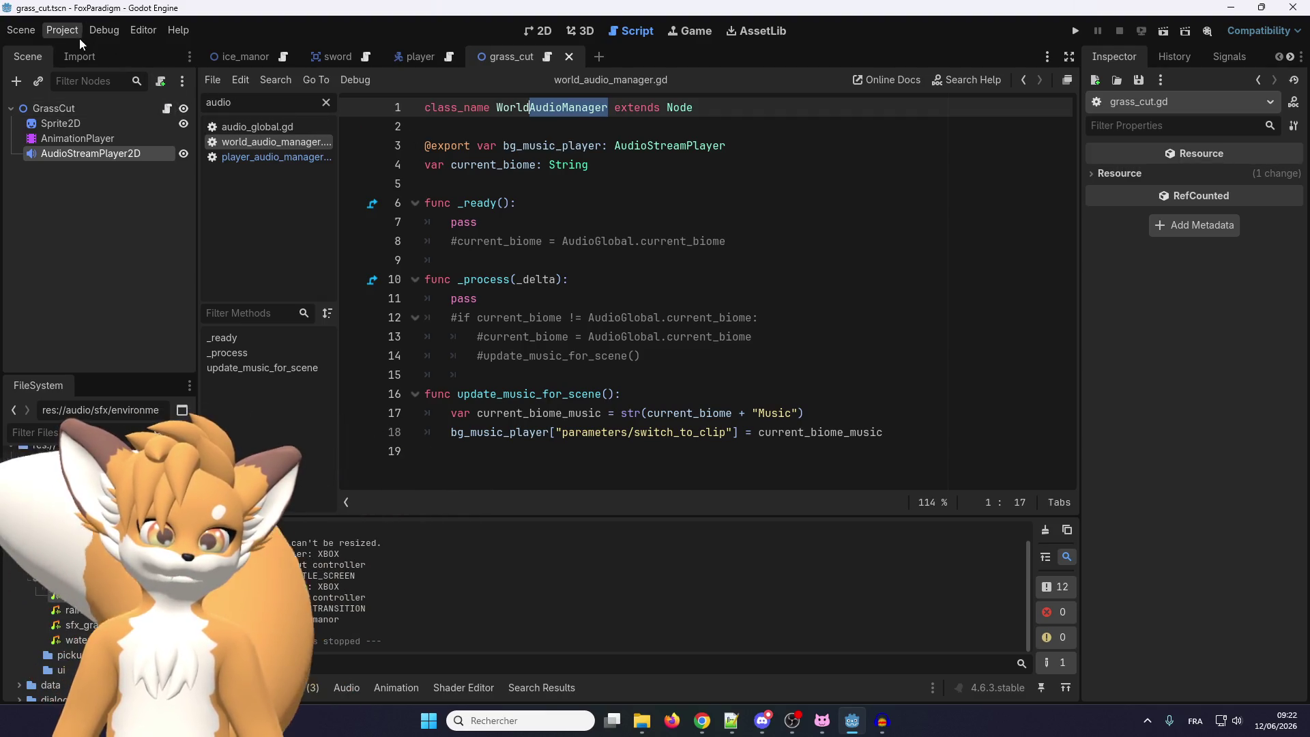
{"action": "left_click", "coordinate": [58, 34]}
{"action": "left_click", "coordinate": [66, 51]}
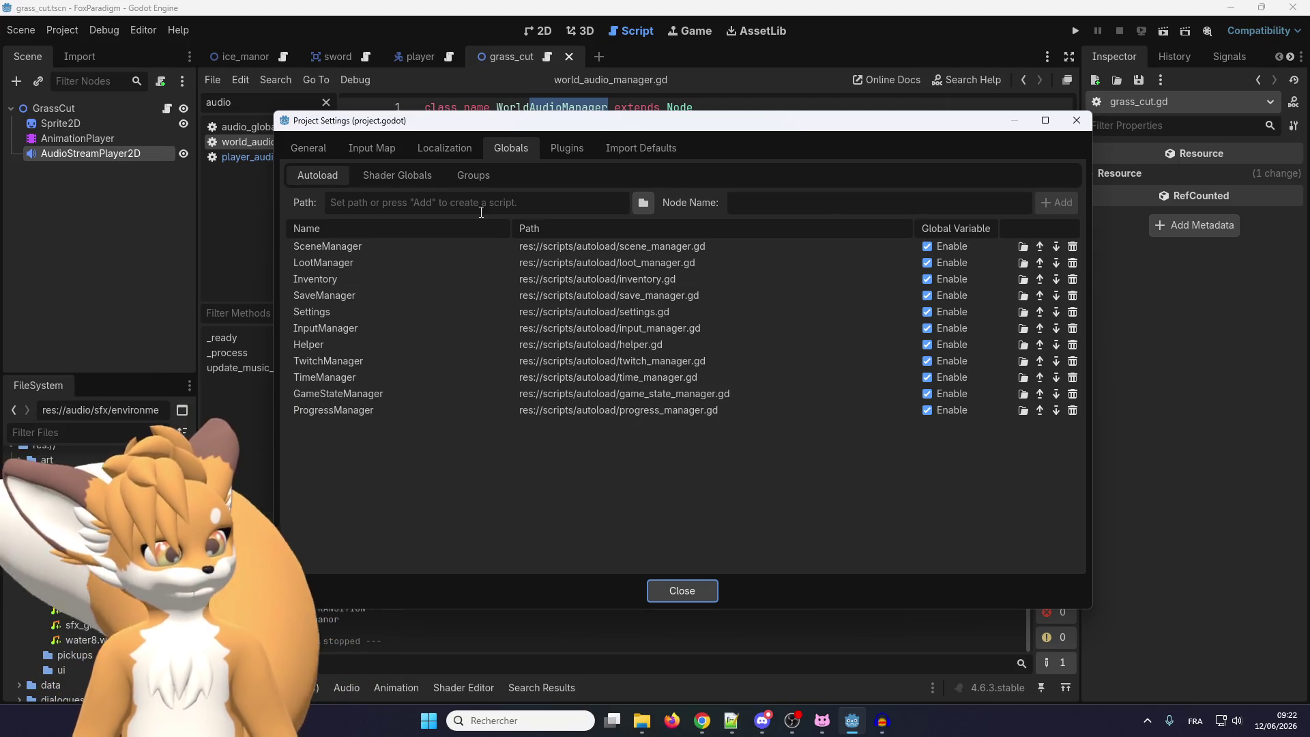
{"action": "left_click", "coordinate": [677, 594]}
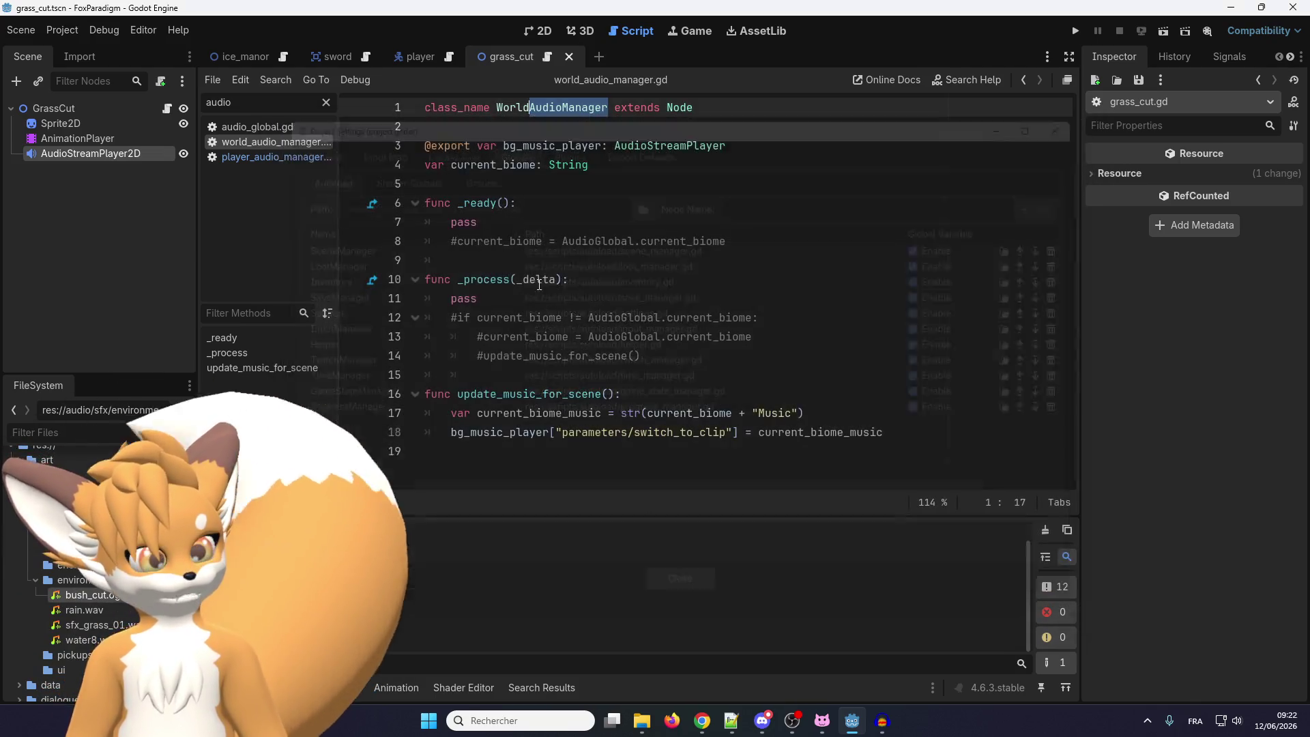
{"action": "left_click", "coordinate": [212, 80]}
{"action": "left_click", "coordinate": [203, 79]}
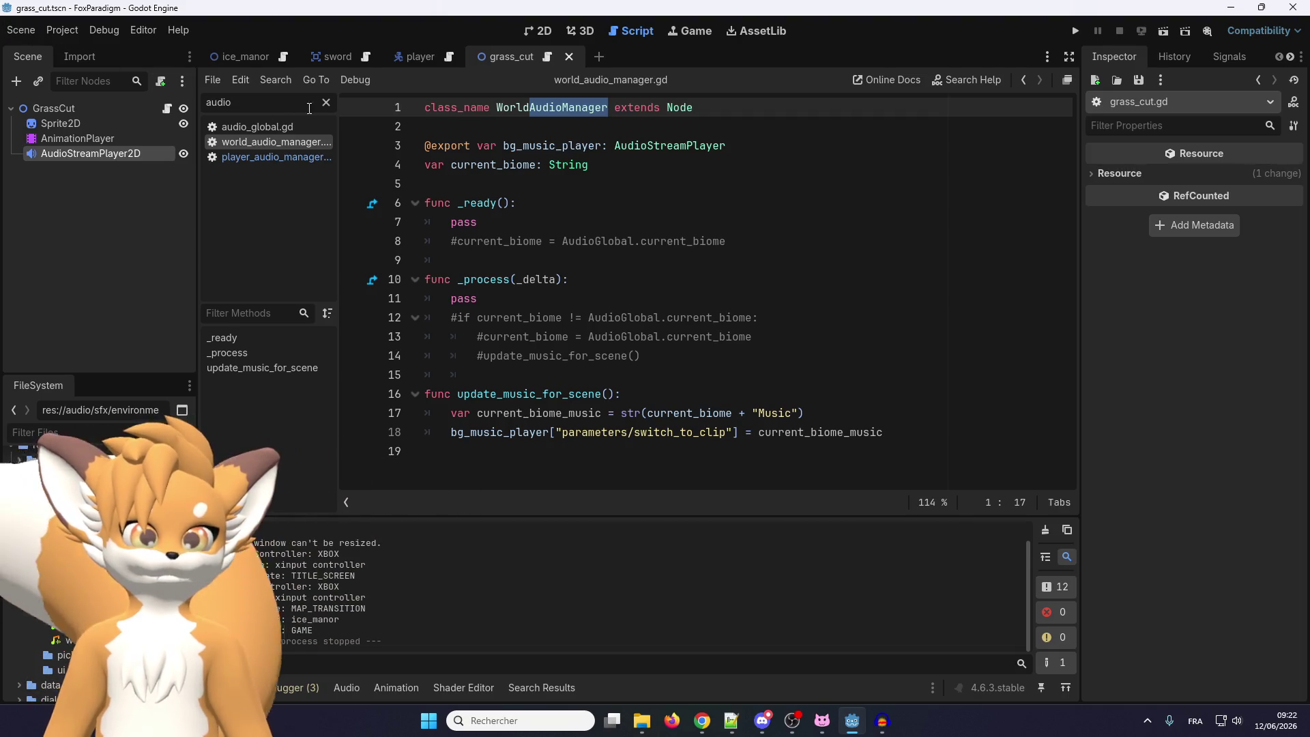
{"action": "left_click", "coordinate": [215, 81]}
Start a new script and set its save location to res://scripts/autoload, still named new_script.gd
{"action": "left_click", "coordinate": [225, 103]}
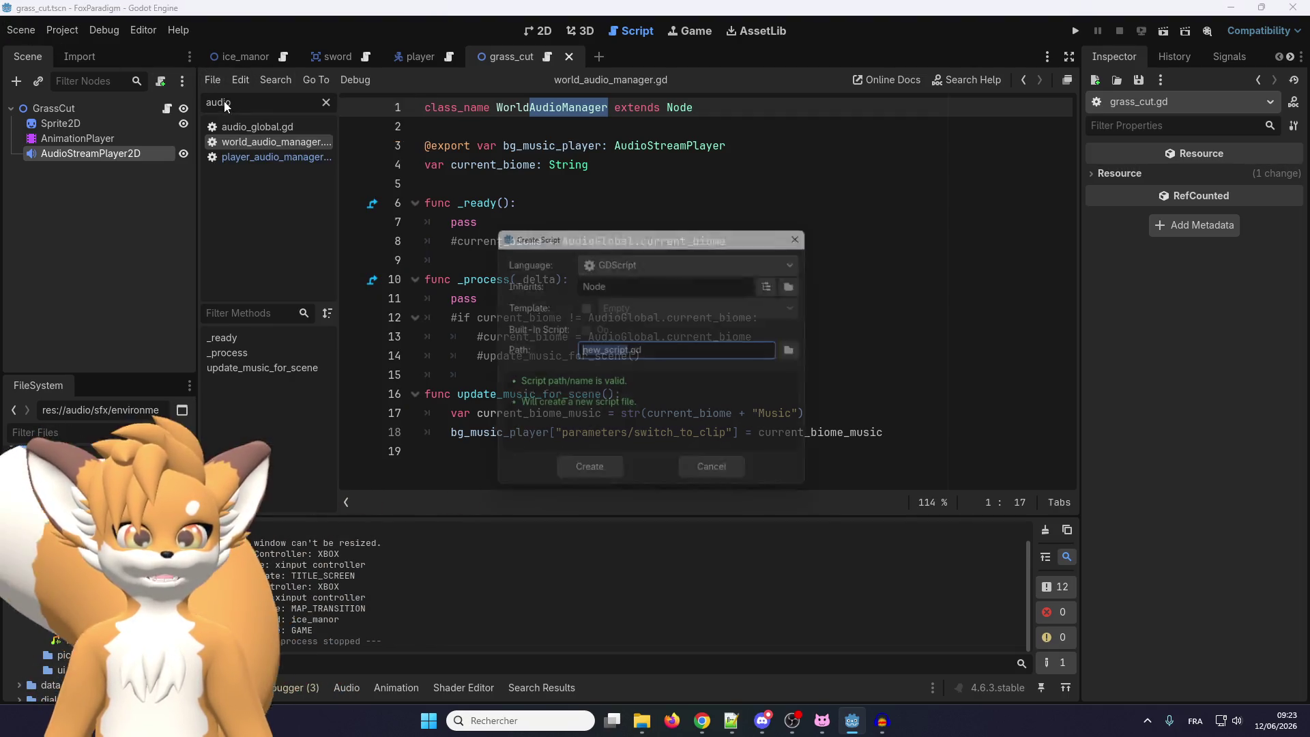
{"action": "left_click", "coordinate": [803, 351]}
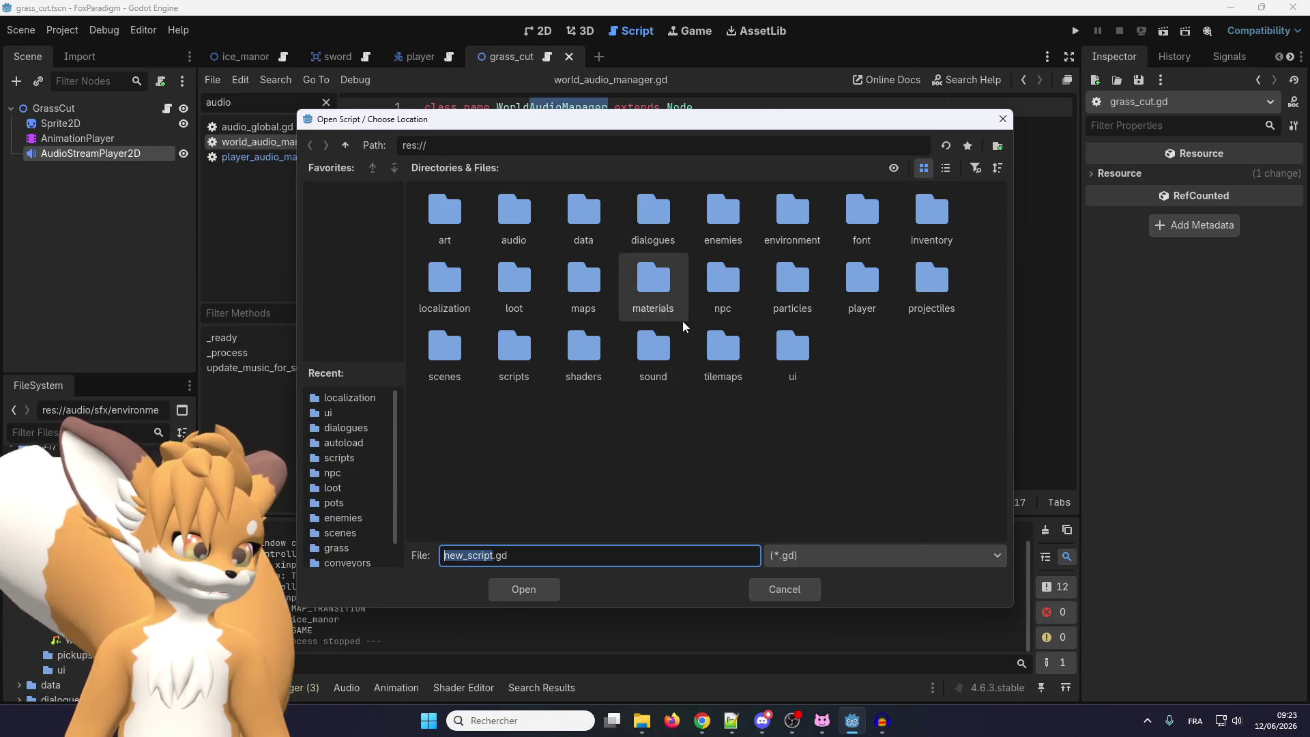
{"action": "double_click", "coordinate": [518, 348]}
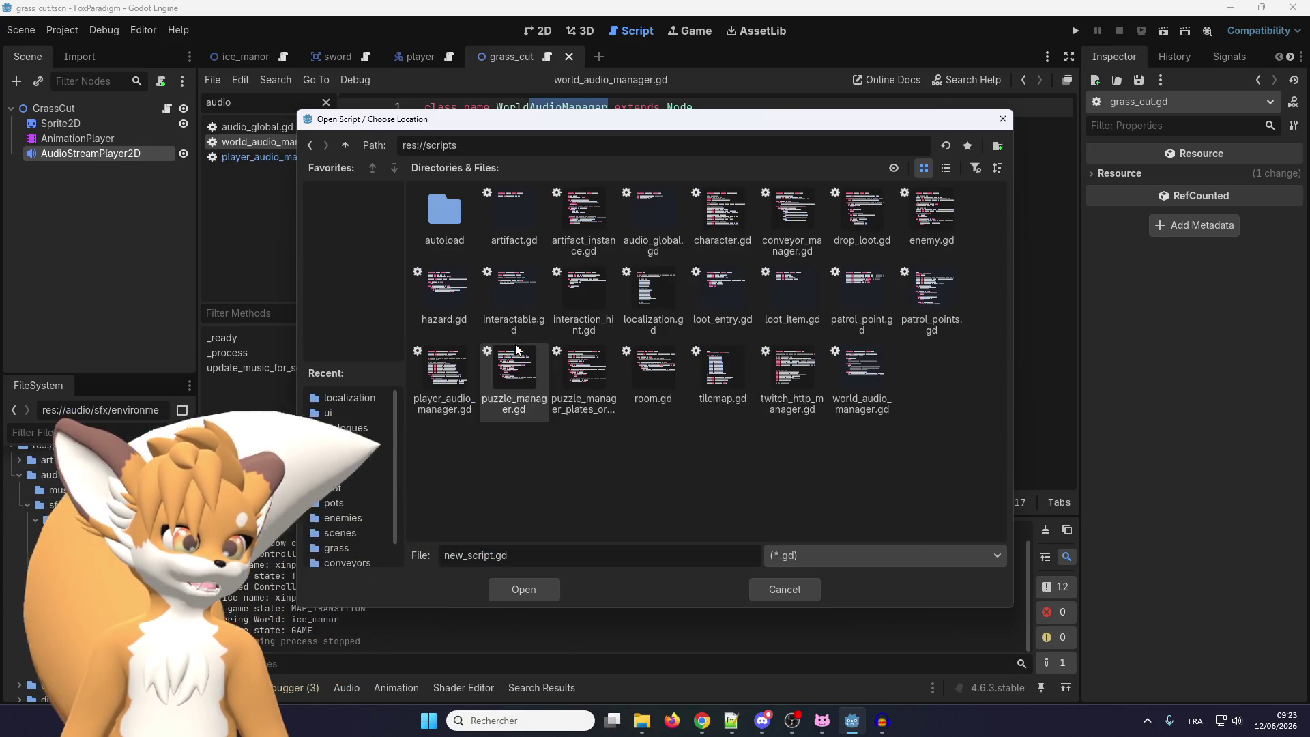
{"action": "double_click", "coordinate": [446, 211]}
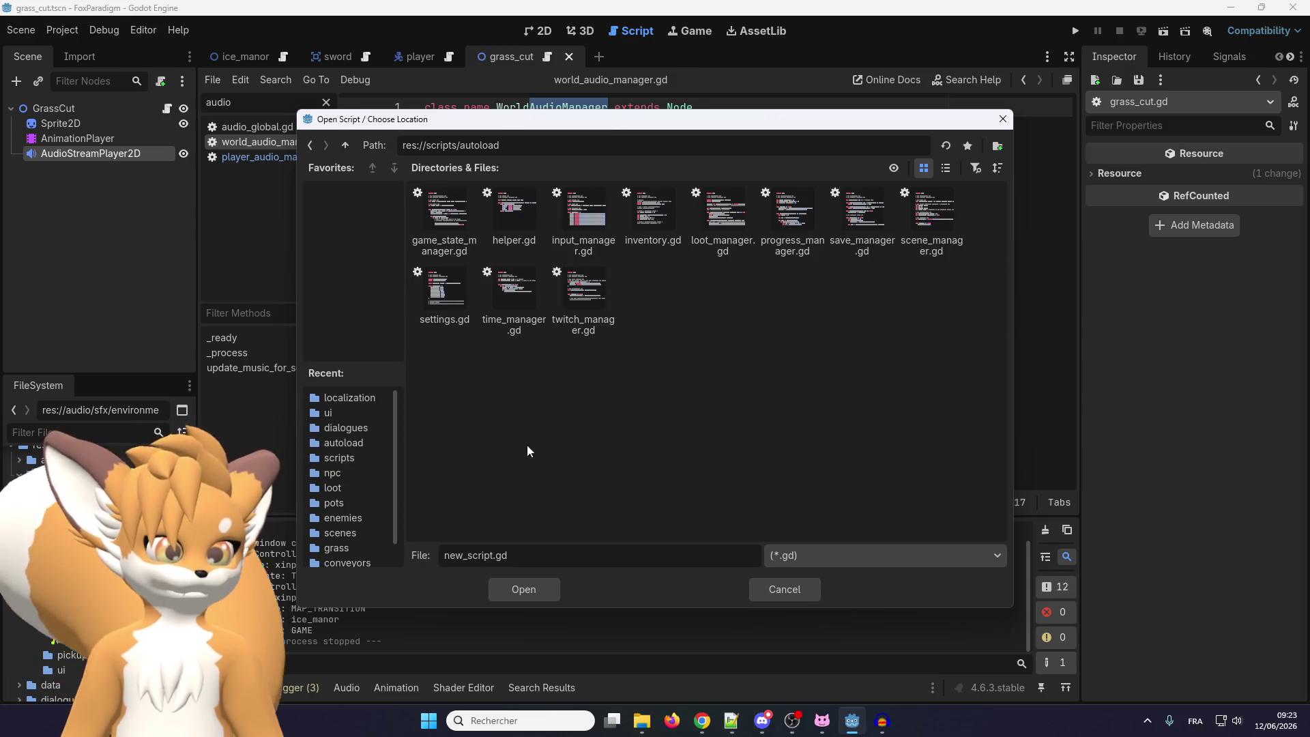
{"action": "left_click", "coordinate": [555, 365]}
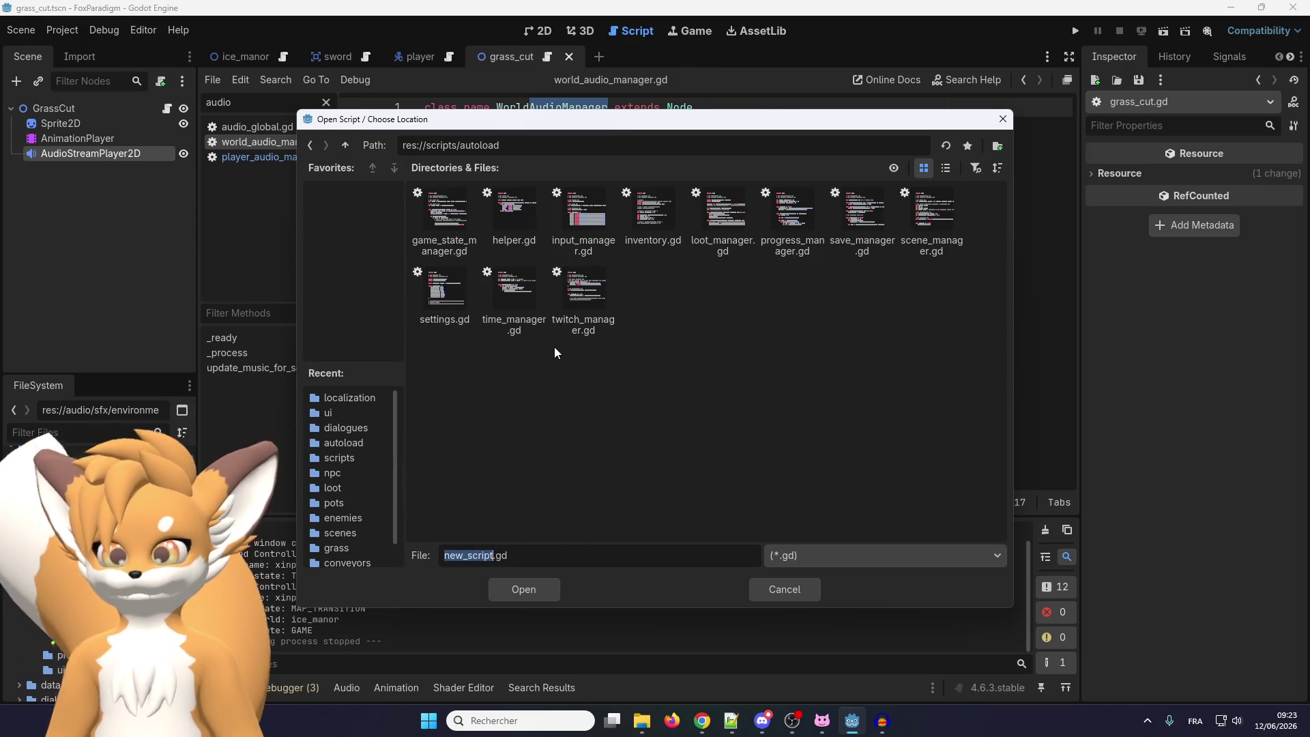